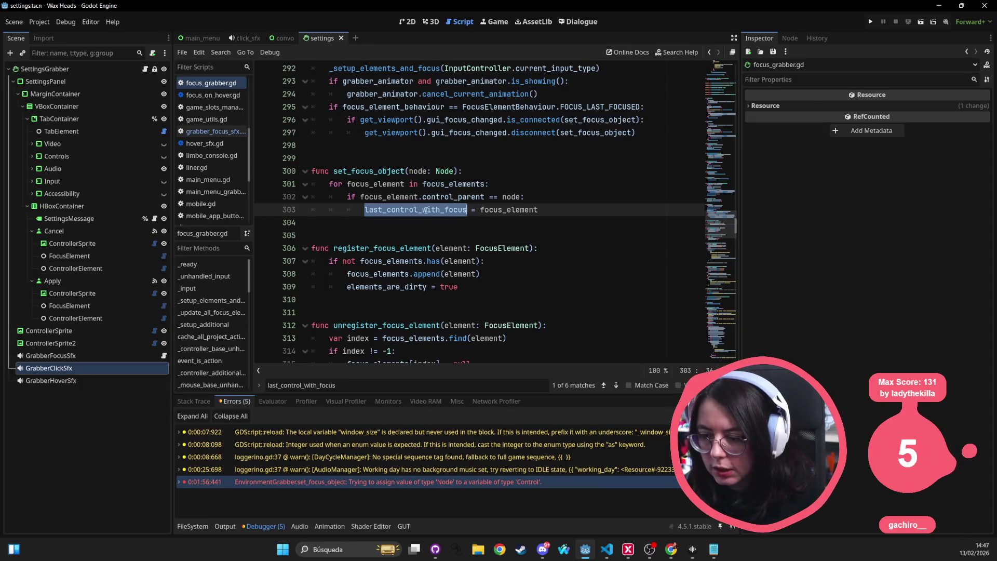
Select the focus_element and last_control_with_focus identifiers on line 303 of focus_grabber.gd
{"action": "mouse_move", "coordinate": [423, 213]}
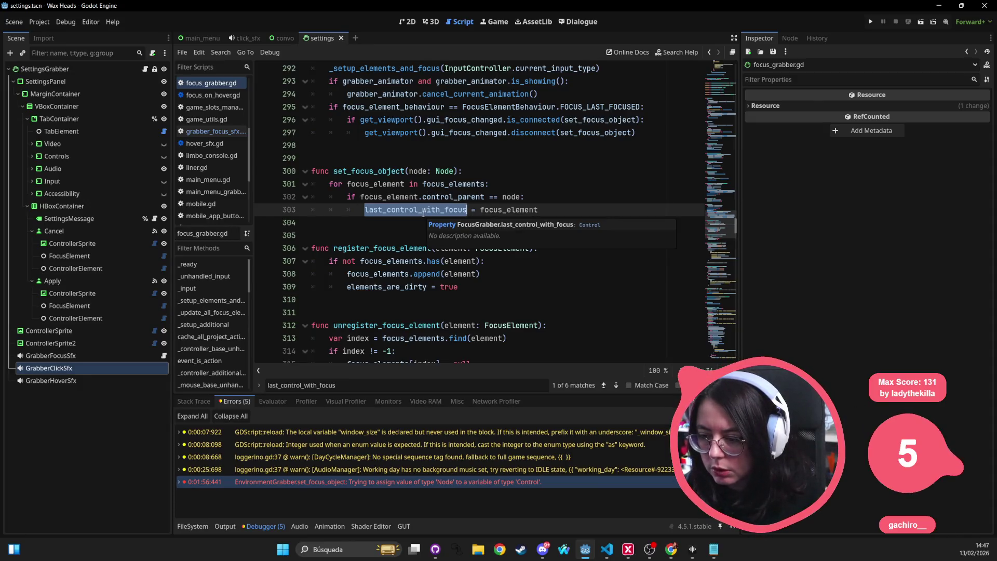
{"action": "double_click", "coordinate": [494, 209]}
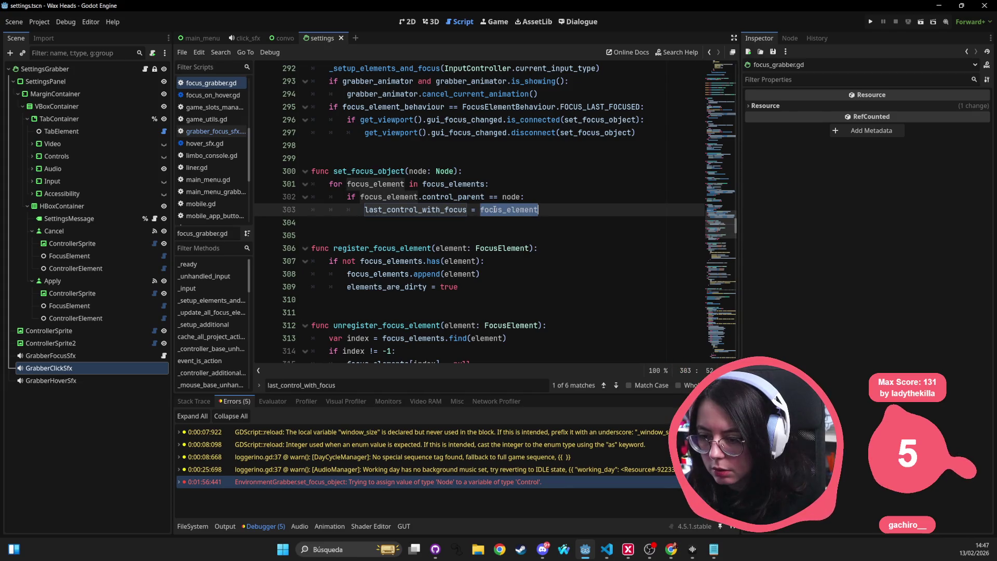
{"action": "double_click", "coordinate": [438, 209]}
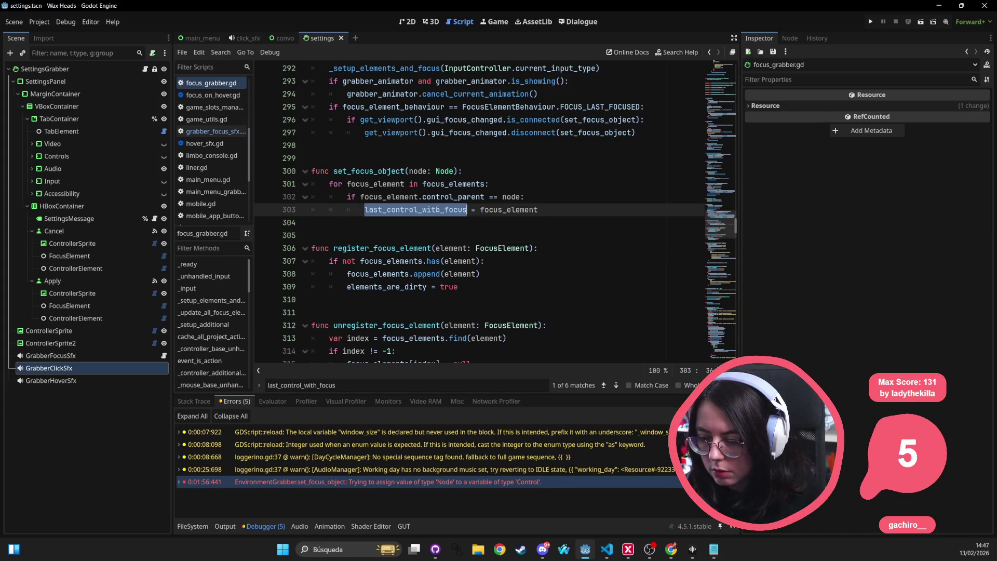
{"action": "left_click", "coordinate": [490, 171]}
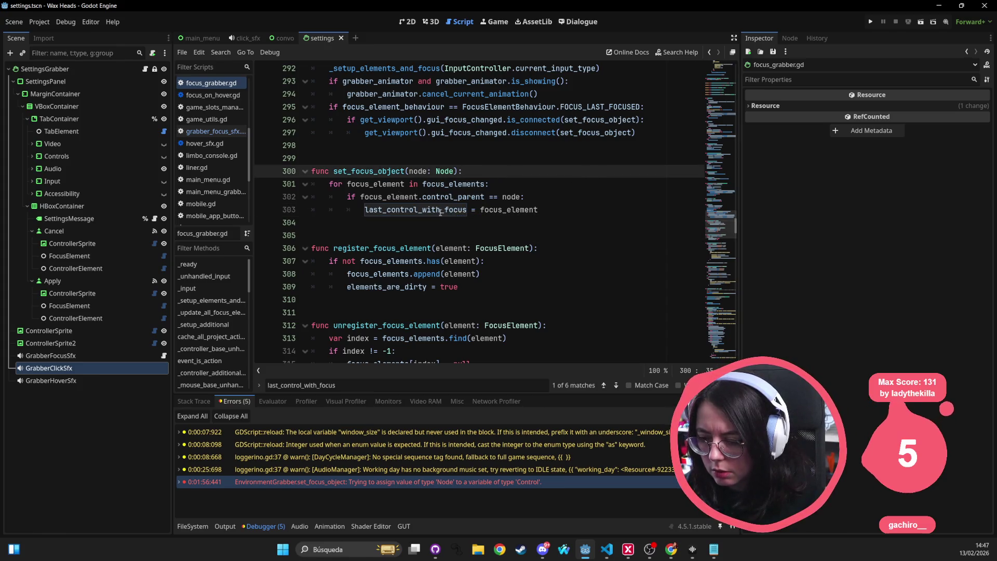
Scroll through the script to the hide_panel code, then bring up GitHub Desktop's pending changes
{"action": "scroll", "coordinate": [407, 178], "scroll_direction": "up", "scroll_amount": 15}
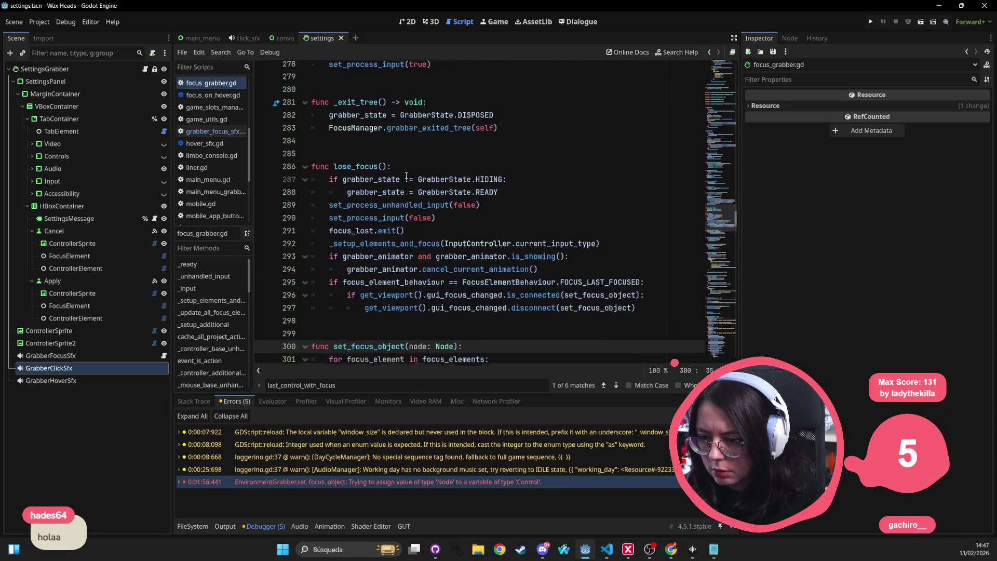
{"action": "scroll", "coordinate": [407, 175], "scroll_direction": "up", "scroll_amount": 14}
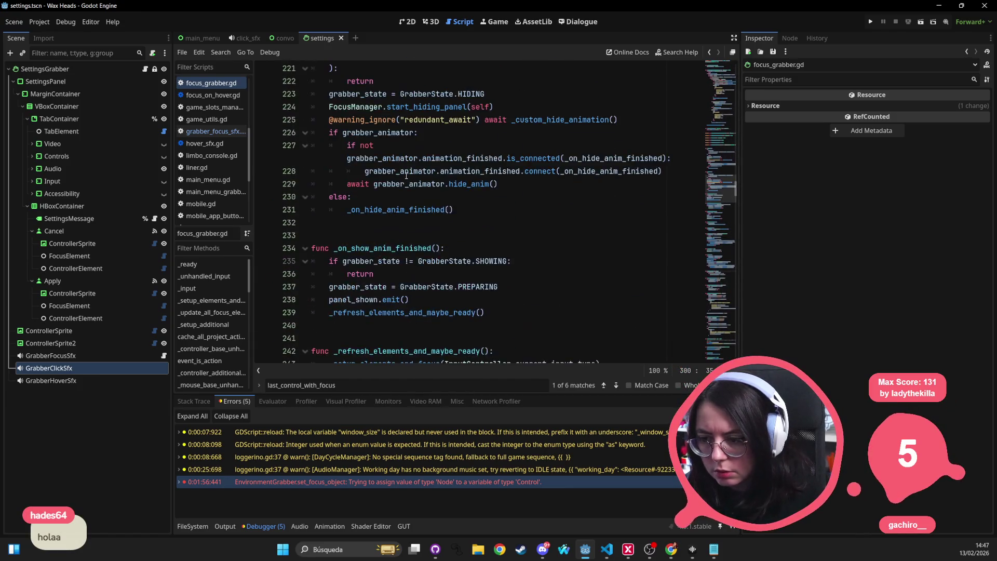
{"action": "scroll", "coordinate": [408, 177], "scroll_direction": "up", "scroll_amount": 3}
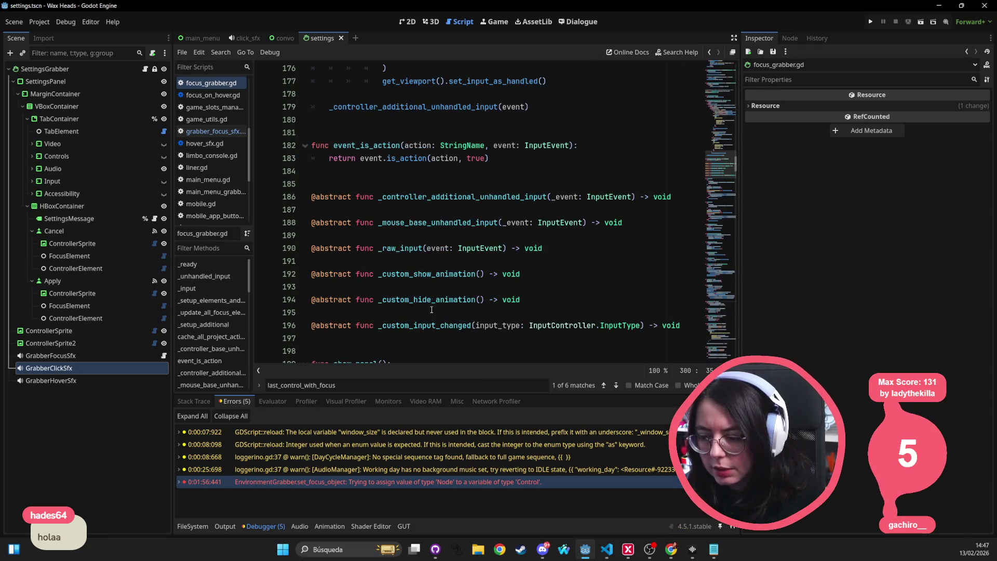
{"action": "scroll", "coordinate": [411, 327], "scroll_direction": "up", "scroll_amount": 3}
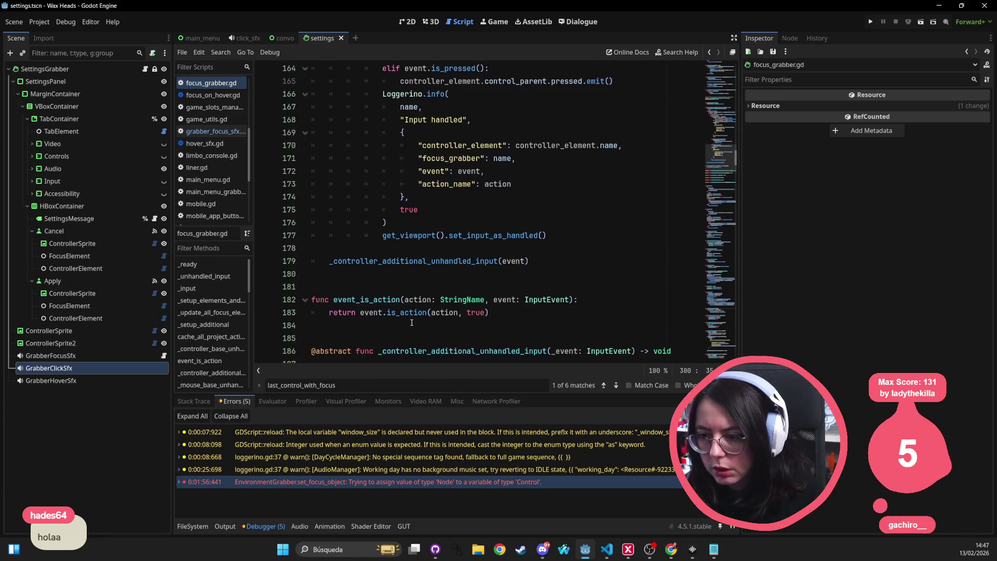
{"action": "scroll", "coordinate": [418, 311], "scroll_direction": "down", "scroll_amount": 12}
{"action": "scroll", "coordinate": [429, 290], "scroll_direction": "down", "scroll_amount": 3}
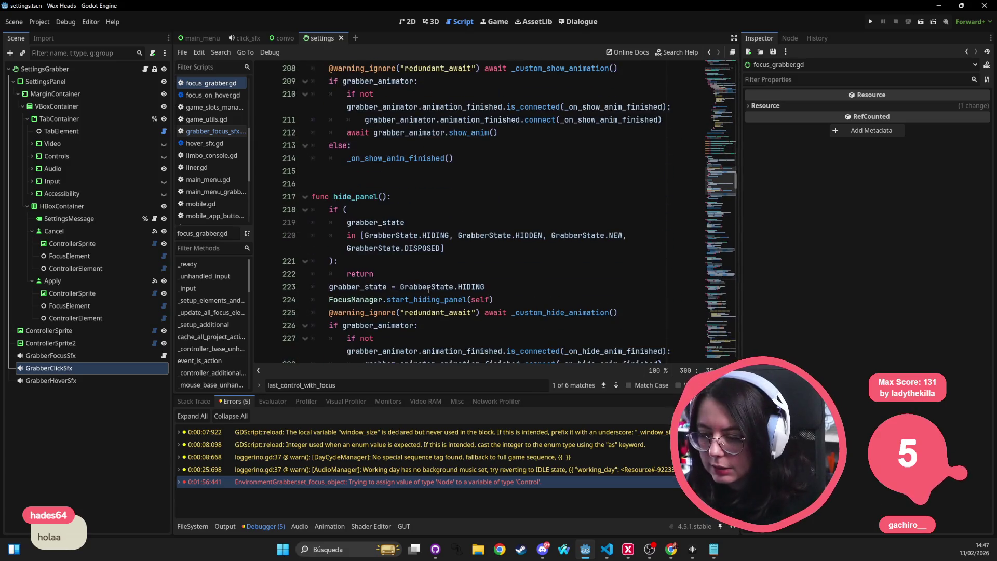
{"action": "left_click", "coordinate": [426, 158]}
{"action": "left_click", "coordinate": [435, 548]}
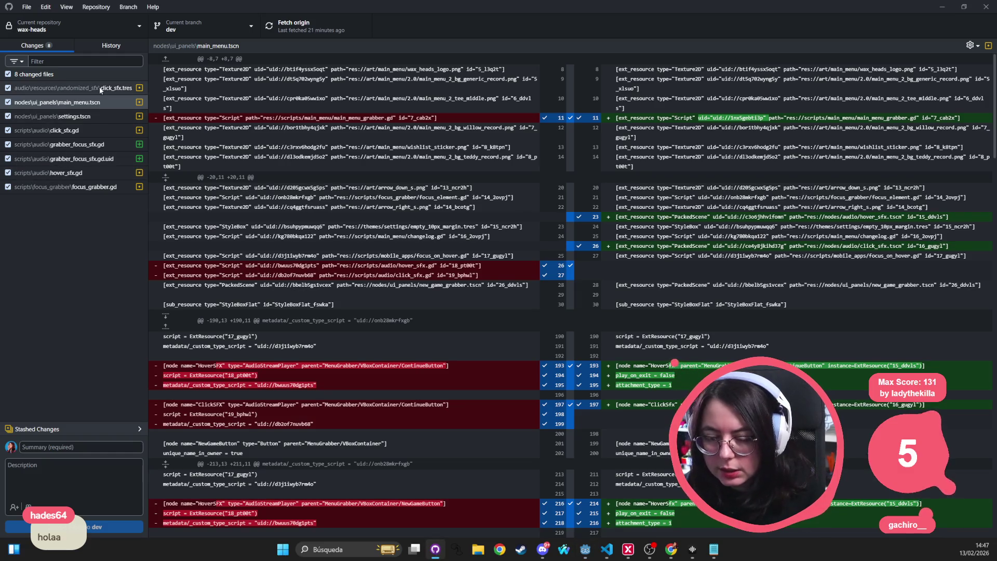
Discard the focus_grabber.gd changes in GitHub Desktop, leaving 7 changed files, and return to Godot
{"action": "left_click", "coordinate": [87, 191]}
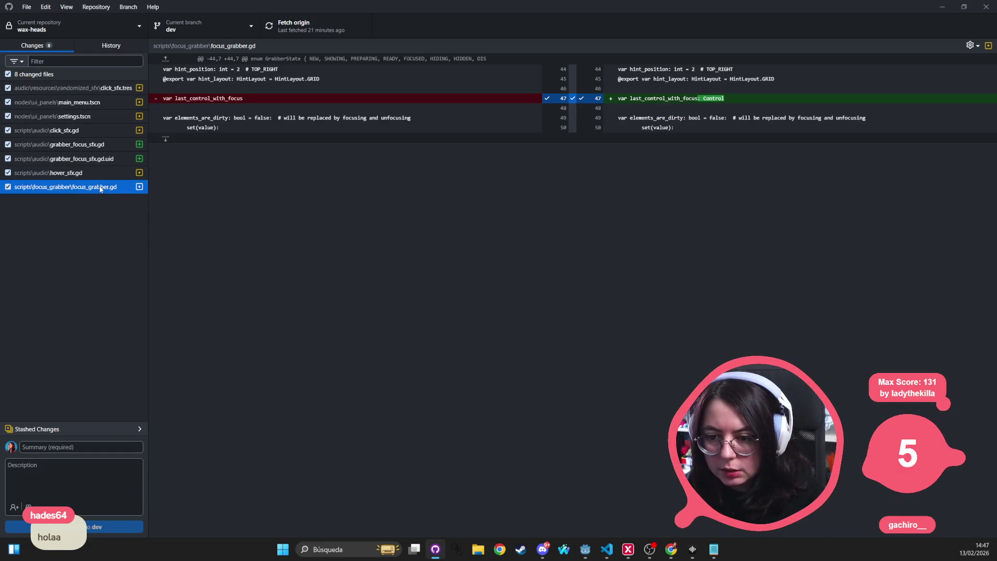
{"action": "right_click", "coordinate": [88, 190]}
{"action": "left_click", "coordinate": [151, 199]}
{"action": "left_click", "coordinate": [502, 317]}
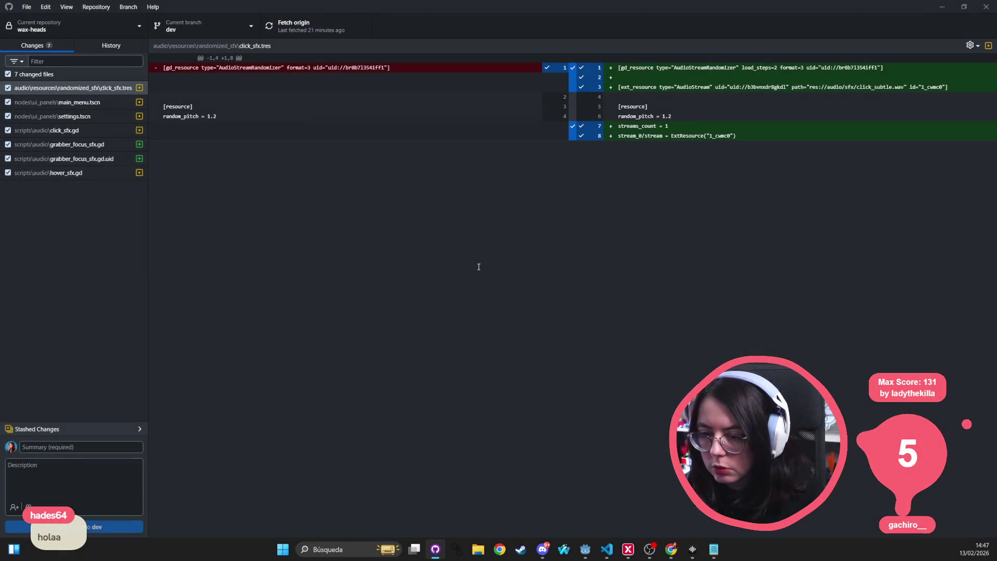
{"action": "key", "text": "alt+Tab"}
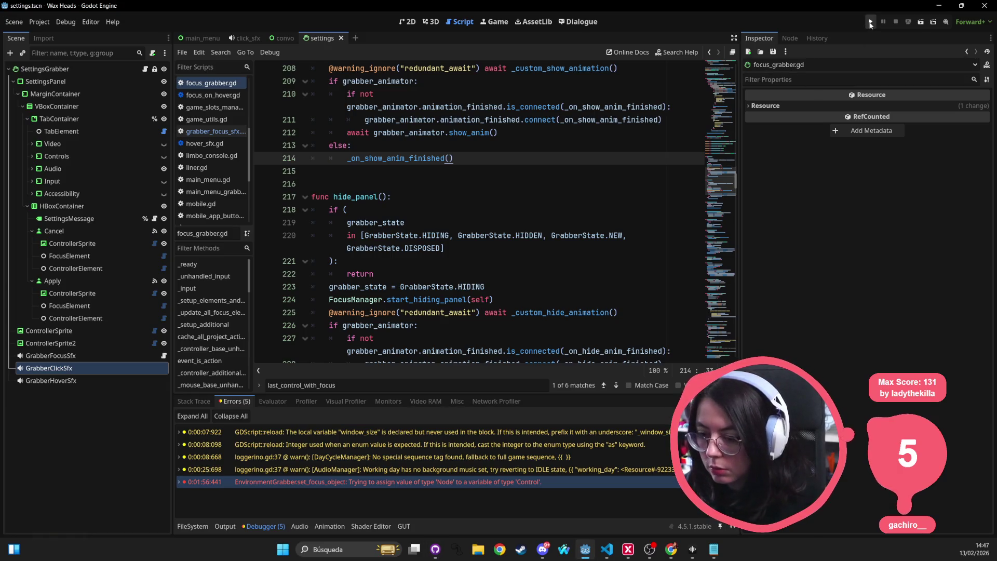
Run the Wax Heads project and start a new game via Nueva partida, confirming with Sí
{"action": "left_click", "coordinate": [869, 23]}
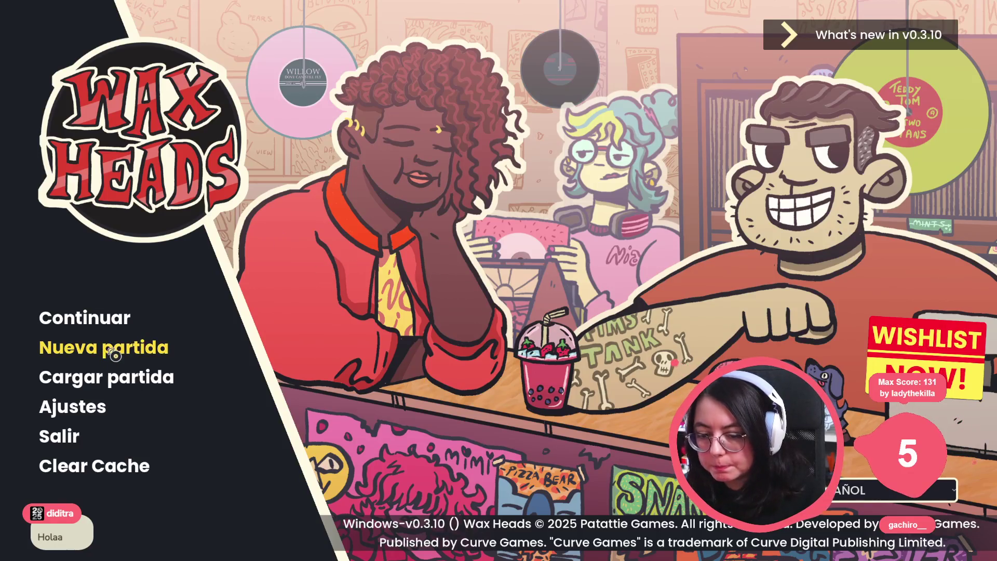
{"action": "left_click", "coordinate": [104, 348]}
{"action": "left_click", "coordinate": [405, 309]}
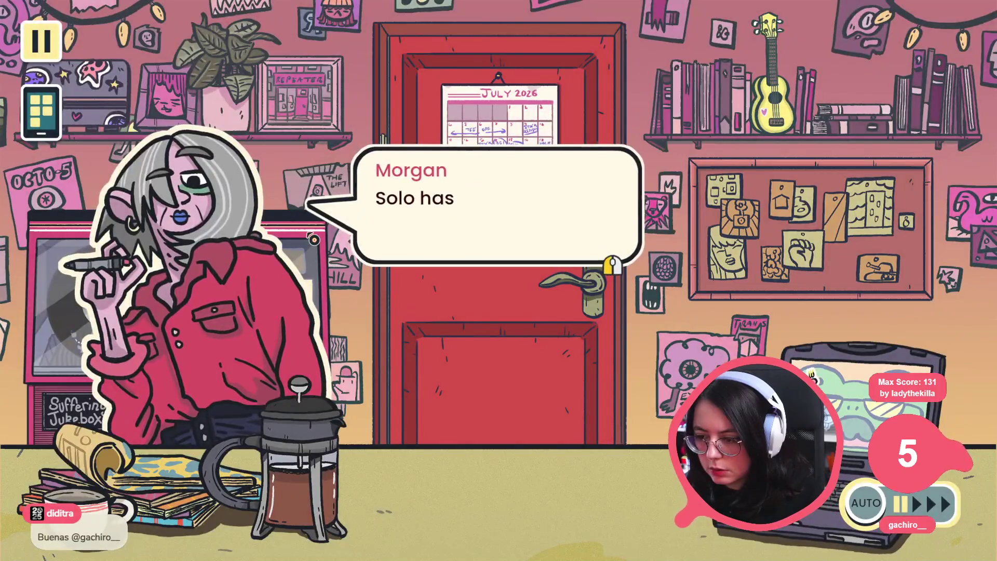
Answer Morgan with '¡No me despidas!' and bring Soundly up over the game
{"action": "left_click", "coordinate": [447, 182]}
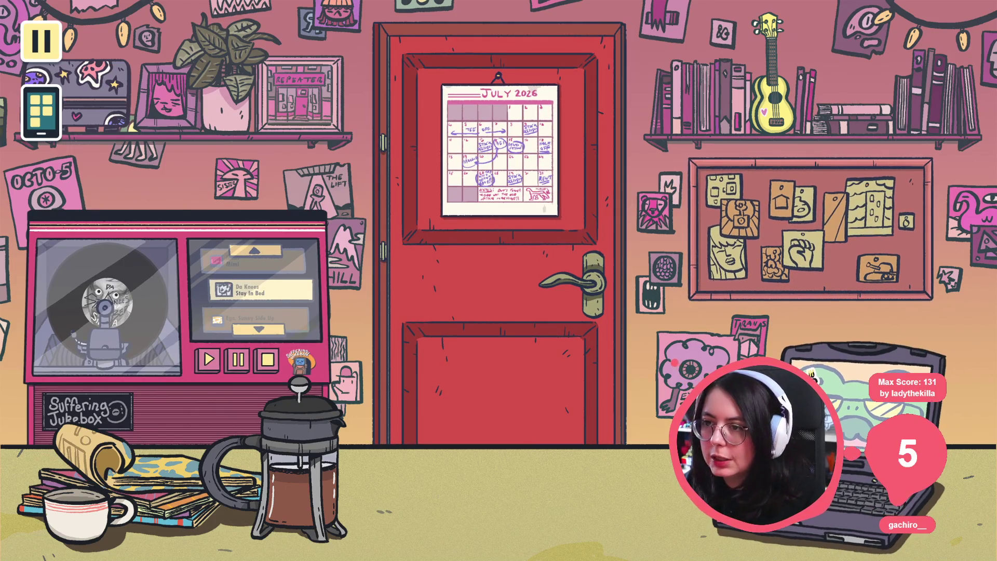
{"action": "key", "text": "alt+Tab"}
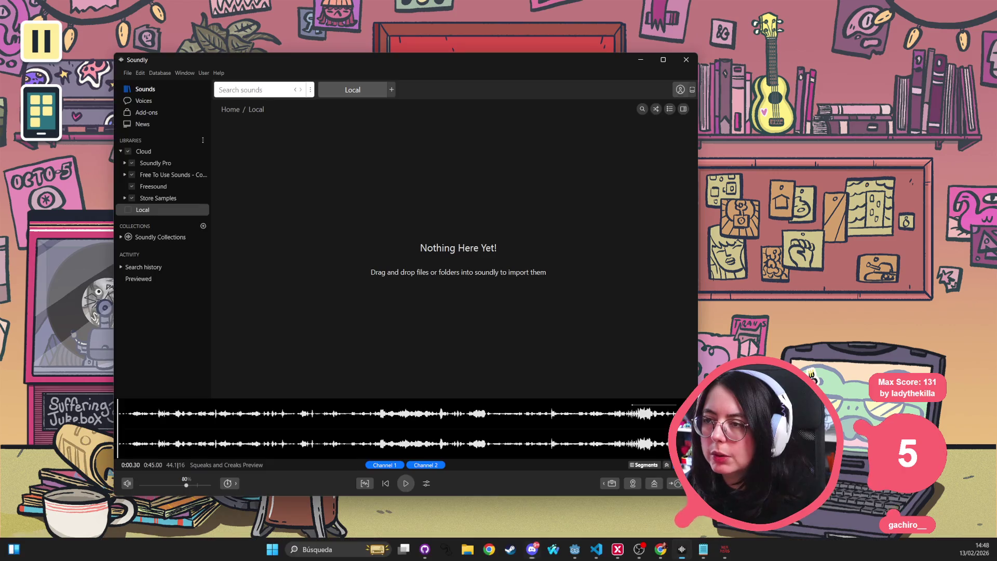
Move the Soundly window and search the library for 'door close'
{"action": "mouse_move", "coordinate": [305, 63]}
{"action": "left_mouse_down"}
{"action": "mouse_move", "coordinate": [375, 64]}
{"action": "mouse_move", "coordinate": [346, 433]}
{"action": "mouse_move", "coordinate": [389, 85]}
{"action": "mouse_move", "coordinate": [358, 112]}
{"action": "left_mouse_up"}
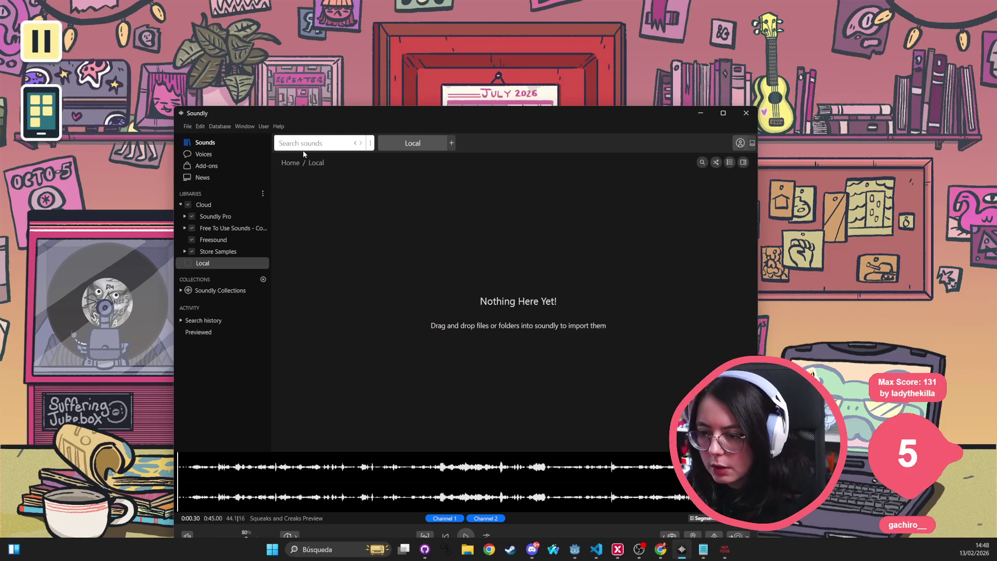
{"action": "left_click", "coordinate": [310, 141]}
{"action": "type", "text": "door clos"}
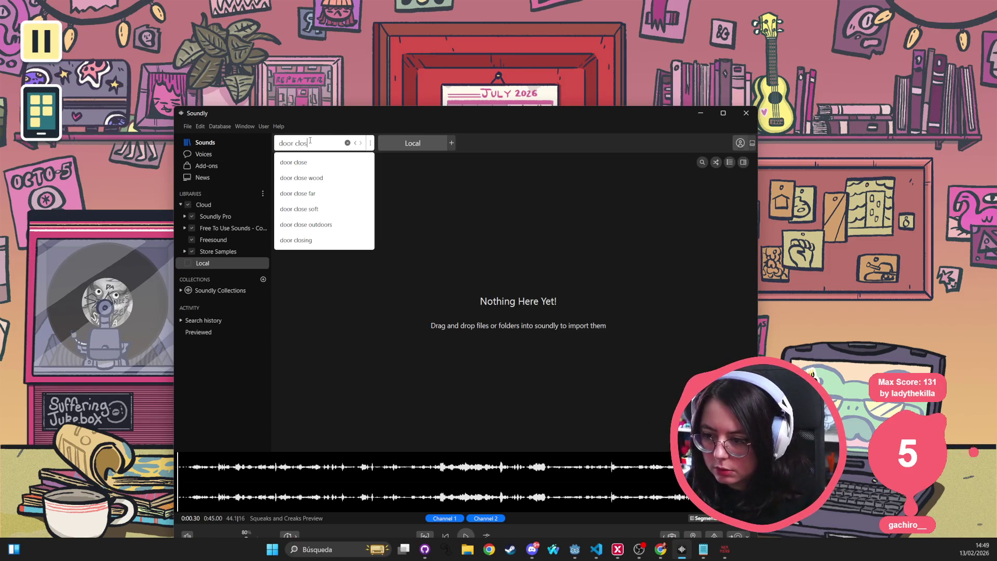
{"action": "type", "text": "e"}
{"action": "key", "text": "Return"}
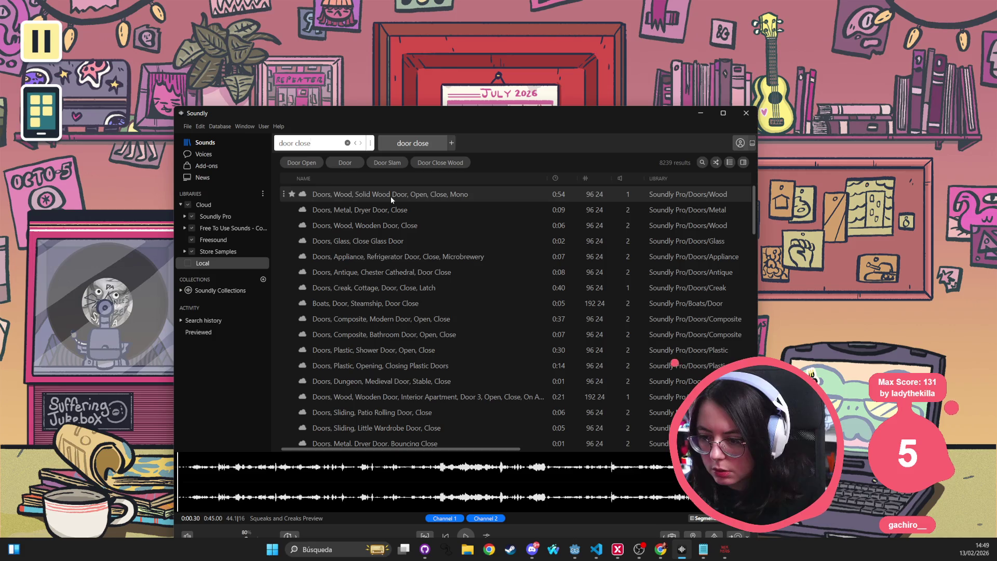
Audition the wooden, dryer, glass, refrigerator, cathedral, steamship and apartment door results, ending on Solid Wood Door
{"action": "left_click", "coordinate": [391, 196]}
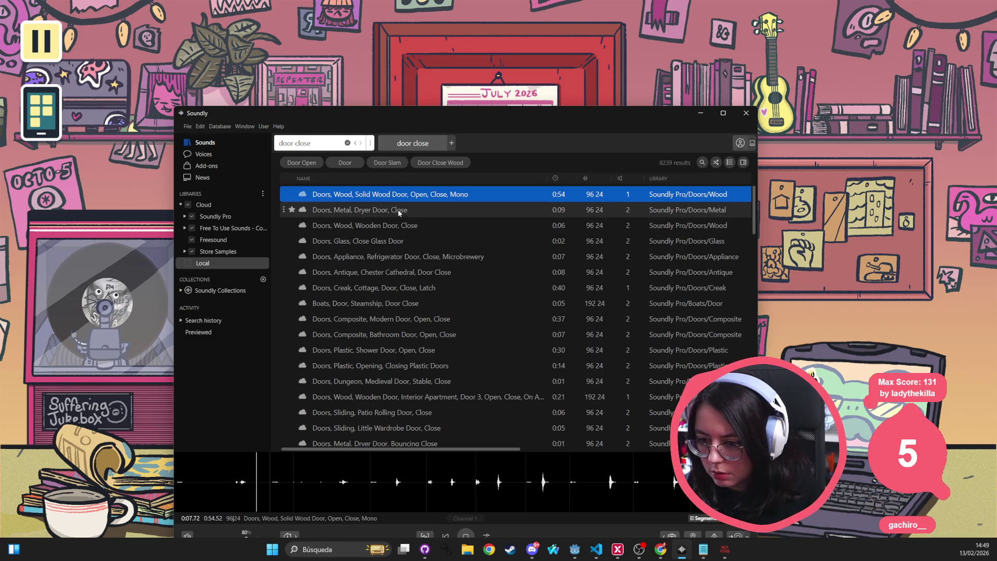
{"action": "left_click", "coordinate": [398, 209]}
{"action": "left_click", "coordinate": [397, 225]}
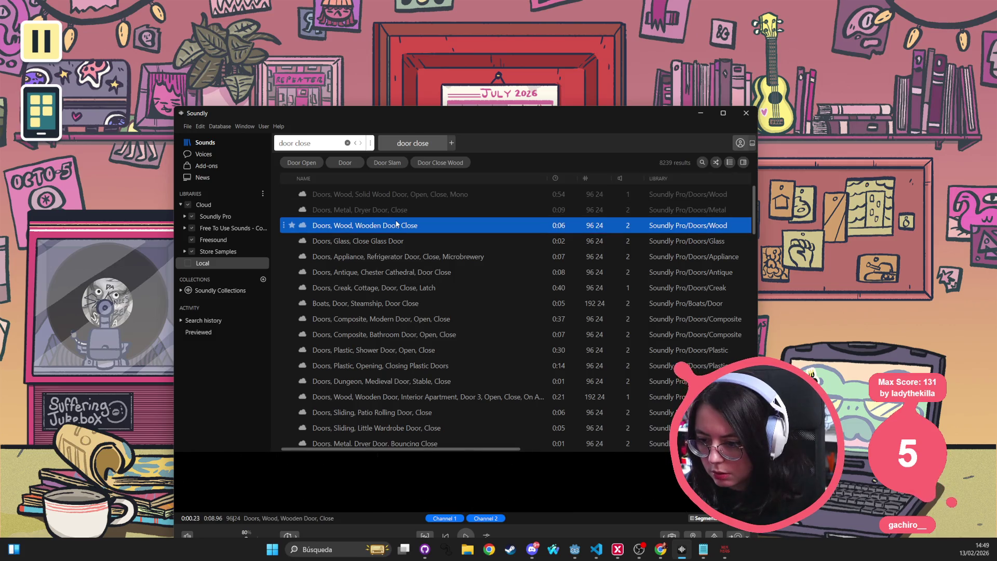
{"action": "left_click", "coordinate": [384, 246]}
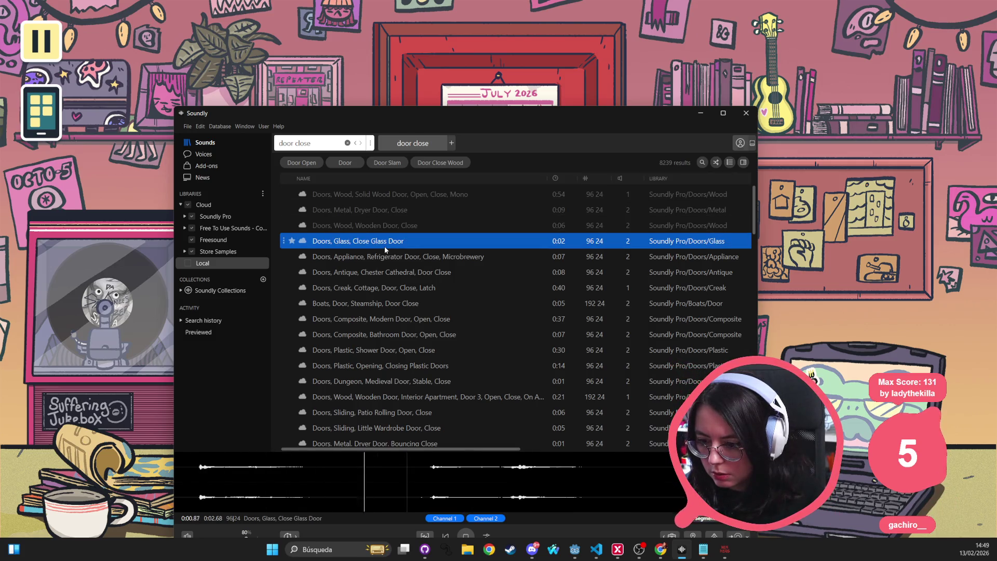
{"action": "left_click", "coordinate": [379, 258]}
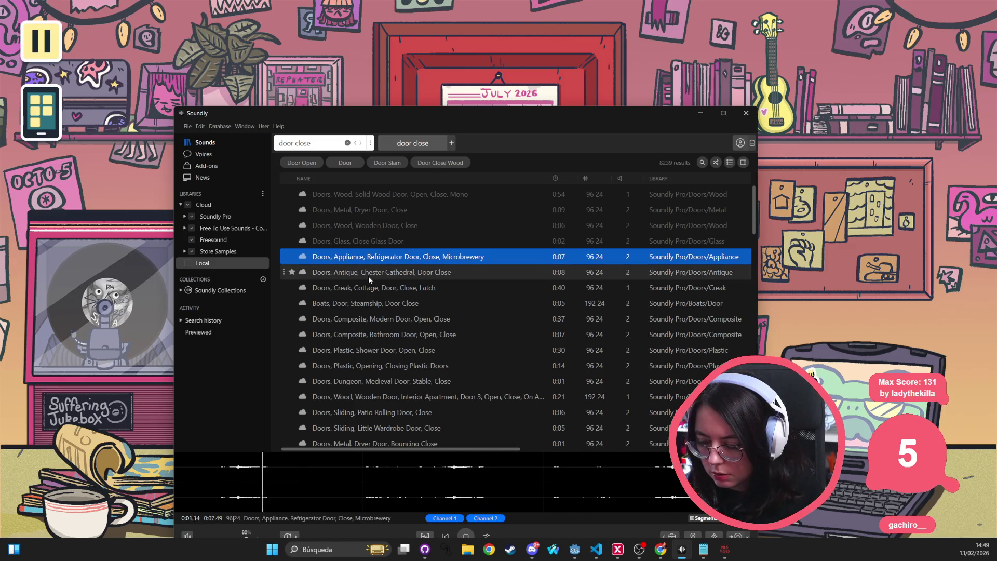
{"action": "left_click", "coordinate": [369, 273]}
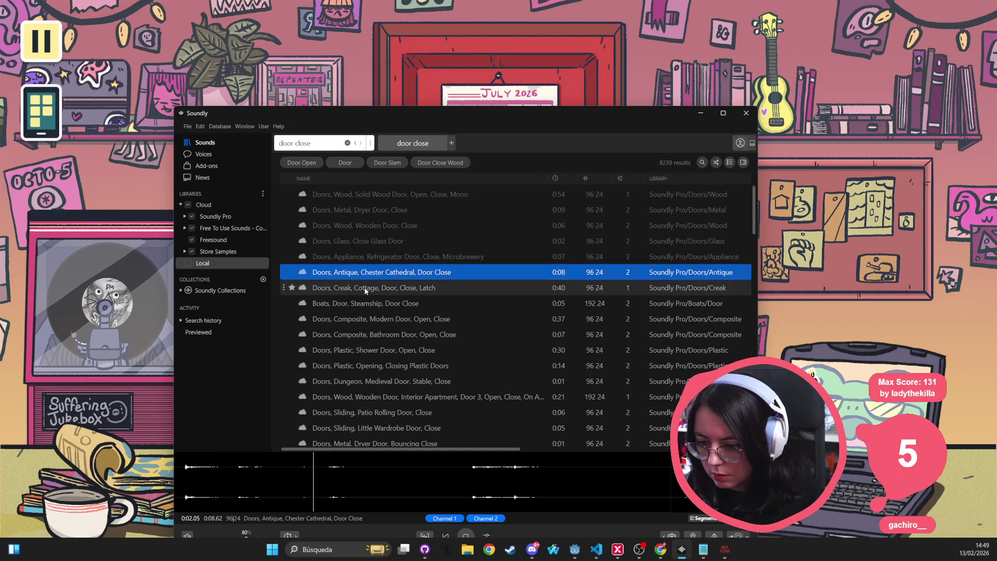
{"action": "left_click", "coordinate": [369, 288]}
{"action": "left_click", "coordinate": [372, 305]}
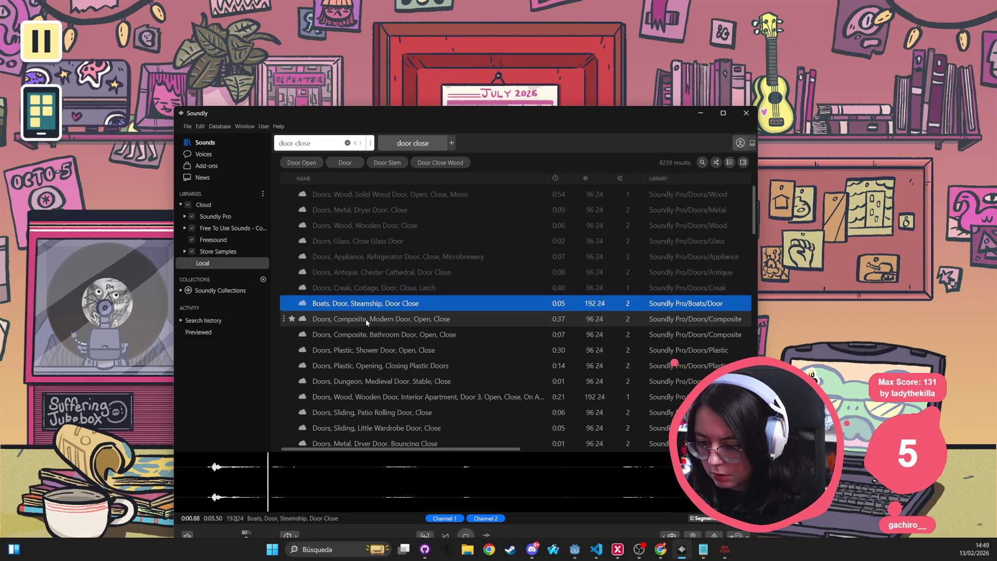
{"action": "left_click", "coordinate": [366, 319]}
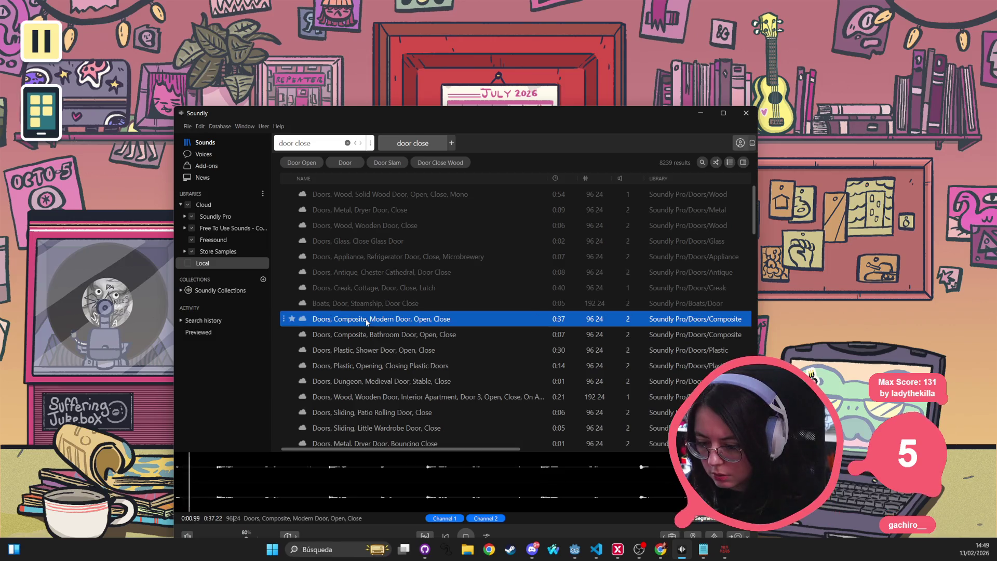
{"action": "left_click", "coordinate": [378, 401]}
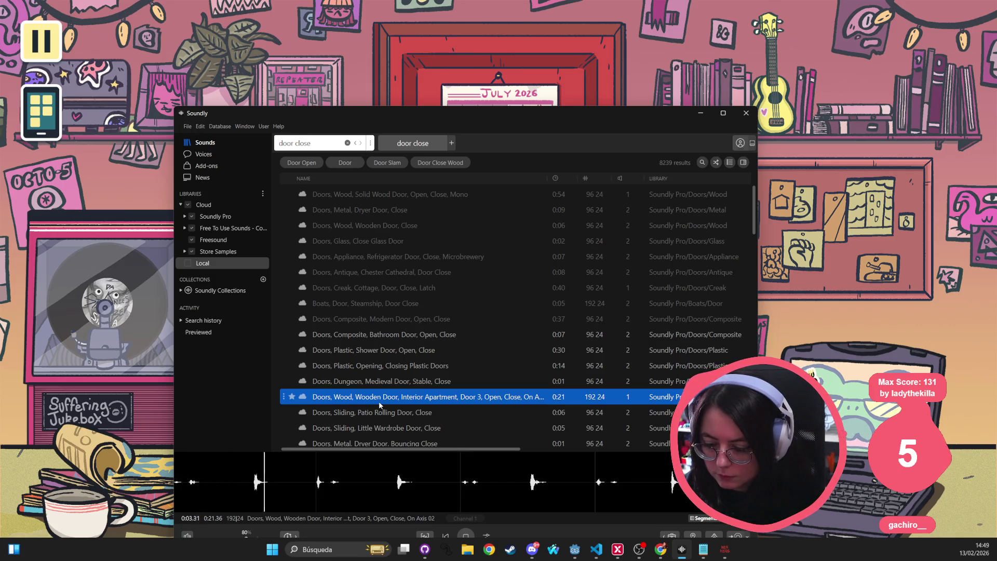
{"action": "left_click", "coordinate": [395, 194]}
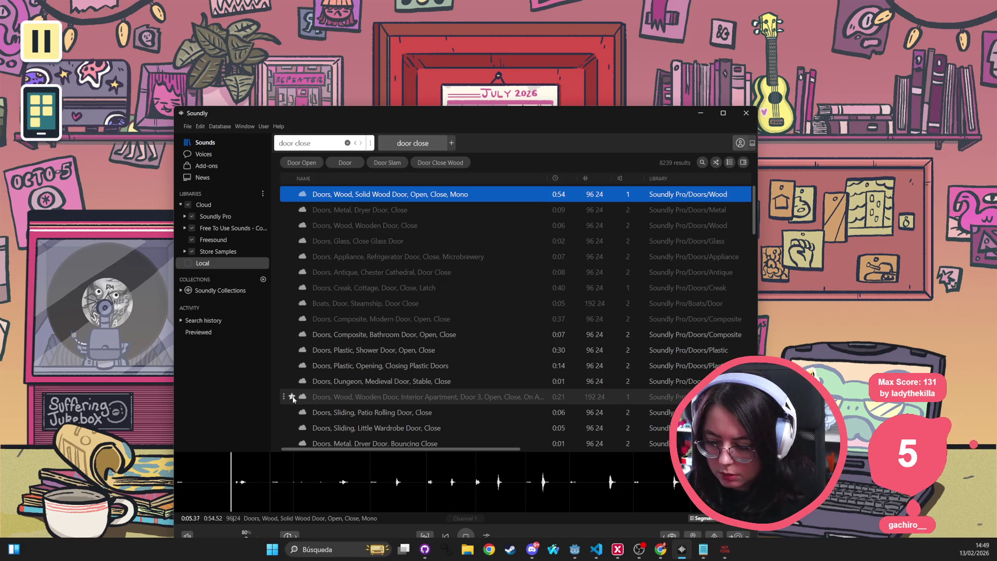
Audition the Solid Wood Door takes around 0:07 and 0:16 on its waveform
{"action": "left_click", "coordinate": [703, 519]}
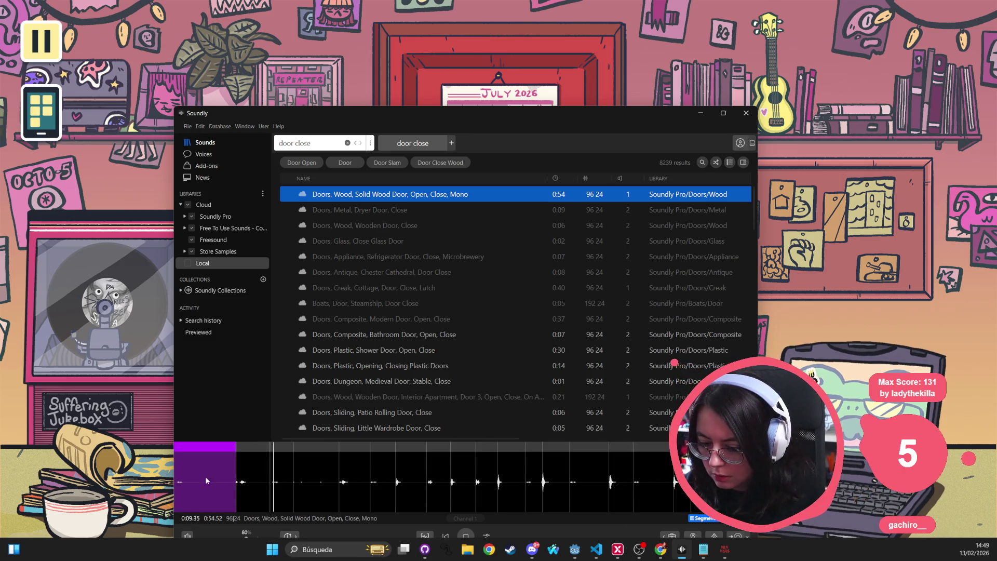
{"action": "left_click", "coordinate": [254, 477]}
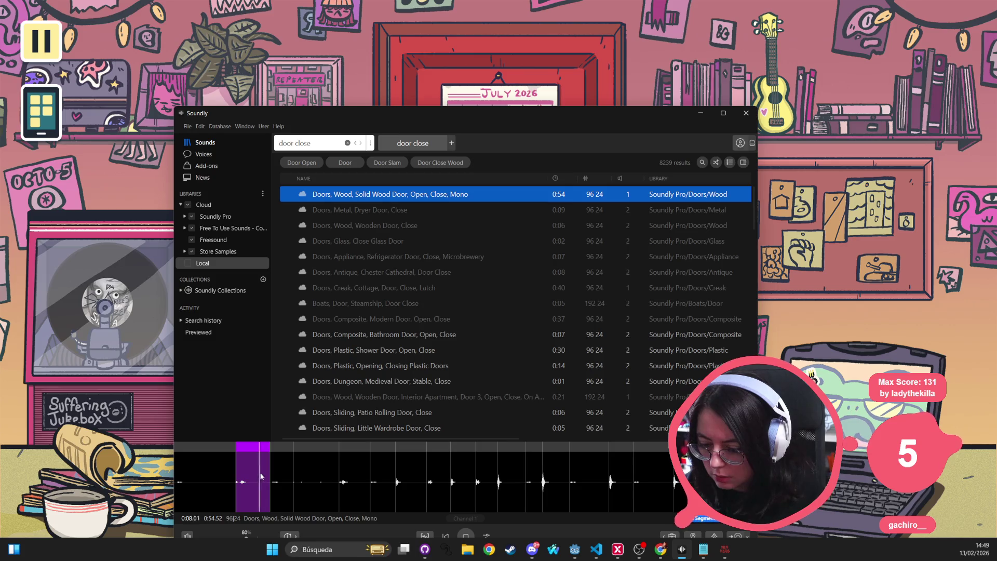
{"action": "left_click", "coordinate": [286, 472]}
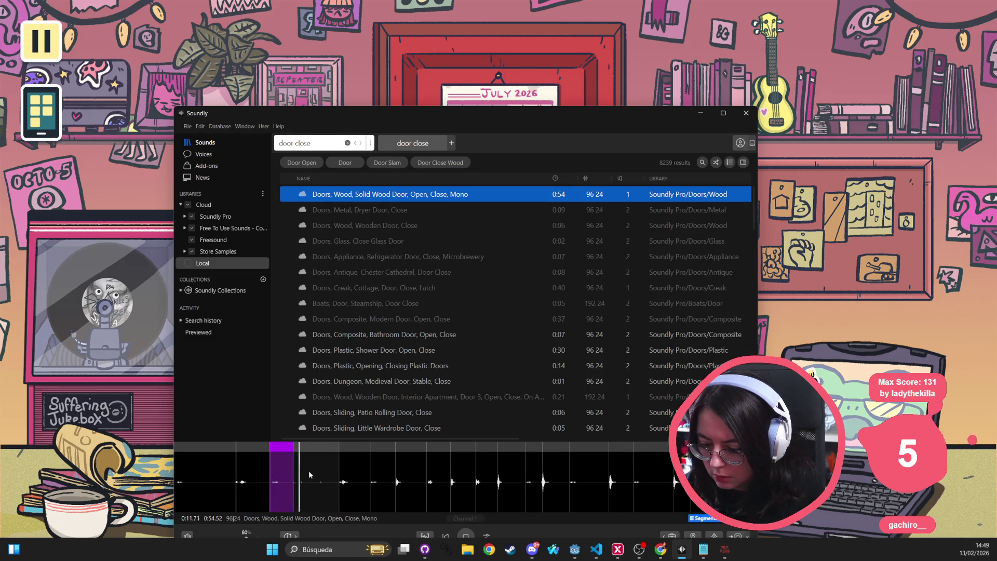
{"action": "left_click", "coordinate": [346, 474]}
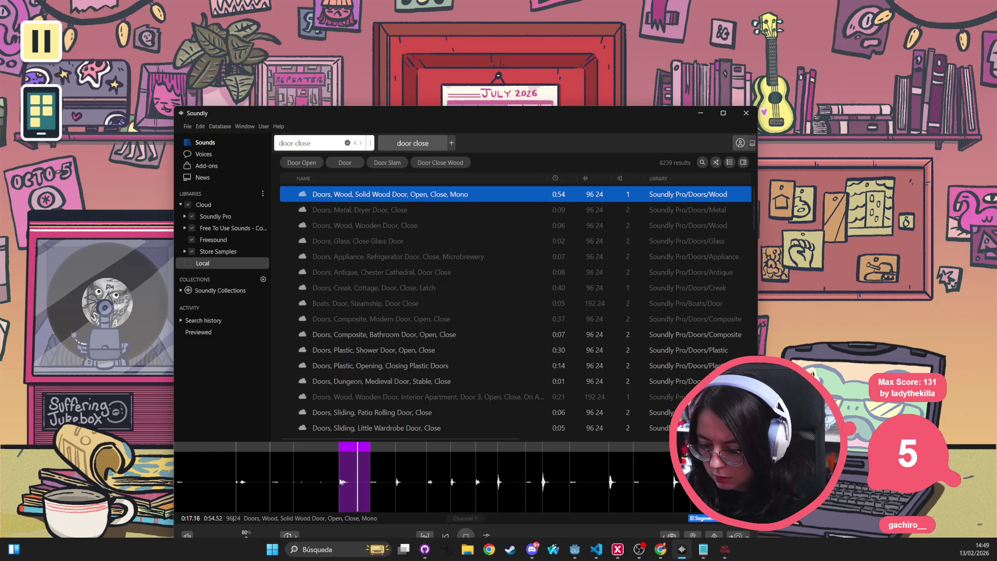
{"action": "left_click", "coordinate": [372, 483]}
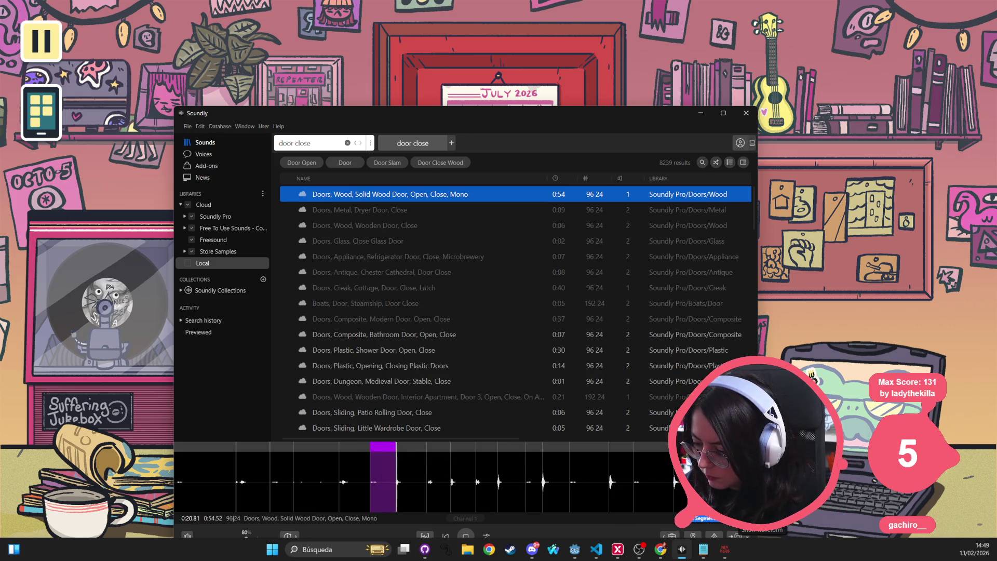
Preview 'Interior Apartment, Door 3' and move the Soundly window higher
{"action": "scroll", "coordinate": [415, 478], "scroll_direction": "up", "scroll_amount": 3}
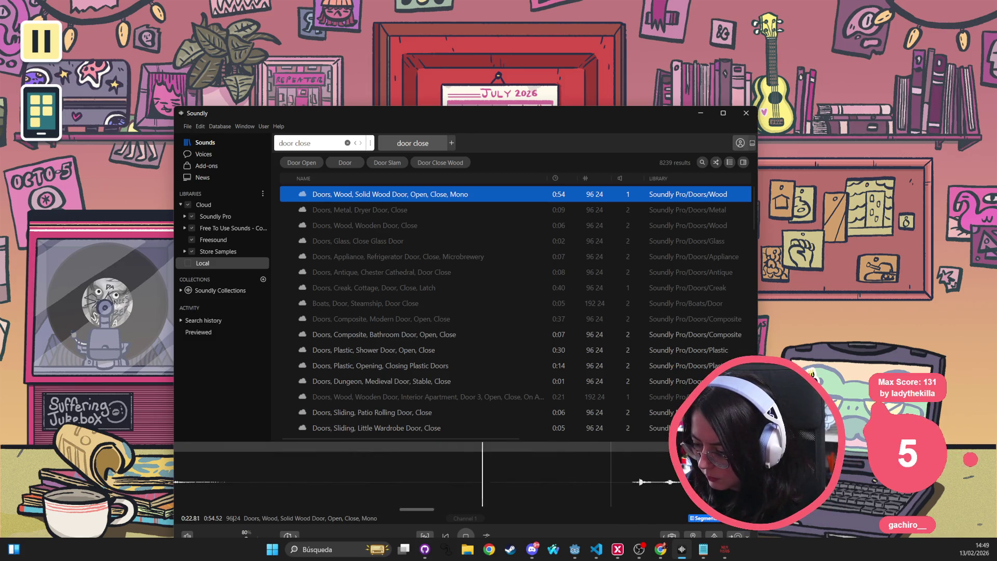
{"action": "scroll", "coordinate": [385, 478], "scroll_direction": "down", "scroll_amount": 3}
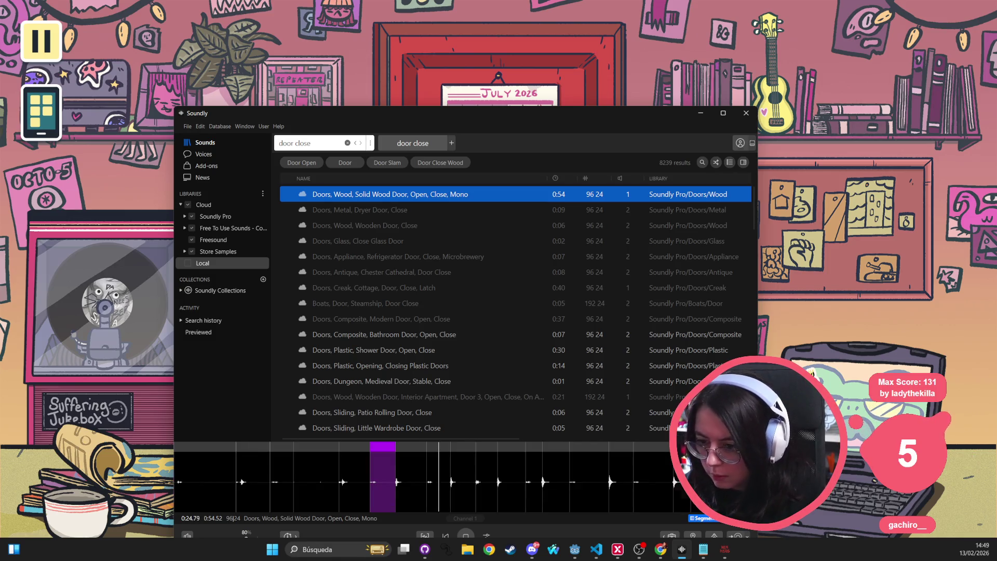
{"action": "left_click", "coordinate": [366, 396]}
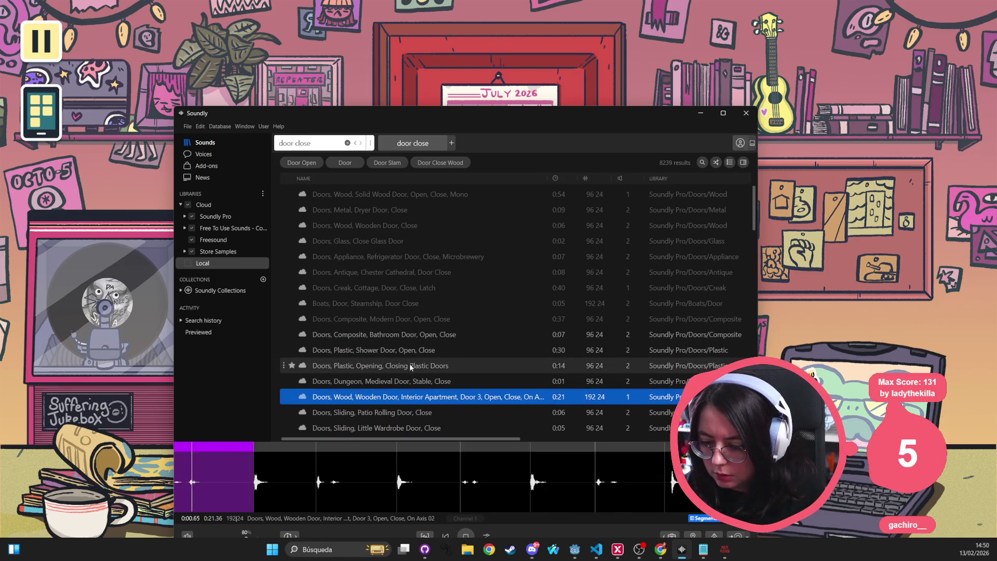
{"action": "scroll", "coordinate": [409, 368], "scroll_direction": "down", "scroll_amount": 3}
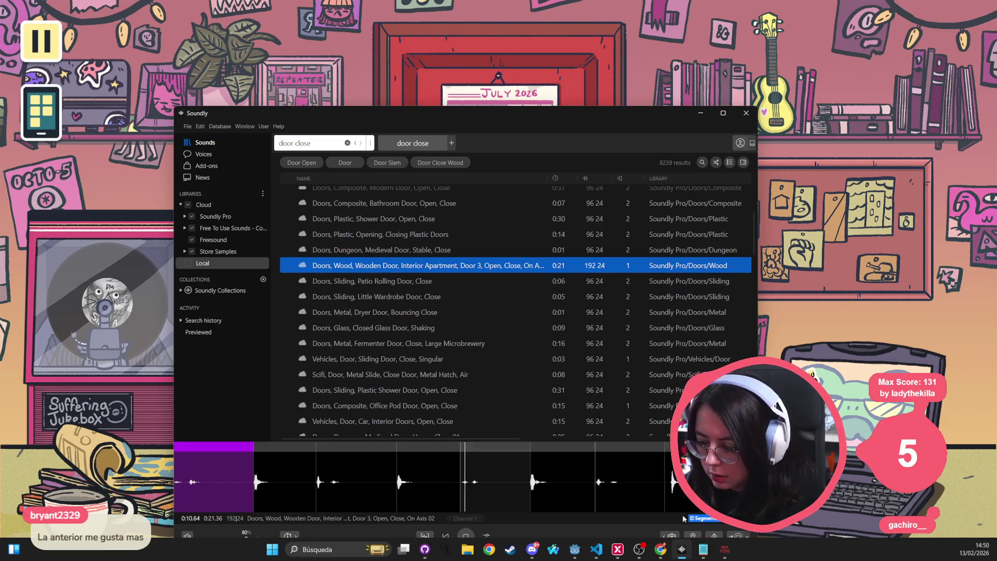
{"action": "left_click_drag", "start_coordinate": [475, 117], "coordinate": [479, 71]}
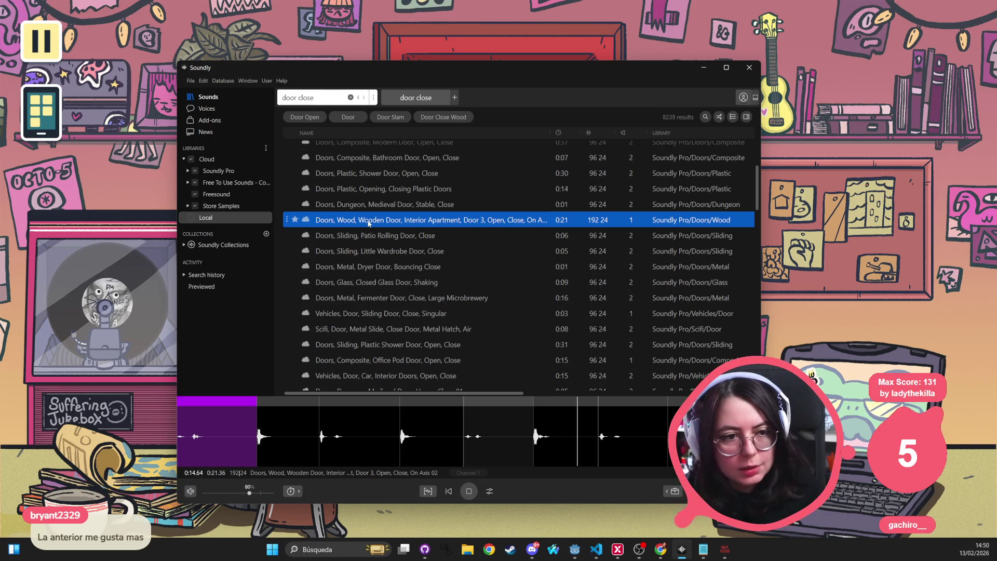
Compare the Solid Wood Door take at 0:07 with Interior Apartment Door 3, ending on the apartment sound
{"action": "scroll", "coordinate": [378, 193], "scroll_direction": "up", "scroll_amount": 3}
{"action": "left_click", "coordinate": [367, 152]}
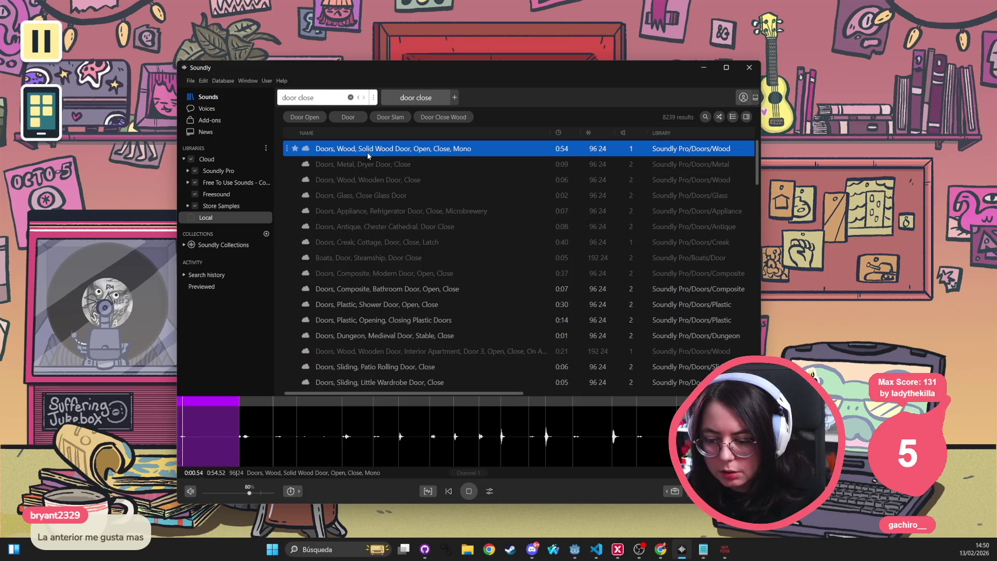
{"action": "left_click", "coordinate": [244, 441]}
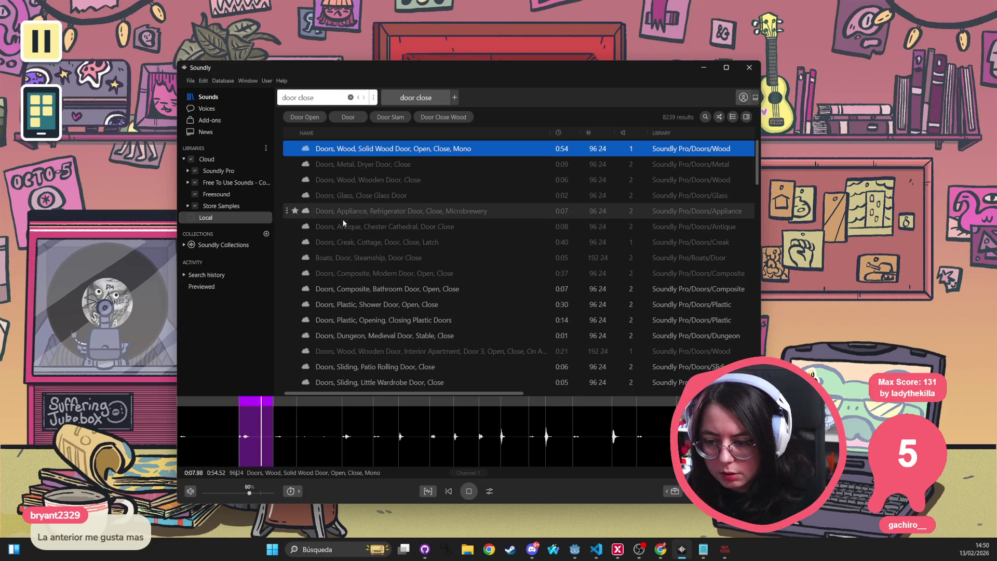
{"action": "left_click", "coordinate": [342, 354]}
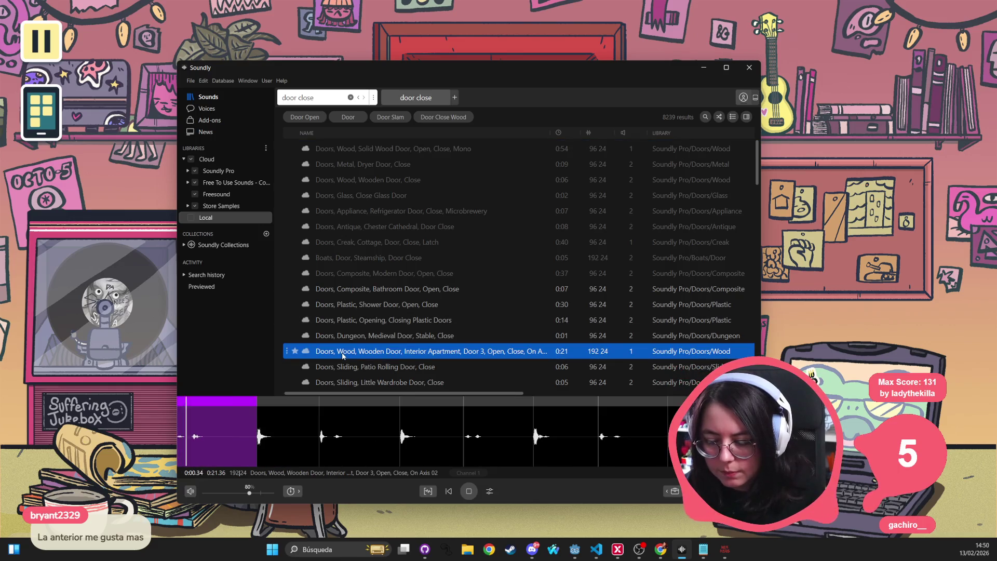
{"action": "left_click", "coordinate": [357, 150]}
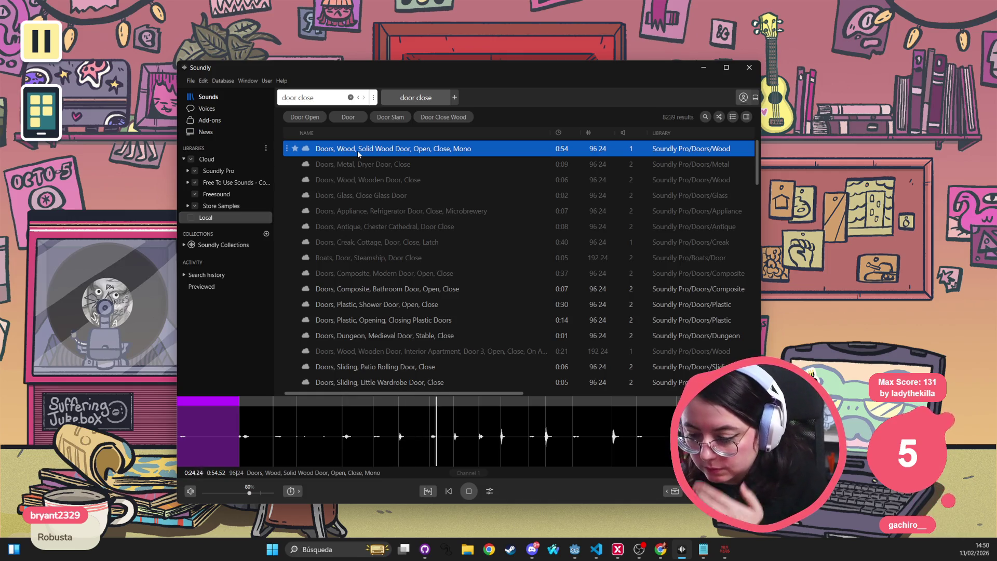
{"action": "left_click", "coordinate": [391, 350]}
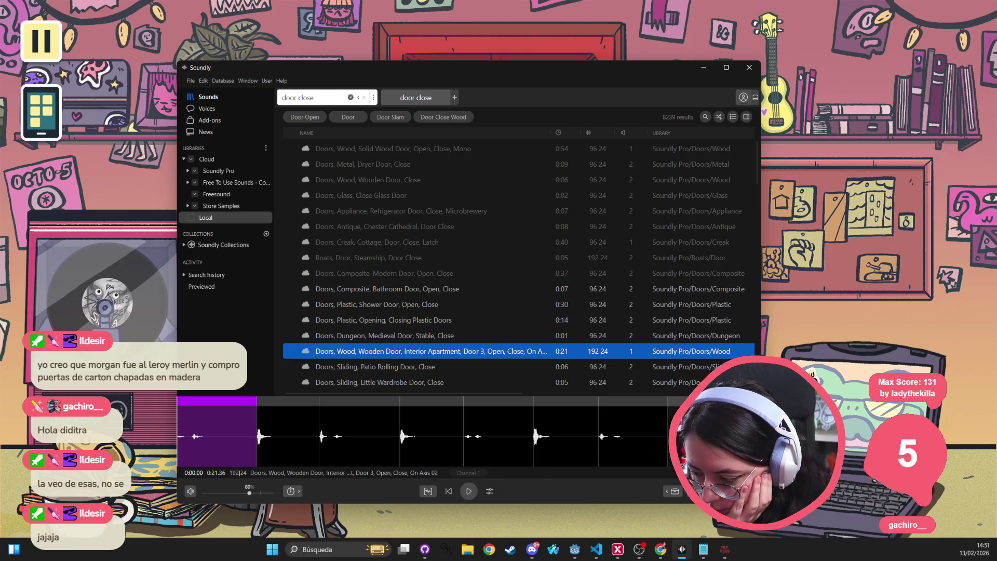
{"action": "scroll", "coordinate": [211, 434], "scroll_direction": "up", "scroll_amount": 1}
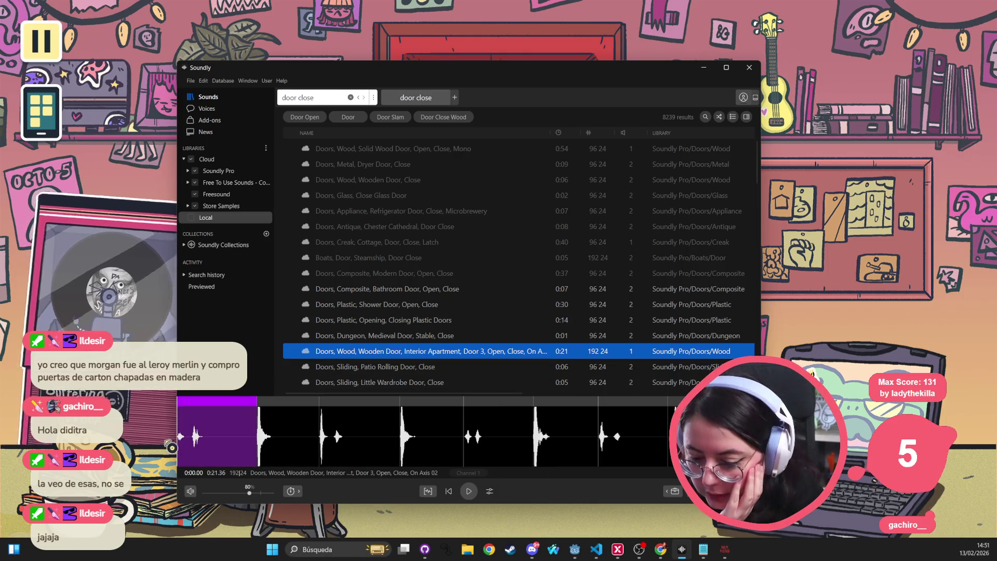
Play the Interior Apartment Door 3 clip from its start, then select its first door hit and open its menu
{"action": "double_click", "coordinate": [181, 412]}
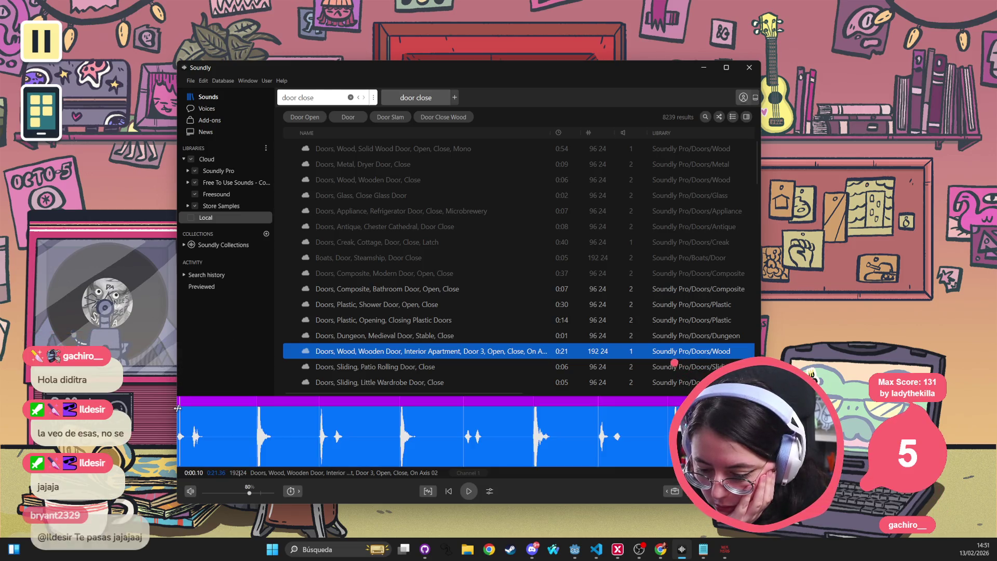
{"action": "left_click", "coordinate": [180, 412]}
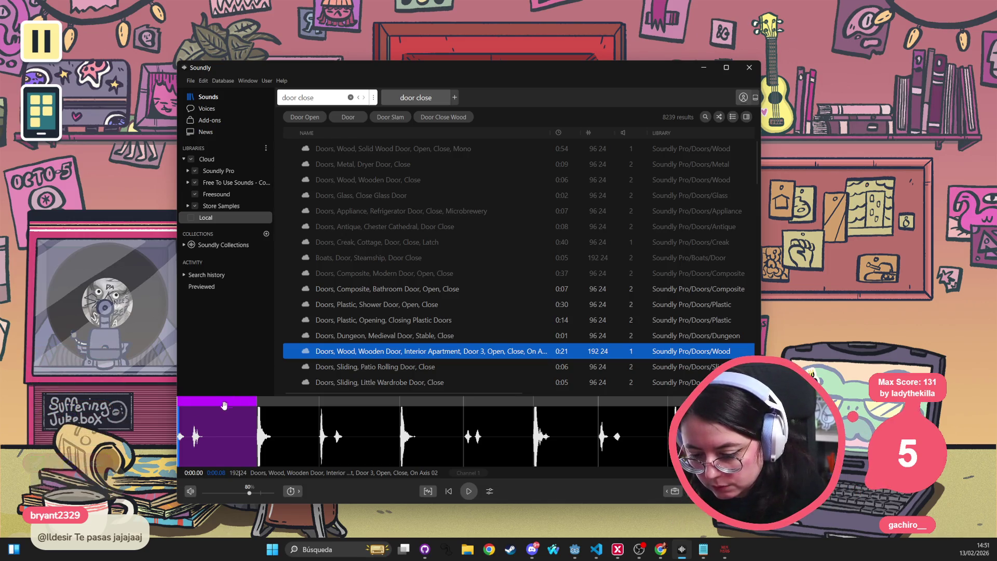
{"action": "left_click", "coordinate": [186, 417]}
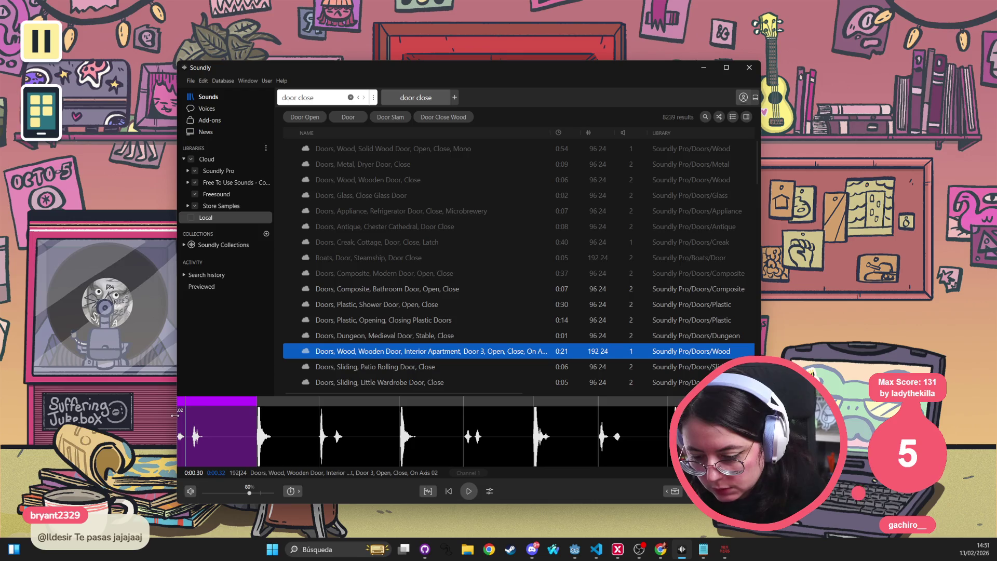
{"action": "key", "text": "space"}
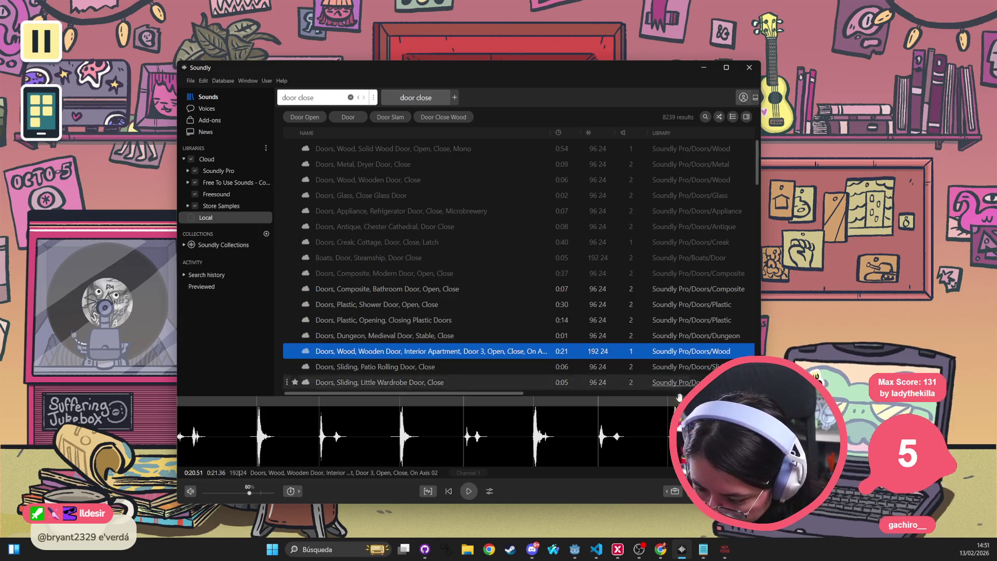
{"action": "left_click", "coordinate": [205, 431]}
{"action": "right_click", "coordinate": [213, 401]}
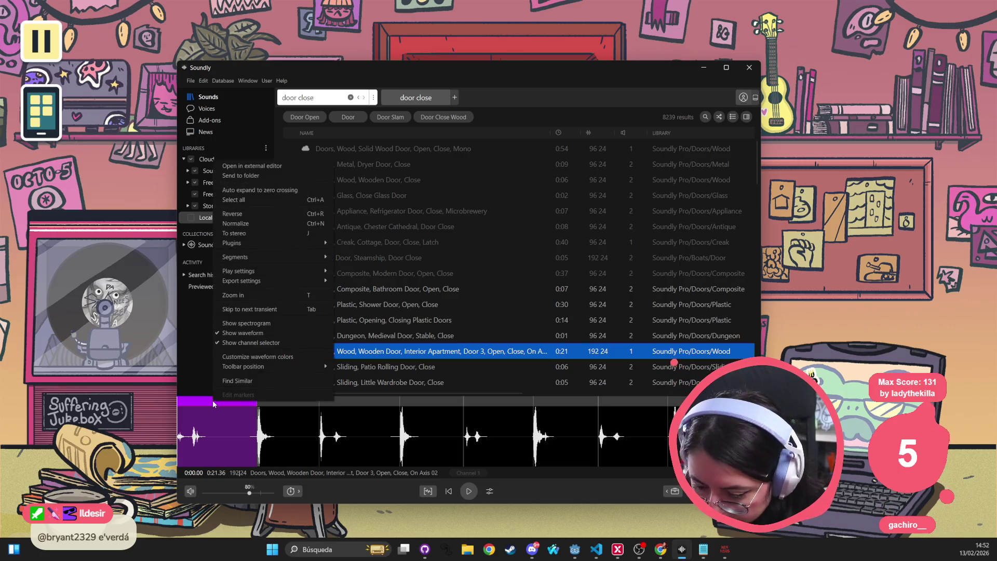
Select the second door hit, cancel its Send to folder prompt, and return to Godot's file browser
{"action": "left_click", "coordinate": [213, 404]}
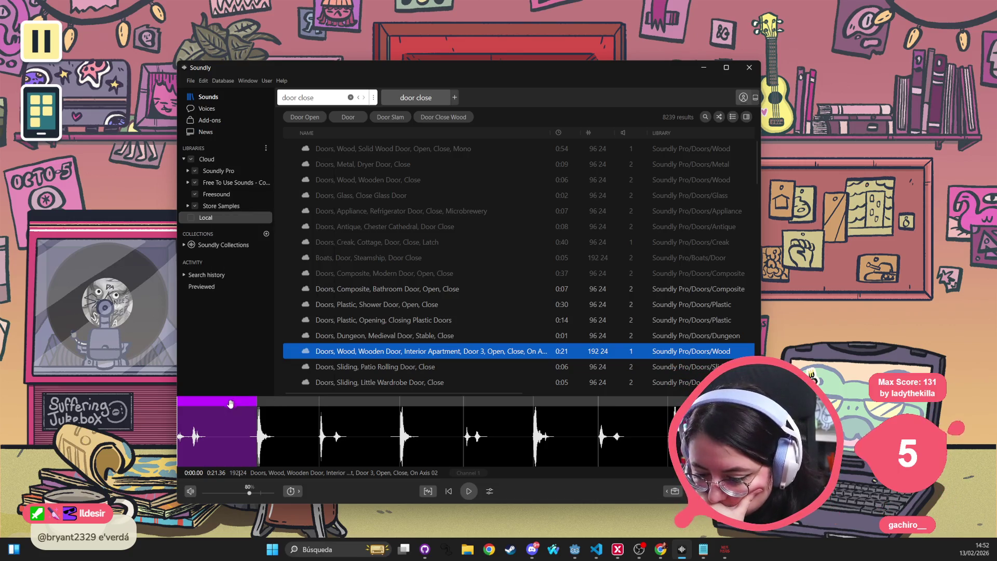
{"action": "left_click", "coordinate": [306, 400]}
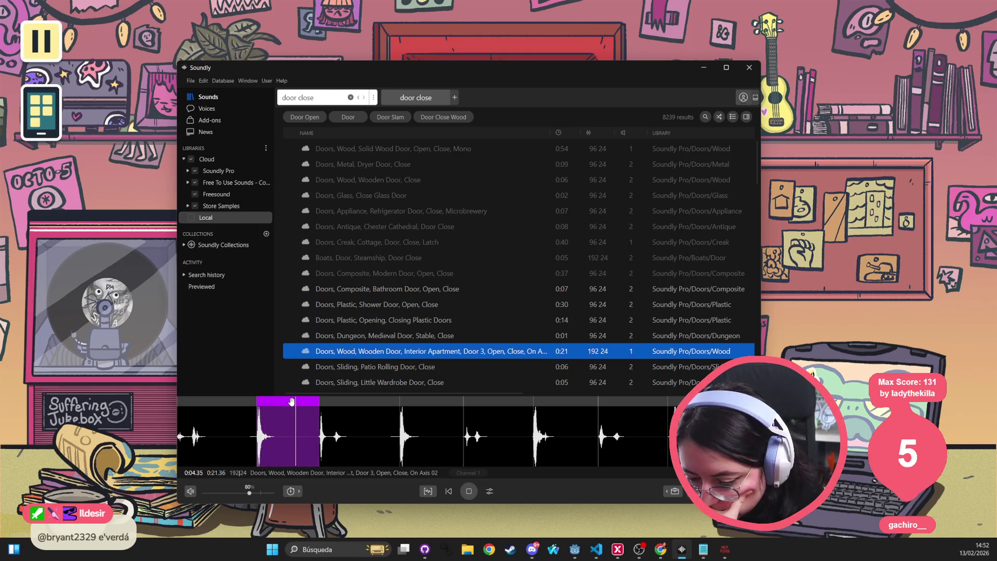
{"action": "right_click", "coordinate": [293, 405]}
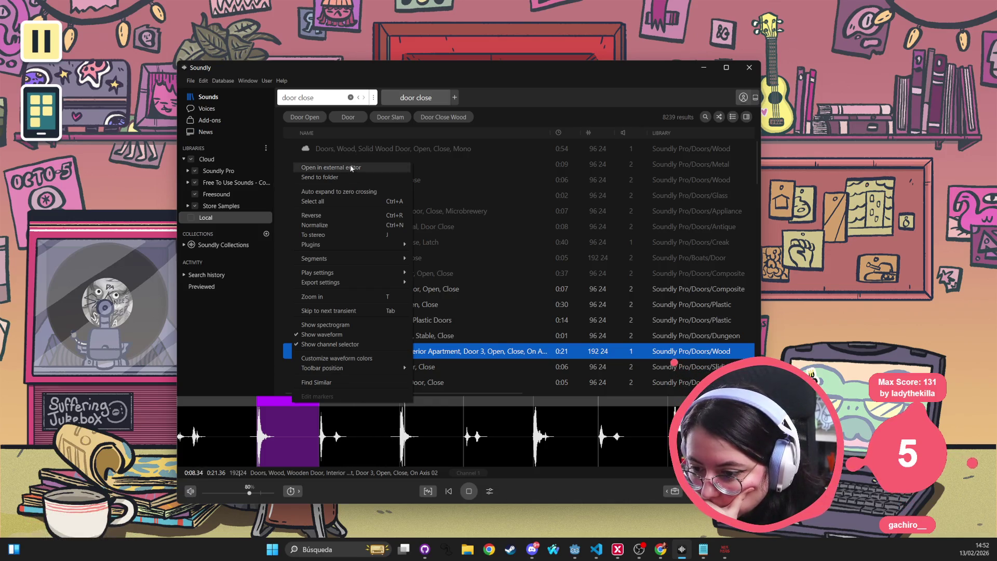
{"action": "left_click", "coordinate": [341, 176]}
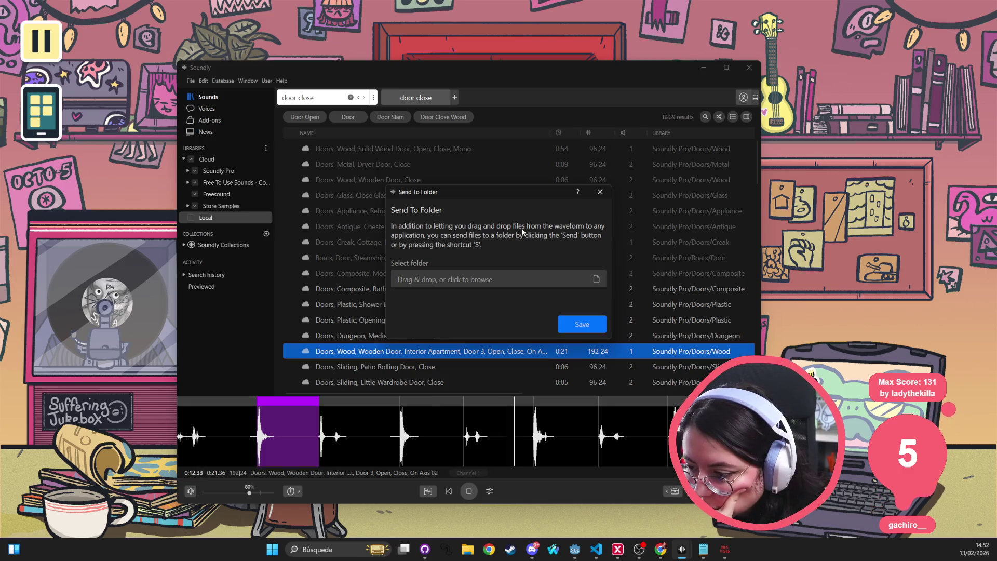
{"action": "left_click", "coordinate": [603, 195]}
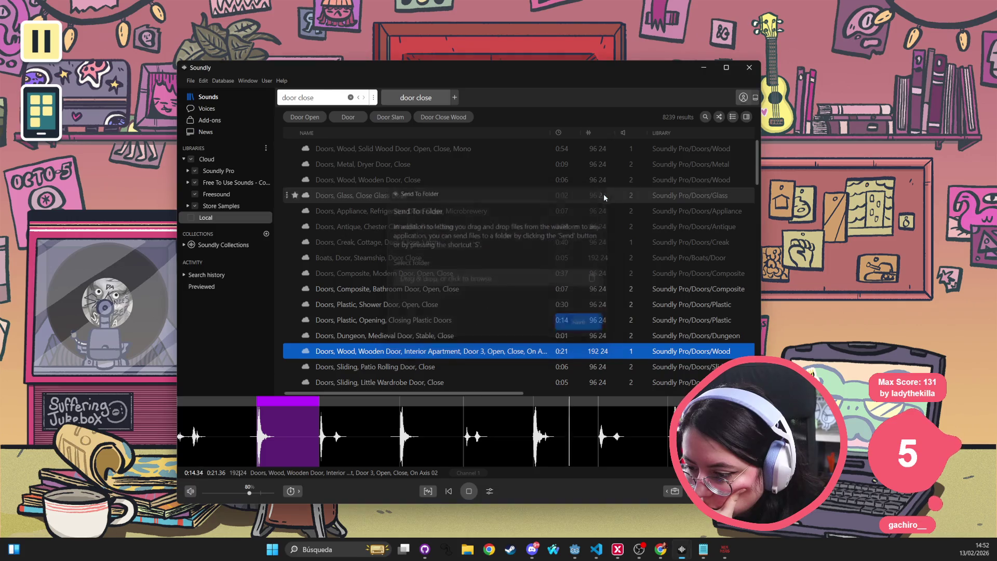
{"action": "left_click", "coordinate": [578, 554]}
{"action": "left_click", "coordinate": [192, 526]}
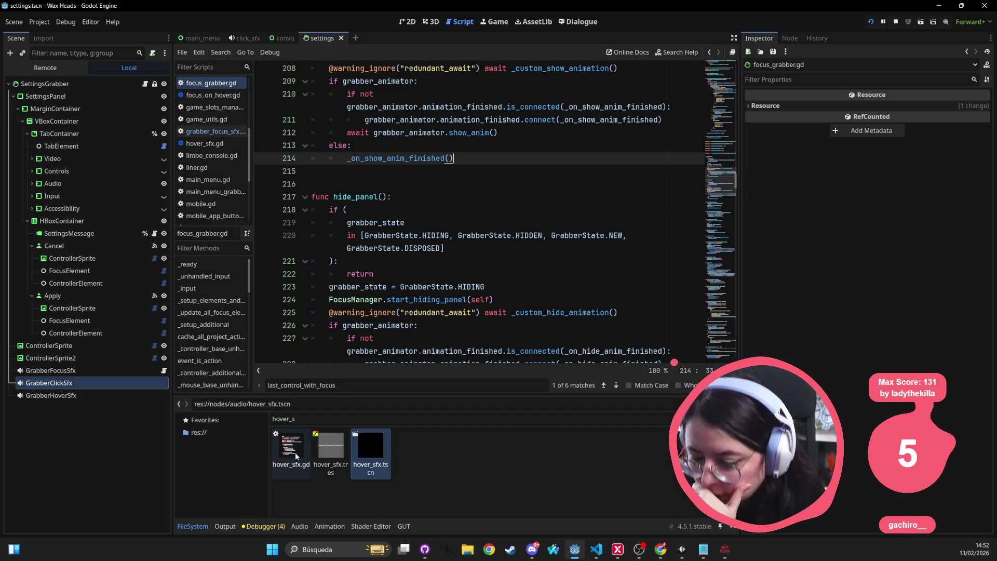
Filter Godot's FileSystem for 'sfx' and open the res://audio/sfx folder
{"action": "type", "text": "sf"}
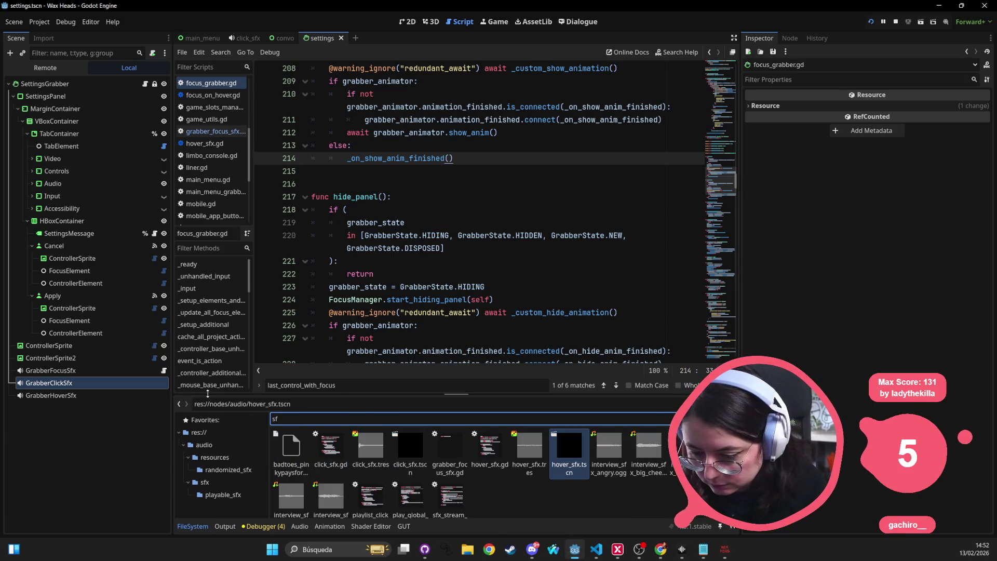
{"action": "type", "text": "x_"}
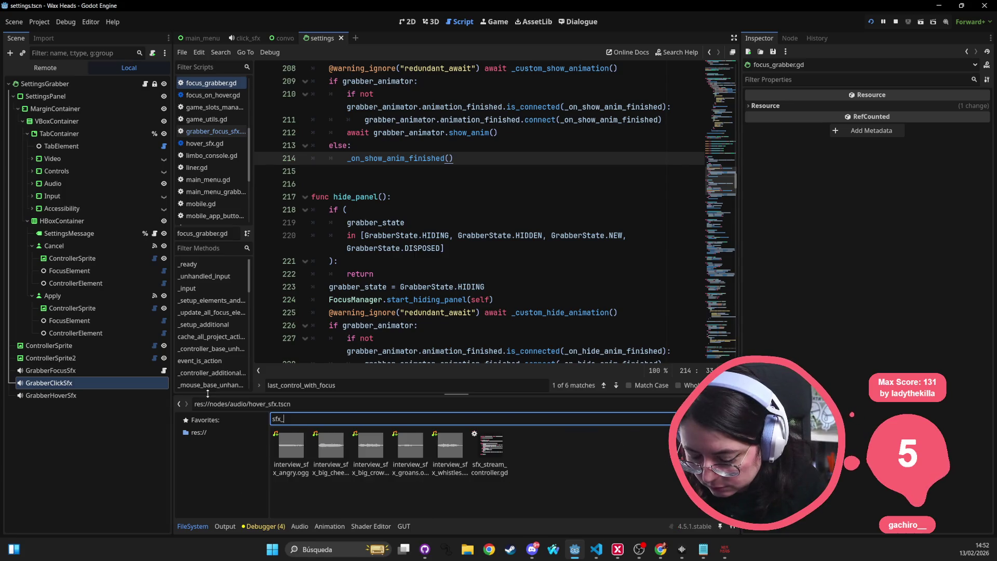
{"action": "key", "text": "BackSpace"}
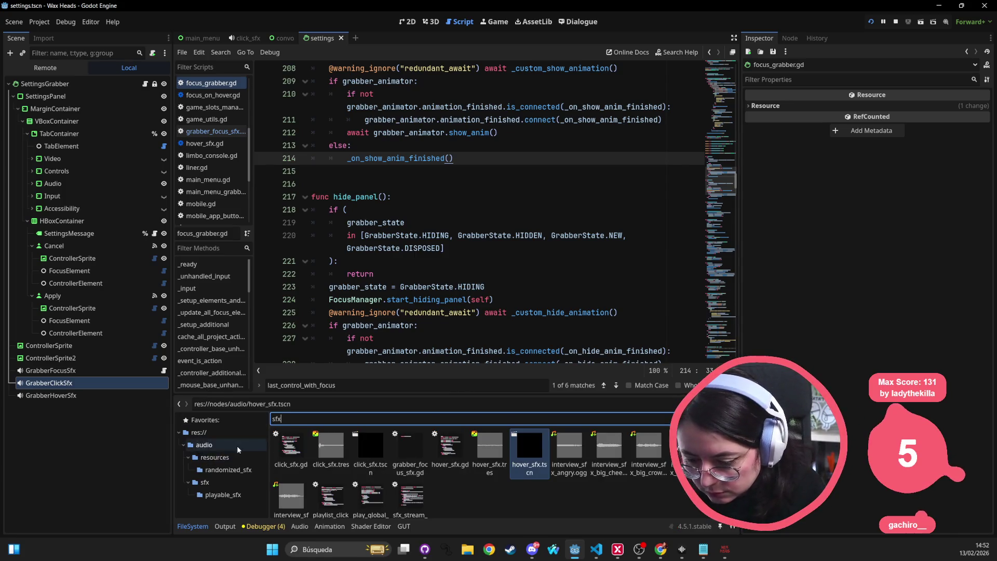
{"action": "left_click", "coordinate": [205, 482]}
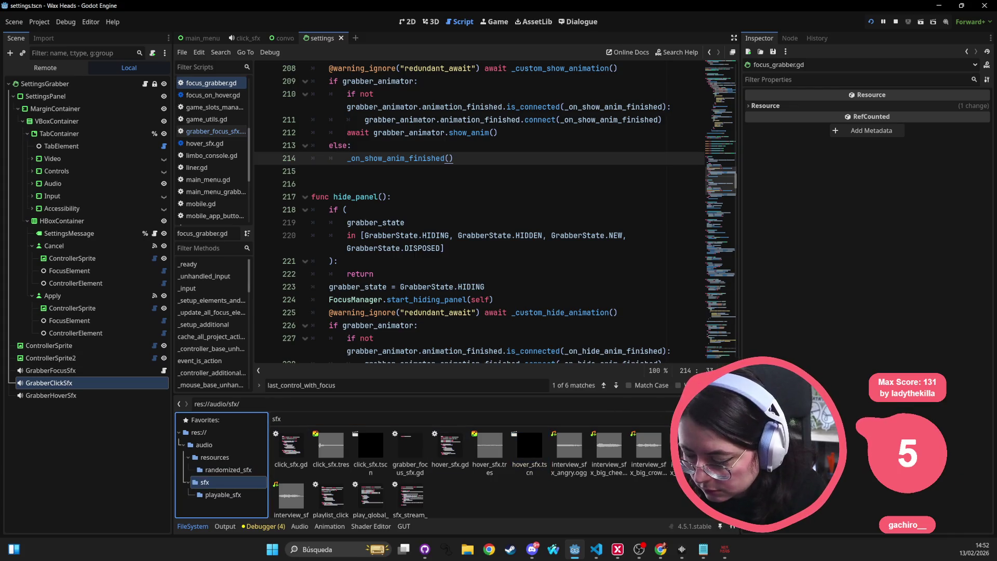
{"action": "left_click", "coordinate": [210, 479]}
{"action": "scroll", "coordinate": [222, 488], "scroll_direction": "down", "scroll_amount": 1}
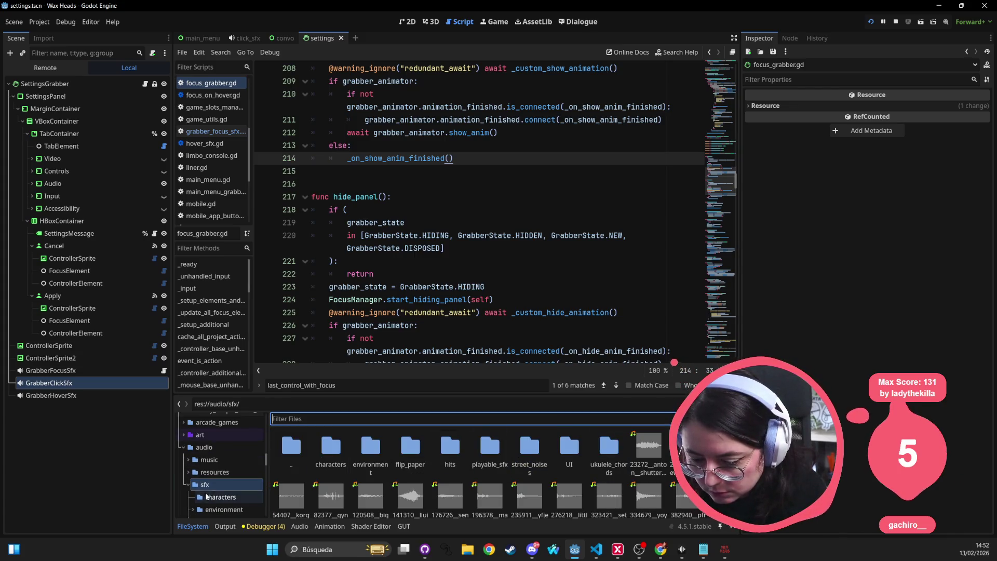
{"action": "scroll", "coordinate": [234, 485], "scroll_direction": "down", "scroll_amount": 4}
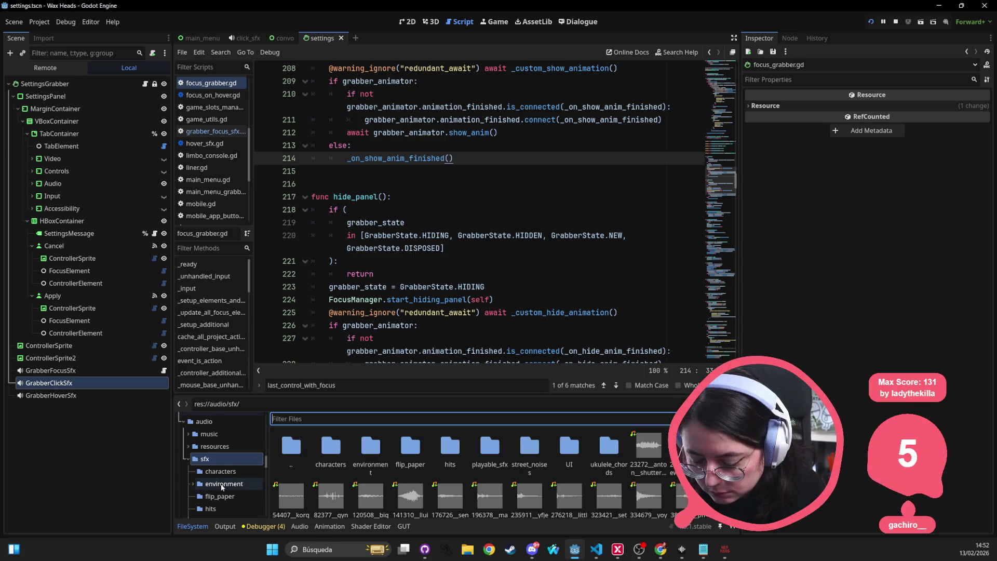
{"action": "scroll", "coordinate": [242, 489], "scroll_direction": "down", "scroll_amount": 2}
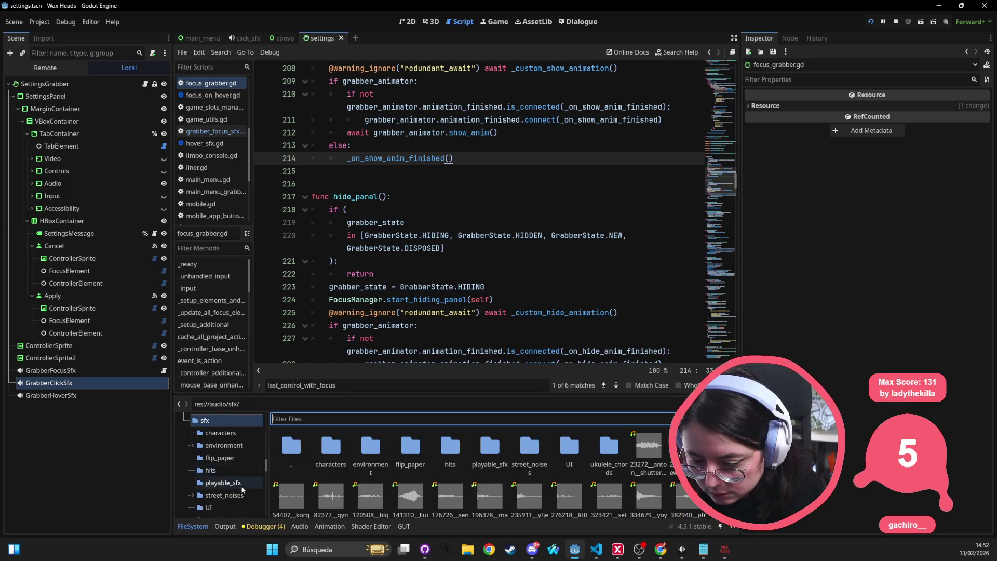
{"action": "scroll", "coordinate": [226, 493], "scroll_direction": "up", "scroll_amount": 1}
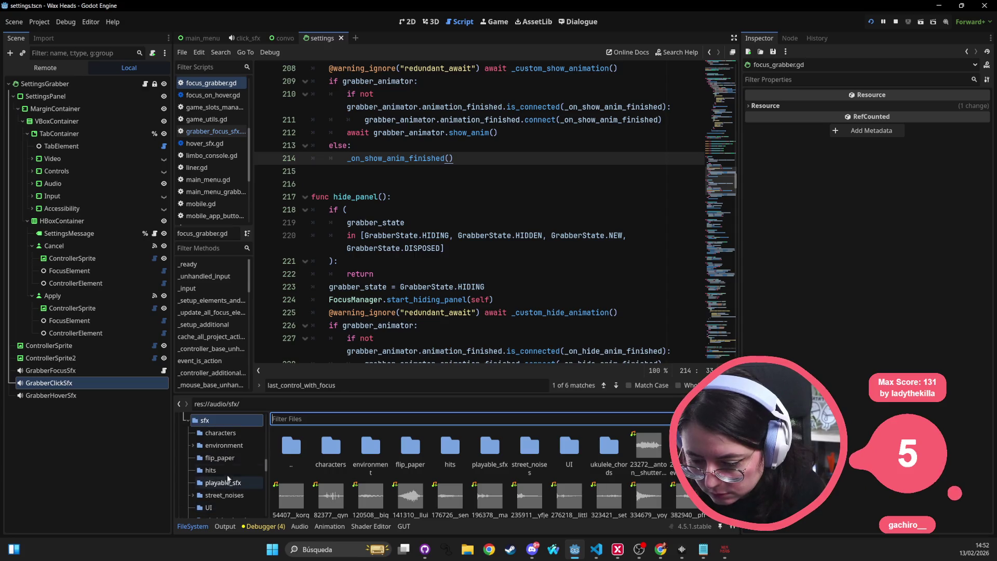
Create a 'doors' folder in res://audio/sfx and drag the wooden door clip from Soundly into it
{"action": "right_click", "coordinate": [224, 419]}
{"action": "mouse_move", "coordinate": [277, 356]}
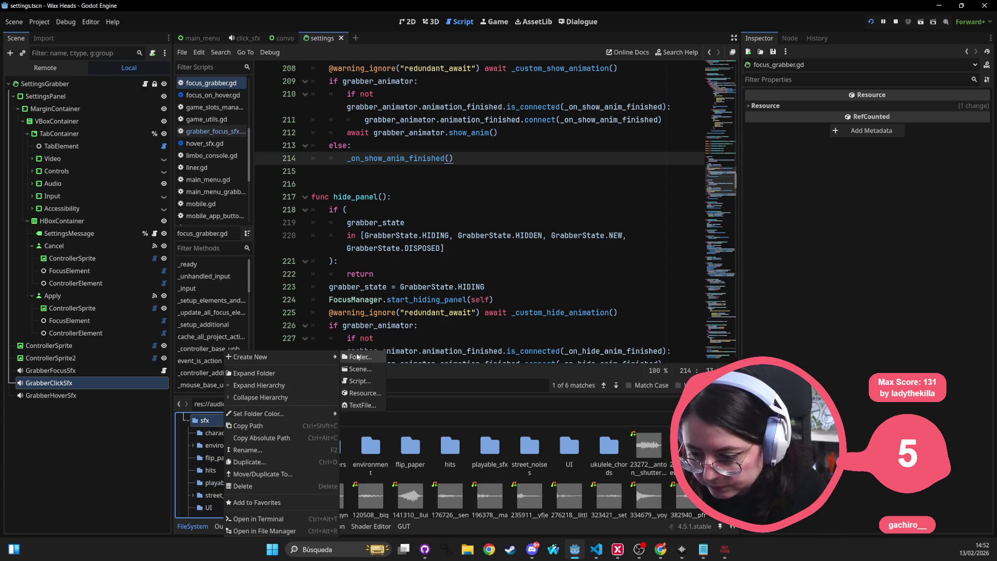
{"action": "left_click", "coordinate": [356, 353]}
{"action": "type", "text": "doors"}
{"action": "key", "text": "Return"}
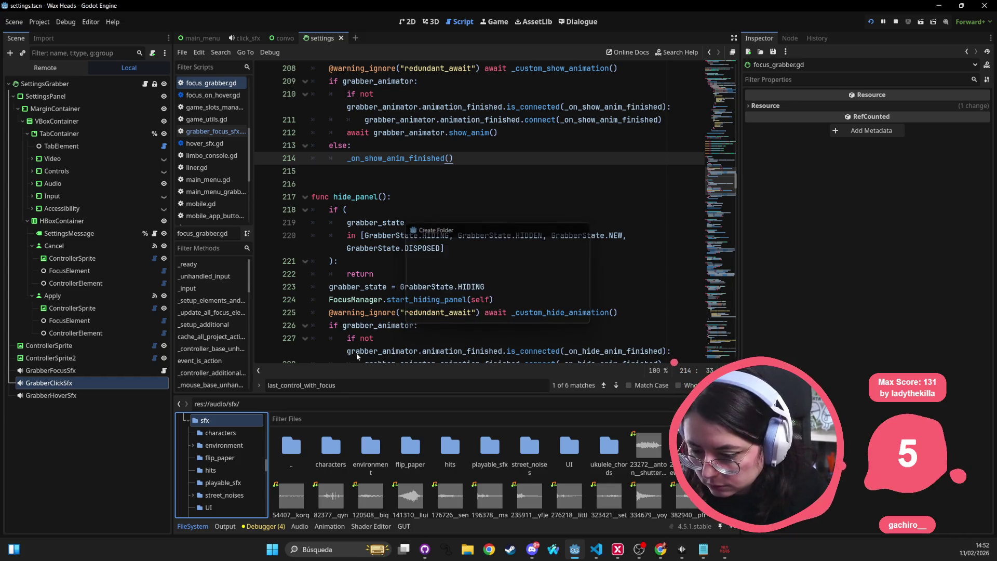
{"action": "left_click", "coordinate": [220, 446]}
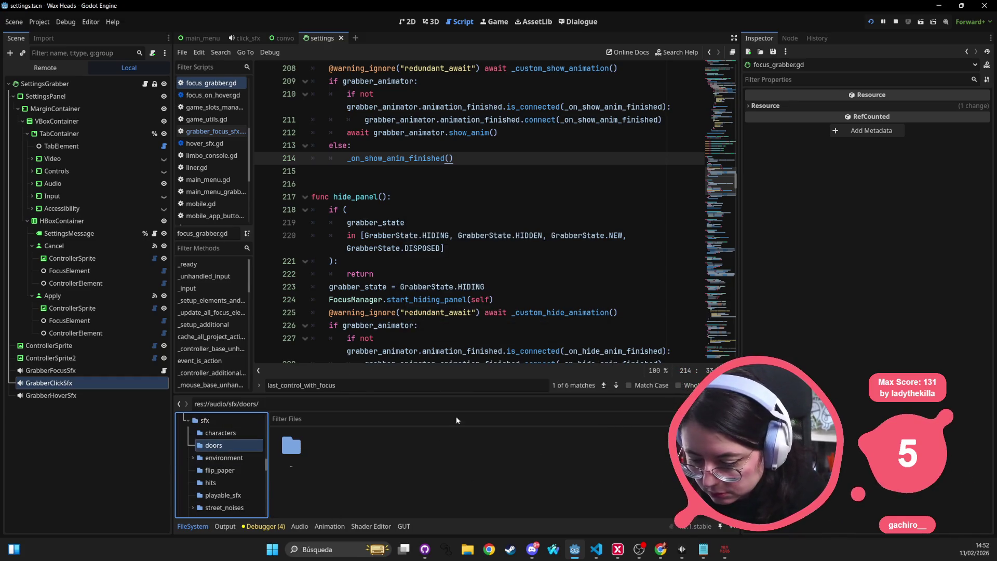
{"action": "key", "text": "alt+Tab"}
{"action": "left_click_drag", "start_coordinate": [288, 410], "coordinate": [306, 436]}
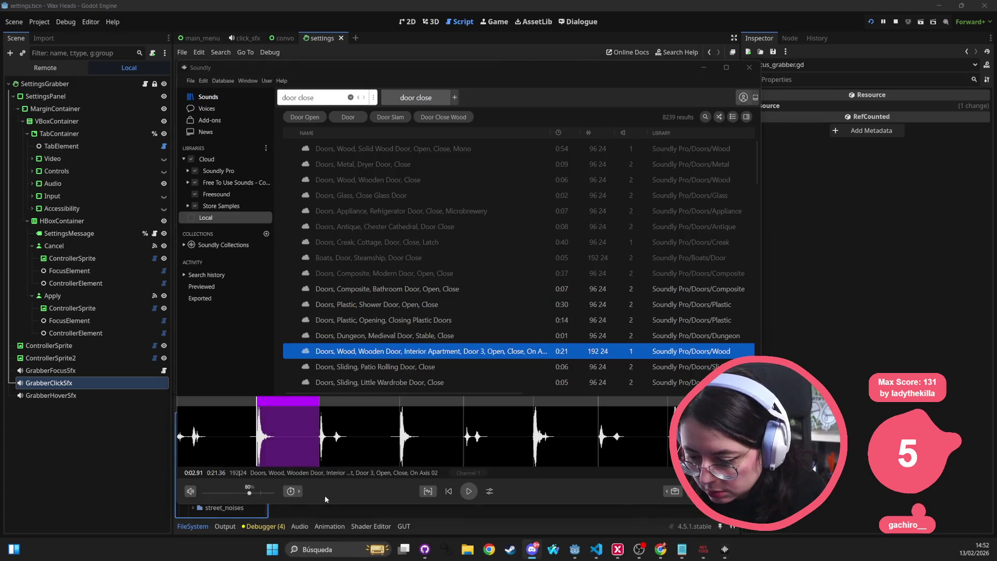
Rename the imported door clip in the doors folder to door_open.wav
{"action": "left_click", "coordinate": [303, 515]}
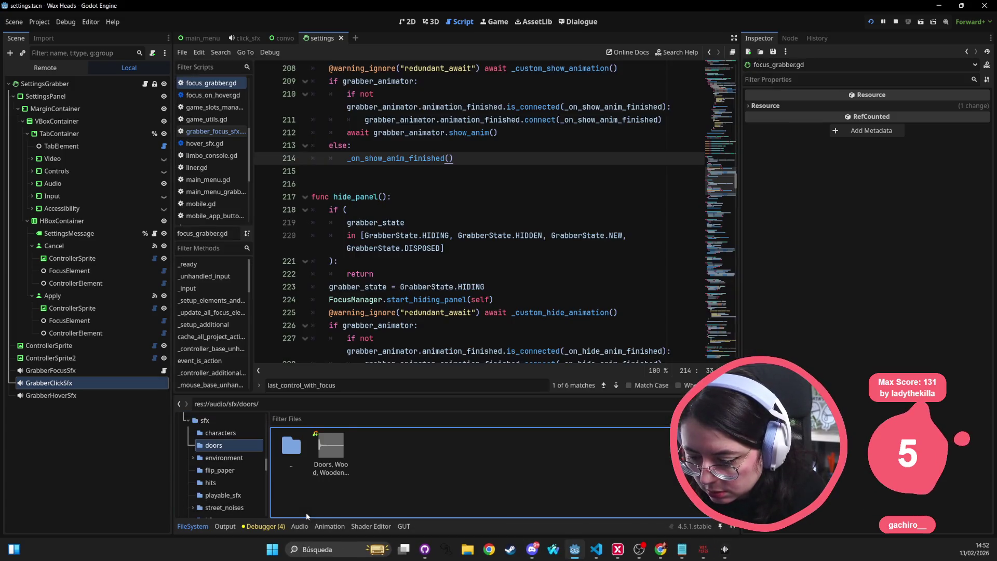
{"action": "left_click", "coordinate": [335, 445]}
{"action": "key", "text": "F2"}
{"action": "type", "text": "door_open"}
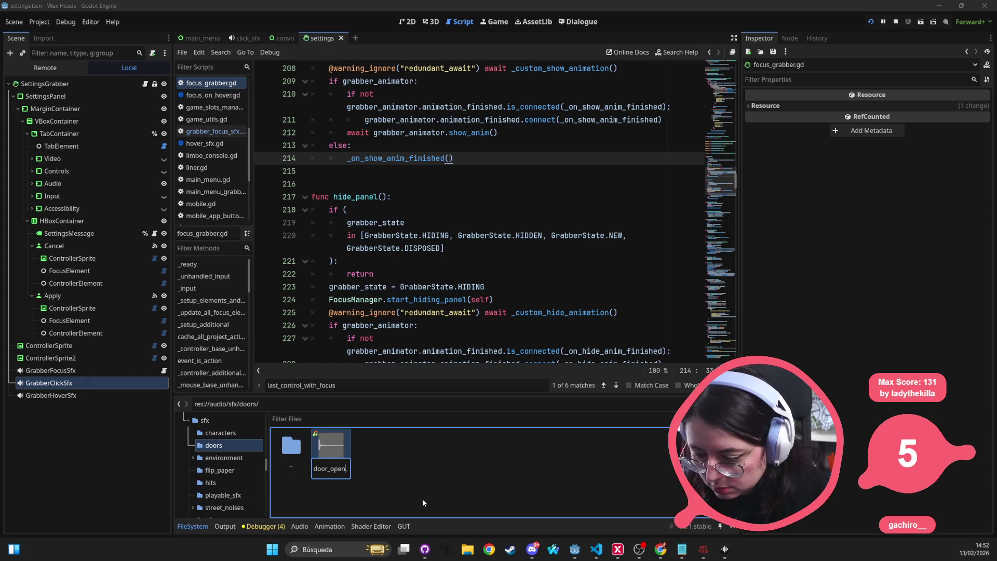
{"action": "key", "text": "Return"}
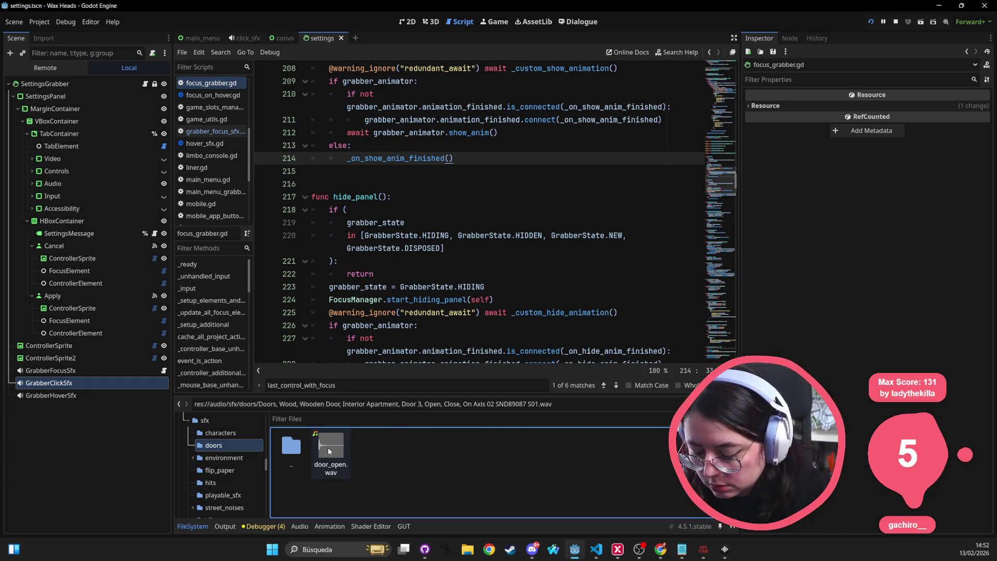
Rename the clip again to wooden_door_close.wav, save, and return to Soundly
{"action": "left_click", "coordinate": [327, 447]}
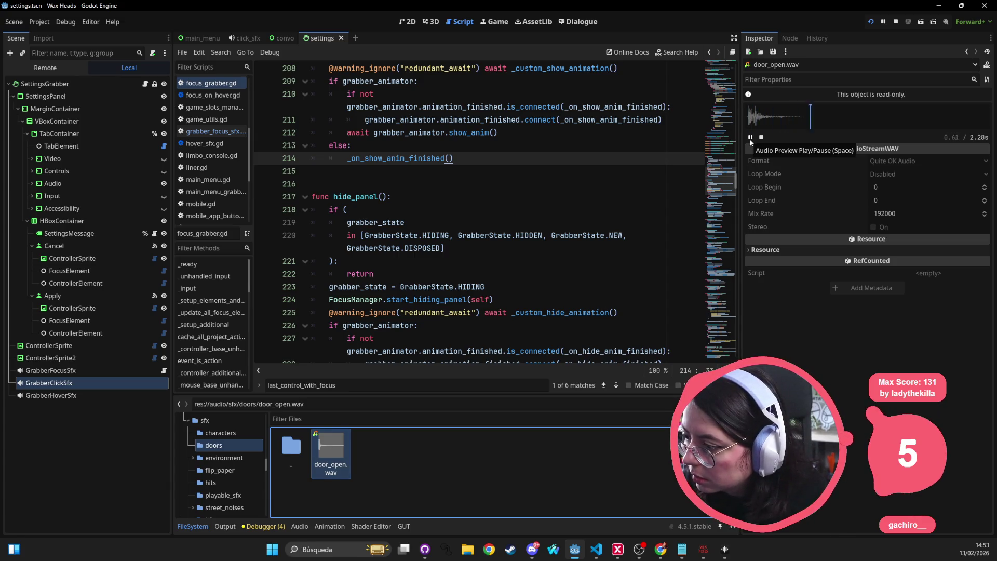
{"action": "key", "text": "F2"}
{"action": "type", "text": "door_c"}
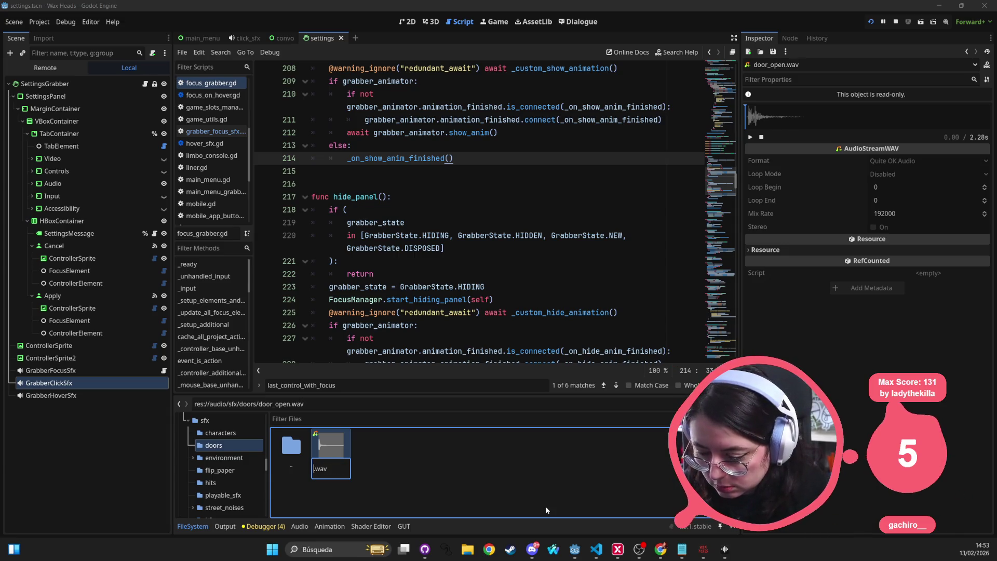
{"action": "type", "text": "lose"}
{"action": "key", "text": "Return"}
{"action": "key", "text": "ctrl+s"}
{"action": "key", "text": "alt+Tab"}
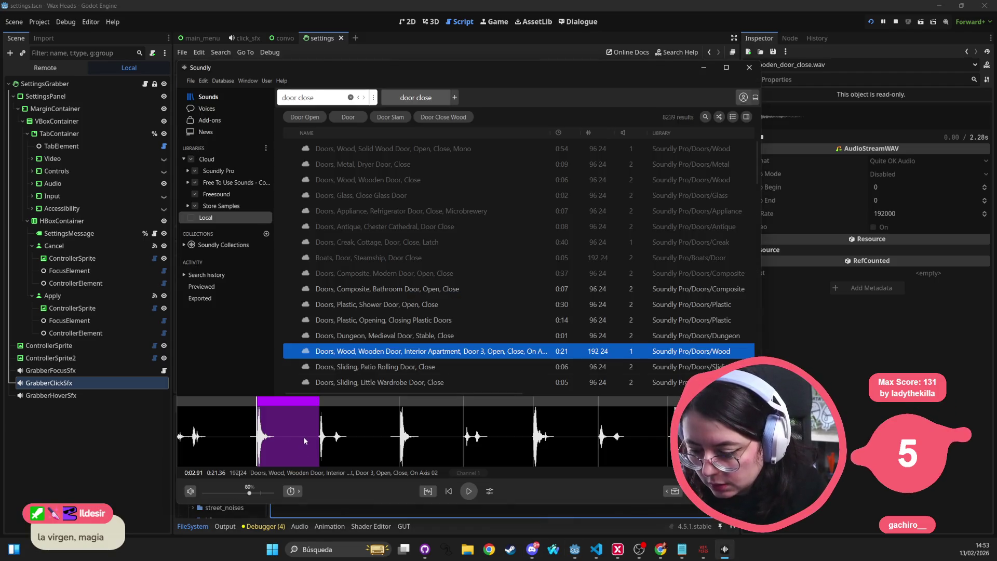
Drag the first door-recording chunk from Soundly into the doors folder and name it wooden_door_open.wav
{"action": "left_click", "coordinate": [190, 451]}
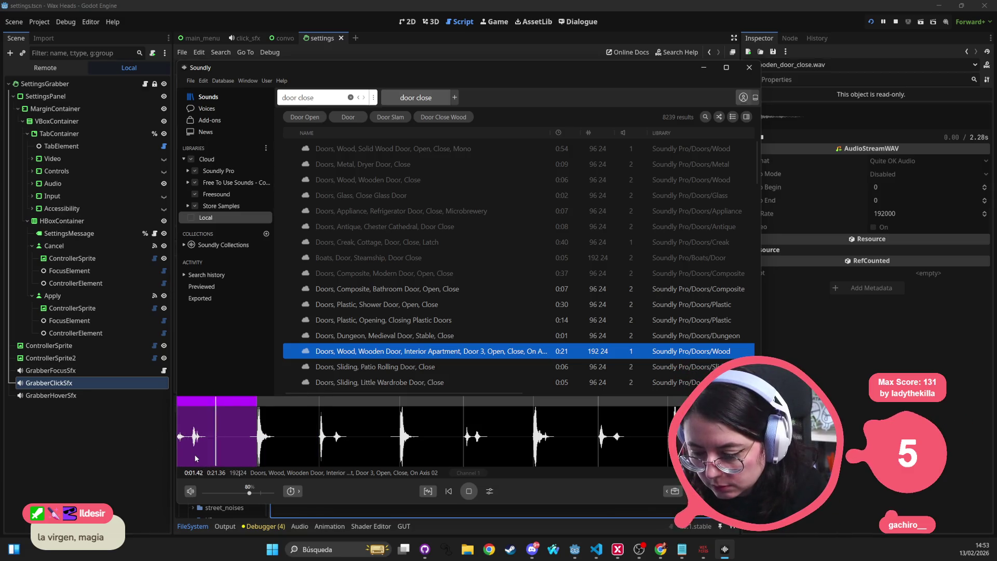
{"action": "mouse_move", "coordinate": [224, 396]}
{"action": "left_mouse_down"}
{"action": "mouse_move", "coordinate": [374, 452]}
{"action": "mouse_move", "coordinate": [366, 441]}
{"action": "left_mouse_up"}
{"action": "left_click", "coordinate": [345, 507]}
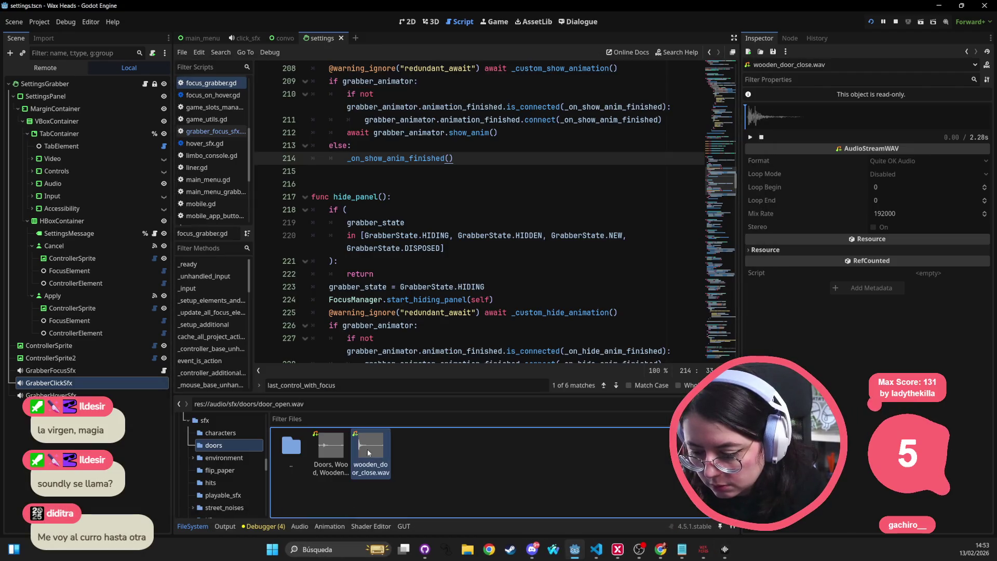
{"action": "left_click", "coordinate": [344, 447]}
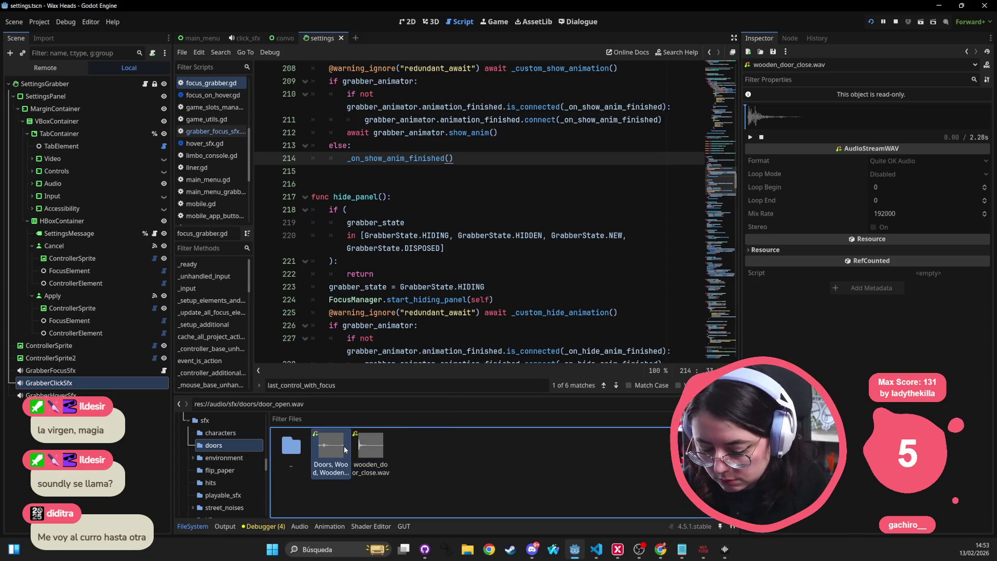
{"action": "key", "text": "F2"}
{"action": "type", "text": "wooden.wa"}
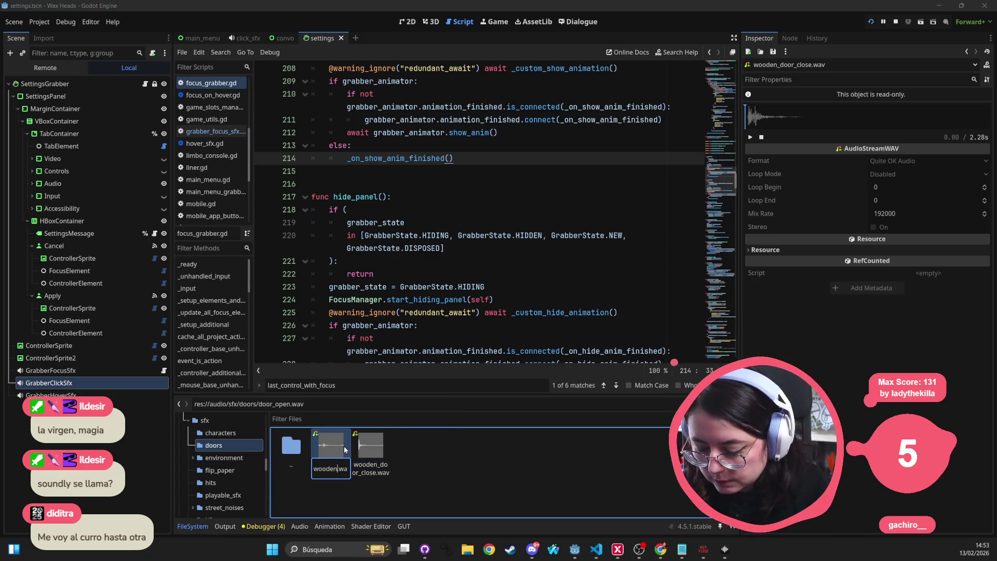
{"action": "key", "text": "Return"}
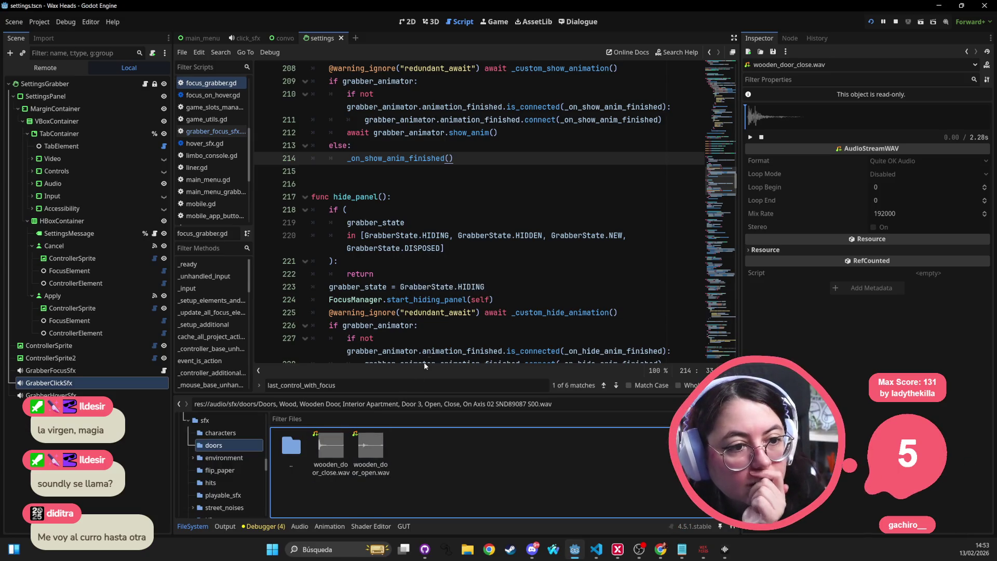
{"action": "left_click", "coordinate": [408, 264]}
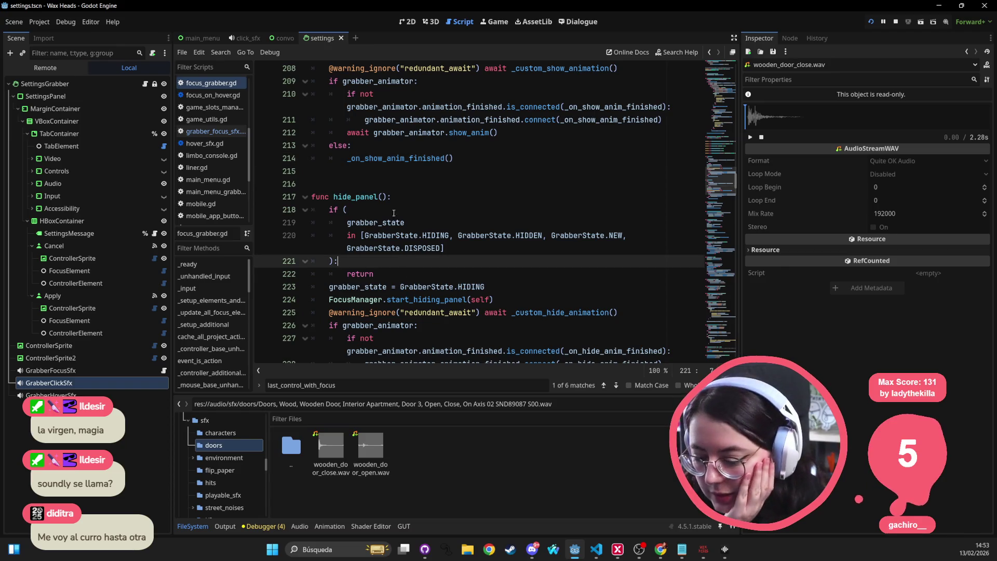
In the 2D workspace, quick-search 'staff_room_back' and open staff_room_background.tscn
{"action": "left_click", "coordinate": [408, 21]}
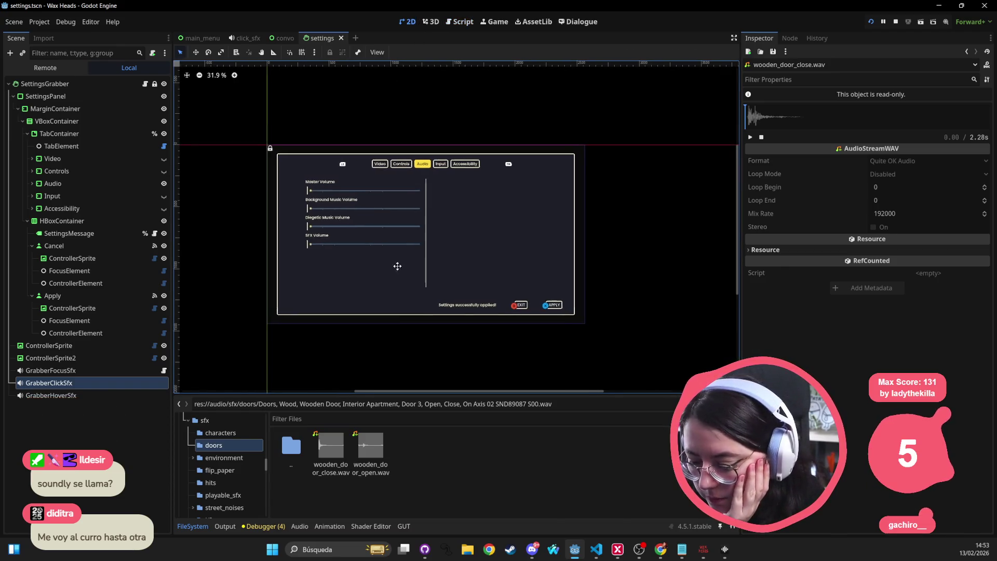
{"action": "left_click", "coordinate": [200, 38]}
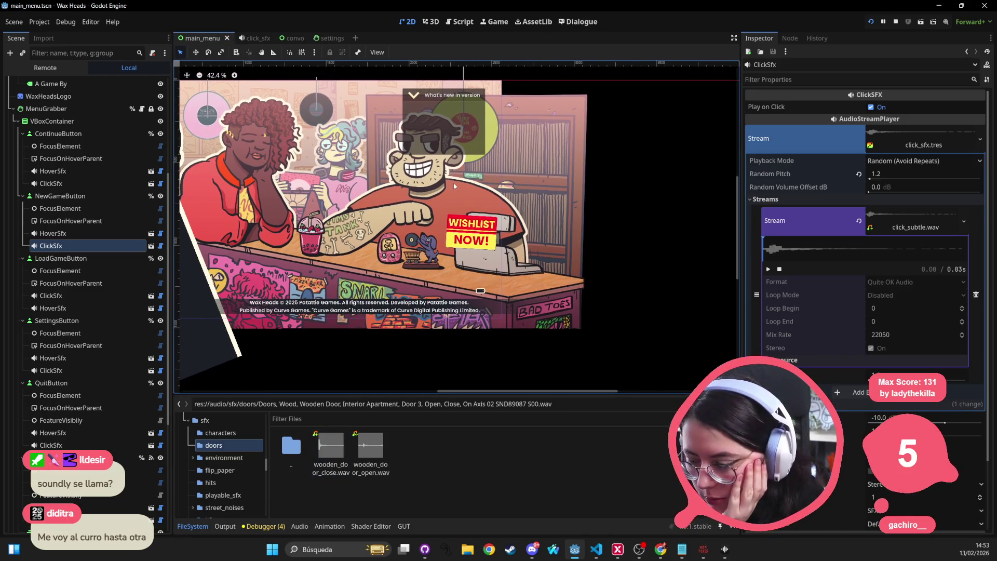
{"action": "key", "text": "alt+shift+o"}
{"action": "type", "text": "staff"}
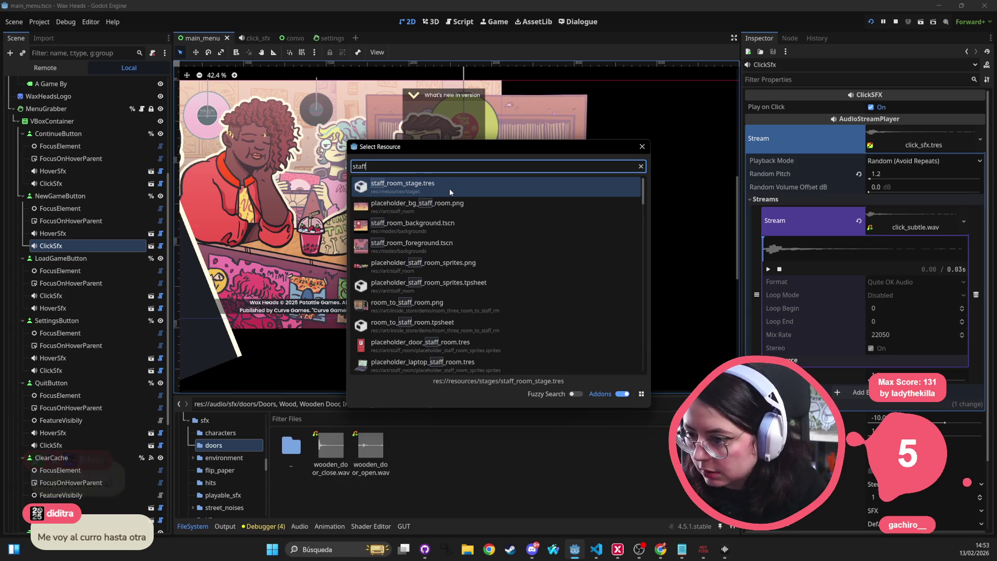
{"action": "type", "text": "_room"}
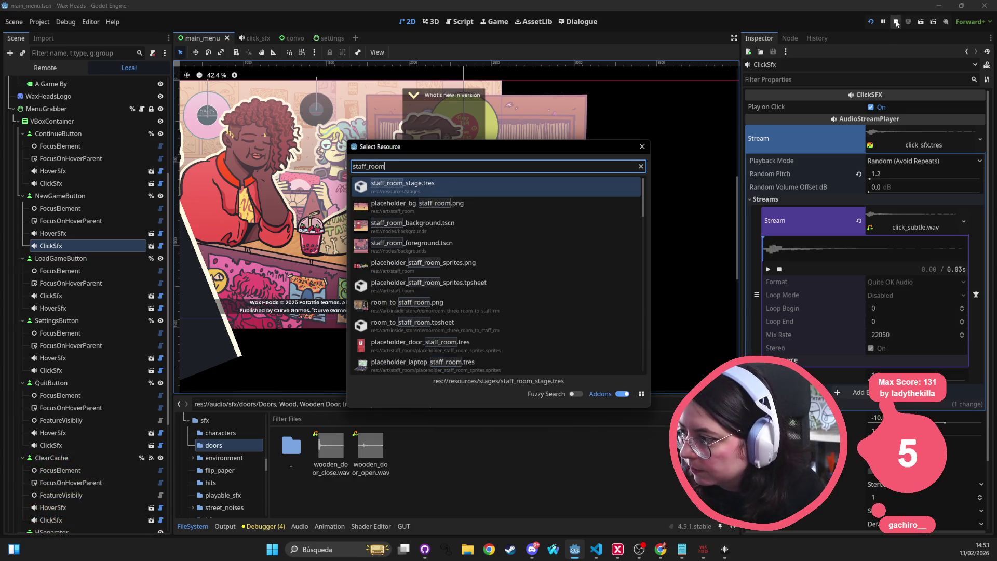
{"action": "left_click", "coordinate": [432, 167]}
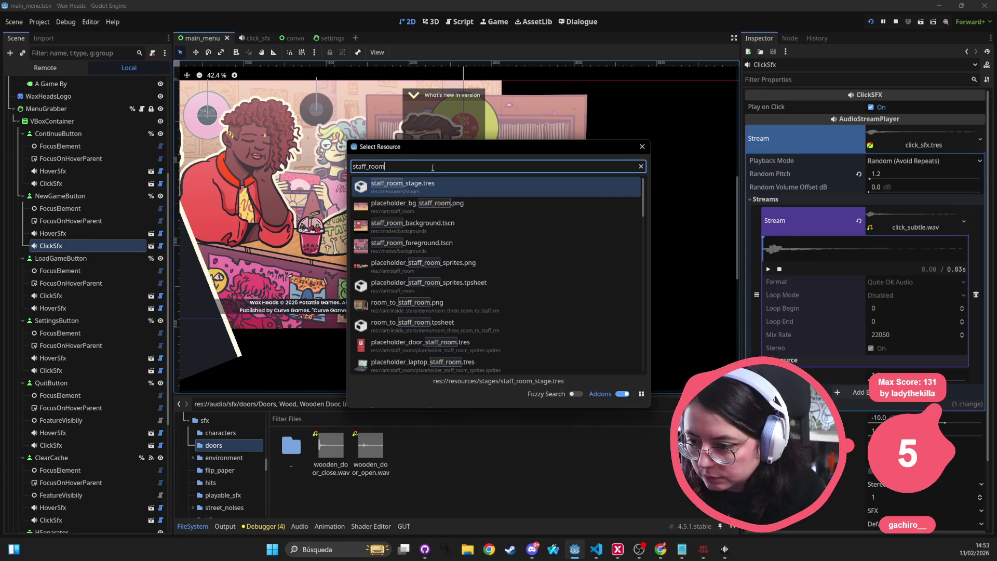
{"action": "type", "text": "_back"}
{"action": "key", "text": "Return"}
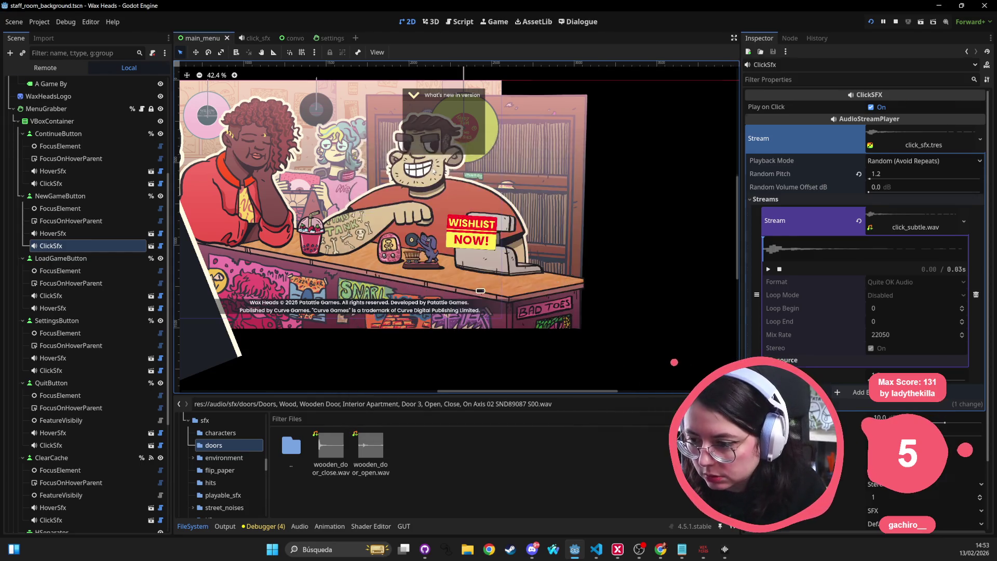
{"action": "right_click", "coordinate": [53, 84]}
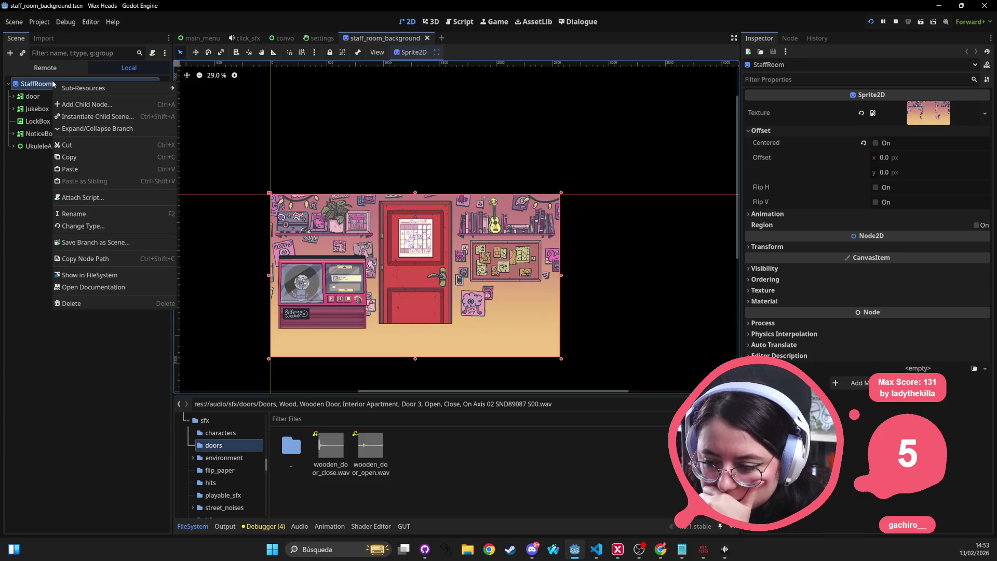
Filter the project files by 'hover_s' and drag hover_sfx.tscn under the StaffRoom node
{"action": "left_click", "coordinate": [96, 104]}
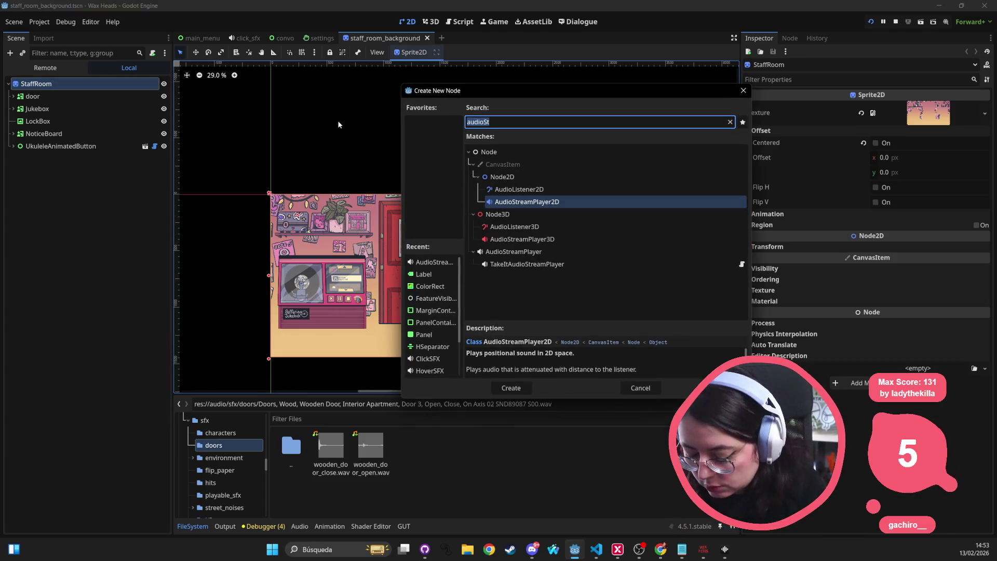
{"action": "type", "text": "hover"}
{"action": "key", "text": "Escape"}
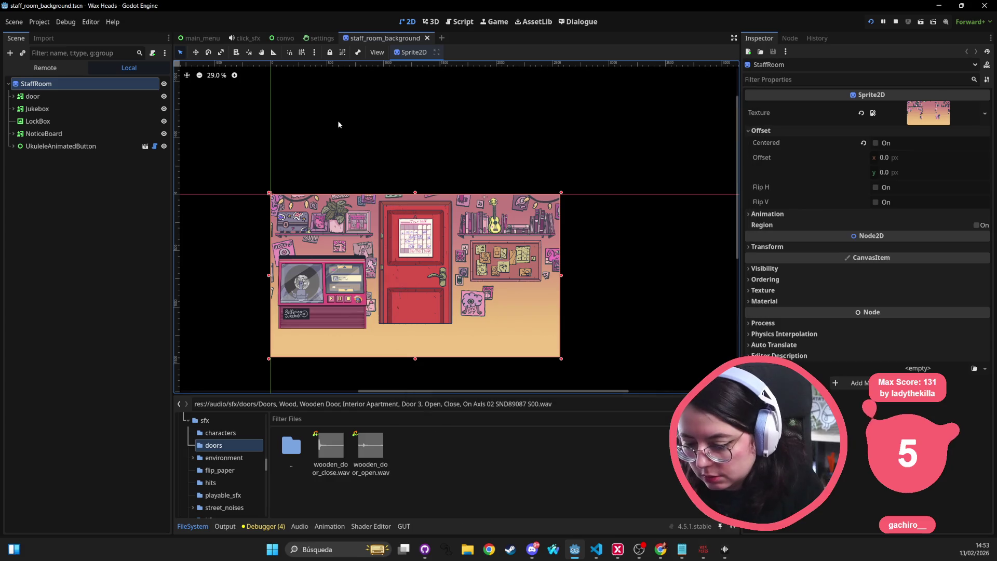
{"action": "left_click", "coordinate": [315, 418]}
{"action": "type", "text": "h"}
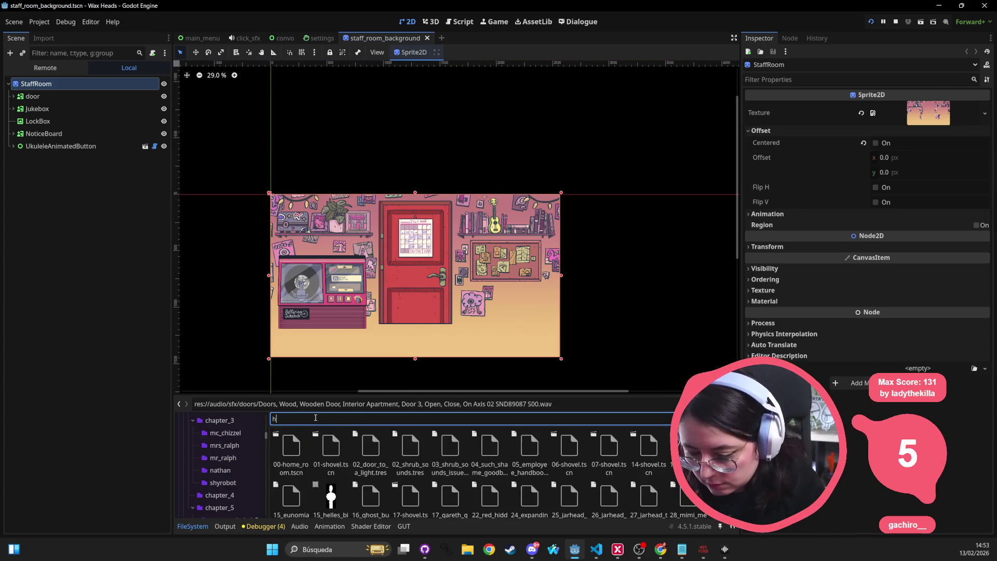
{"action": "type", "text": "over_sfx"}
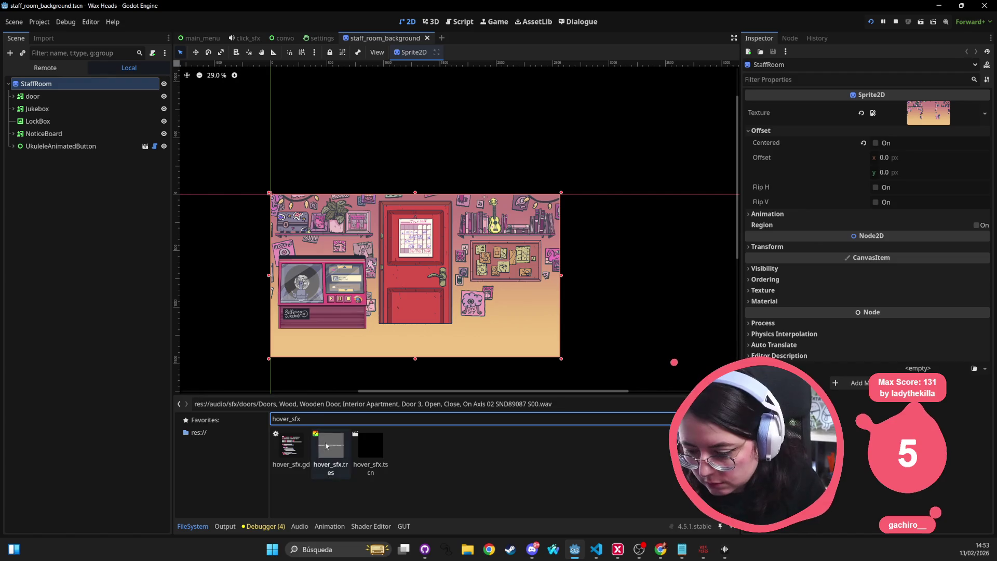
{"action": "mouse_move", "coordinate": [384, 446]}
{"action": "left_mouse_down"}
{"action": "mouse_move", "coordinate": [281, 379]}
{"action": "mouse_move", "coordinate": [69, 156]}
{"action": "left_mouse_up"}
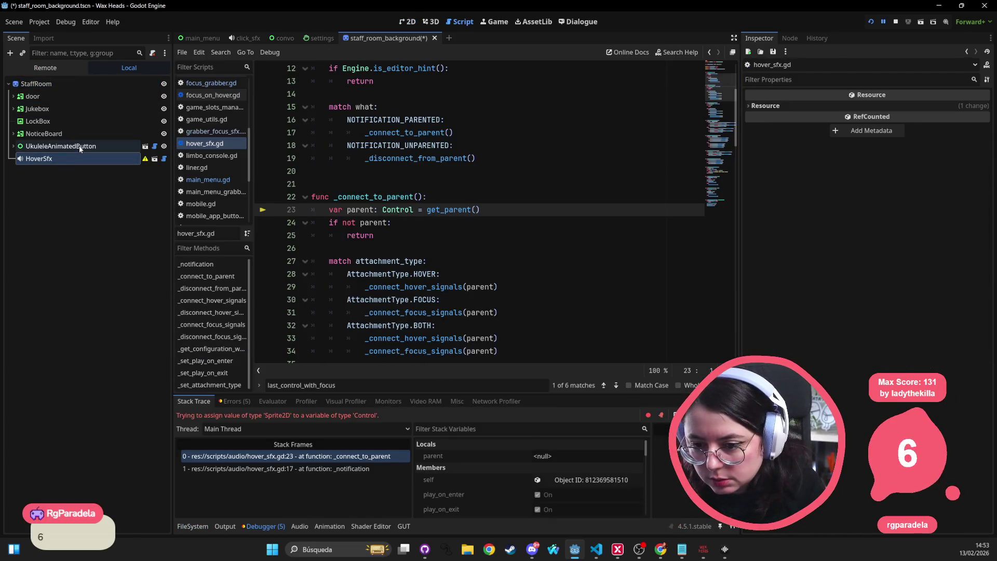
Move HoverSfx under the door node and set its Attachment Type to Focus
{"action": "left_click_drag", "start_coordinate": [61, 159], "coordinate": [50, 99]}
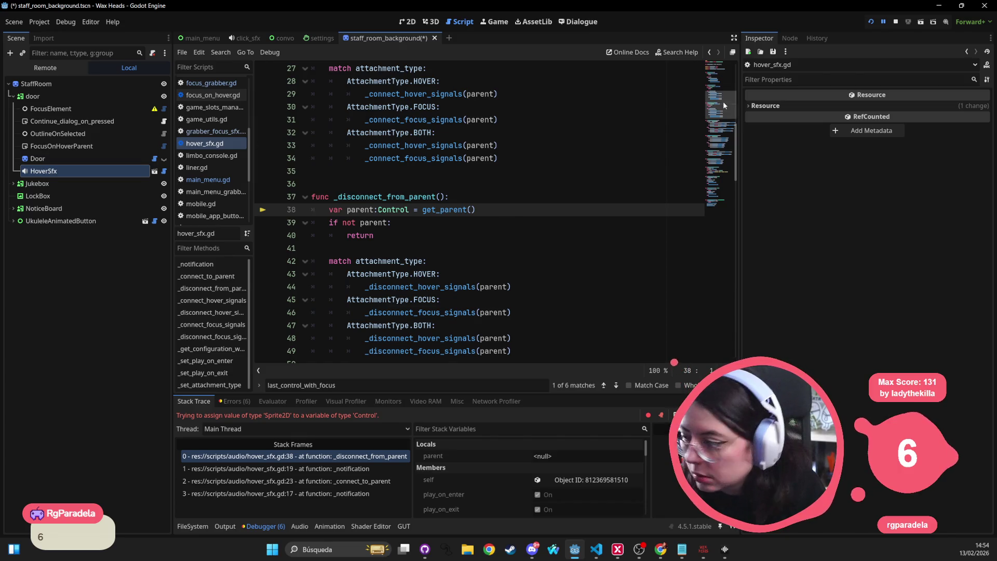
{"action": "left_click", "coordinate": [38, 159]}
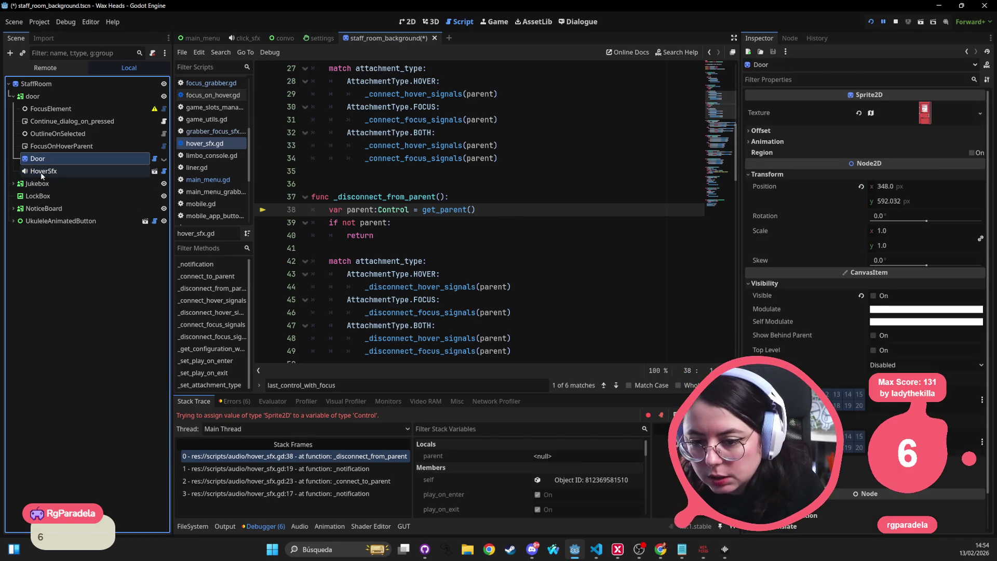
{"action": "left_click", "coordinate": [46, 170]}
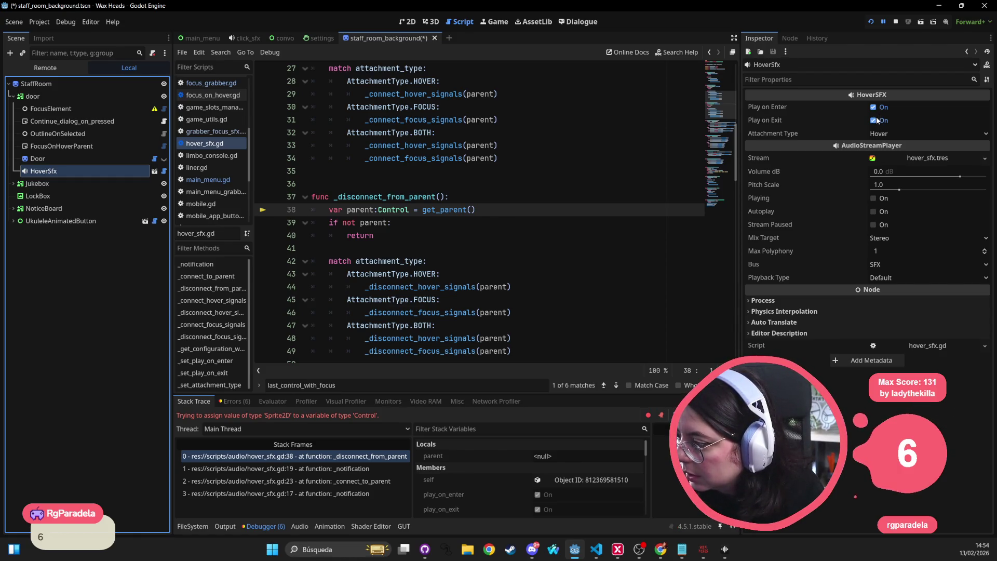
{"action": "left_click", "coordinate": [904, 133]}
{"action": "left_click", "coordinate": [903, 156]}
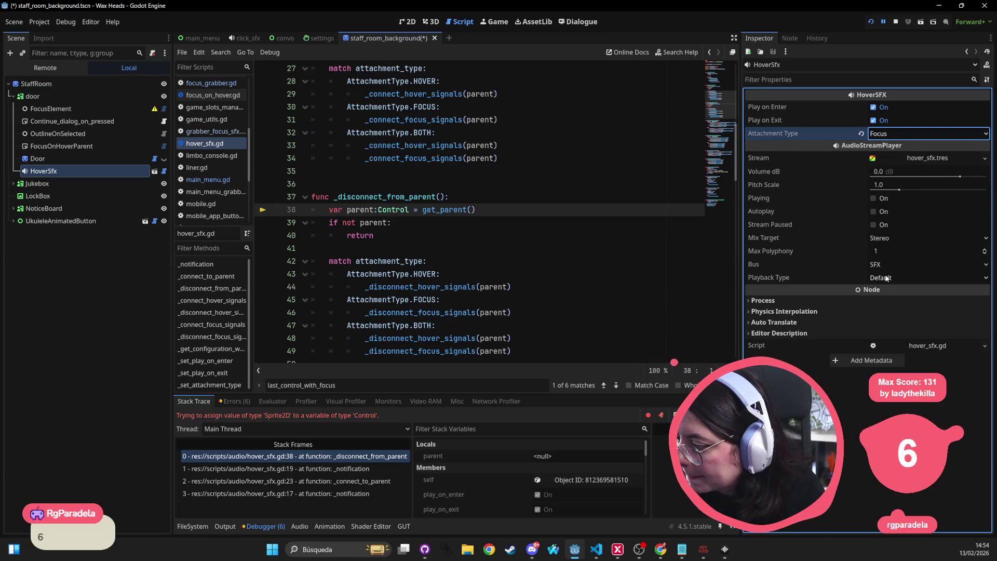
{"action": "left_click", "coordinate": [928, 159]}
{"action": "left_click", "coordinate": [985, 160]}
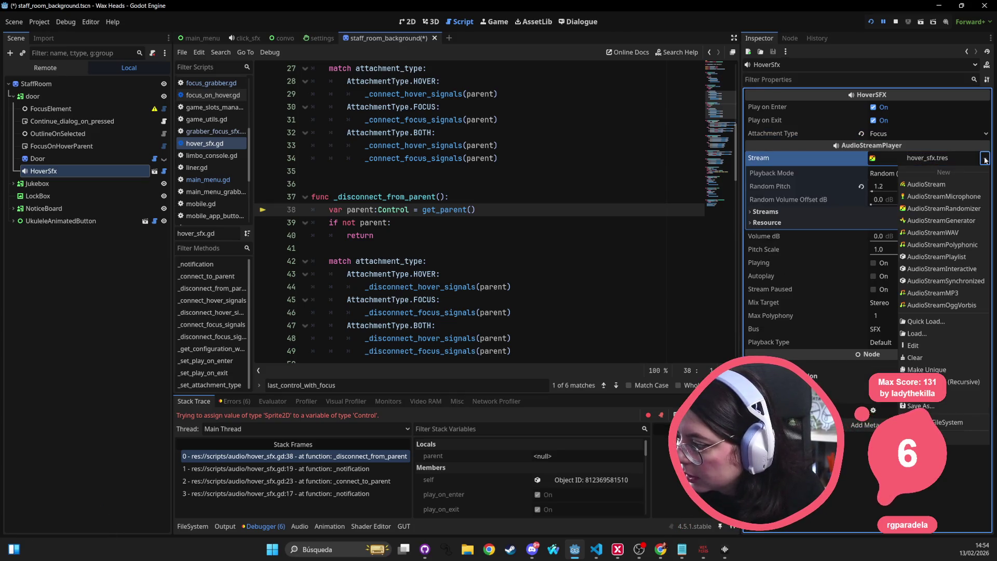
{"action": "left_click", "coordinate": [798, 163]}
{"action": "left_click", "coordinate": [777, 209]}
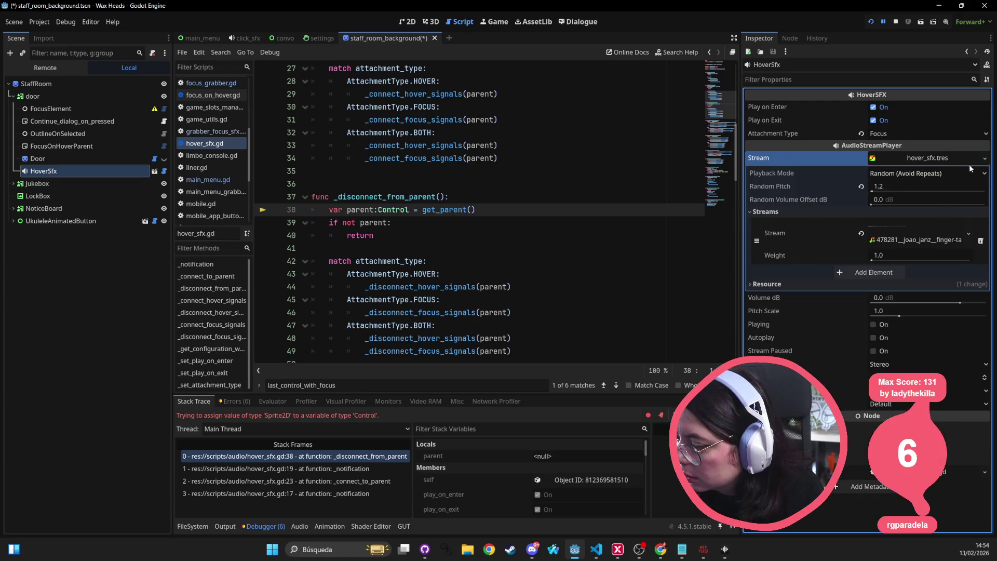
Clear the HoverSfx Stream and save the staff_room_background scene
{"action": "right_click", "coordinate": [93, 172]}
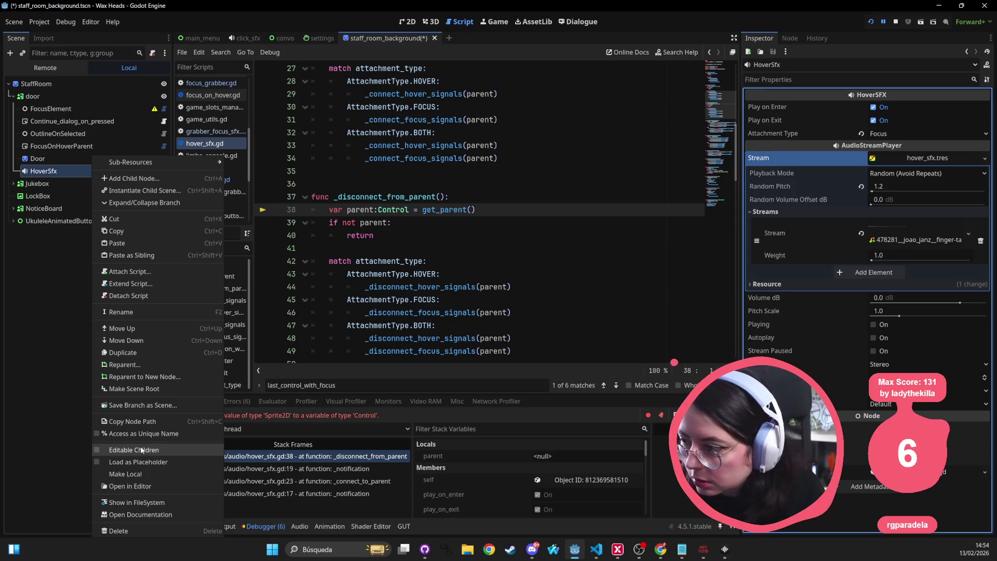
{"action": "left_click", "coordinate": [51, 171]}
{"action": "left_click", "coordinate": [50, 171]}
{"action": "right_click", "coordinate": [50, 171]}
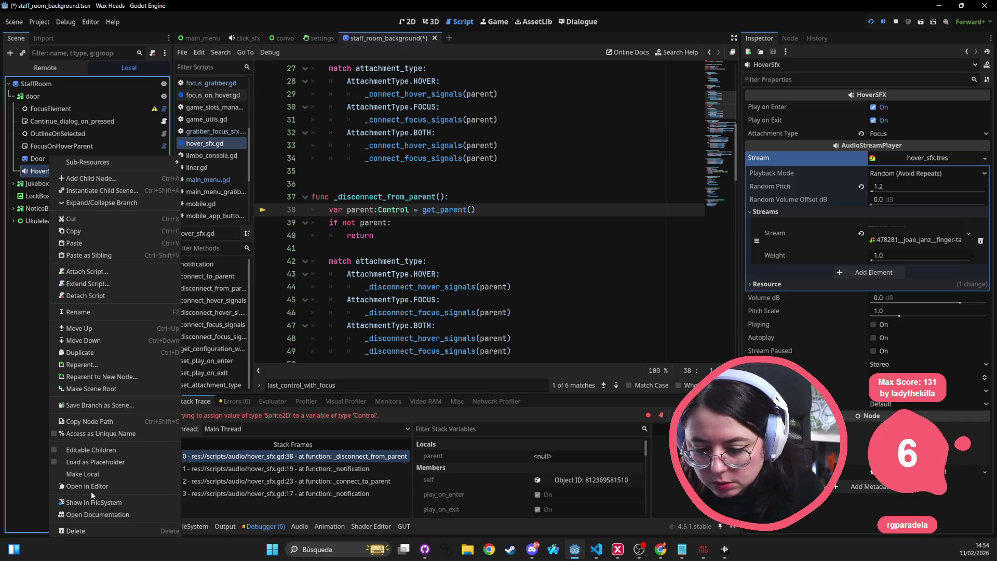
{"action": "left_click", "coordinate": [41, 171]}
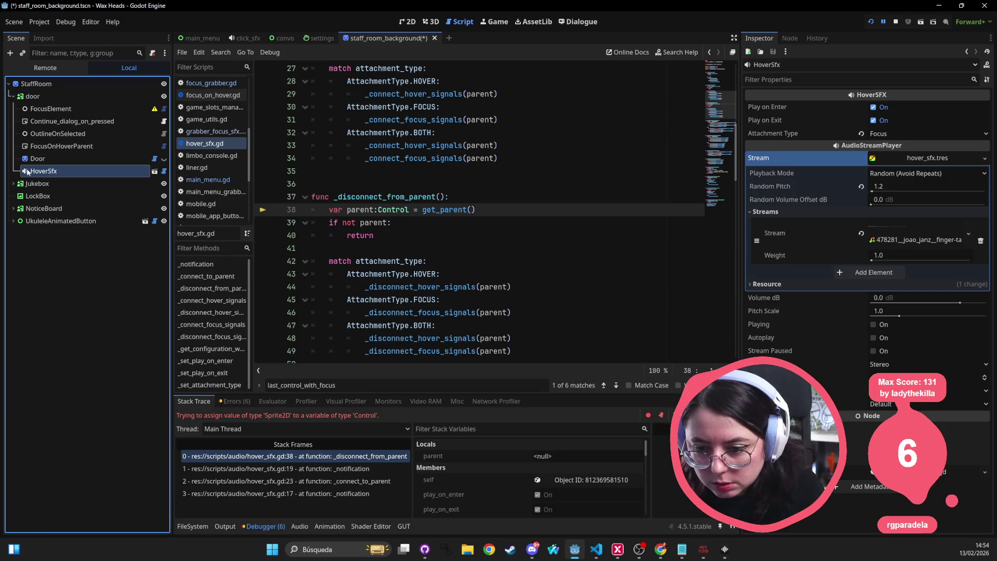
{"action": "right_click", "coordinate": [57, 172]}
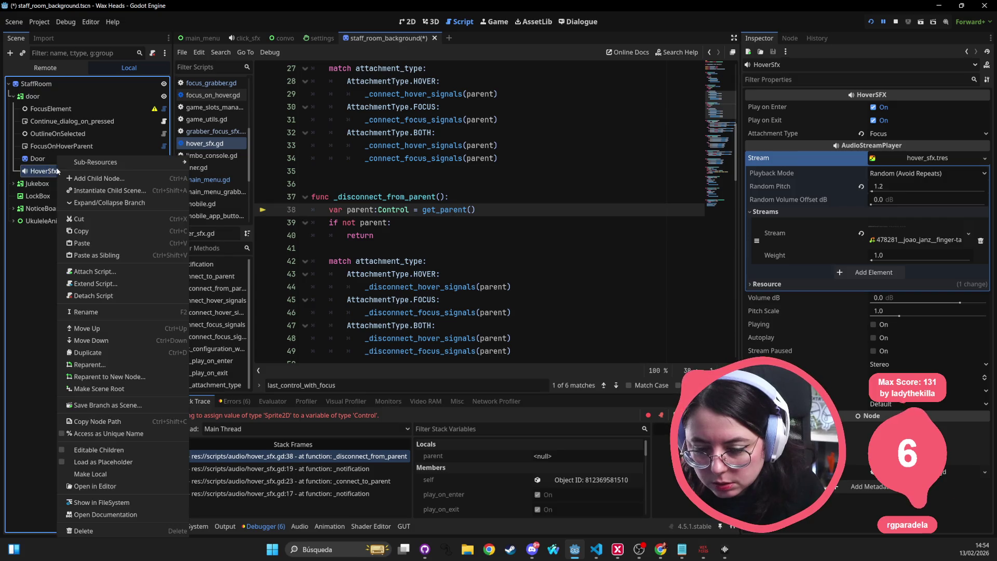
{"action": "left_click", "coordinate": [955, 157]}
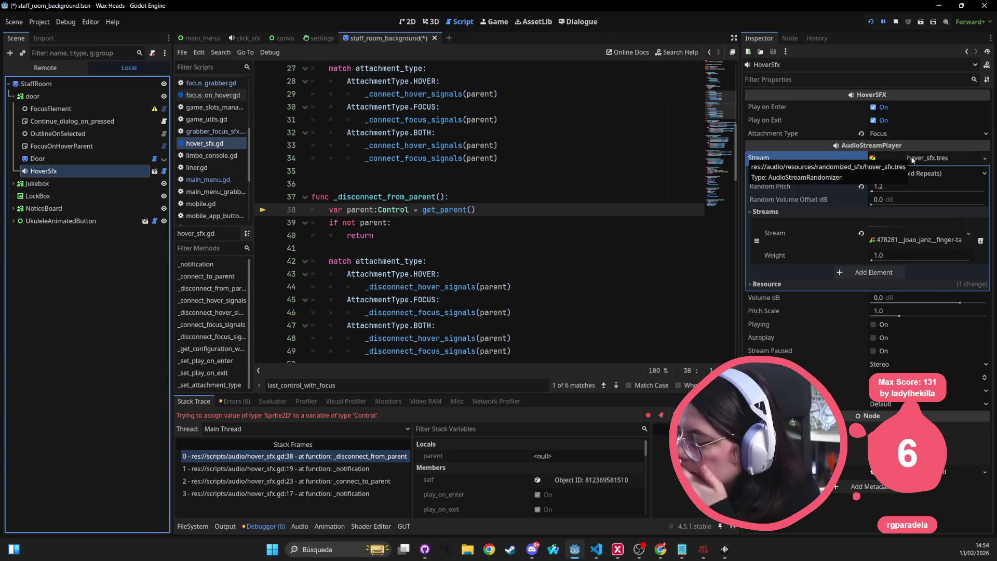
{"action": "left_click", "coordinate": [984, 158]}
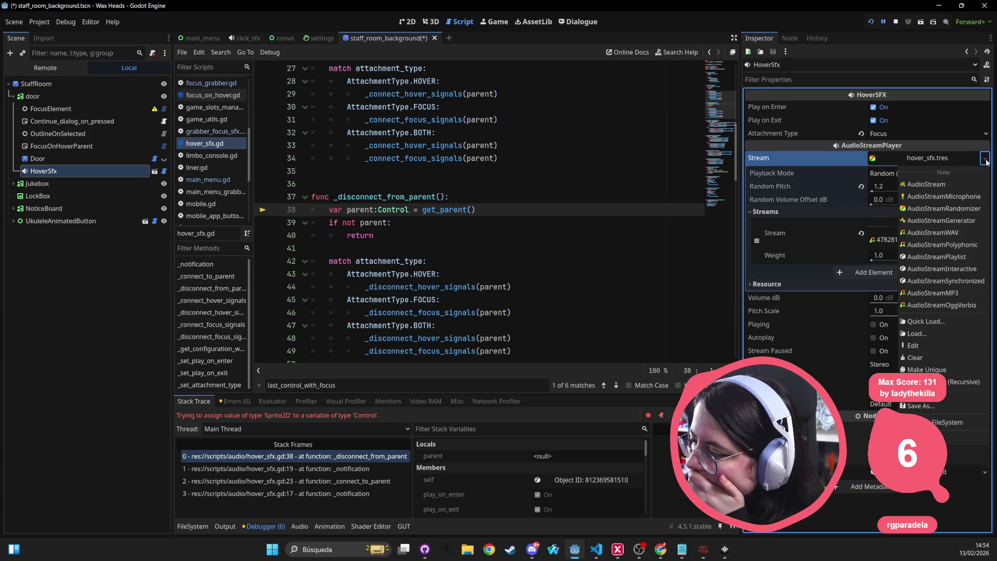
{"action": "left_click", "coordinate": [926, 356]}
{"action": "left_click", "coordinate": [471, 158]}
{"action": "key", "text": "ctrl+s"}
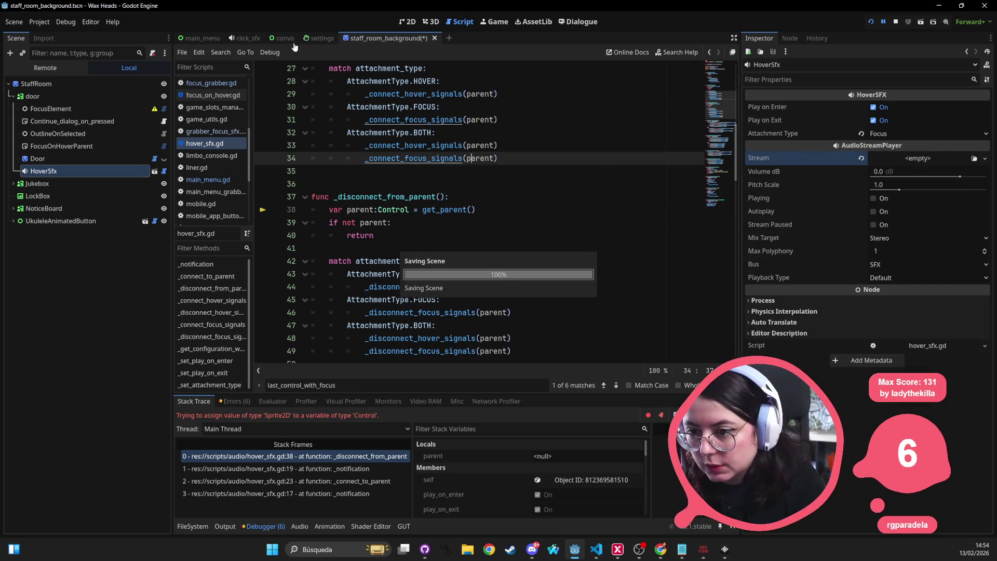
Inspect NewGameButton's HoverSfx stream in main_menu, then return to staff_room_background with FileSystem showing
{"action": "left_click", "coordinate": [199, 37]}
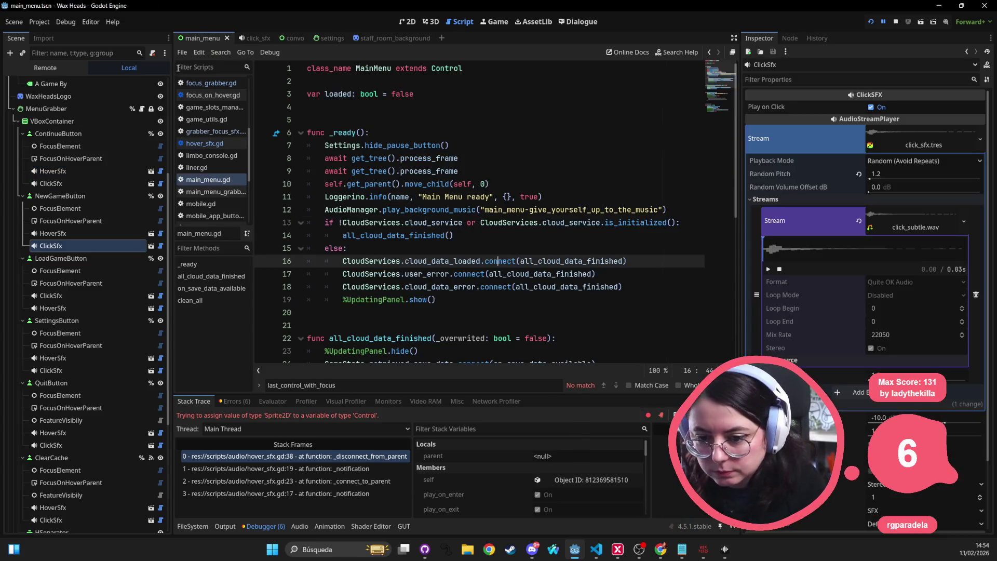
{"action": "left_click", "coordinate": [54, 234]}
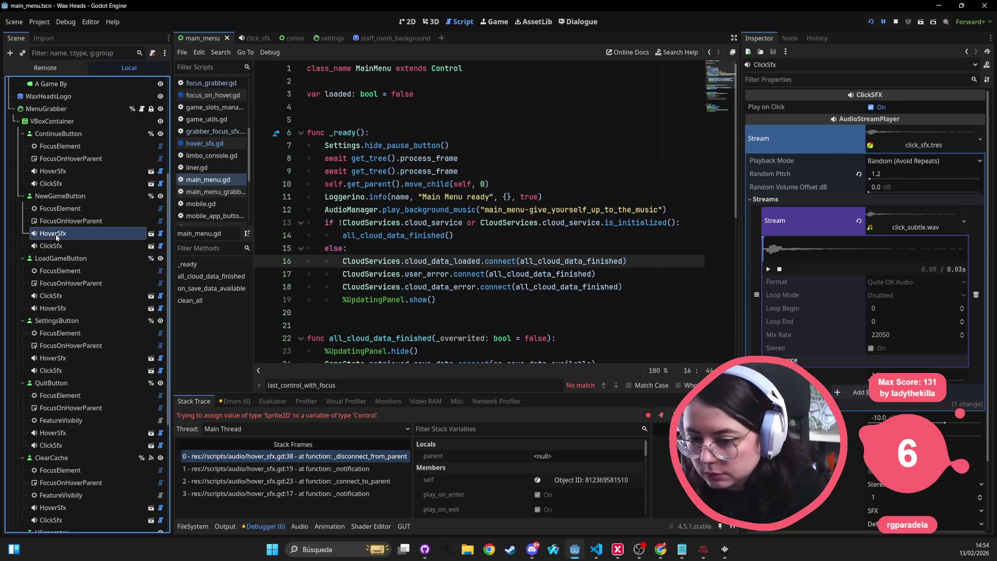
{"action": "left_click", "coordinate": [885, 155]}
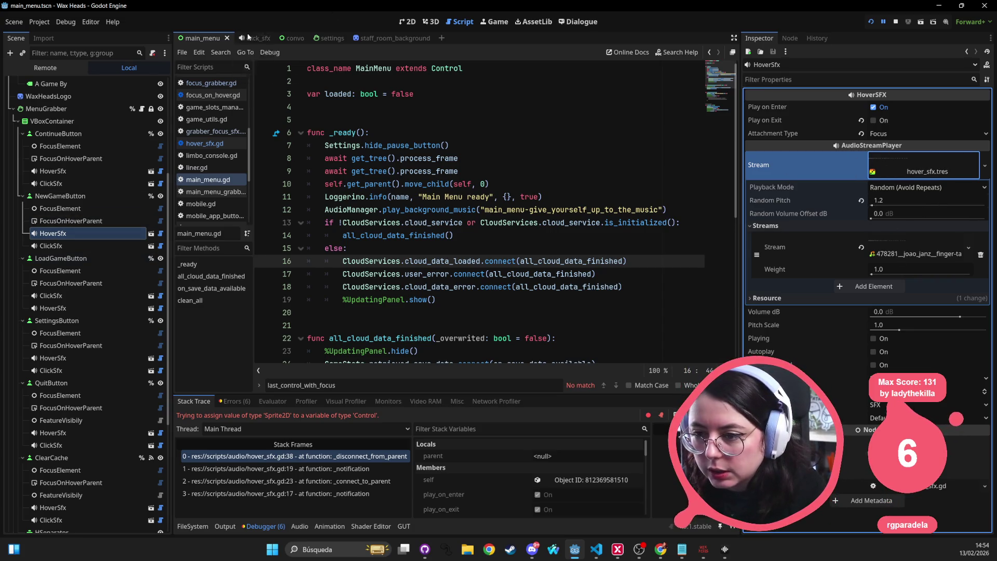
{"action": "left_click", "coordinate": [43, 39]}
{"action": "left_click", "coordinate": [19, 39]}
{"action": "left_click", "coordinate": [378, 39]}
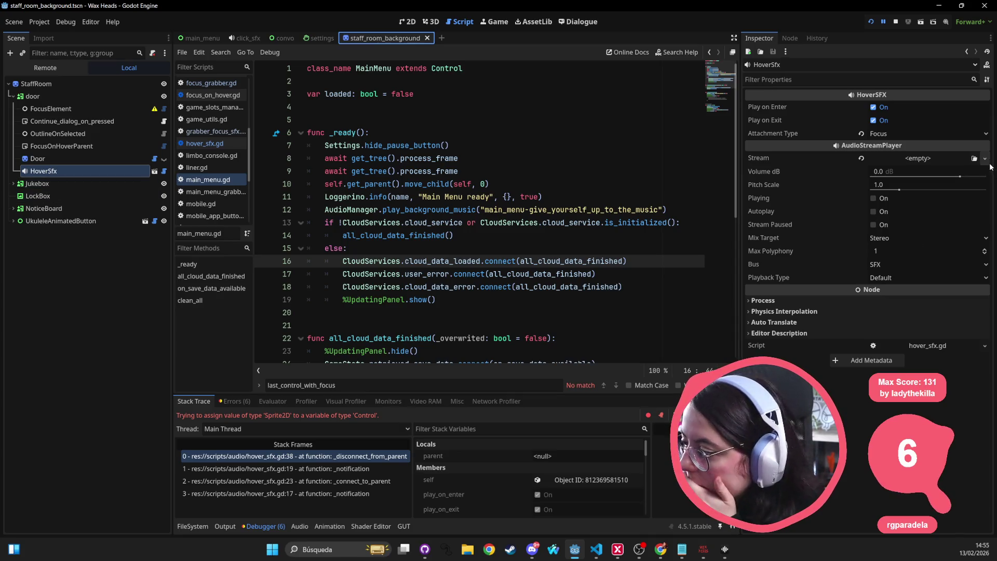
{"action": "left_click", "coordinate": [193, 526]}
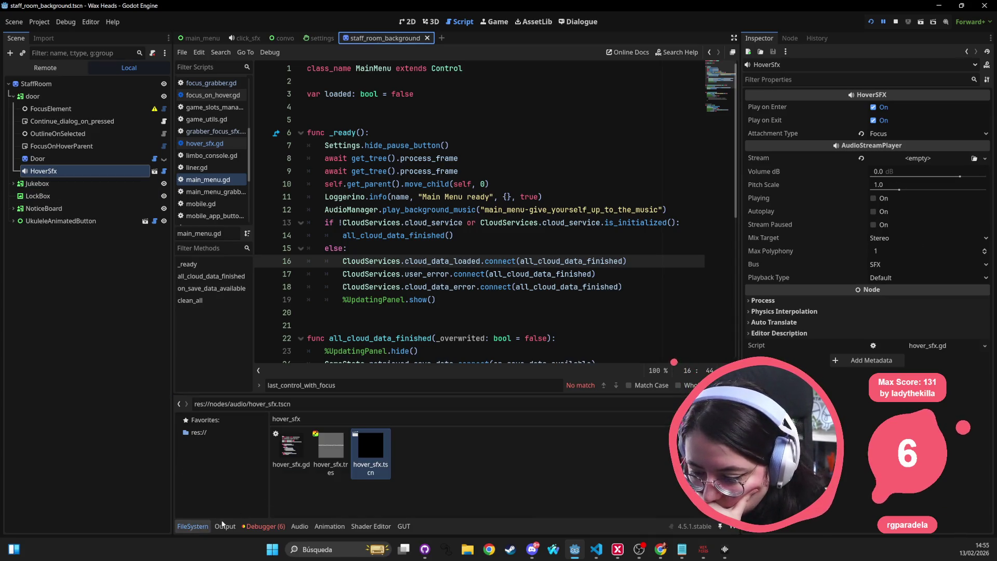
Filter files by 'door_open' and try assigning wooden_door_open.wav to HoverSfx's Stream
{"action": "left_click", "coordinate": [333, 417]}
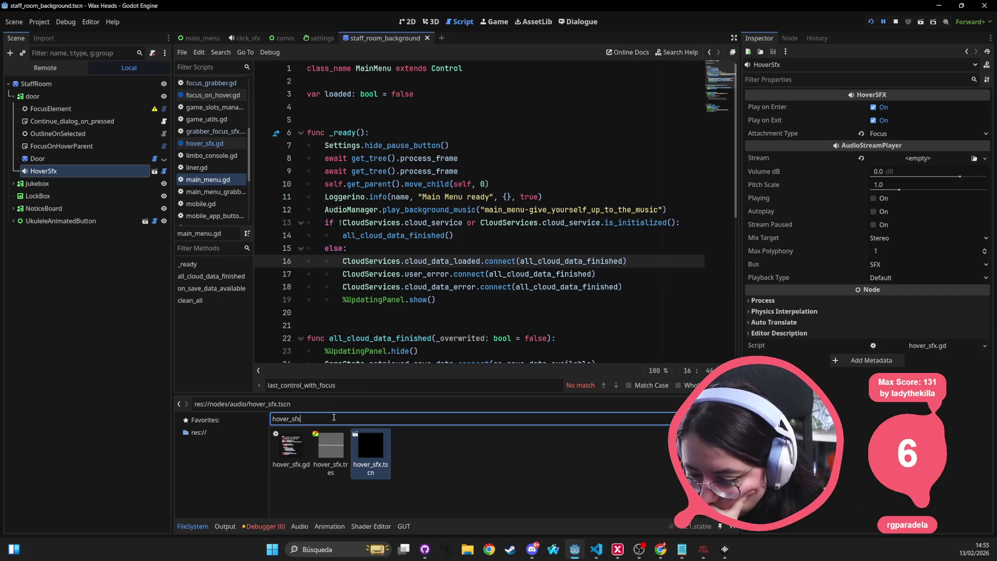
{"action": "key", "text": "ctrl+a"}
{"action": "type", "text": "door"}
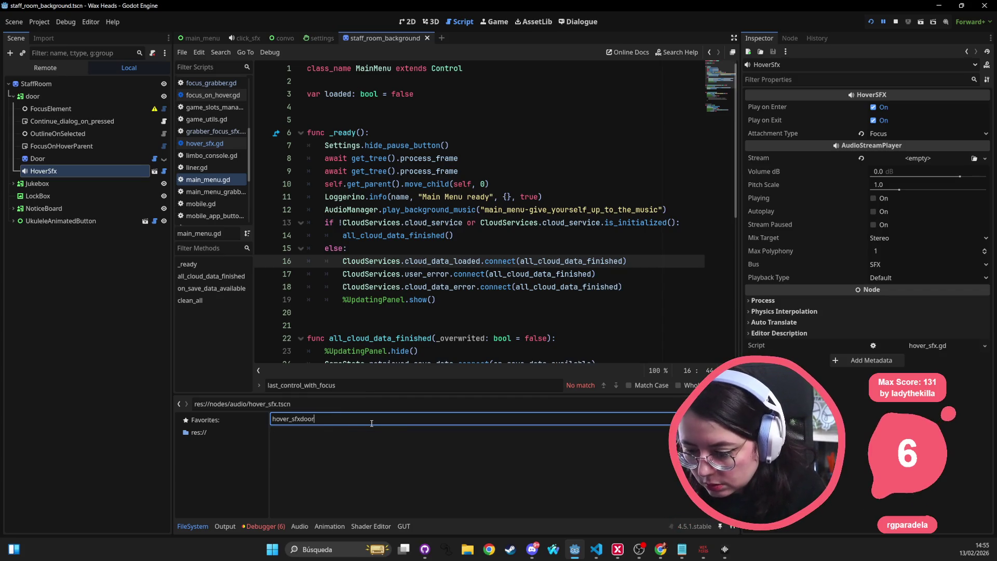
{"action": "type", "text": "_open"}
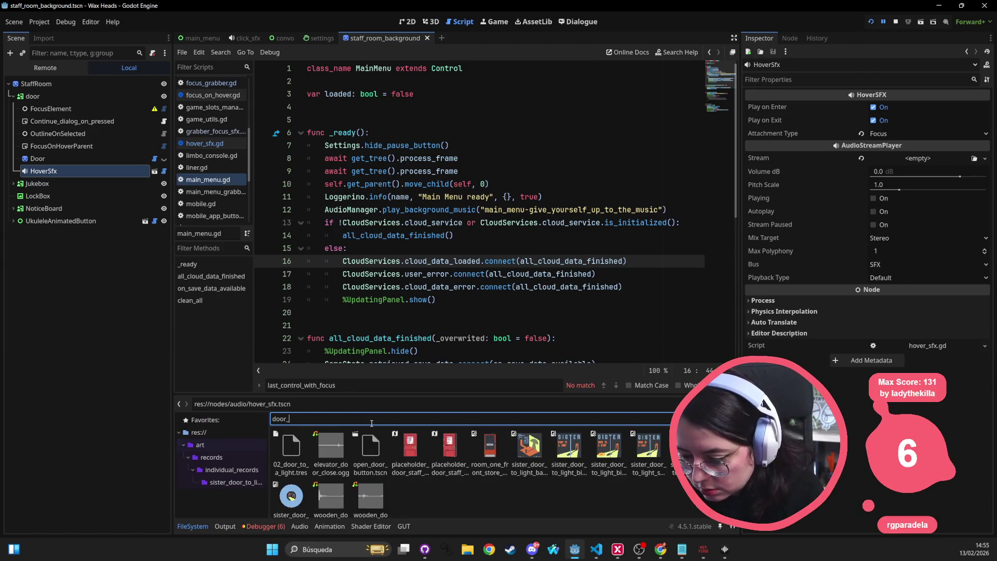
{"action": "left_click", "coordinate": [336, 464]}
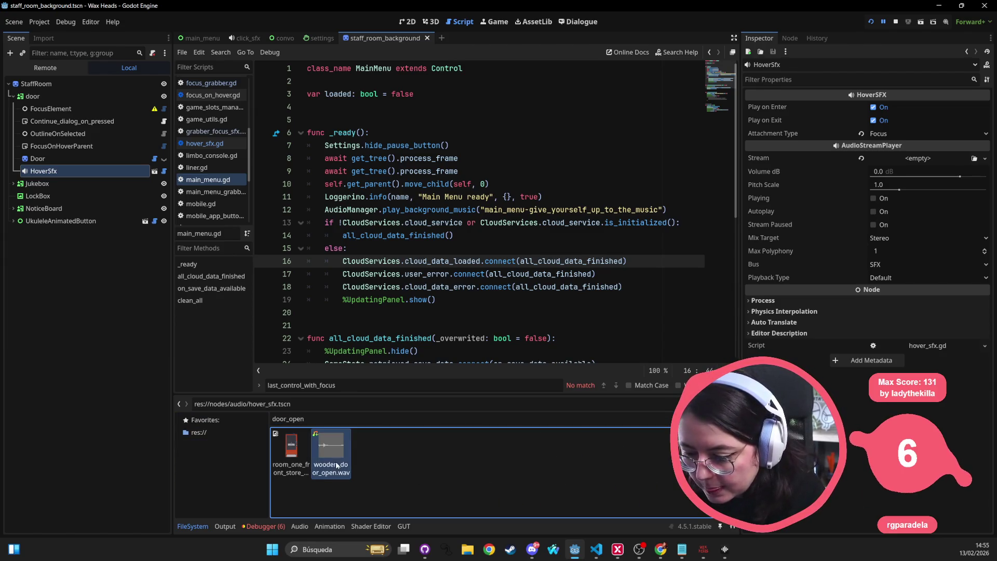
{"action": "mouse_move", "coordinate": [331, 447]}
{"action": "left_mouse_down"}
{"action": "mouse_move", "coordinate": [882, 157]}
{"action": "mouse_move", "coordinate": [934, 160]}
{"action": "left_mouse_up"}
{"action": "left_click", "coordinate": [984, 159]}
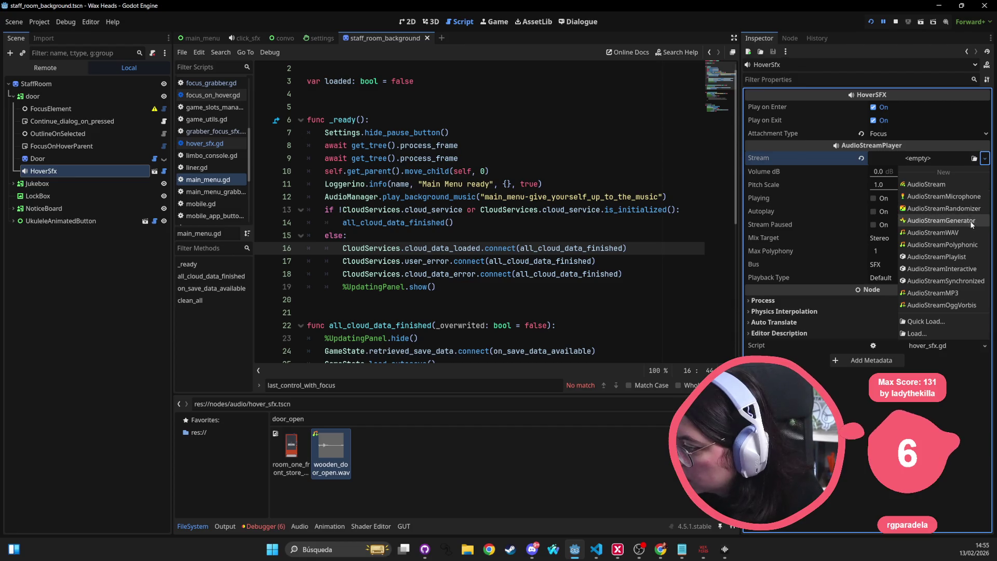
{"action": "left_click", "coordinate": [935, 406]}
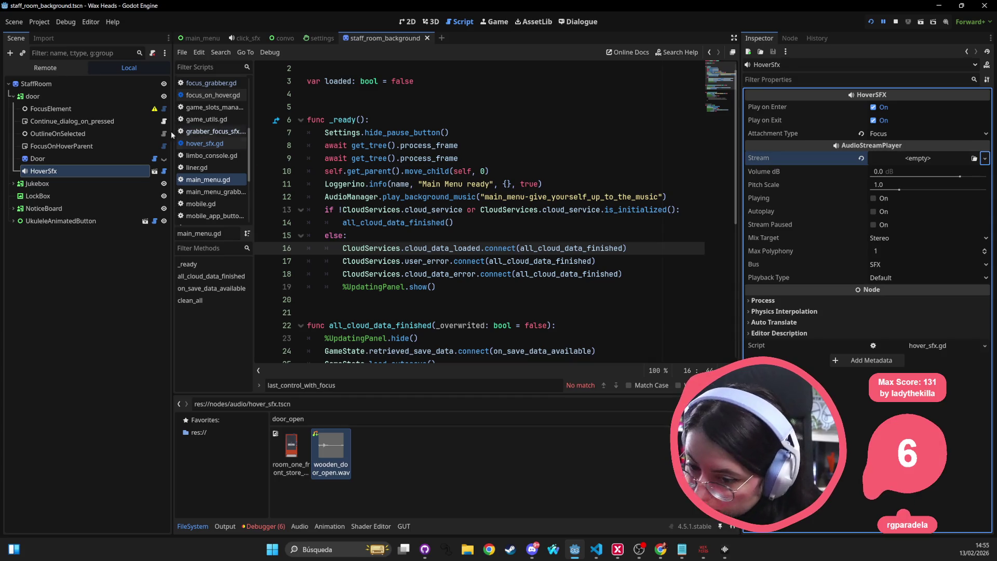
{"action": "left_click", "coordinate": [982, 161]}
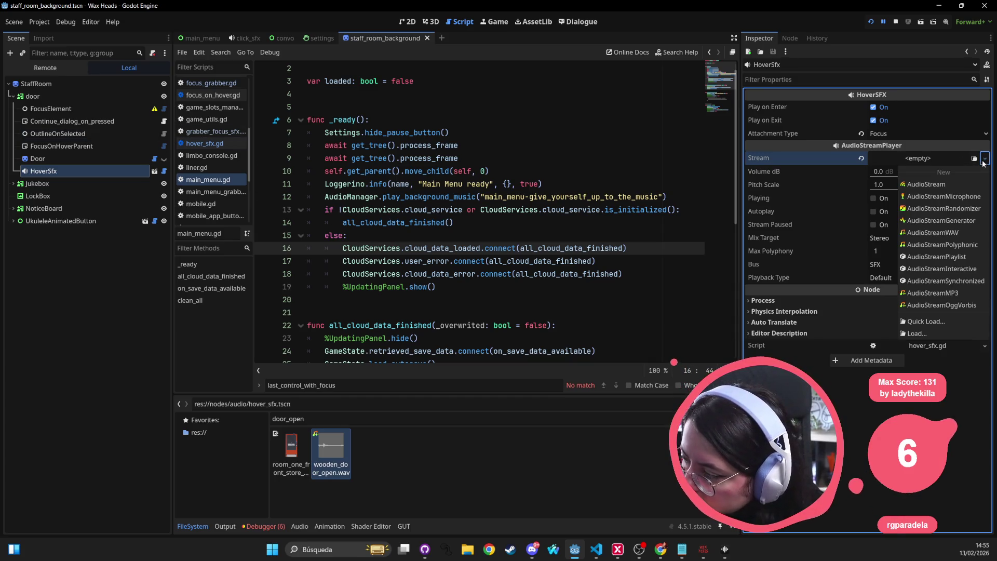
{"action": "left_click", "coordinate": [932, 317]}
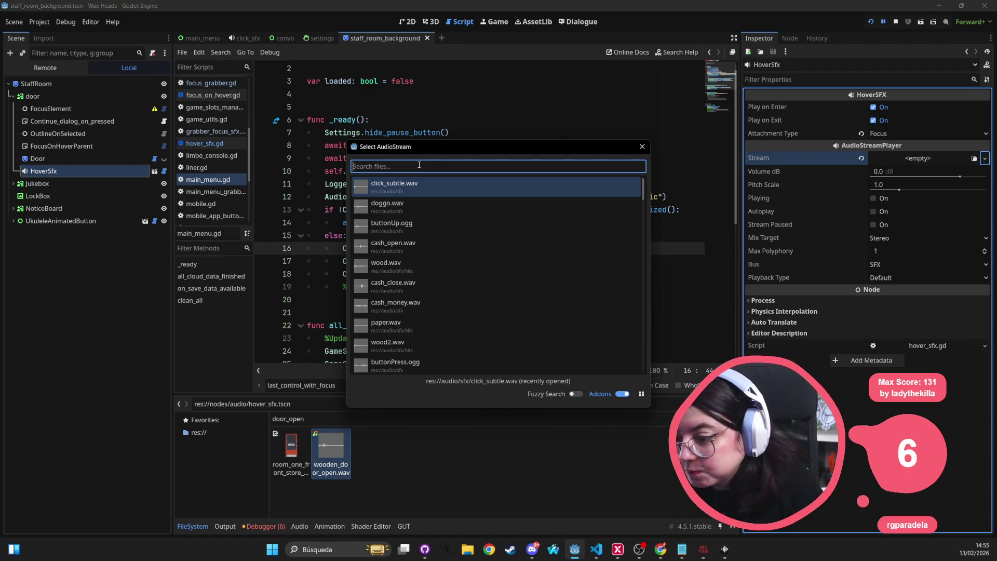
Give the door's HoverSfx a new Randomizer stream, make it unique, and save the scene
{"action": "key", "text": "Escape"}
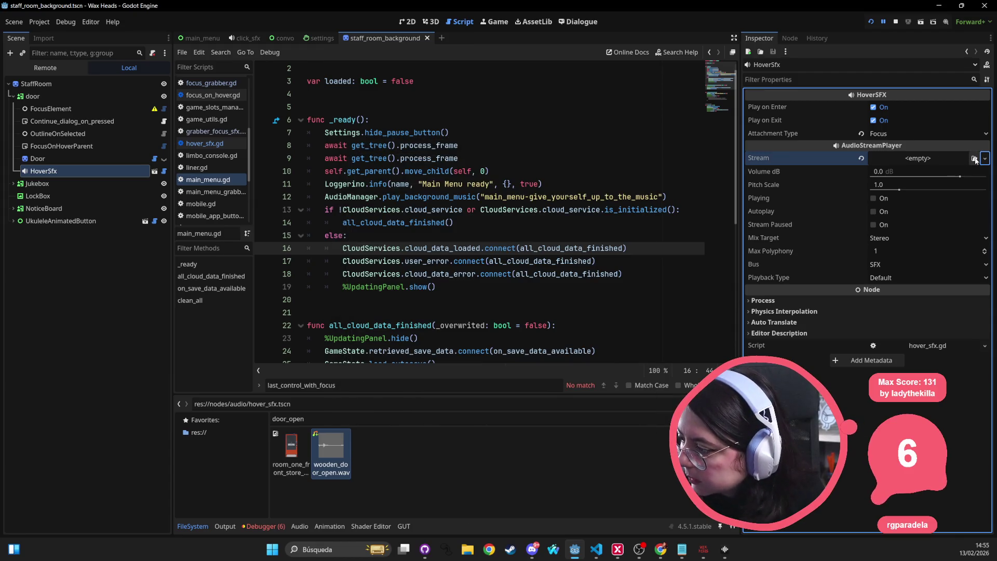
{"action": "left_click", "coordinate": [984, 158]}
{"action": "left_click", "coordinate": [967, 210]}
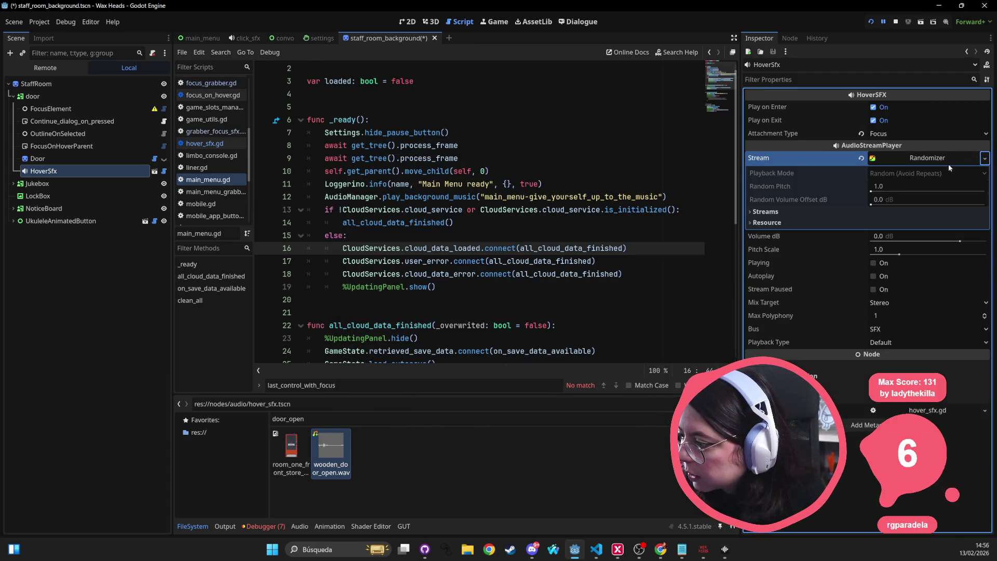
{"action": "left_click", "coordinate": [984, 159]}
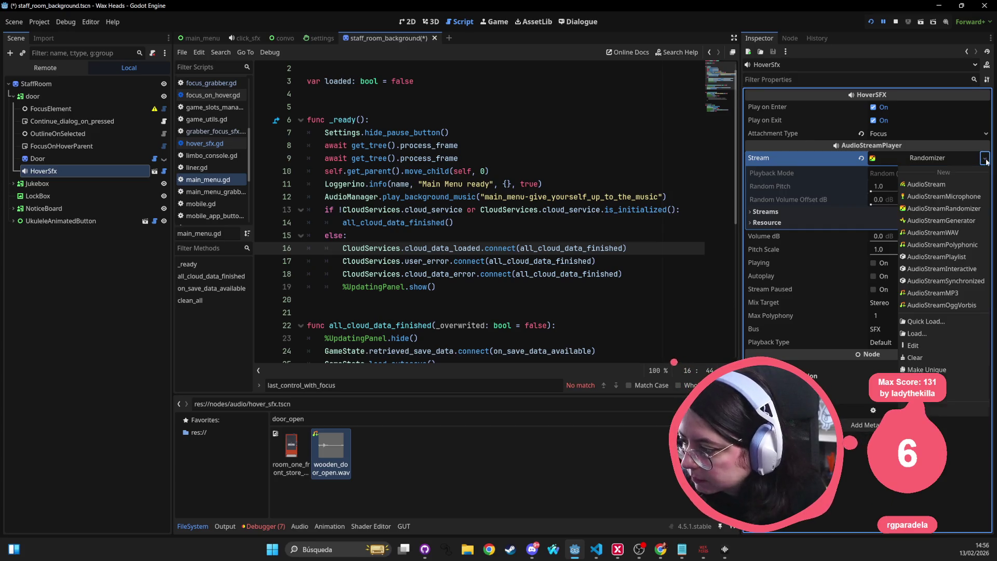
{"action": "left_click", "coordinate": [935, 368]}
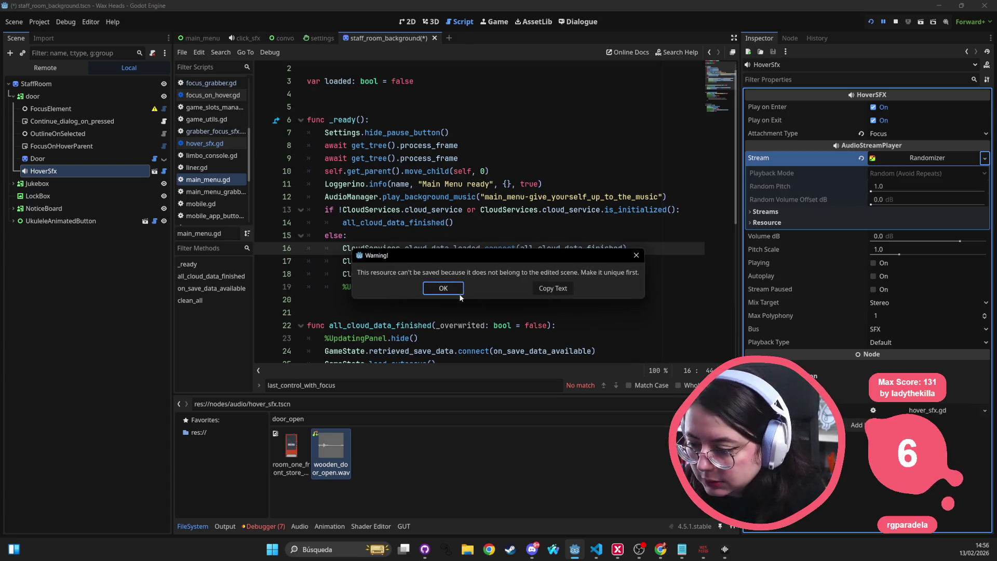
{"action": "key", "text": "Return"}
{"action": "left_click", "coordinate": [984, 158]}
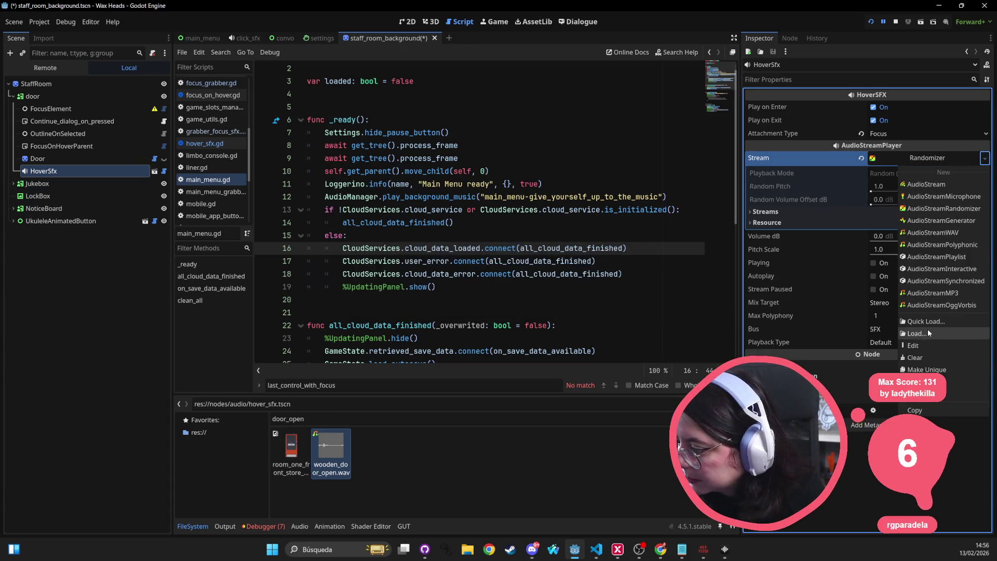
{"action": "left_click", "coordinate": [929, 369]}
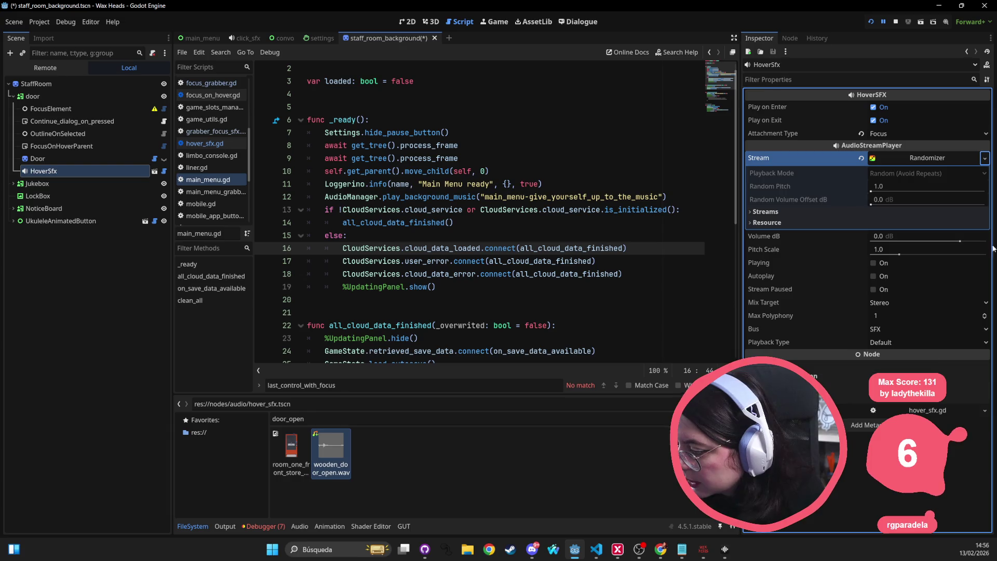
{"action": "left_click", "coordinate": [984, 158]}
{"action": "left_click", "coordinate": [929, 394]}
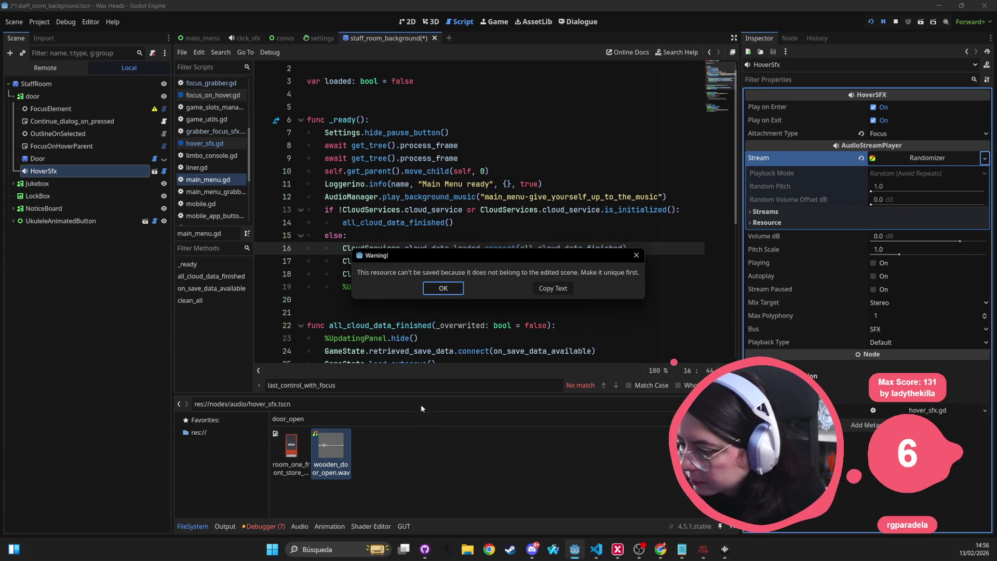
{"action": "left_click", "coordinate": [443, 288]}
{"action": "left_click", "coordinate": [984, 158]}
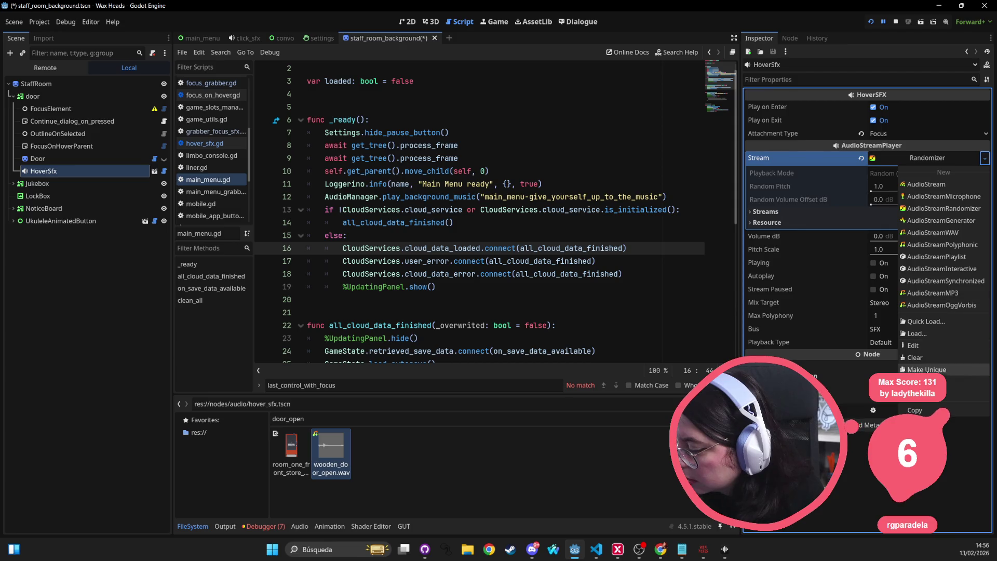
{"action": "left_click", "coordinate": [927, 369]}
{"action": "key", "text": "ctrl+s"}
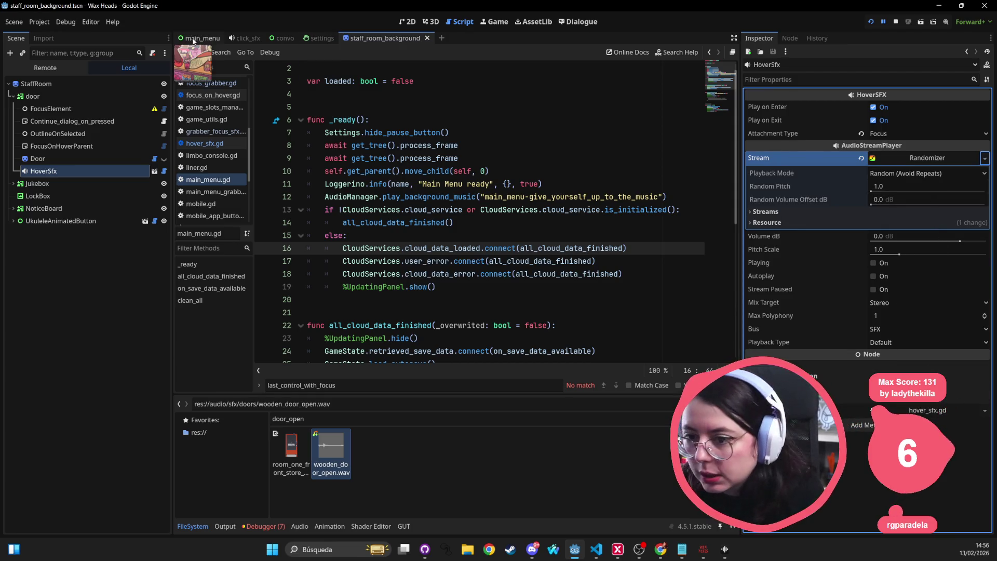
Compare the main_menu Continue button's sounds, then reselect the door's HoverSfx
{"action": "left_click", "coordinate": [192, 38]}
{"action": "left_click", "coordinate": [58, 255]}
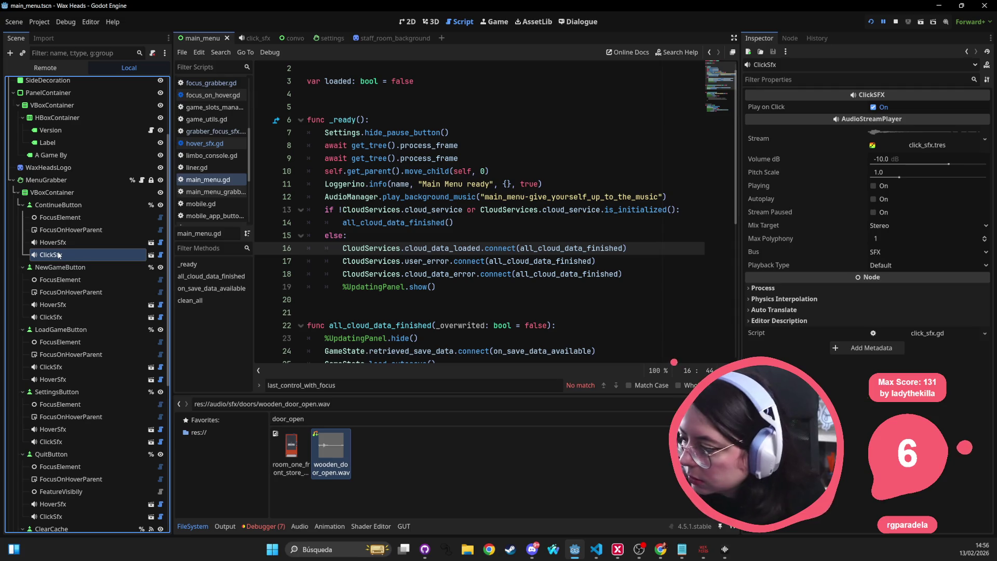
{"action": "left_click", "coordinate": [52, 242]}
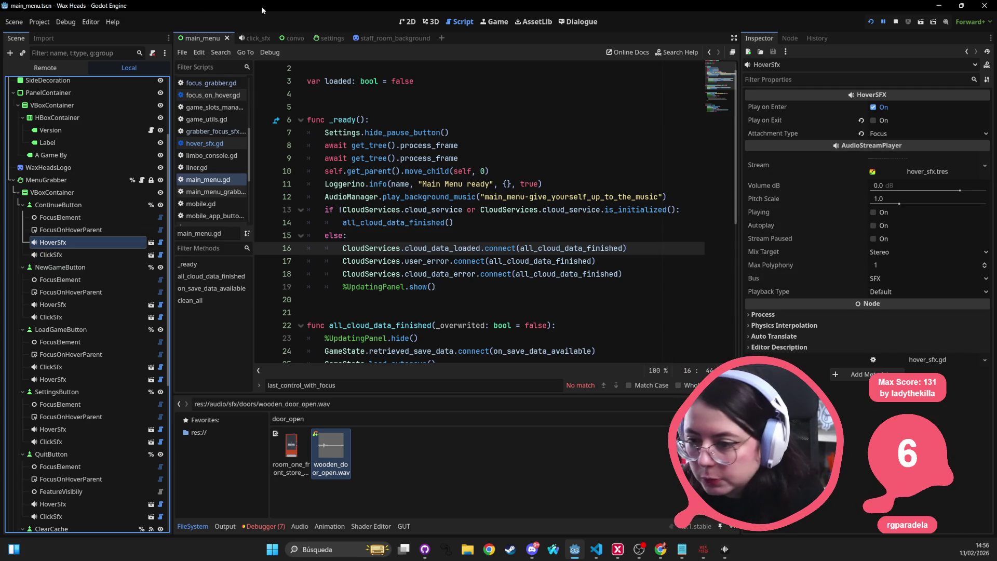
{"action": "left_click", "coordinate": [375, 39]}
{"action": "left_click", "coordinate": [64, 155]}
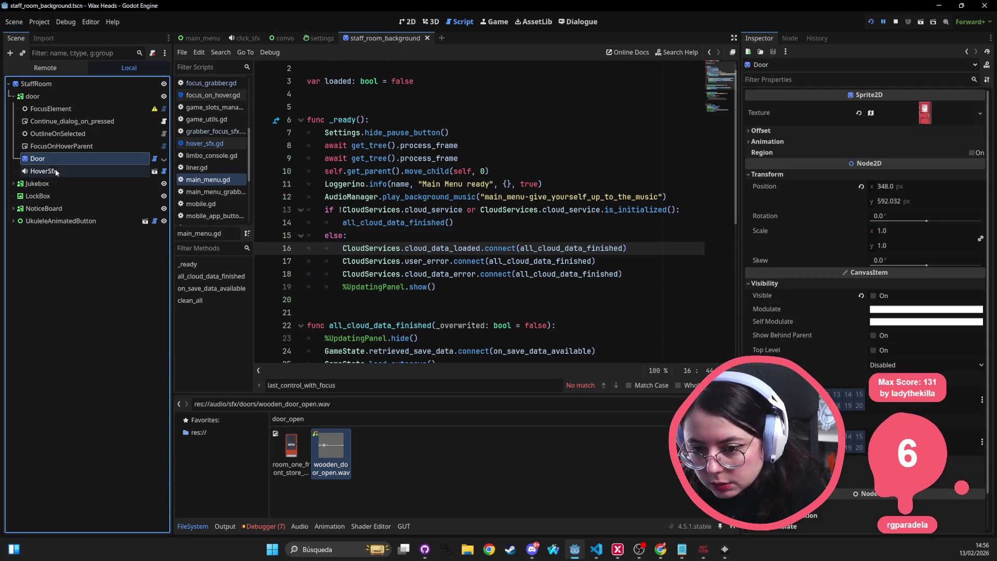
{"action": "left_click", "coordinate": [43, 170]}
{"action": "left_click", "coordinate": [978, 178]}
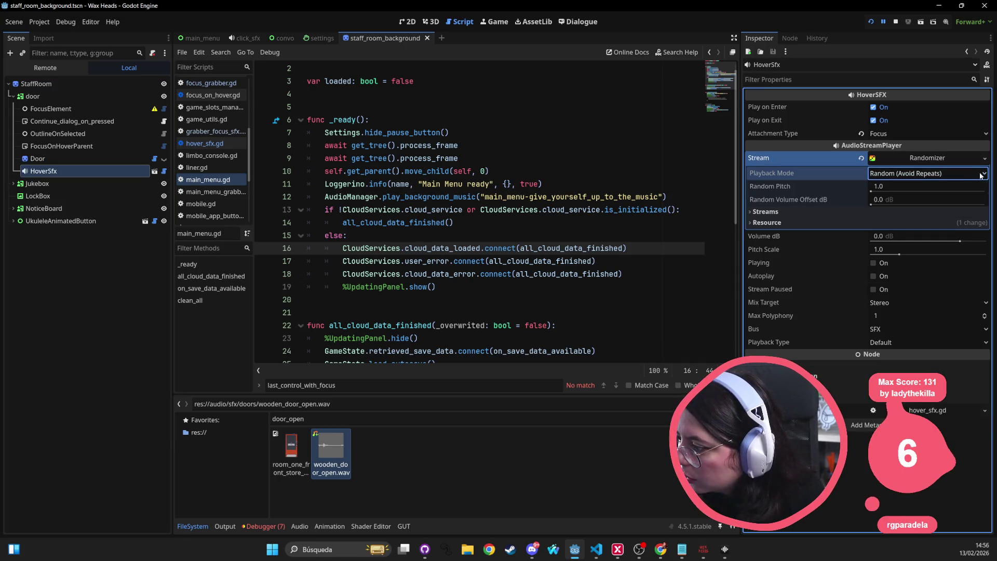
Set the door randomizer's Playback Mode to Sequential and Random Pitch to 1.2
{"action": "left_click", "coordinate": [904, 211]}
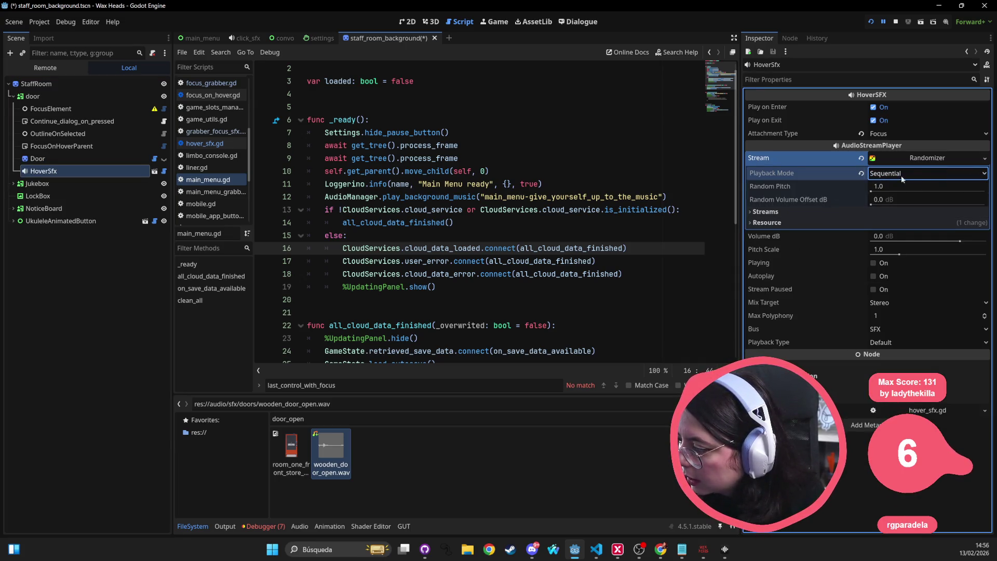
{"action": "left_click", "coordinate": [929, 185]}
{"action": "type", "text": ".2"}
{"action": "key", "text": "Return"}
Add wooden_door_open.wav and wooden_door_close.wav as the randomizer's two streams and save
{"action": "left_click", "coordinate": [777, 209]}
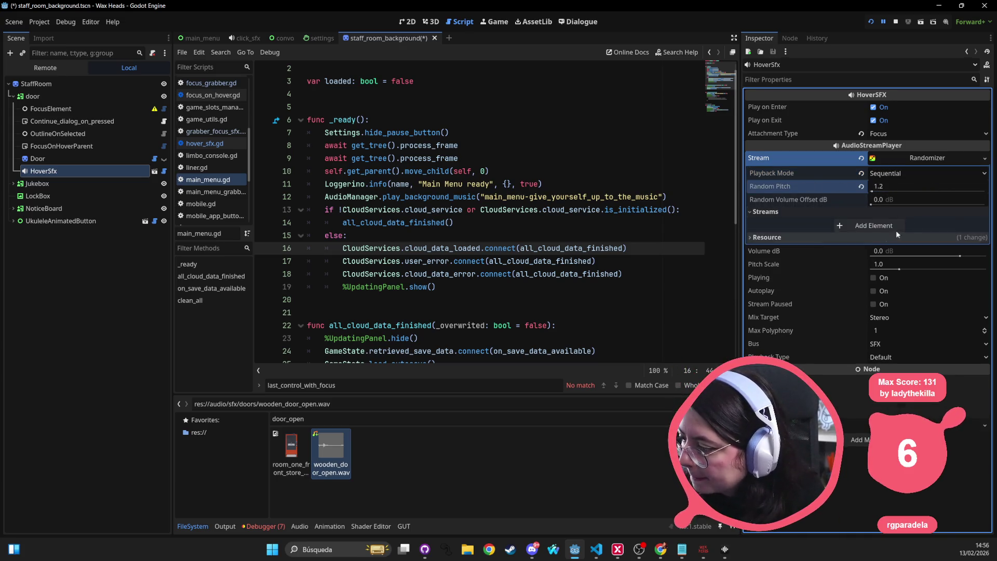
{"action": "left_click", "coordinate": [866, 226]}
{"action": "left_click", "coordinate": [866, 260]}
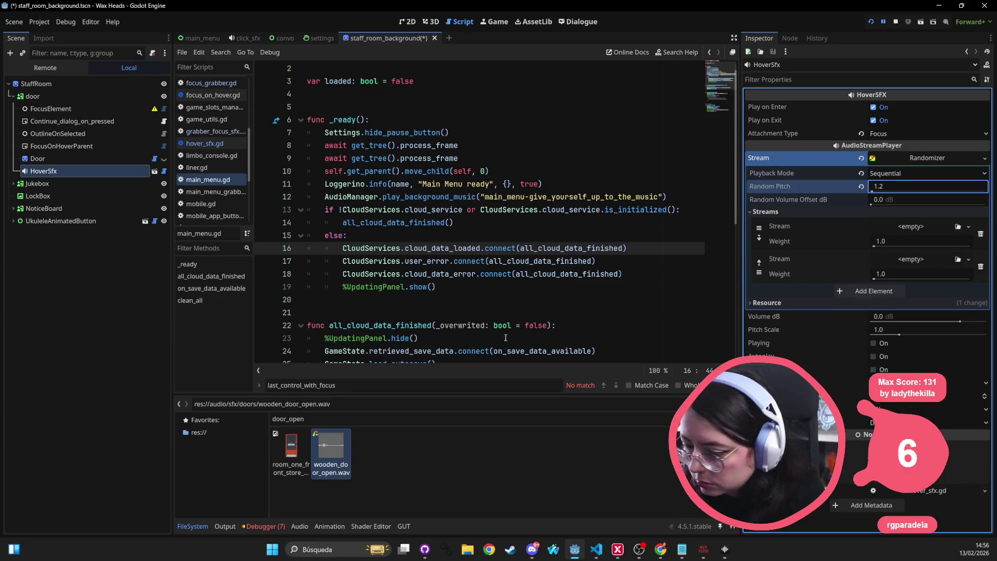
{"action": "mouse_move", "coordinate": [334, 449]}
{"action": "left_mouse_down"}
{"action": "mouse_move", "coordinate": [929, 260]}
{"action": "mouse_move", "coordinate": [916, 227]}
{"action": "left_mouse_up"}
{"action": "left_click", "coordinate": [968, 273]}
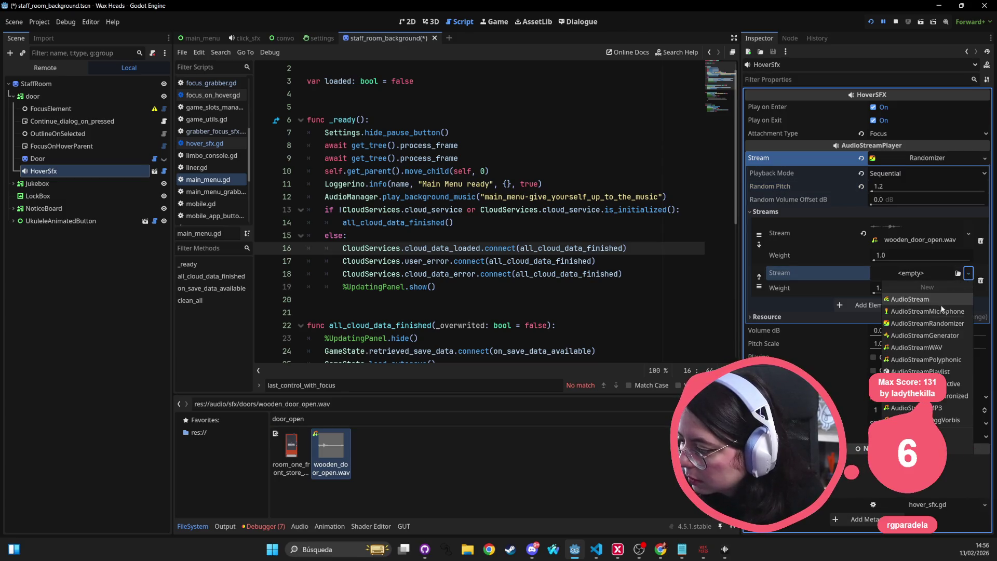
{"action": "left_click", "coordinate": [929, 412]}
{"action": "type", "text": "close"}
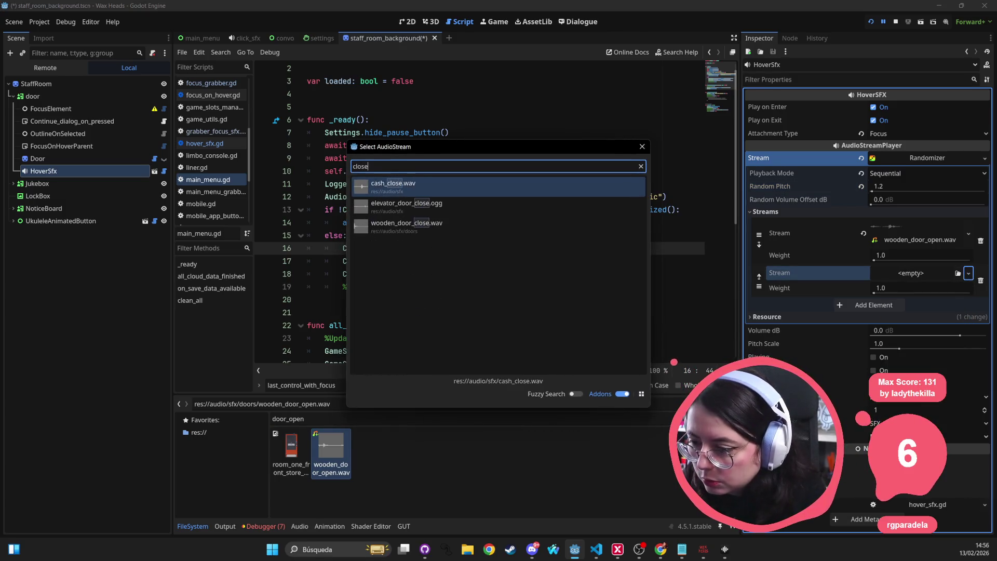
{"action": "key", "text": "Down"}
{"action": "key", "text": "Down"}
{"action": "key", "text": "Return"}
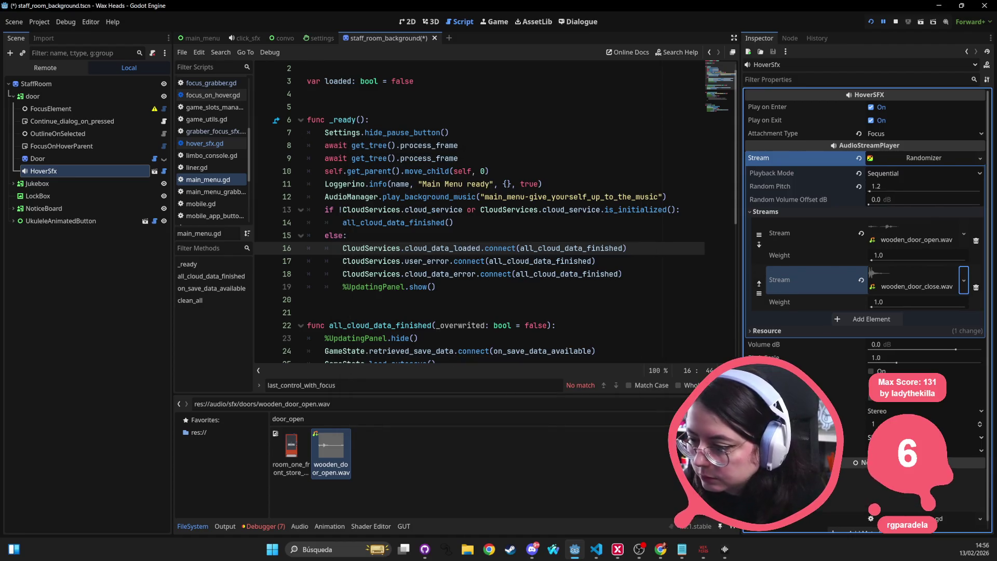
{"action": "key", "text": "ctrl+s"}
{"action": "left_click", "coordinate": [589, 182]}
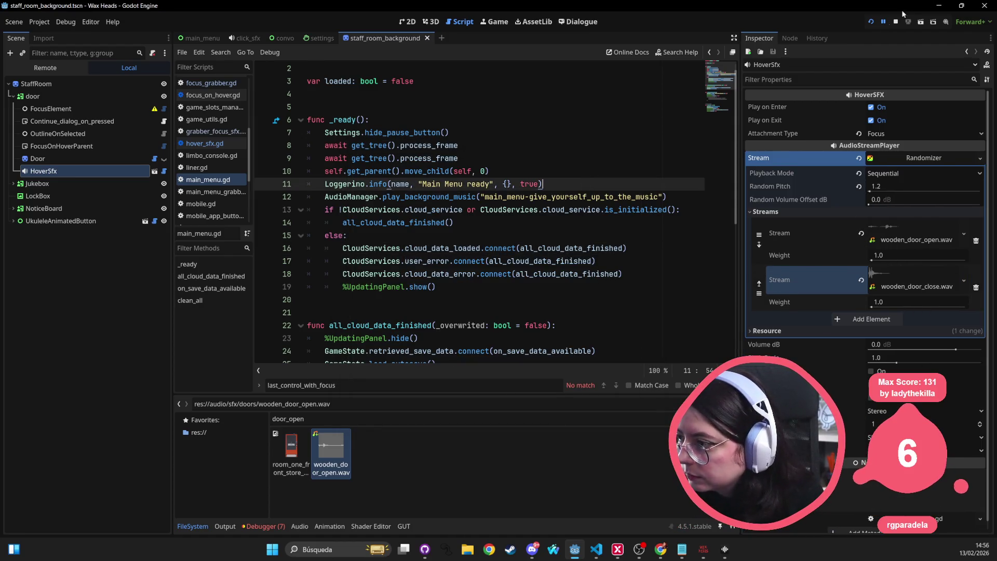
Run the project and choose Continuar to resume the saved game
{"action": "left_click", "coordinate": [895, 22]}
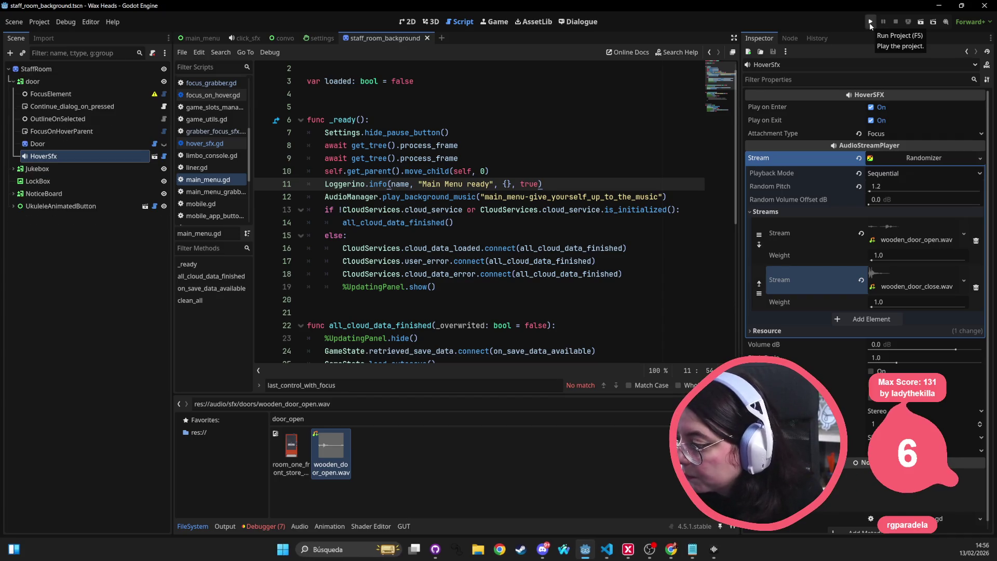
{"action": "left_click", "coordinate": [870, 23]}
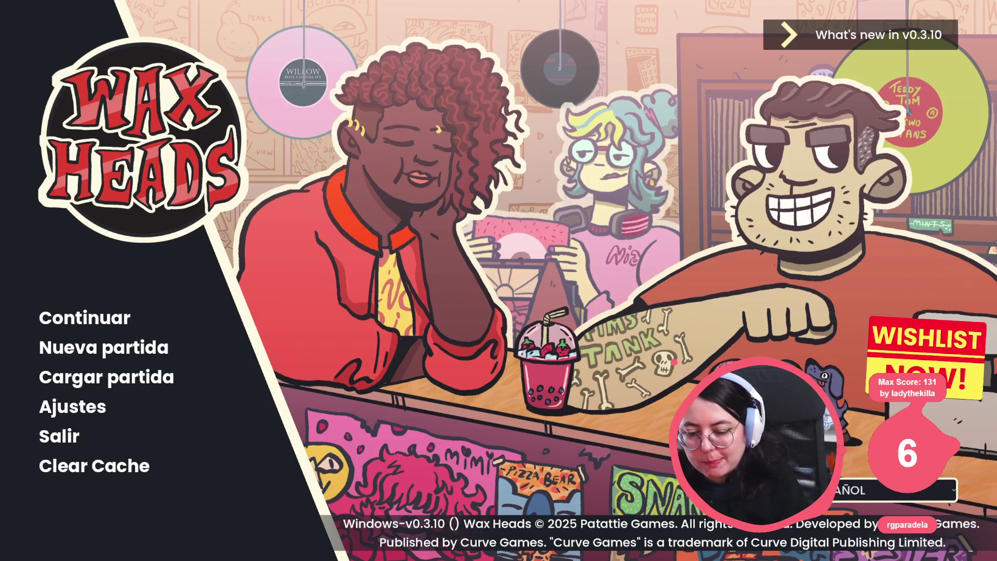
{"action": "left_click", "coordinate": [88, 325]}
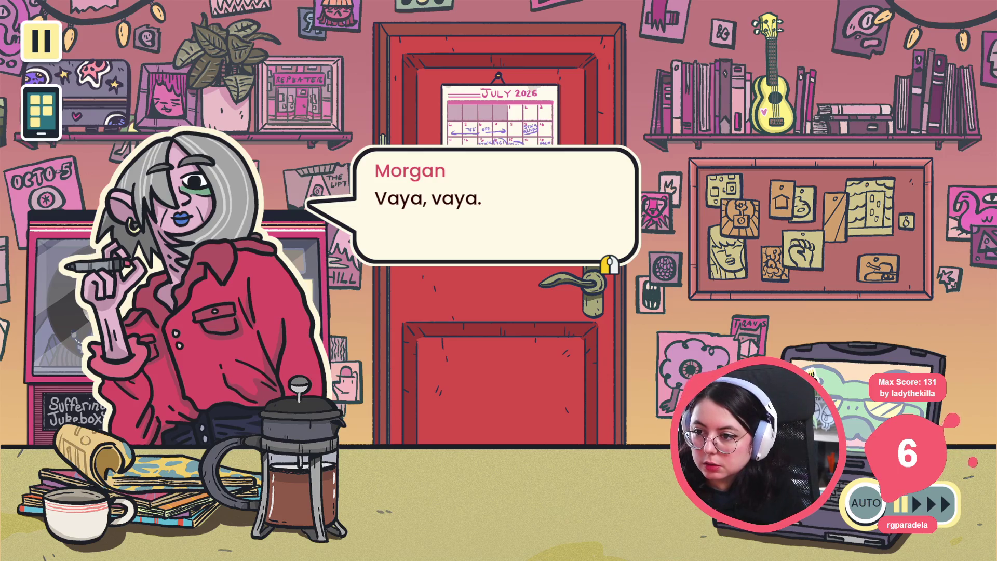
Advance the staff room dialogue, briefly checking the editor and returning to the game
{"action": "key", "text": "space"}
{"action": "key", "text": "space"}
{"action": "key", "text": "space"}
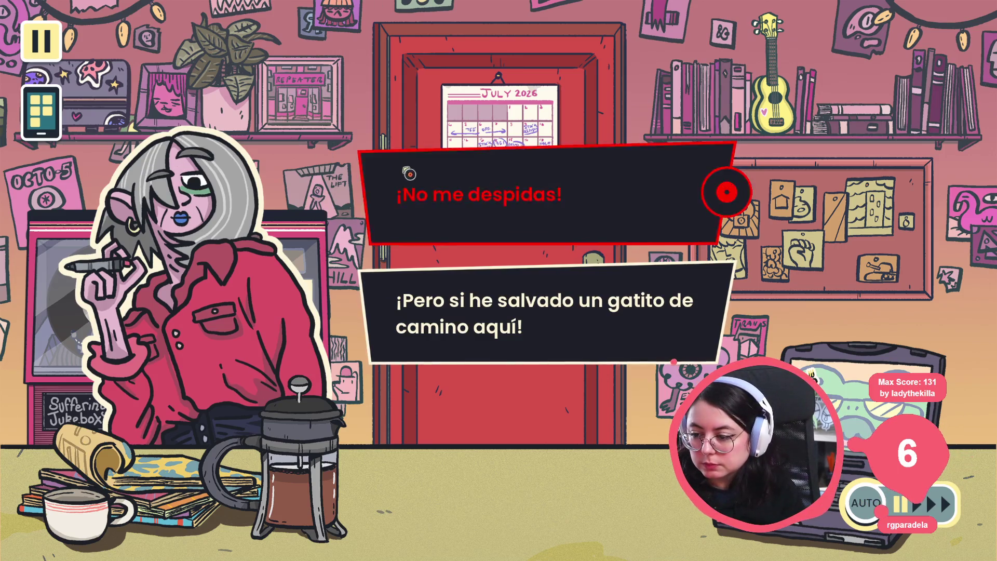
{"action": "key", "text": "space"}
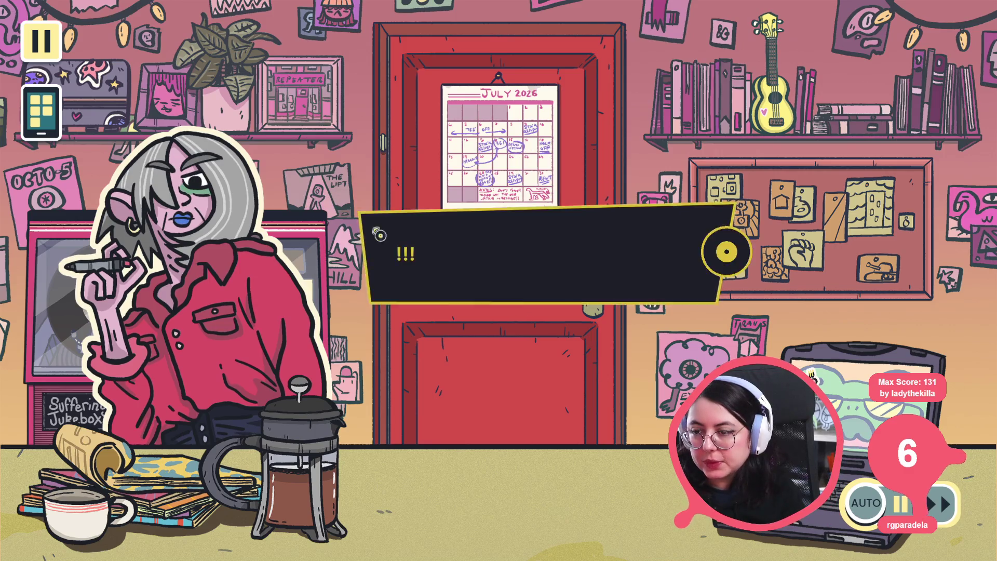
{"action": "key", "text": "space"}
{"action": "key", "text": "space"}
{"action": "key", "text": "space"}
{"action": "key", "text": "space"}
{"action": "key", "text": "space"}
{"action": "key", "text": "space"}
{"action": "key", "text": "space"}
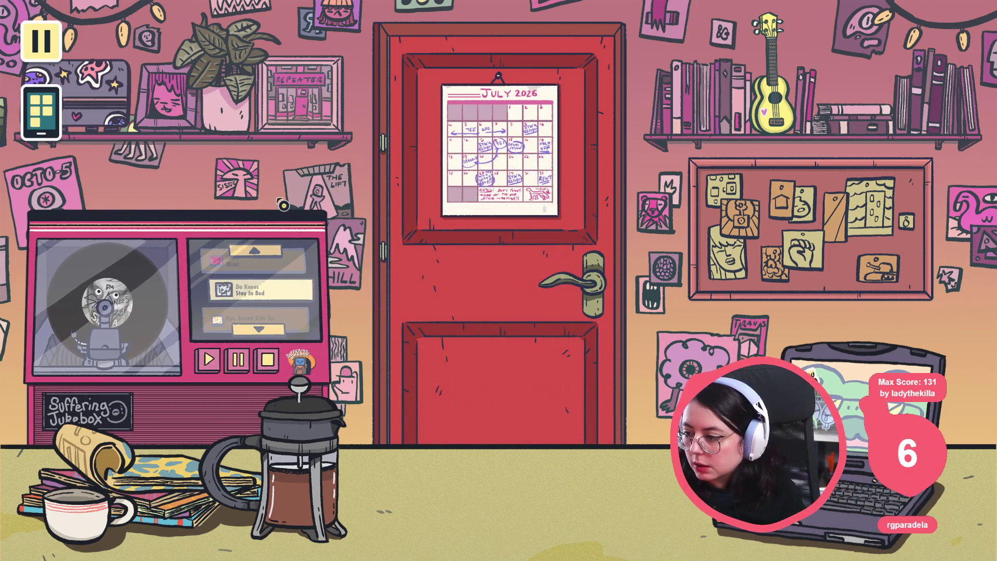
{"action": "key", "text": "F8"}
{"action": "key", "text": "F6"}
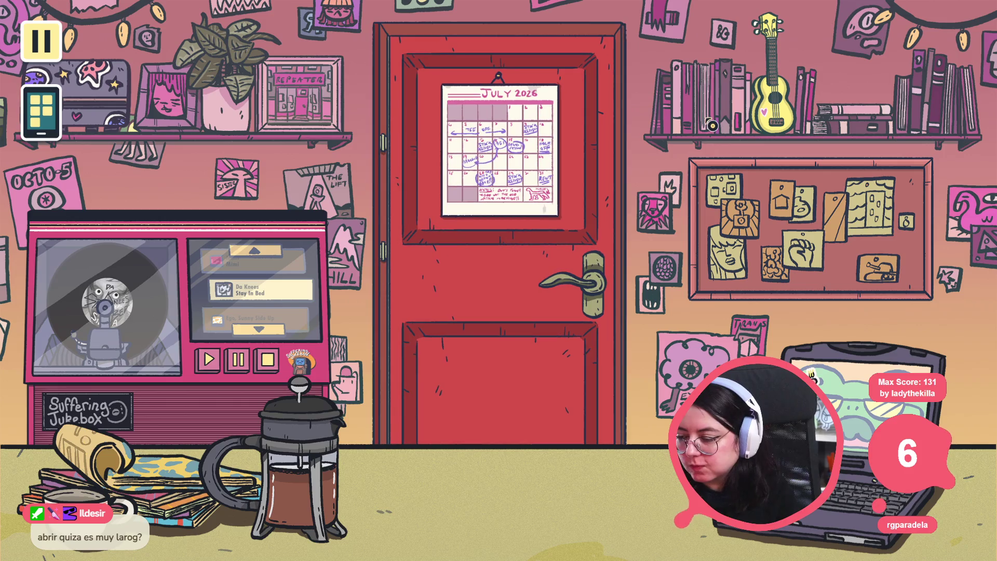
Click the staff room door to hear its sound, answer NO to leaving, and quit the game
{"action": "left_click", "coordinate": [513, 244]}
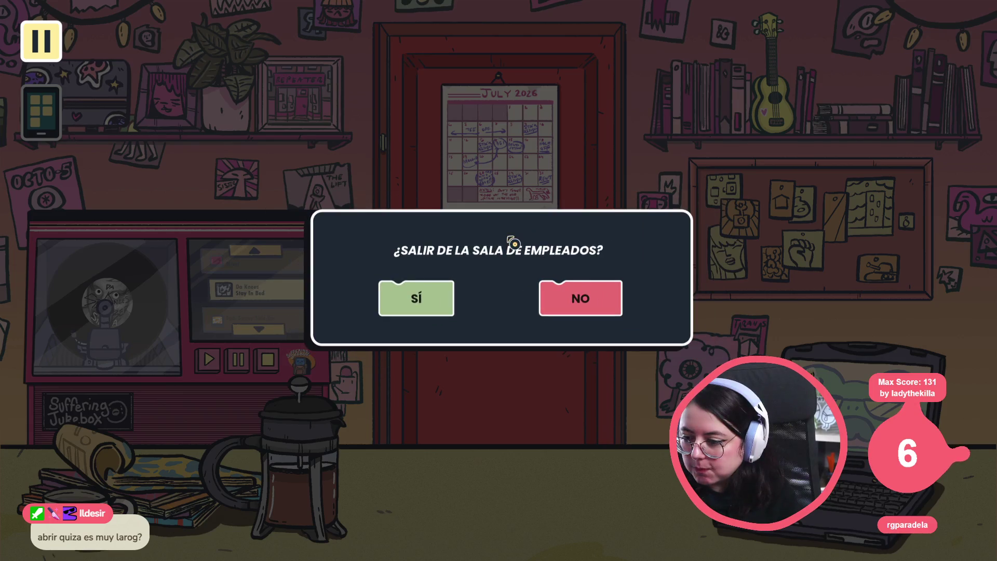
{"action": "left_click", "coordinate": [579, 292]}
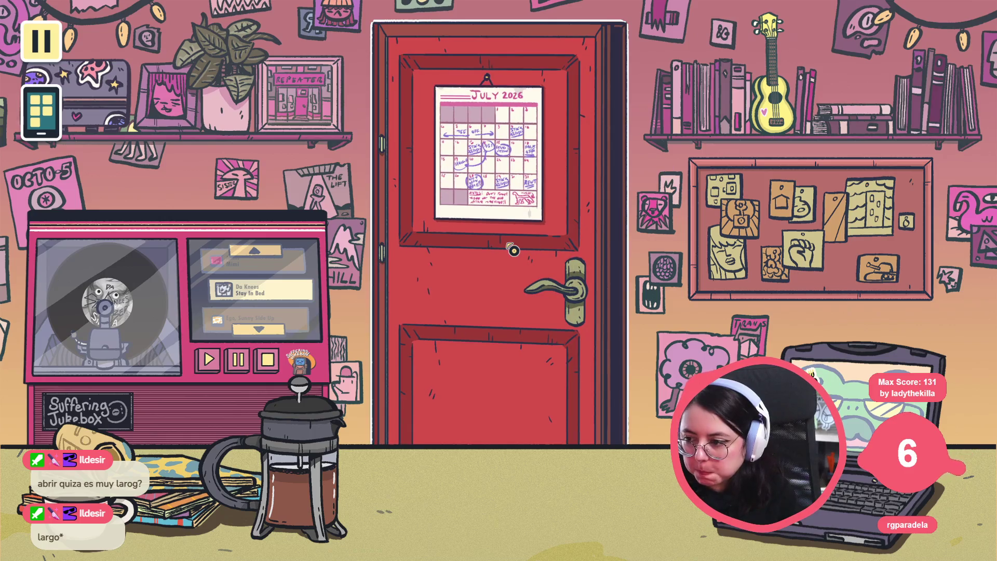
{"action": "key", "text": "alt+F4"}
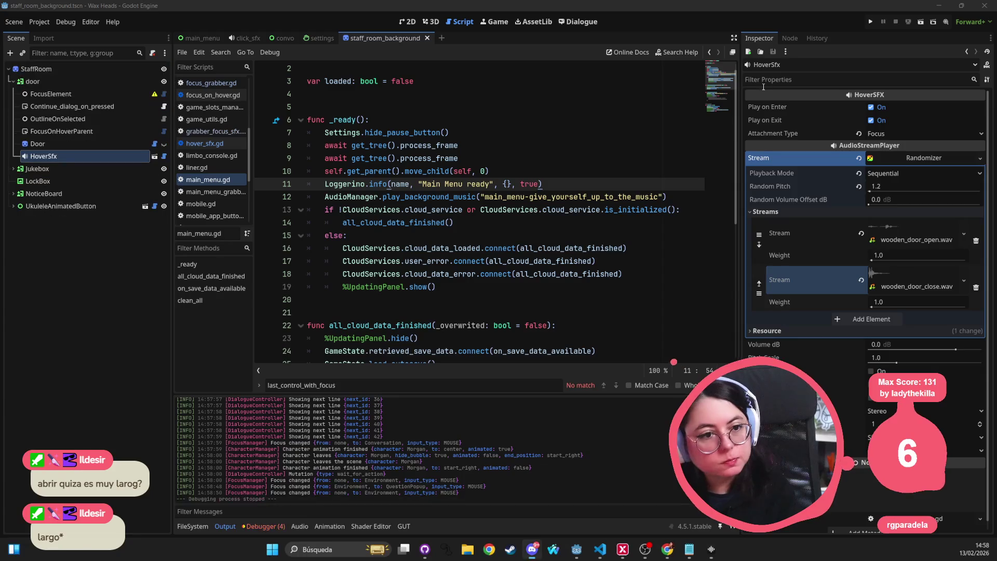
Switch the bottom panel from the debugger output back to the FileSystem browser
{"action": "left_click", "coordinate": [513, 223]}
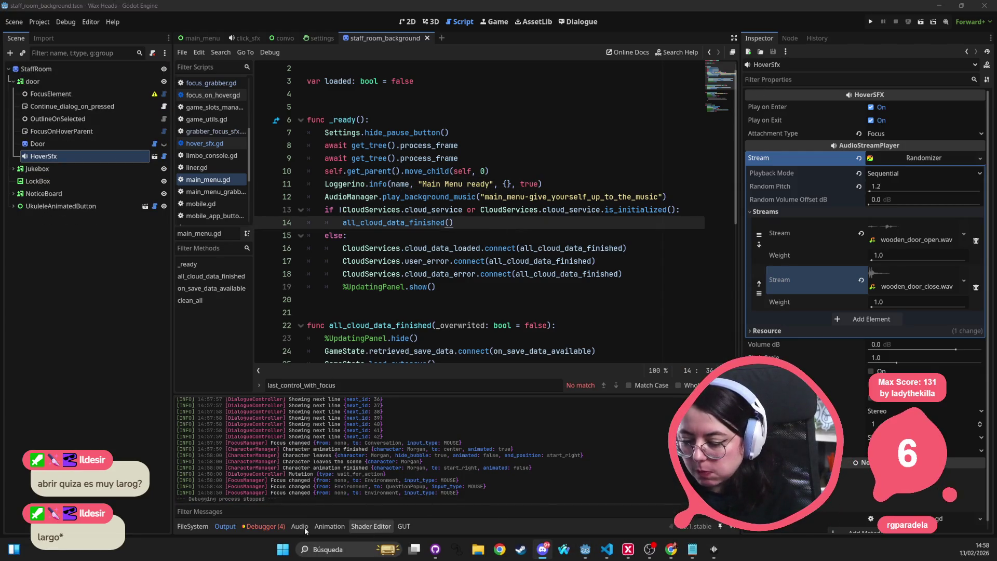
{"action": "left_click", "coordinate": [263, 526]}
{"action": "left_click", "coordinate": [192, 526]}
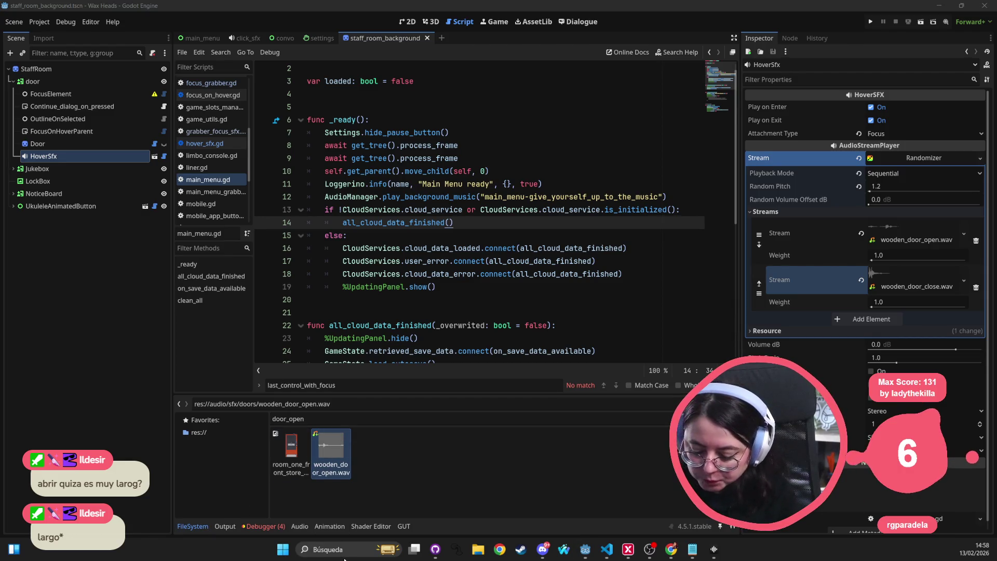
{"action": "type", "text": "aud"}
Launch Audacity via Windows search 'aud', then bring up file options for wooden_door_open.wav
{"action": "left_click", "coordinate": [332, 549]}
{"action": "type", "text": "auda"}
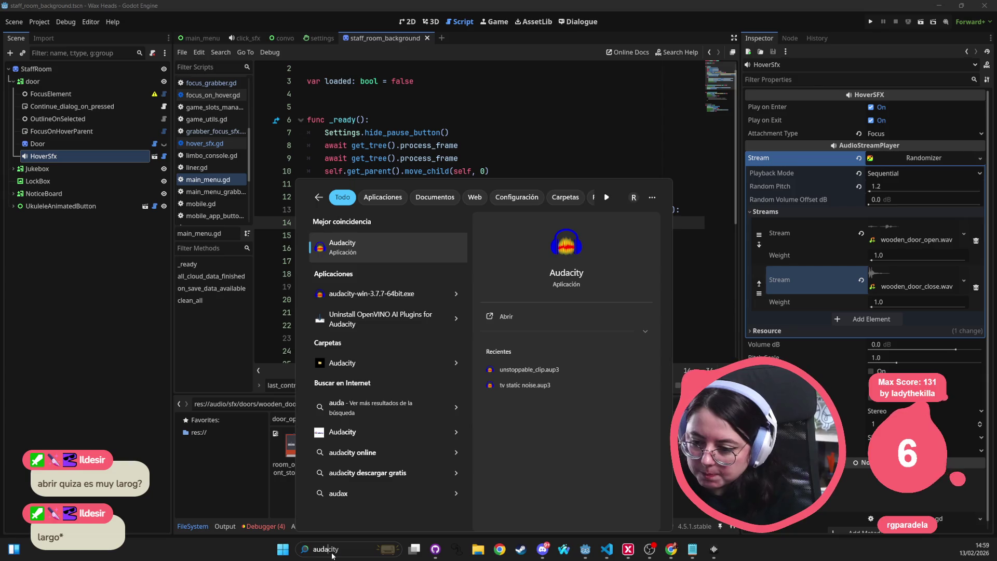
{"action": "key", "text": "Return"}
{"action": "left_click", "coordinate": [330, 455]}
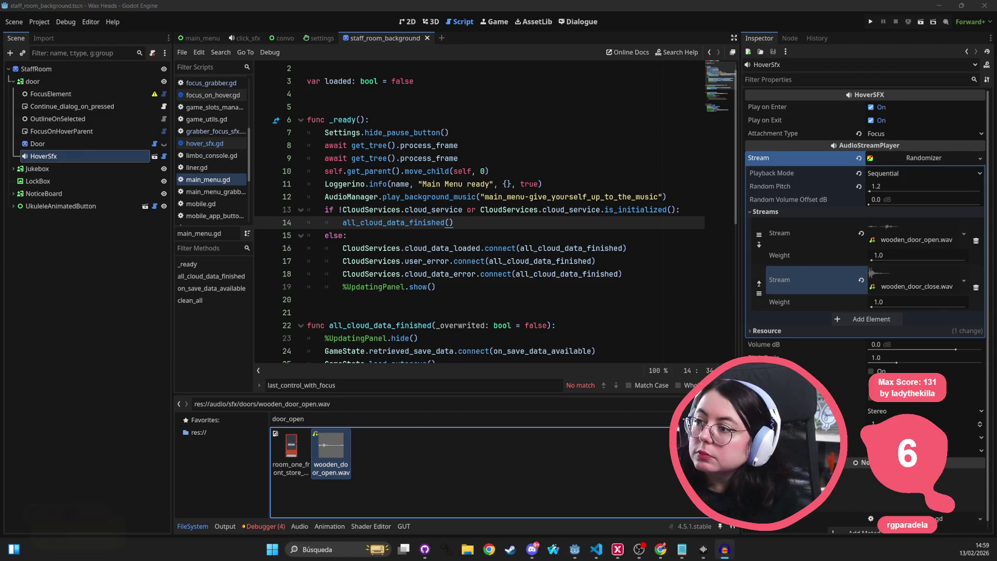
{"action": "left_click", "coordinate": [331, 455]}
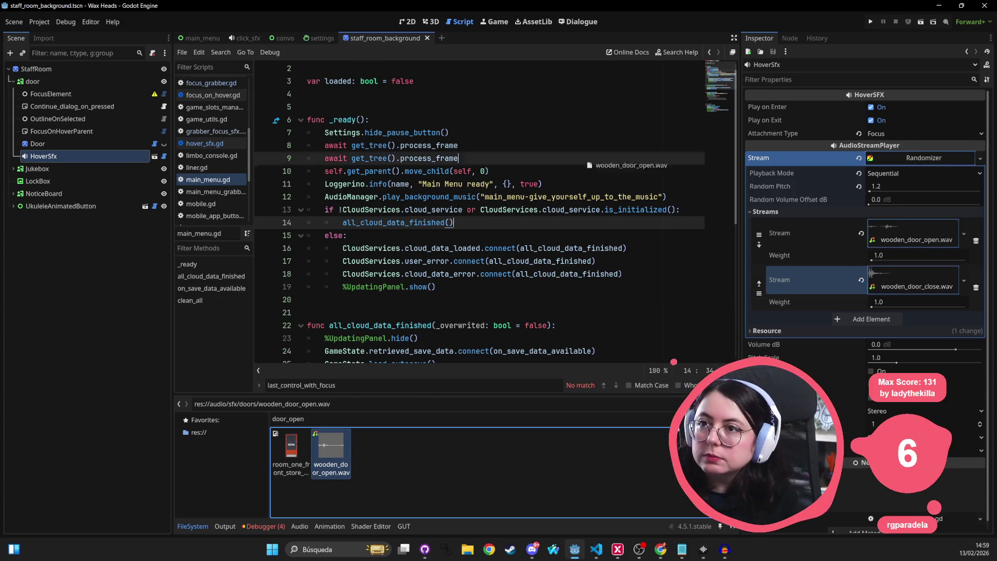
{"action": "right_click", "coordinate": [329, 447]}
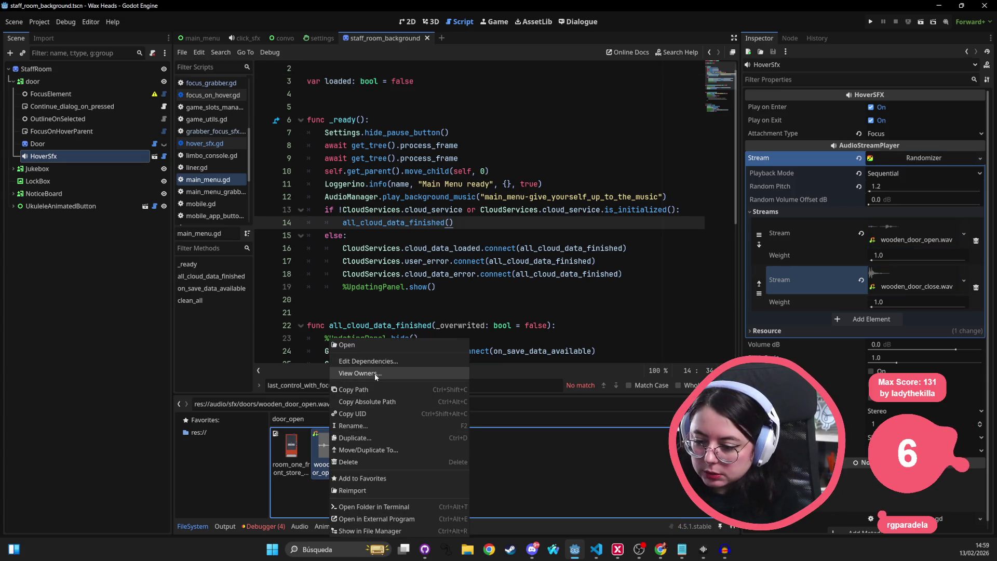
Reveal wooden_door_open.wav in the doors folder window and select the file
{"action": "left_click", "coordinate": [369, 530]}
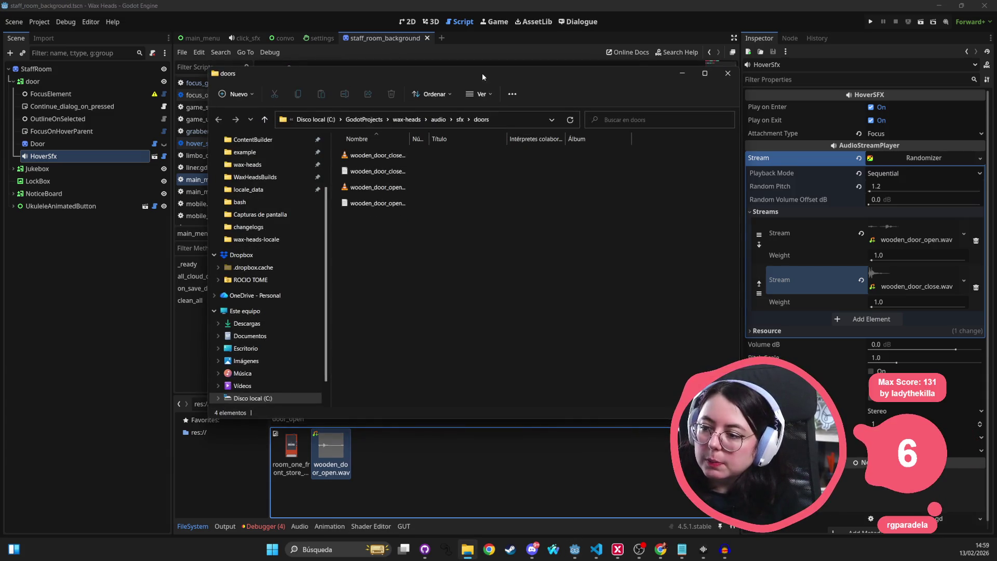
{"action": "left_click_drag", "start_coordinate": [482, 72], "coordinate": [517, 57]}
{"action": "left_click", "coordinate": [431, 171]}
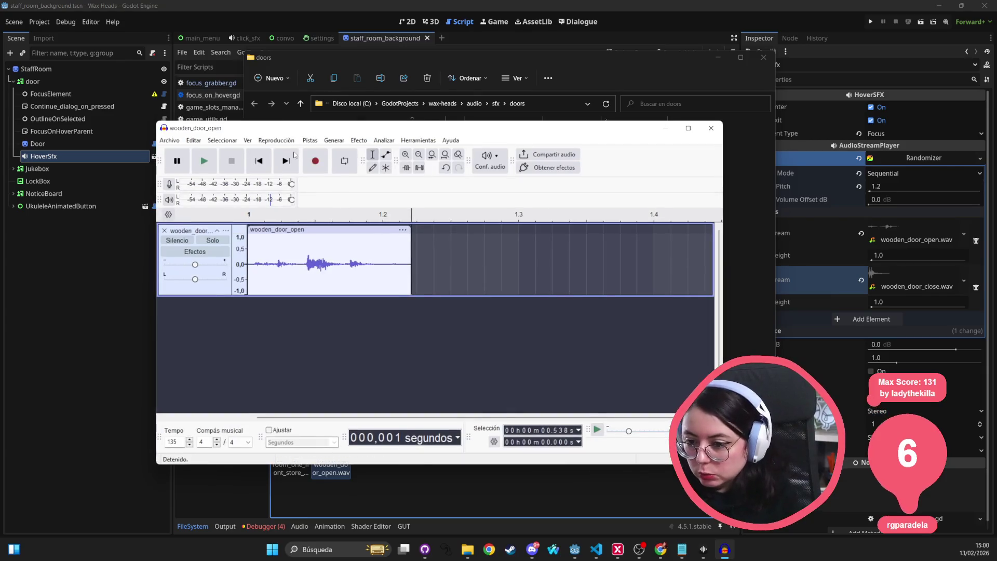
Bring up Audacity's Exportar audio dialog for the door sound and cancel it
{"action": "left_click", "coordinate": [176, 141]}
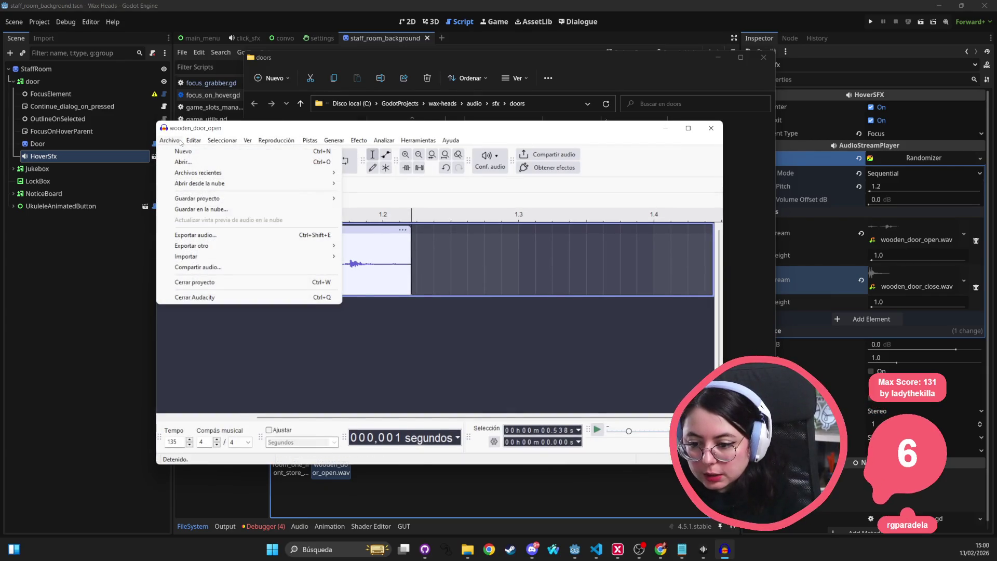
{"action": "mouse_move", "coordinate": [236, 196]}
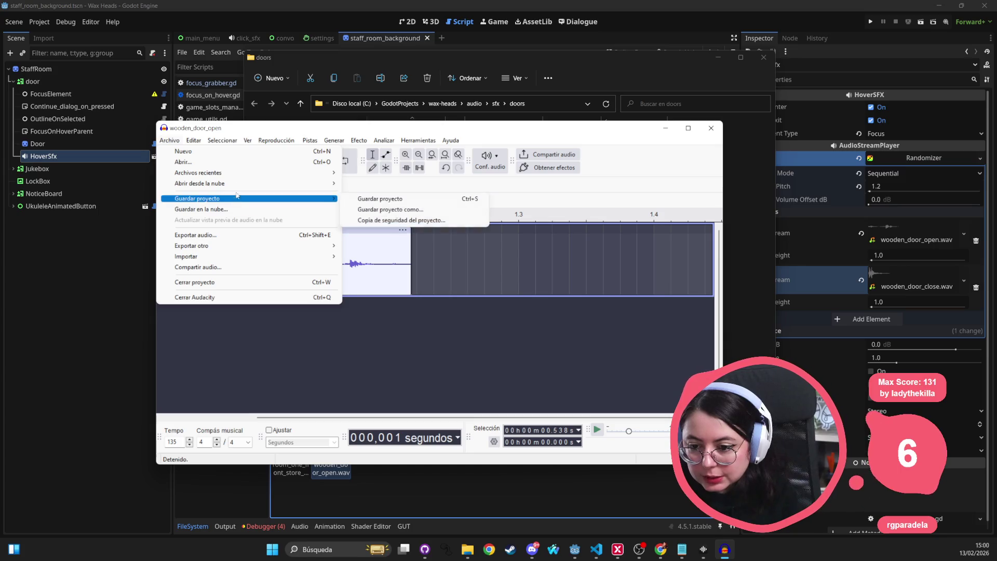
{"action": "mouse_move", "coordinate": [190, 143]}
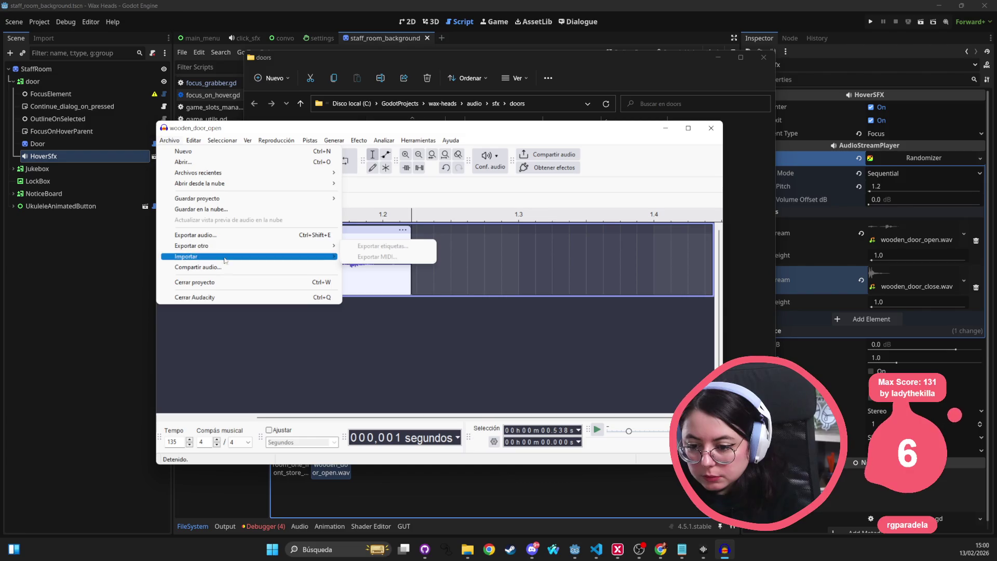
{"action": "left_click", "coordinate": [218, 235]}
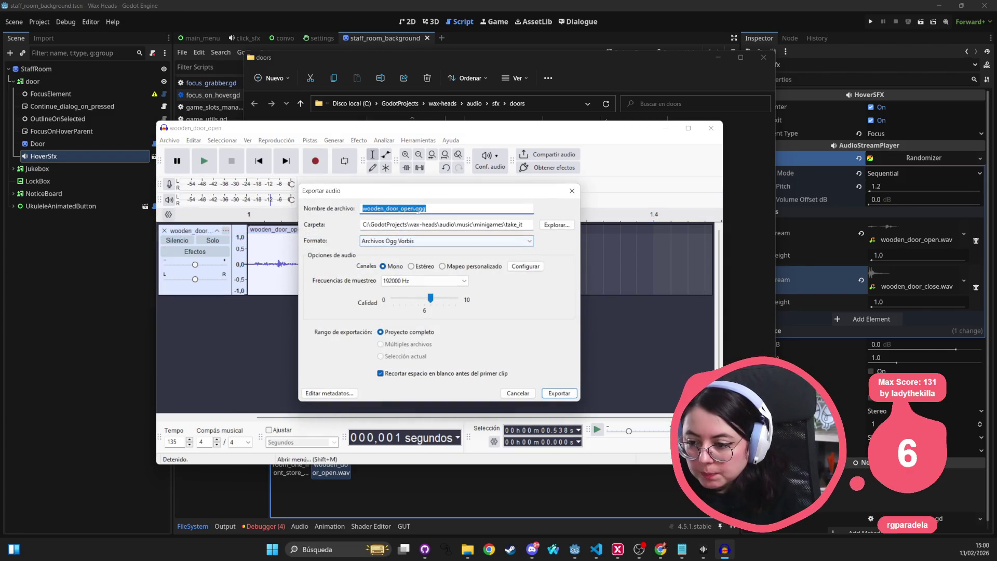
{"action": "left_click", "coordinate": [572, 191]}
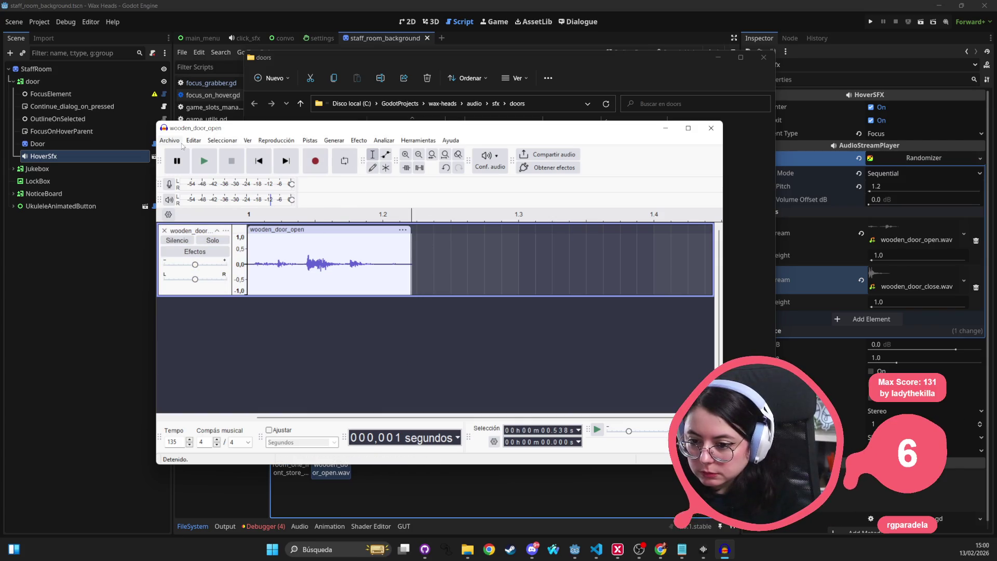
Look through the Herramientas and Archivo menus, then switch to the web browser
{"action": "left_click", "coordinate": [410, 142]}
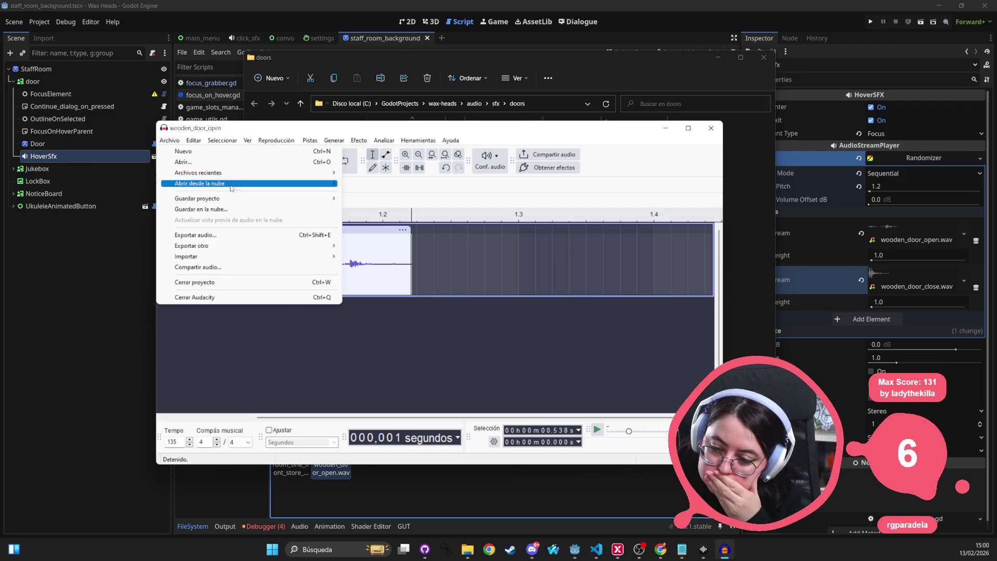
{"action": "mouse_move", "coordinate": [241, 175]}
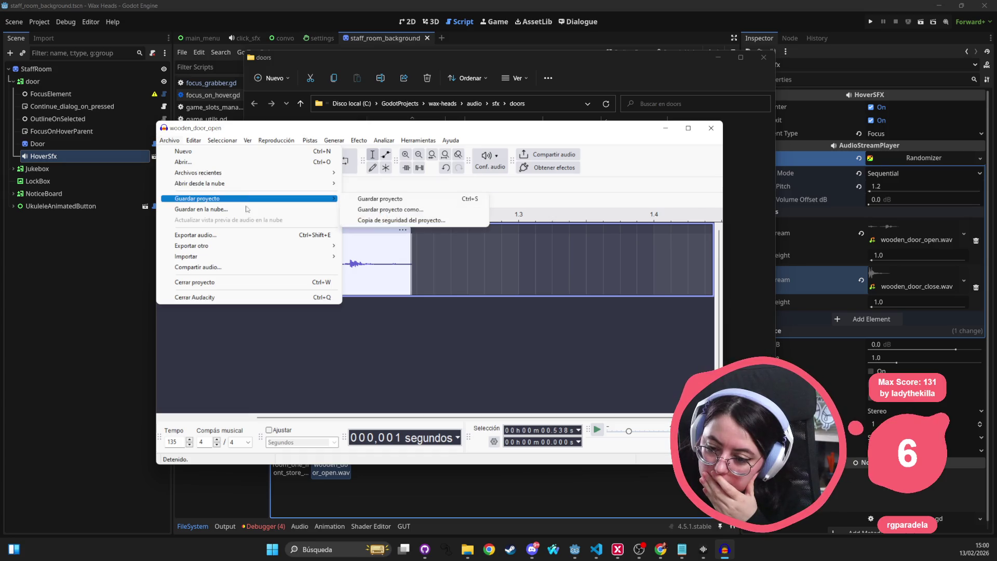
{"action": "left_click", "coordinate": [234, 239]}
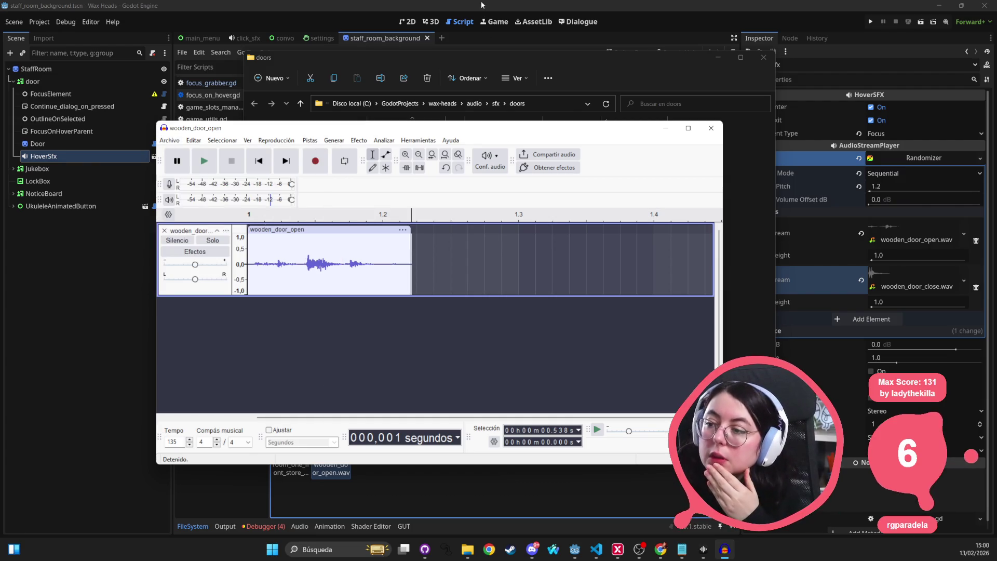
{"action": "key", "text": "alt+Tab"}
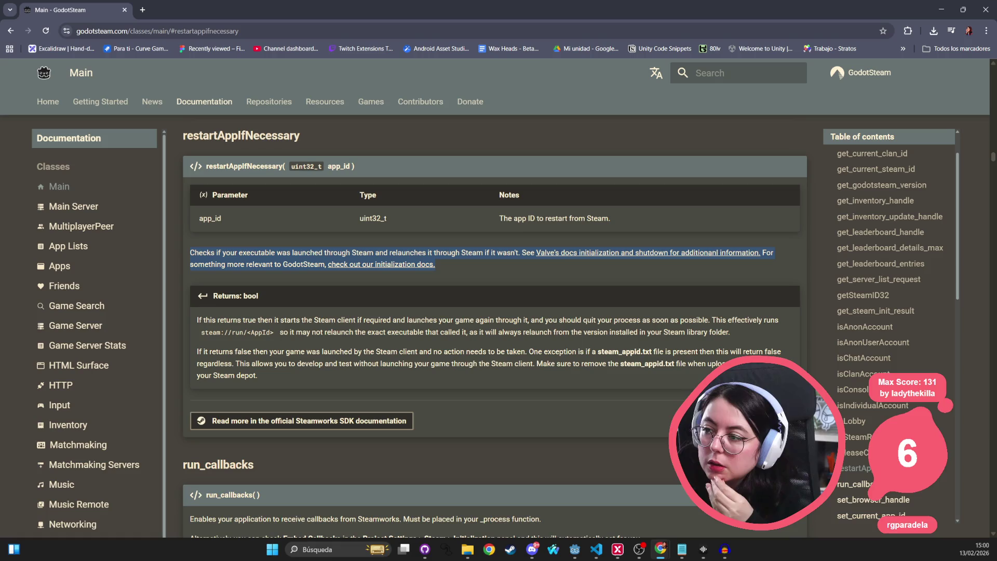
Search 'audacity overwrite on save' in a new tab and check the Audacity Forum thread
{"action": "left_click", "coordinate": [143, 10]}
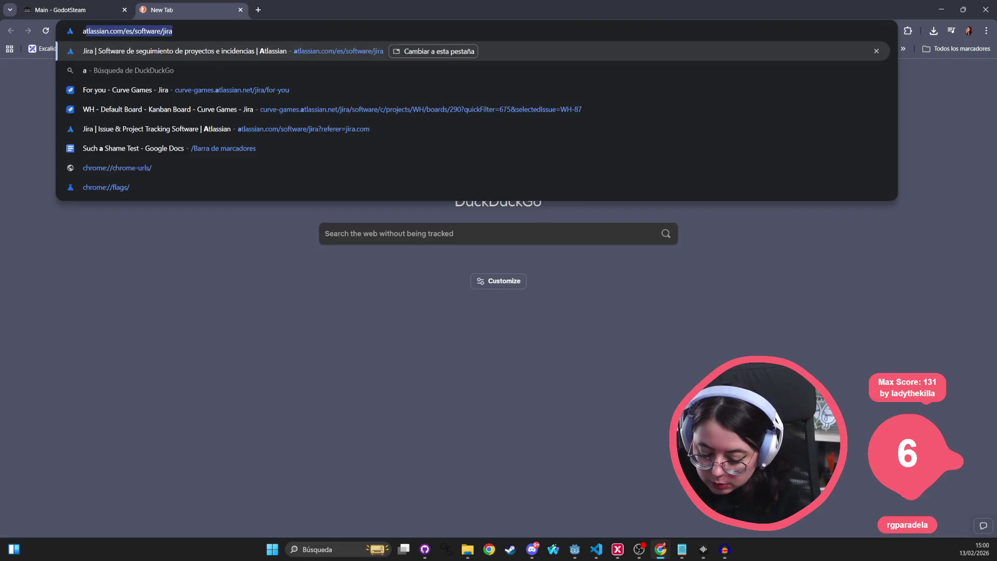
{"action": "type", "text": "audacity overw"}
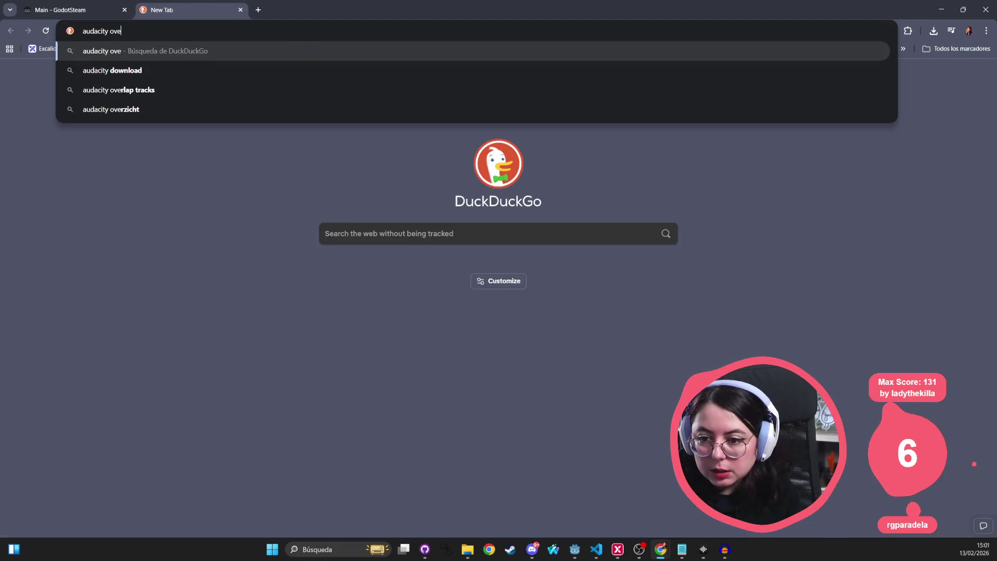
{"action": "type", "text": "eite"}
{"action": "key", "text": "BackSpace"}
{"action": "key", "text": "BackSpace"}
{"action": "key", "text": "BackSpace"}
{"action": "type", "text": "rit"}
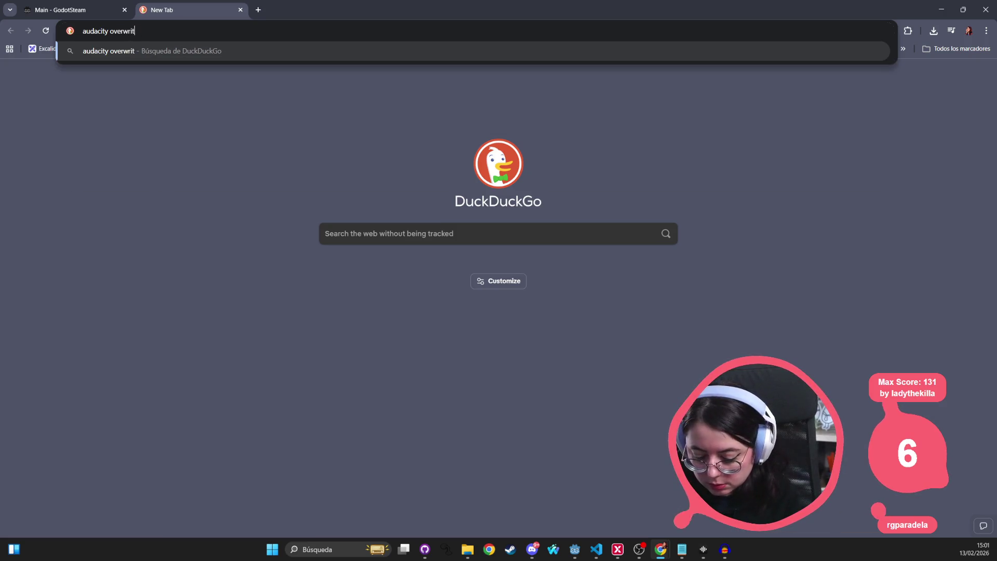
{"action": "type", "text": "e on save"}
{"action": "key", "text": "Return"}
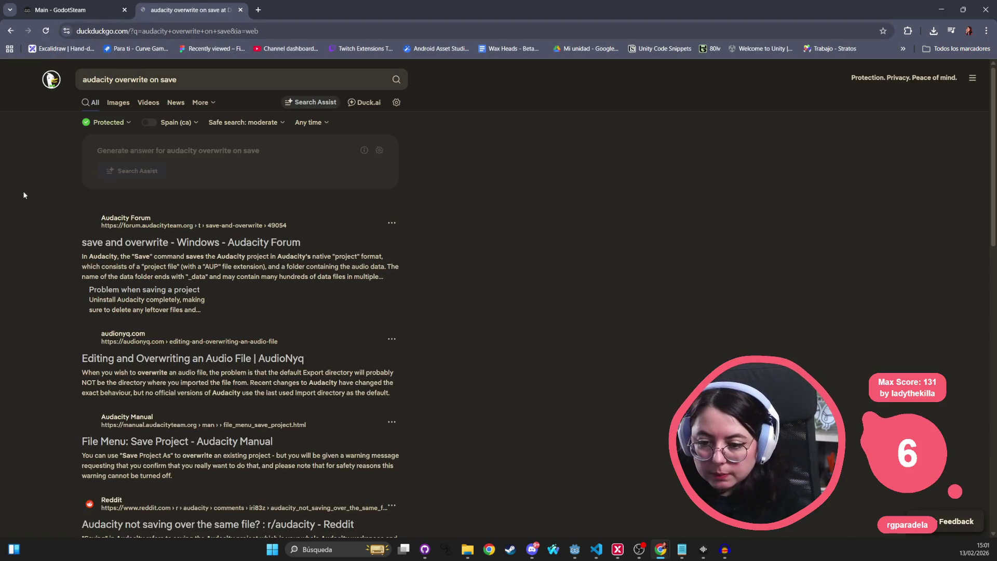
{"action": "left_click", "coordinate": [173, 244]}
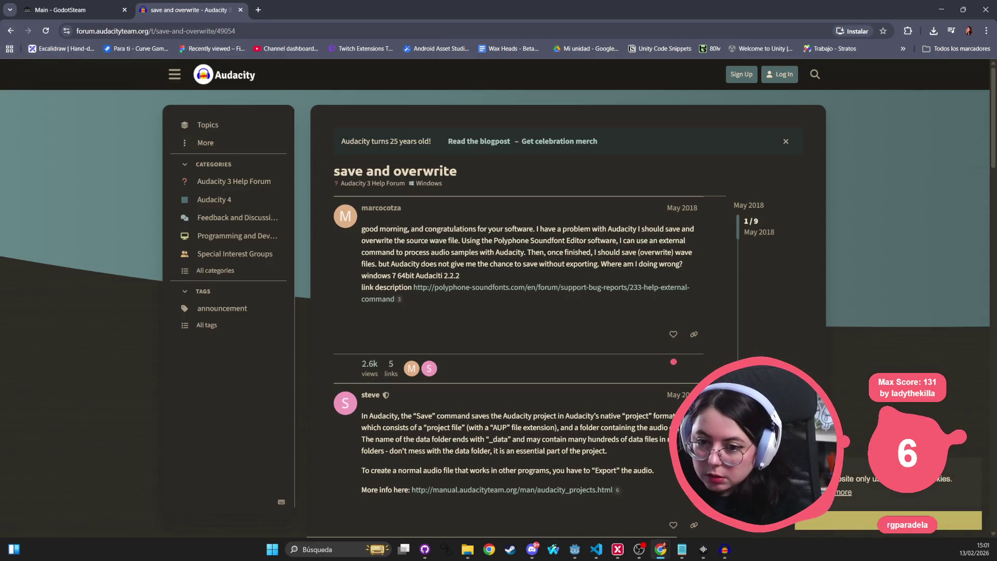
{"action": "left_click", "coordinate": [10, 31]}
Refine the query to 'audacity overwrite on save when drag' and open GitHub issue #1383
{"action": "left_click", "coordinate": [286, 78]}
{"action": "type", "text": "when drag"}
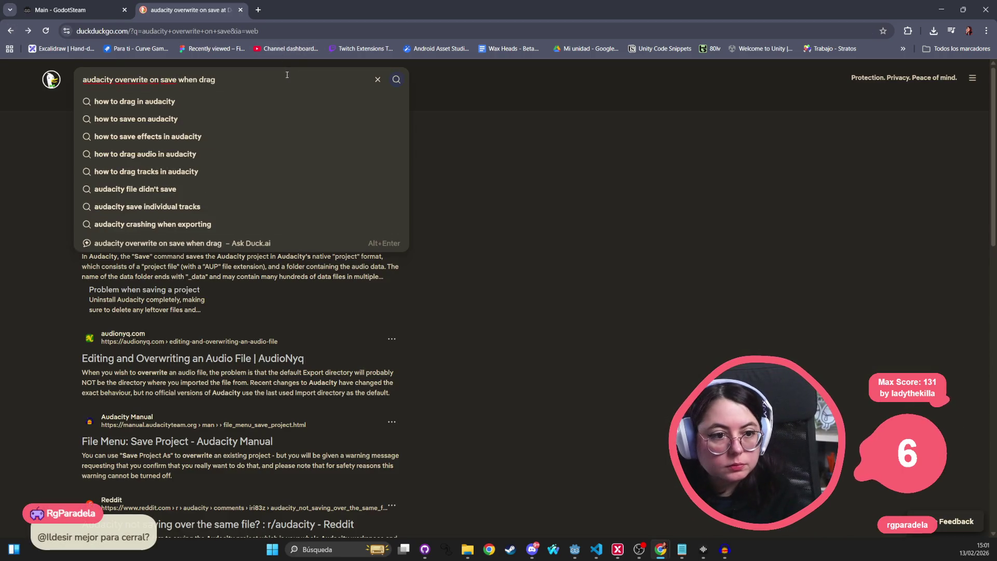
{"action": "key", "text": "Return"}
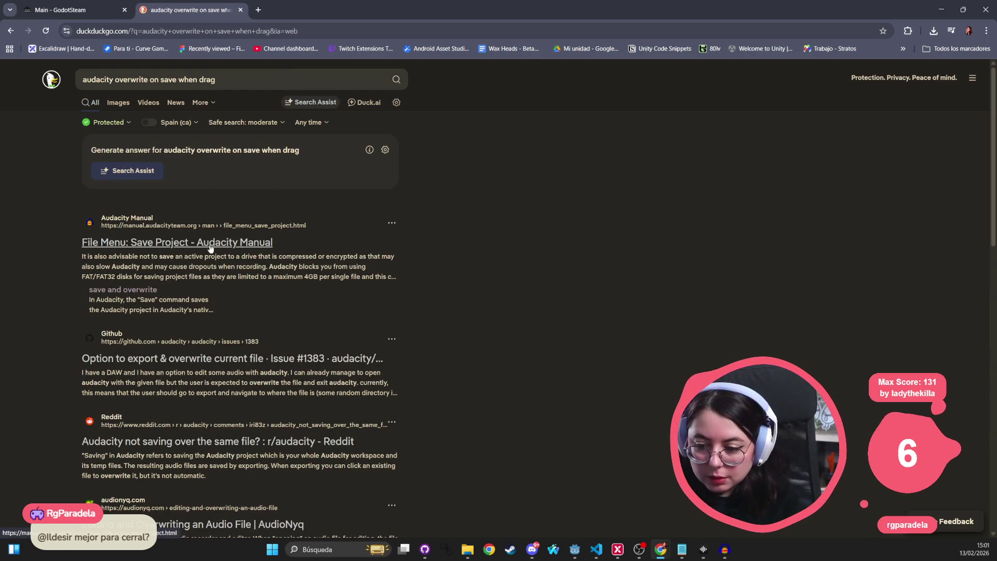
{"action": "left_click", "coordinate": [193, 364]}
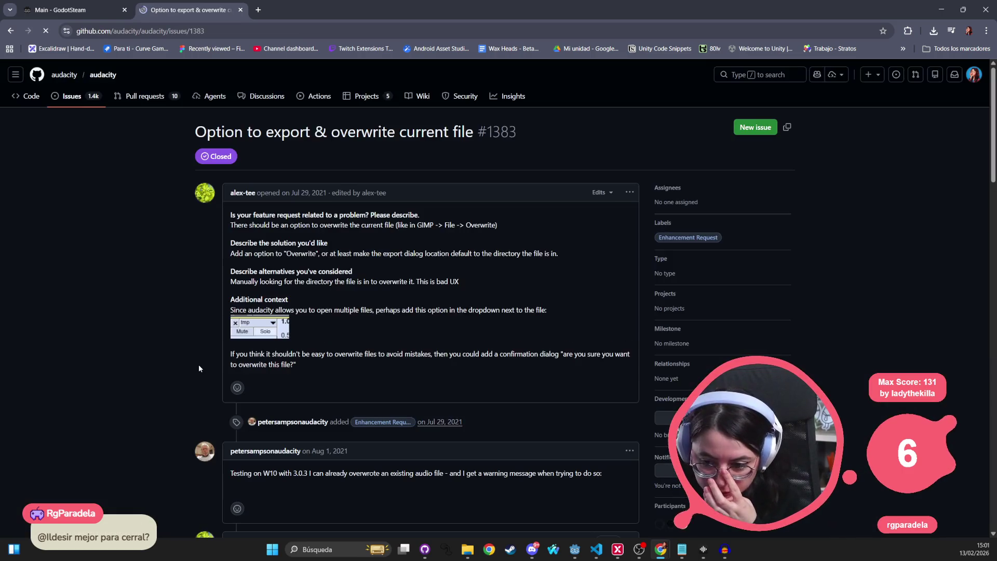
Read through the GitHub issue #1383 thread on exporting and overwriting the current file
{"action": "scroll", "coordinate": [284, 341], "scroll_direction": "down", "scroll_amount": 3}
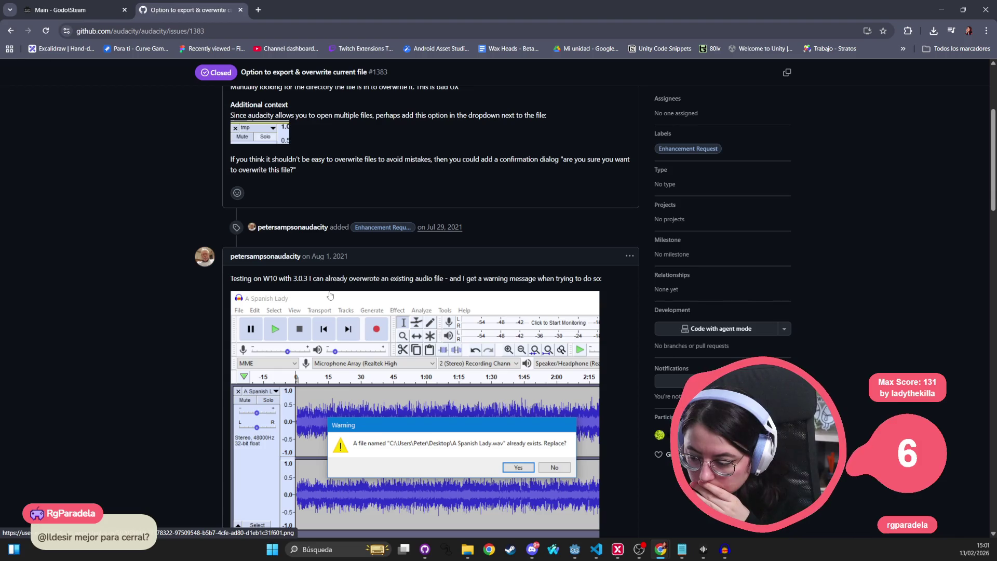
{"action": "scroll", "coordinate": [220, 283], "scroll_direction": "down", "scroll_amount": 3}
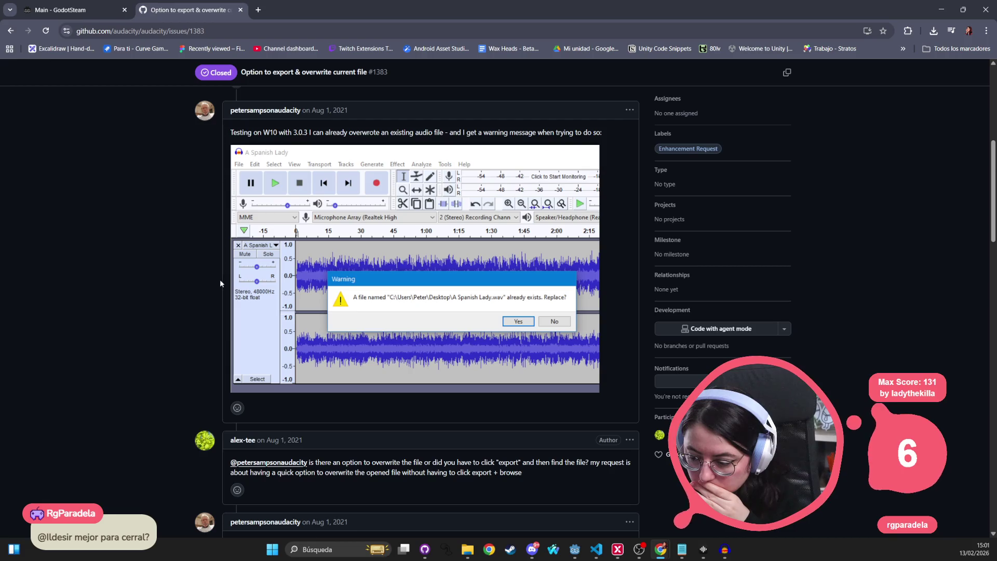
{"action": "scroll", "coordinate": [220, 283], "scroll_direction": "down", "scroll_amount": 2}
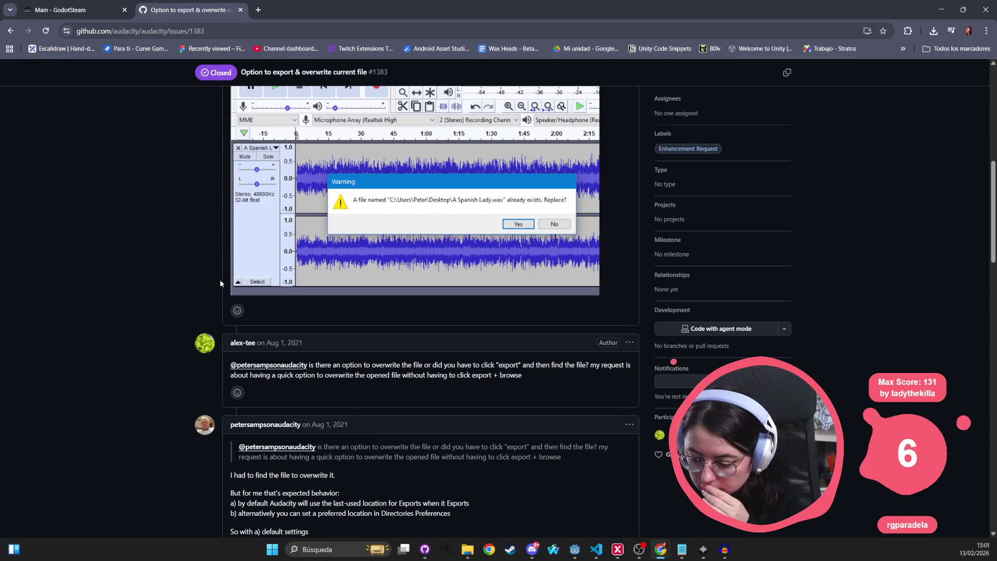
{"action": "scroll", "coordinate": [220, 283], "scroll_direction": "down", "scroll_amount": 3}
{"action": "scroll", "coordinate": [220, 283], "scroll_direction": "down", "scroll_amount": 4}
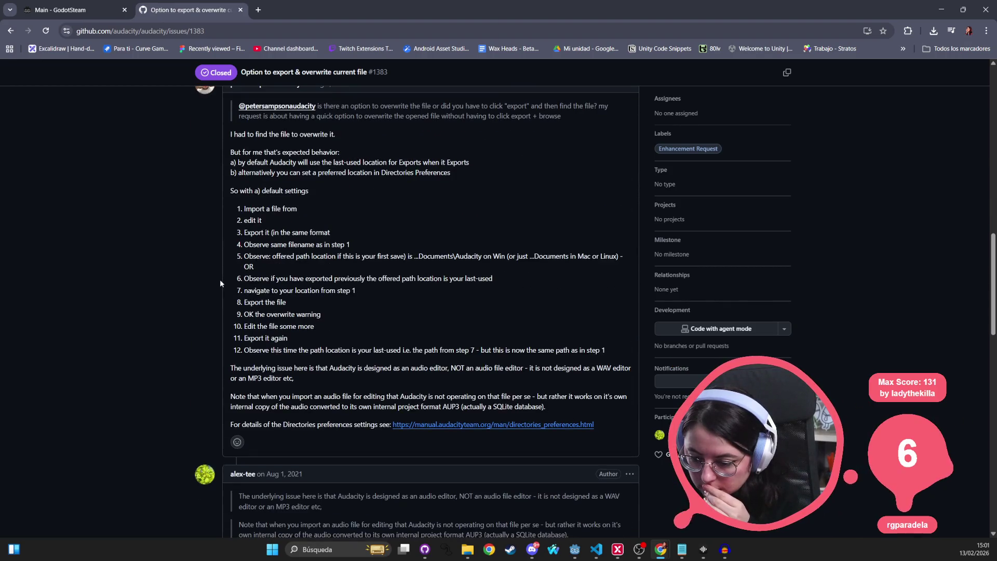
{"action": "scroll", "coordinate": [220, 283], "scroll_direction": "down", "scroll_amount": 4}
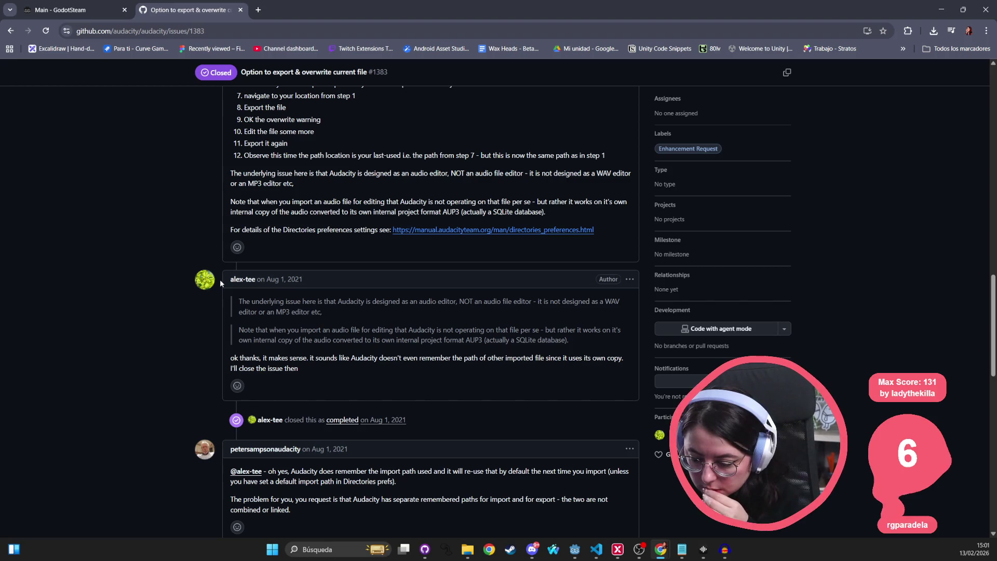
{"action": "scroll", "coordinate": [220, 278], "scroll_direction": "down", "scroll_amount": 7}
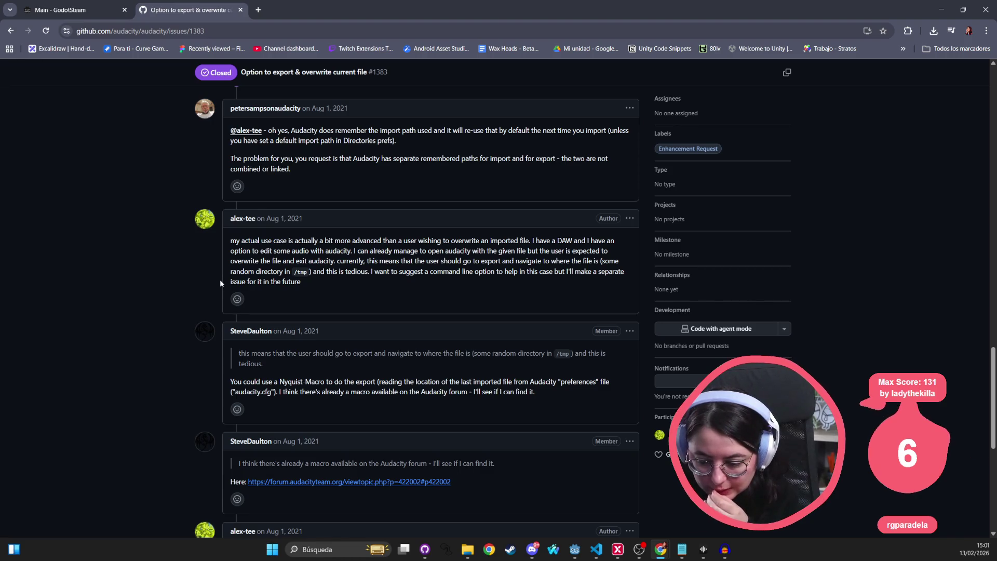
{"action": "scroll", "coordinate": [220, 279], "scroll_direction": "down", "scroll_amount": 7}
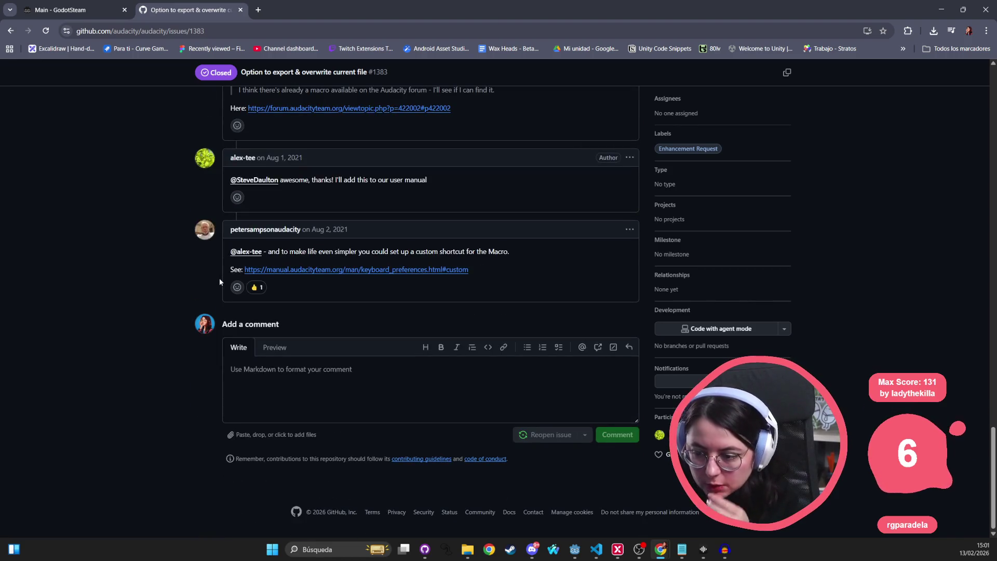
{"action": "scroll", "coordinate": [219, 280], "scroll_direction": "up", "scroll_amount": 20}
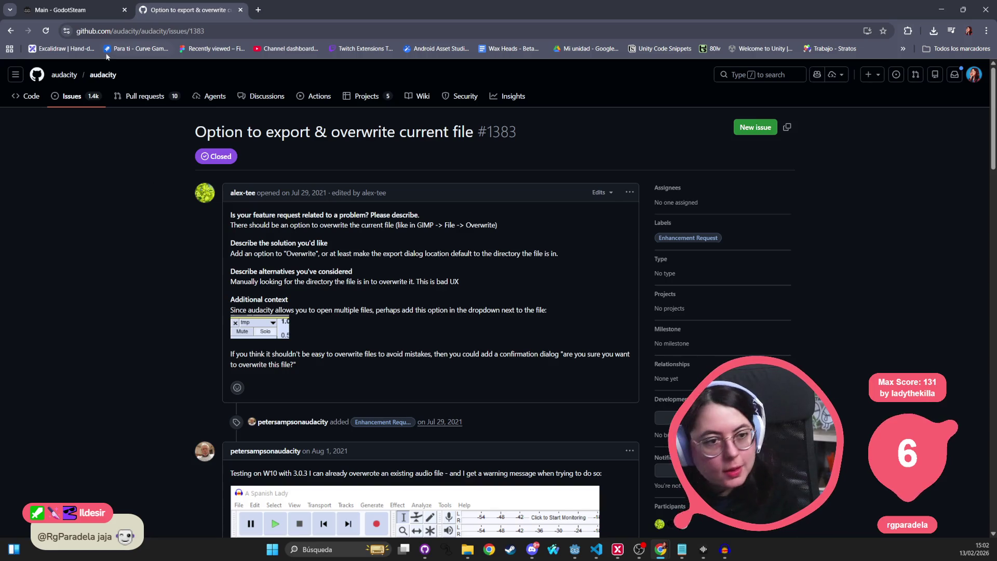
Go back to the results and open AudioNyq's 'Editing and Overwriting an Audio File' article
{"action": "left_click", "coordinate": [10, 31]}
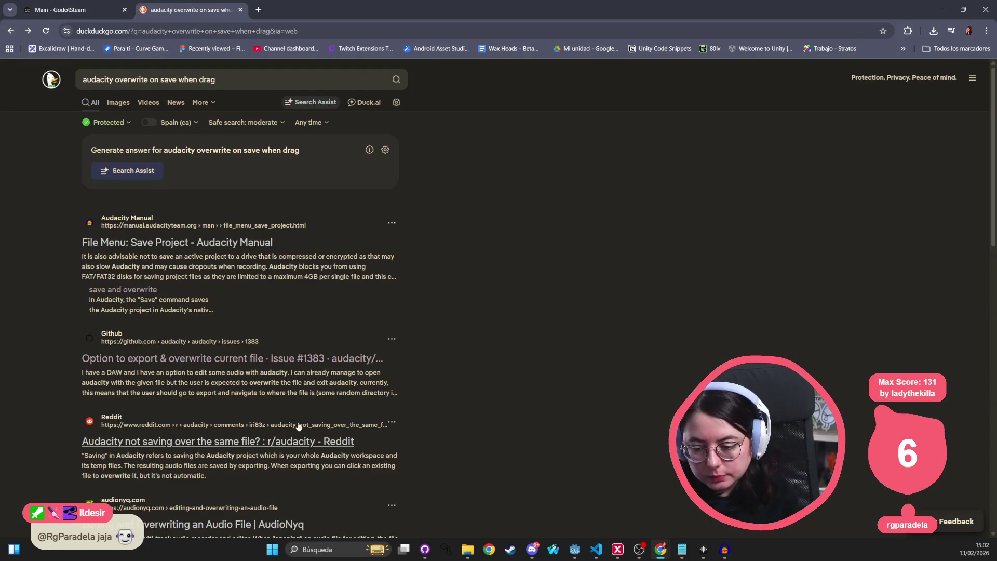
{"action": "scroll", "coordinate": [284, 447], "scroll_direction": "down", "scroll_amount": 1}
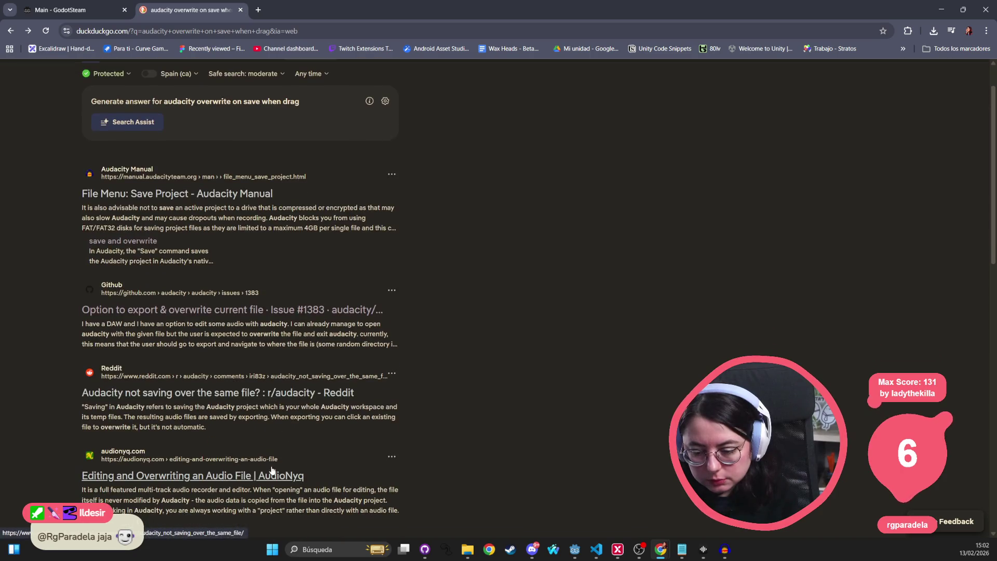
{"action": "left_click", "coordinate": [209, 483]}
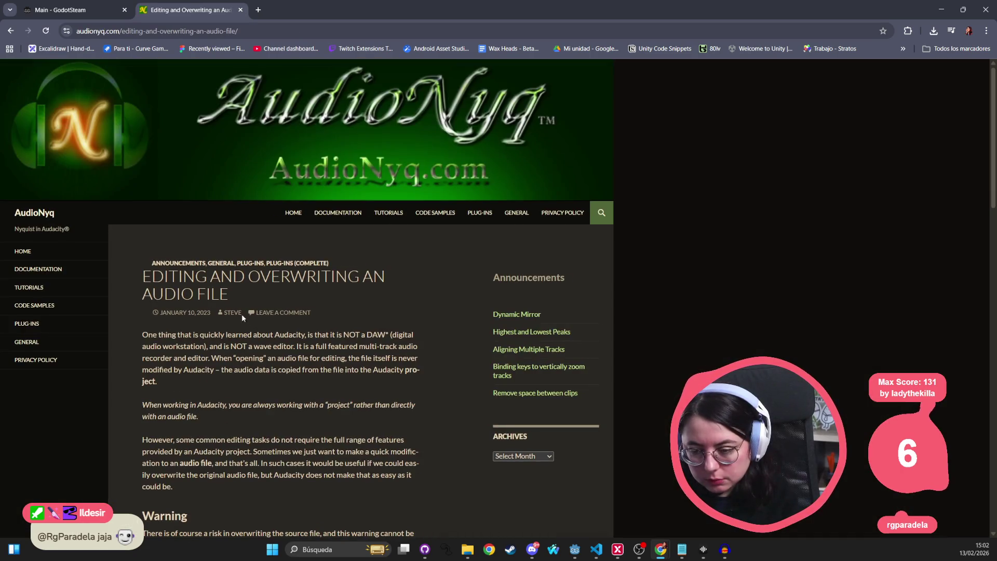
Start an audio export in Audacity and browse to the project's audio/sfx/doors folder
{"action": "key", "text": "alt+Tab"}
{"action": "left_click", "coordinate": [170, 140]}
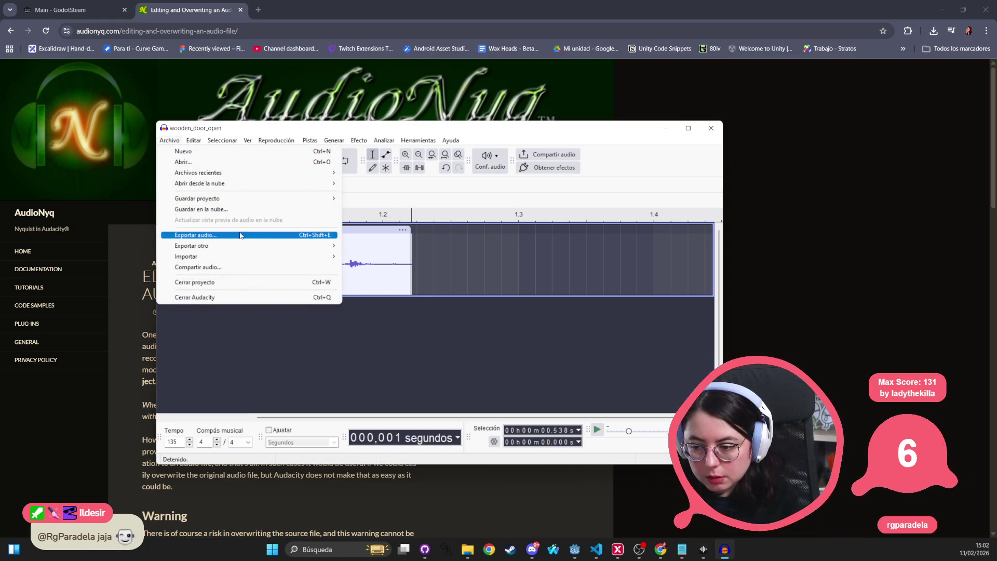
{"action": "left_click", "coordinate": [214, 236]}
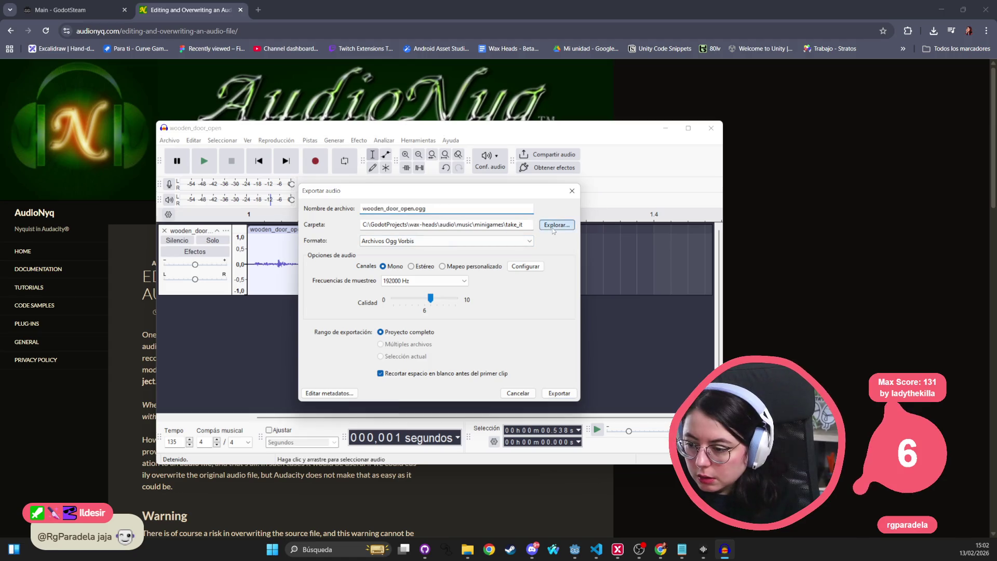
{"action": "left_click", "coordinate": [553, 225]}
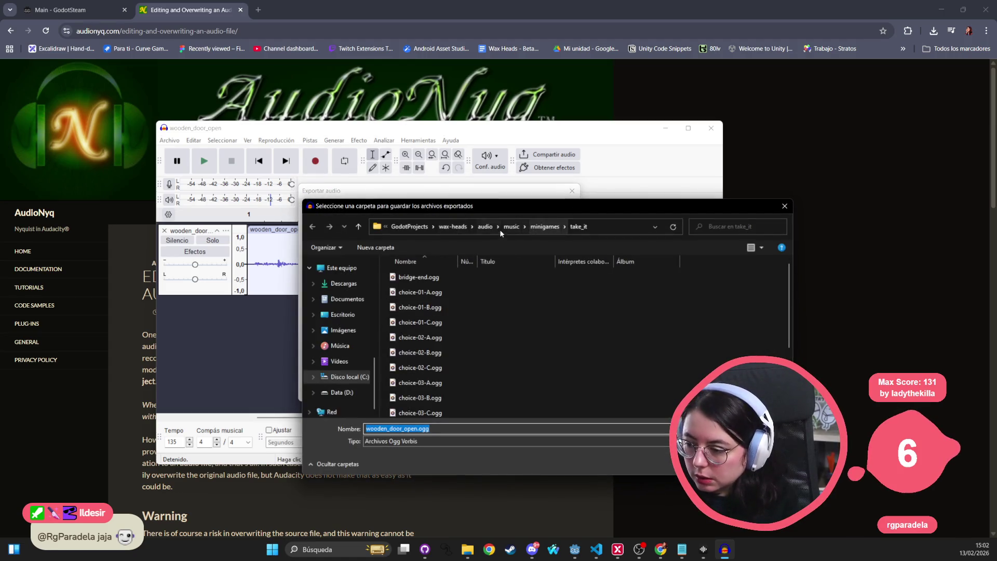
{"action": "left_click", "coordinate": [485, 226]}
{"action": "double_click", "coordinate": [468, 307]}
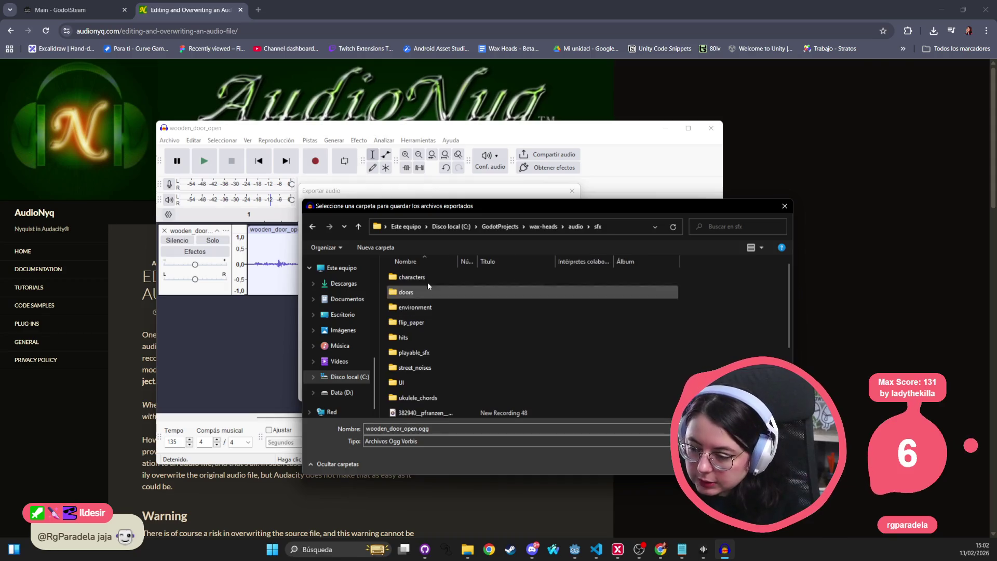
{"action": "double_click", "coordinate": [415, 292]}
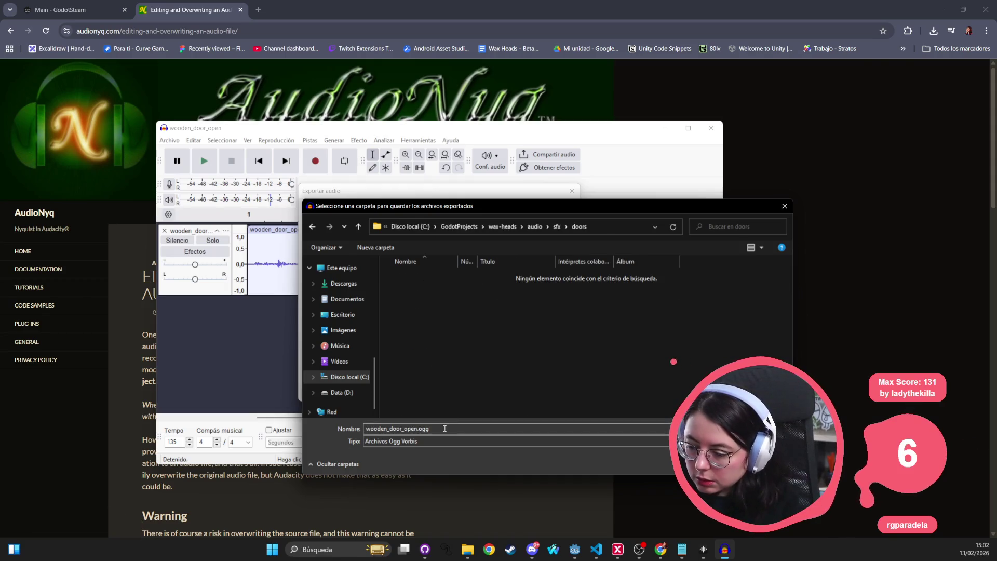
Export as WAV (Microsoft) over wooden_door_open.wav, confirm overwrite, and delete the track
{"action": "left_click", "coordinate": [433, 441]}
{"action": "left_click", "coordinate": [427, 450]}
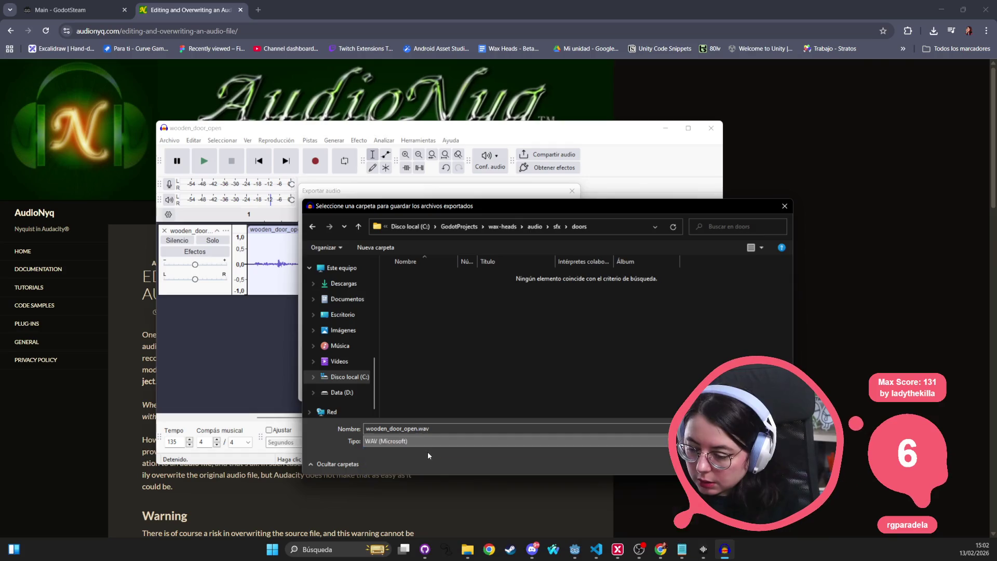
{"action": "left_click", "coordinate": [441, 292]}
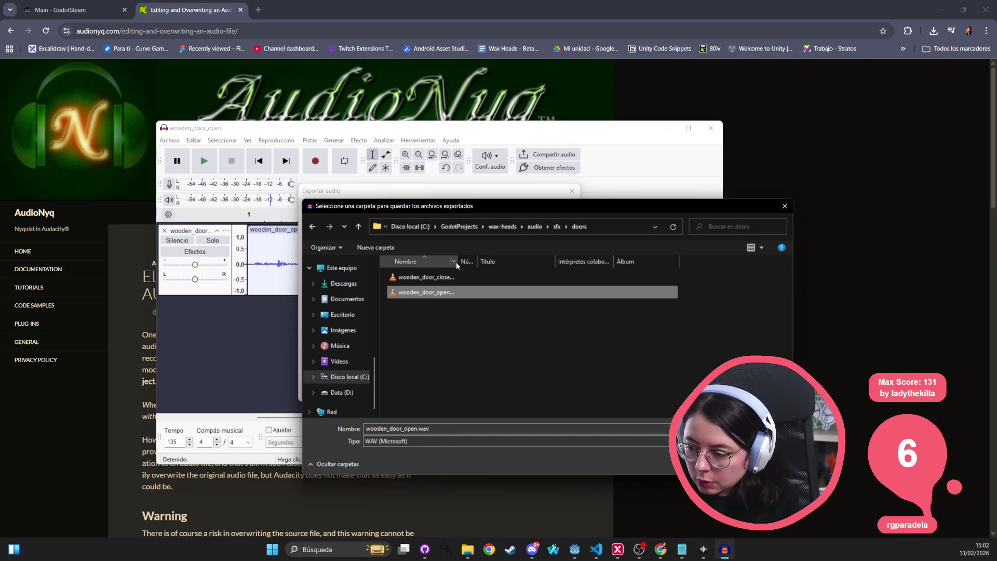
{"action": "double_click", "coordinate": [443, 292]}
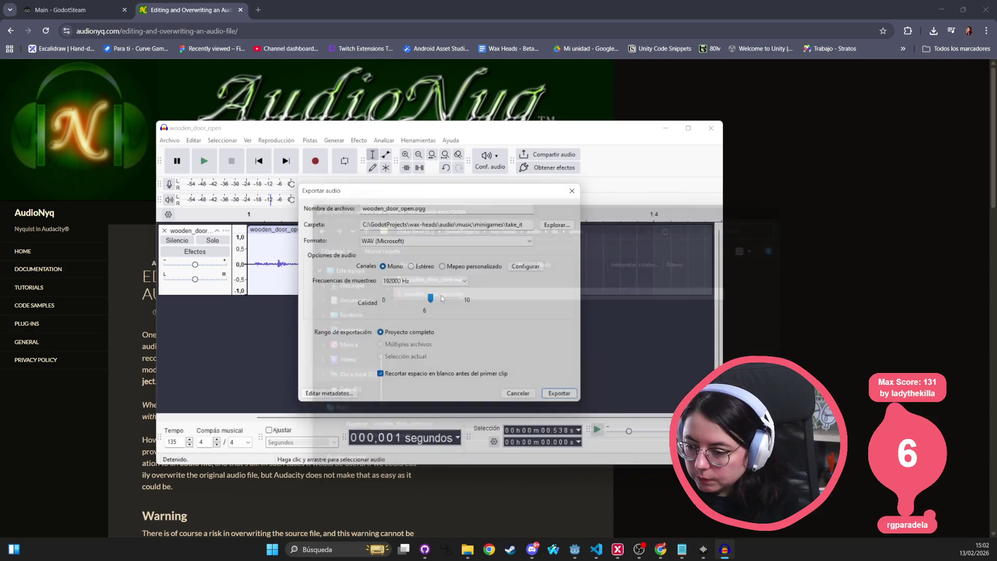
{"action": "left_click", "coordinate": [560, 383]}
{"action": "left_click", "coordinate": [506, 297]}
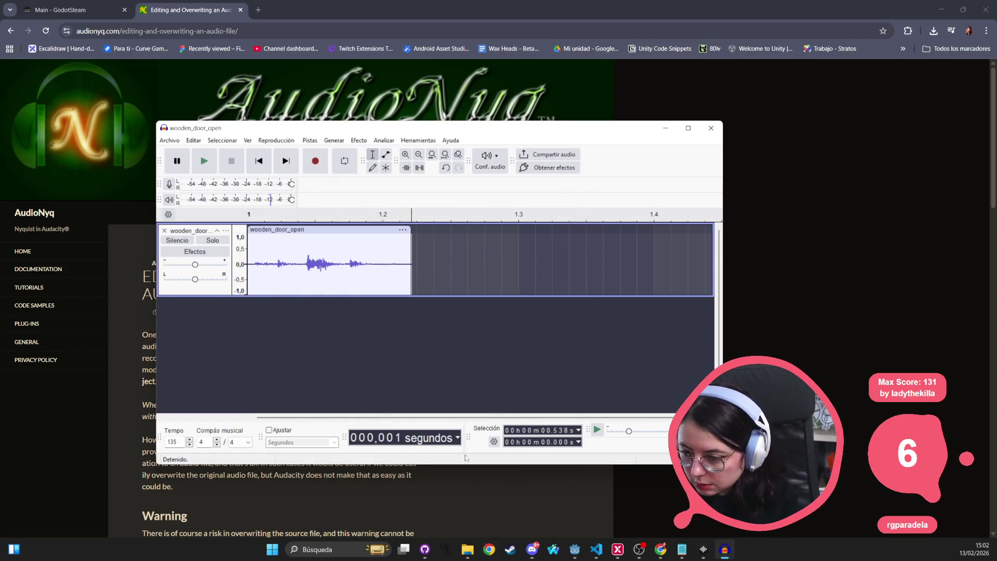
{"action": "left_click", "coordinate": [164, 230]}
In Soundly, play selected knocks from the wooden interior door recording
{"action": "mouse_move", "coordinate": [468, 549]}
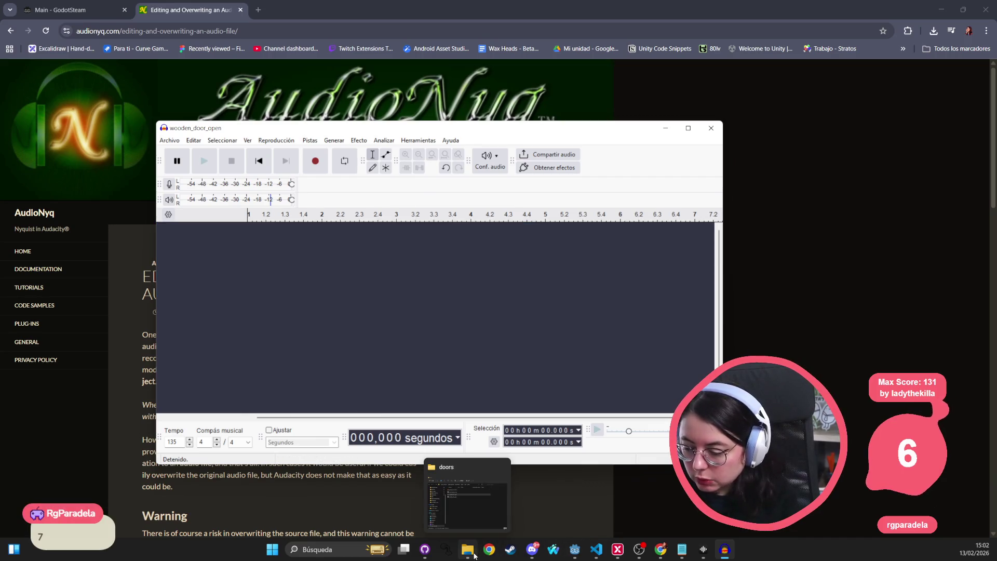
{"action": "left_click", "coordinate": [707, 553]}
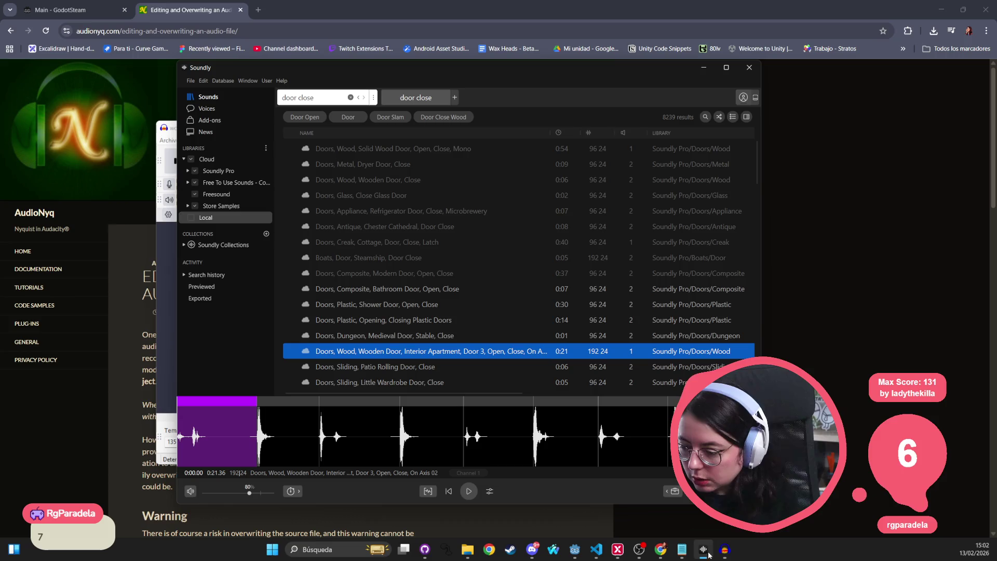
{"action": "mouse_move", "coordinate": [209, 438]}
{"action": "left_mouse_down"}
{"action": "mouse_move", "coordinate": [178, 440]}
{"action": "mouse_move", "coordinate": [291, 384]}
{"action": "mouse_move", "coordinate": [726, 547]}
{"action": "left_mouse_up"}
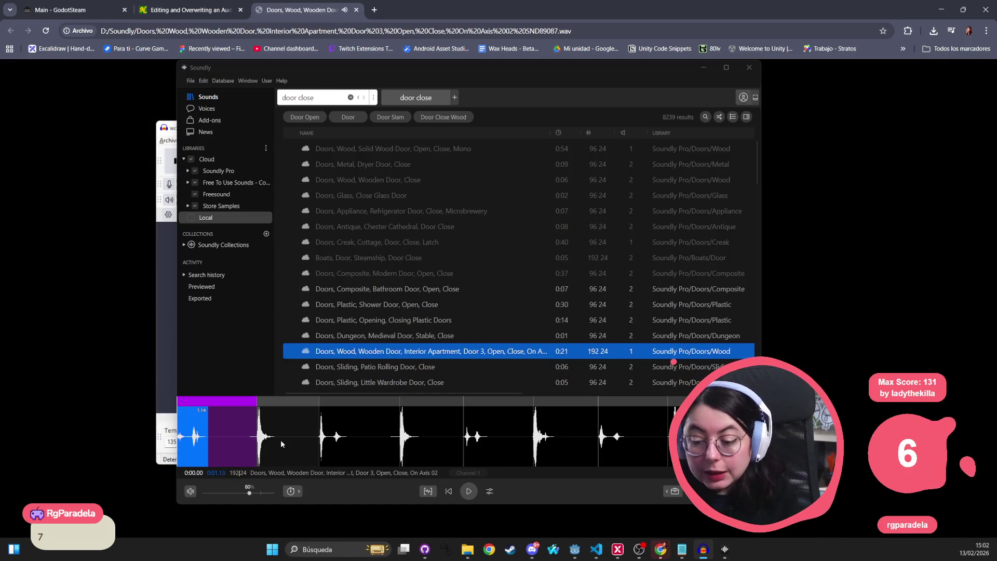
{"action": "left_click", "coordinate": [335, 438]}
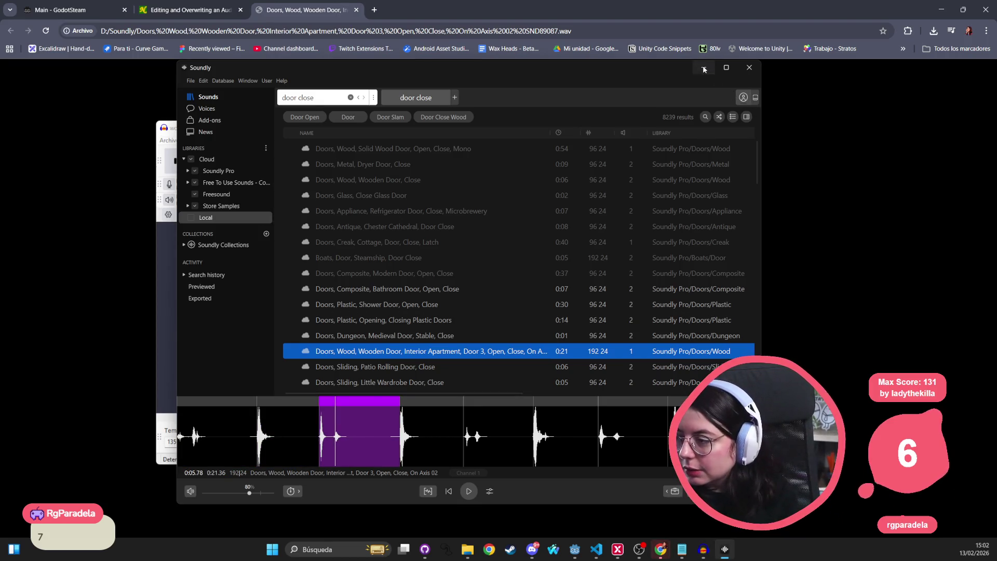
Minimize Soundly, close Audacity, and close the wooden door audio preview tab
{"action": "left_click", "coordinate": [703, 69]}
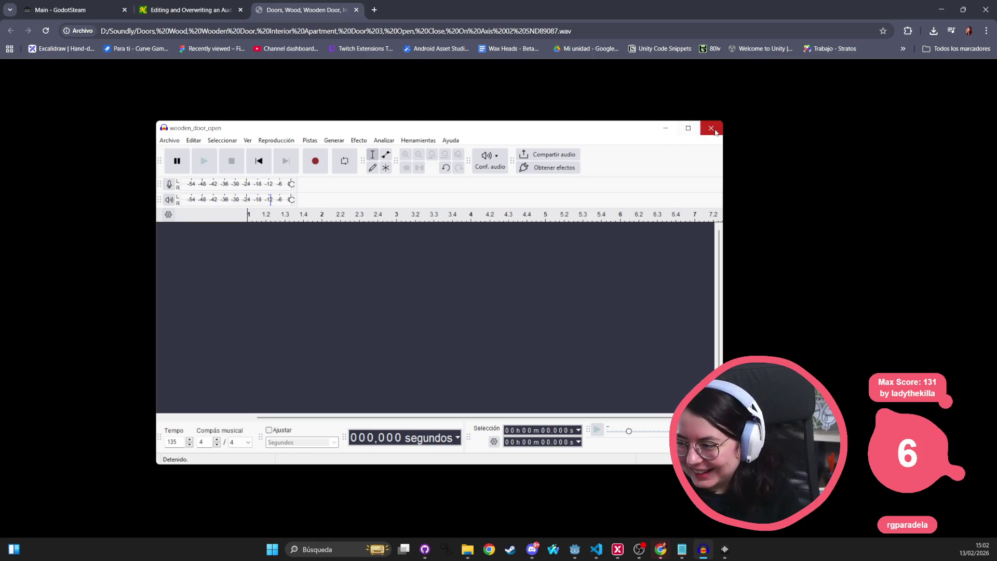
{"action": "left_click", "coordinate": [713, 131]}
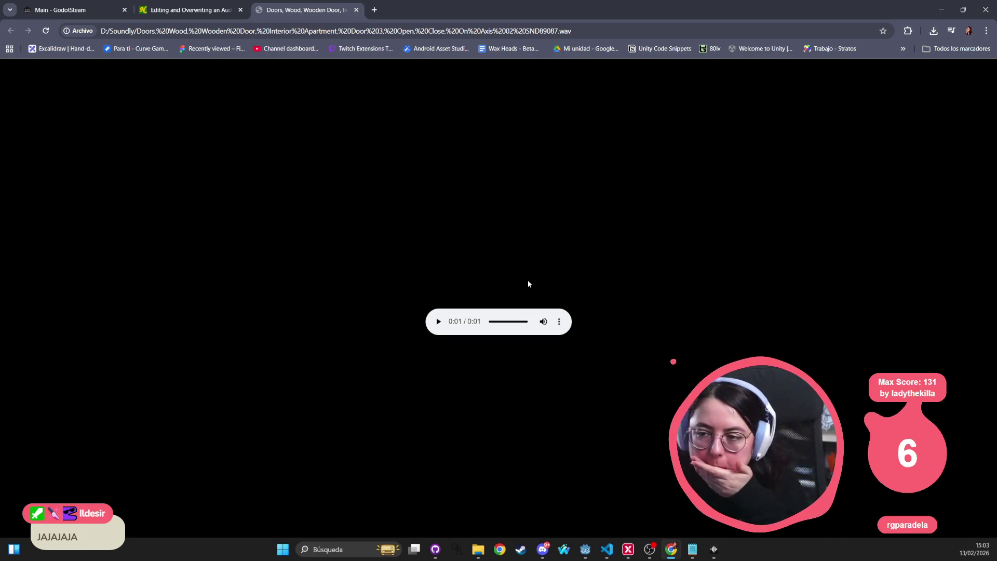
{"action": "middle_click", "coordinate": [318, 8]}
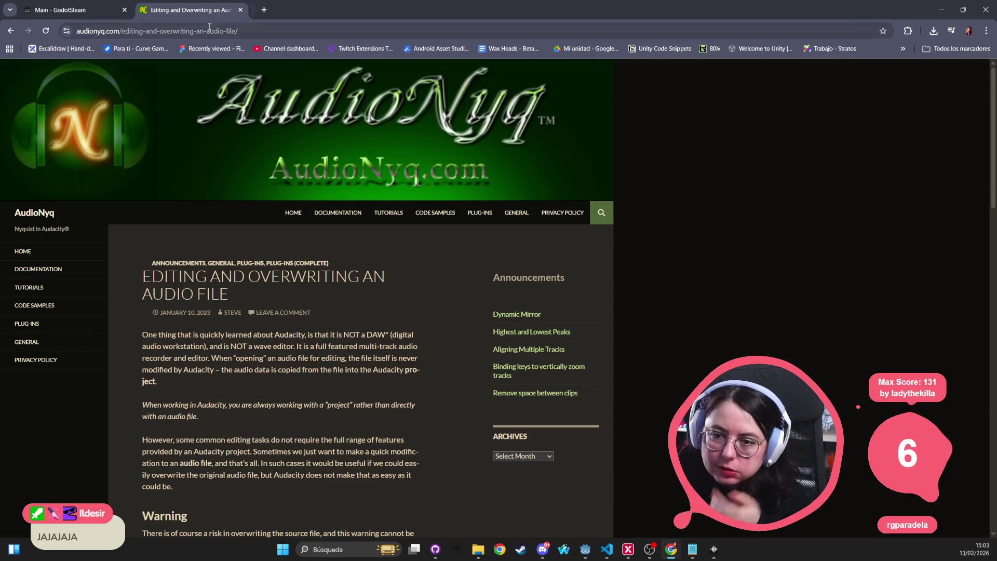
Minimize Chrome, close the doors folder window, and run the Godot project
{"action": "left_click", "coordinate": [940, 10]}
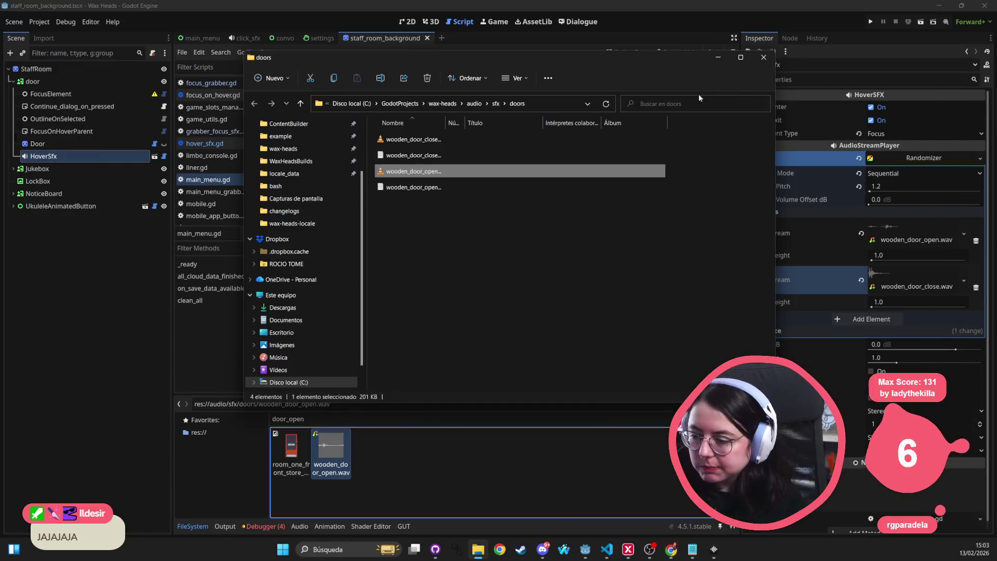
{"action": "left_click", "coordinate": [763, 58]}
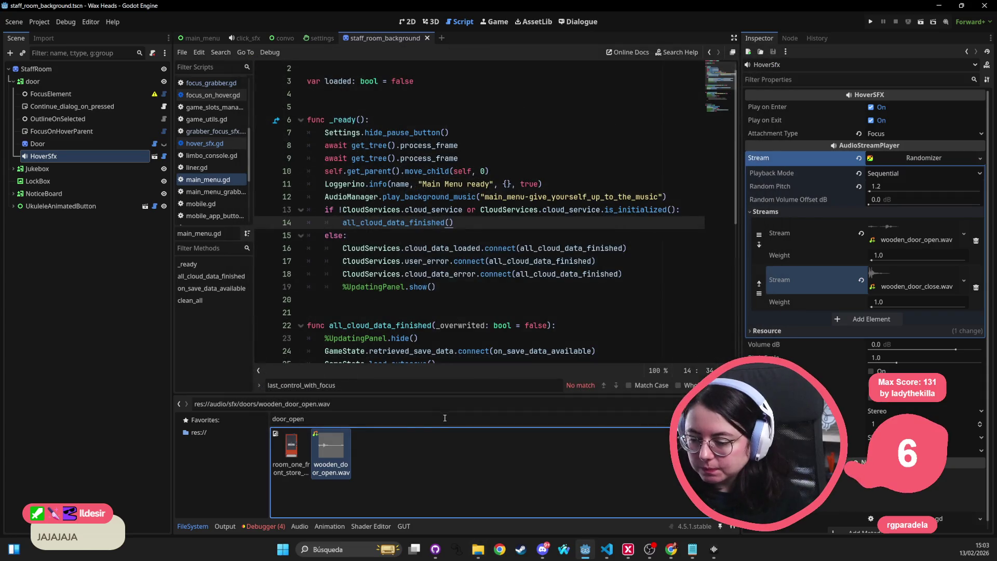
{"action": "left_click", "coordinate": [871, 21]}
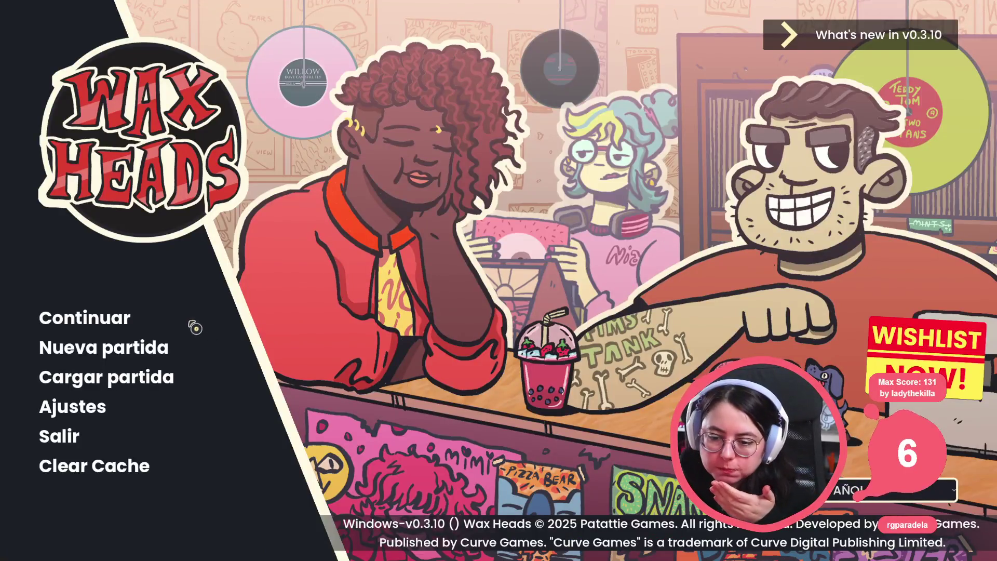
Continue the saved game, answer Morgan with ¡No me despidas!, then return to the editor and browser
{"action": "left_click", "coordinate": [127, 323]}
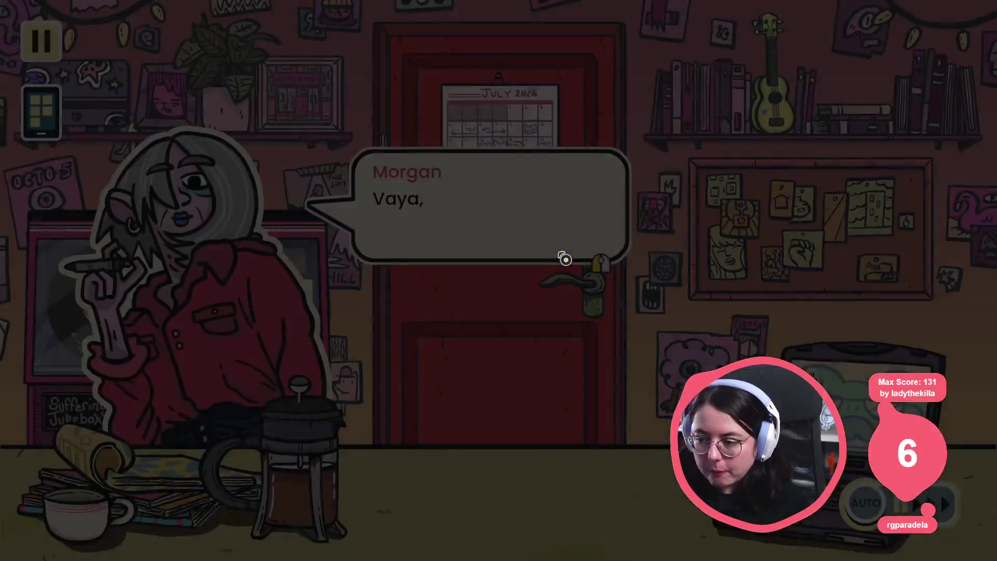
{"action": "left_click", "coordinate": [601, 265]}
{"action": "left_click", "coordinate": [600, 265]}
{"action": "left_click", "coordinate": [501, 216]}
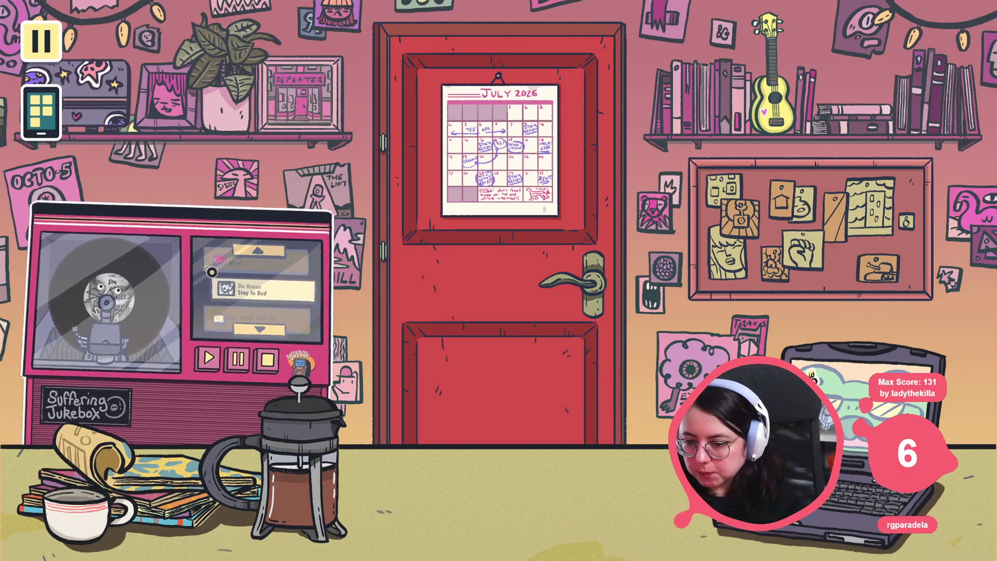
{"action": "key", "text": "alt+Tab"}
{"action": "key", "text": "alt+Tab"}
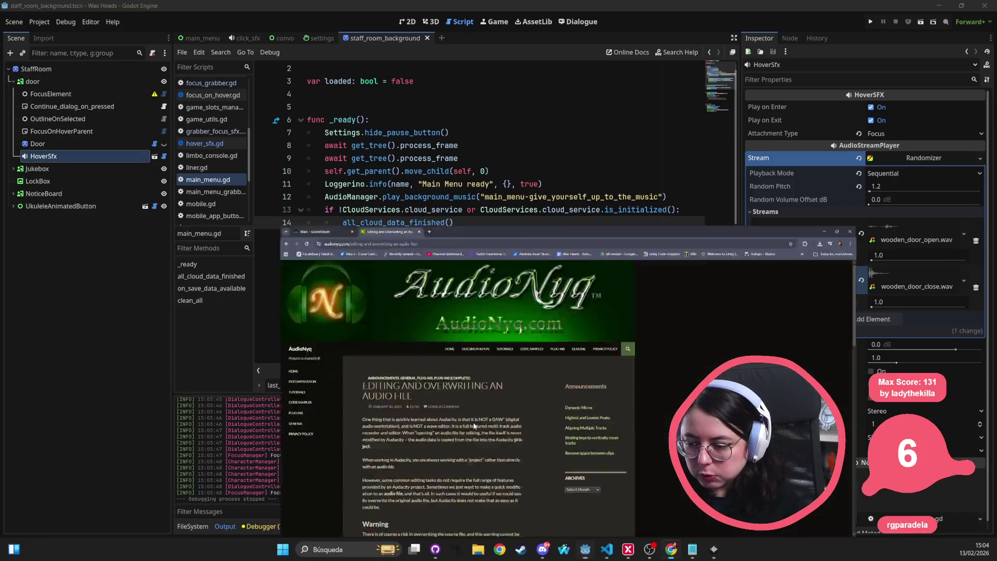
{"action": "key", "text": "alt+Tab"}
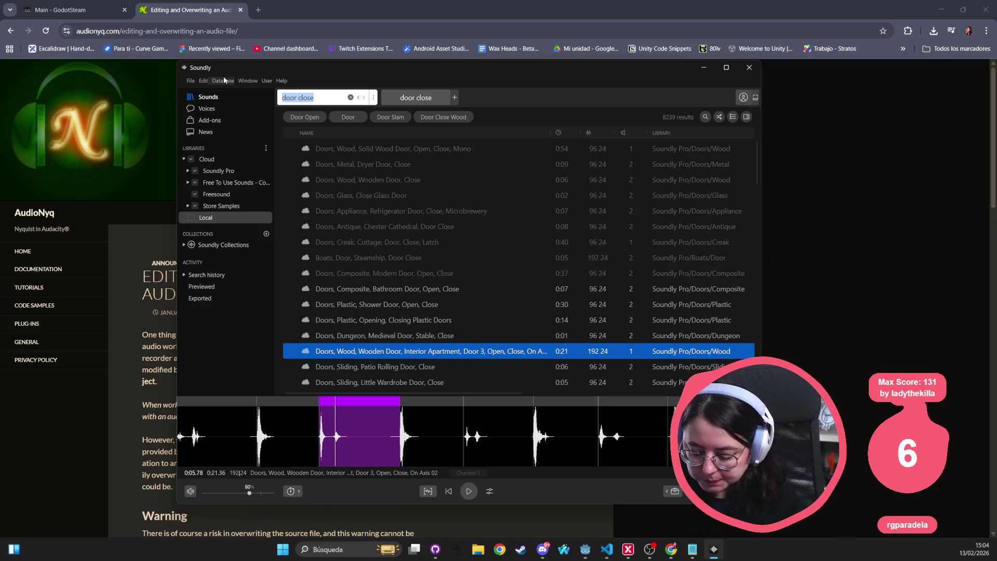
Search 'dj' and audition the button, knob-turn, turntable and DJM700 microphone switch clicks
{"action": "type", "text": "dj"}
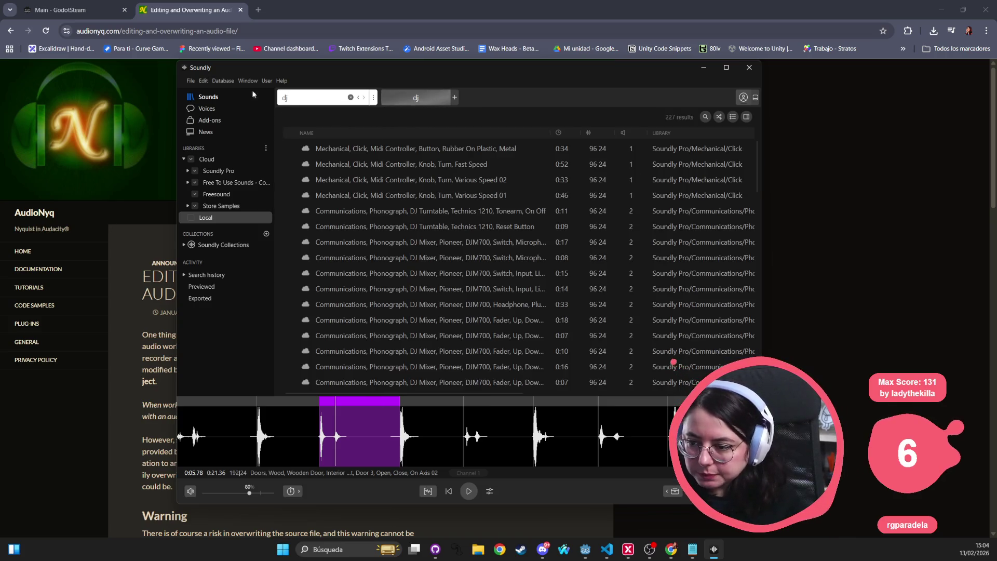
{"action": "left_click", "coordinate": [407, 143]}
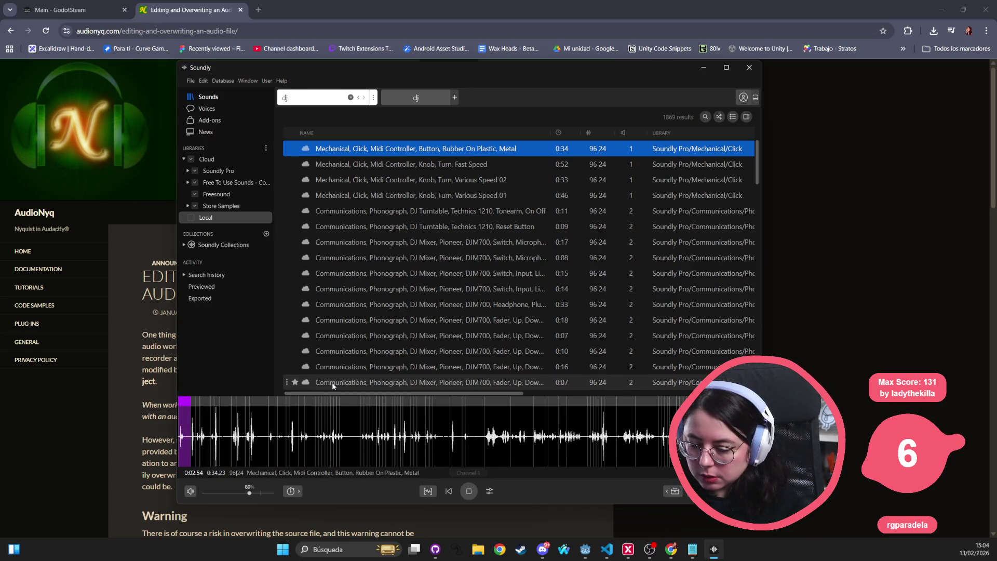
{"action": "left_click", "coordinate": [373, 164]}
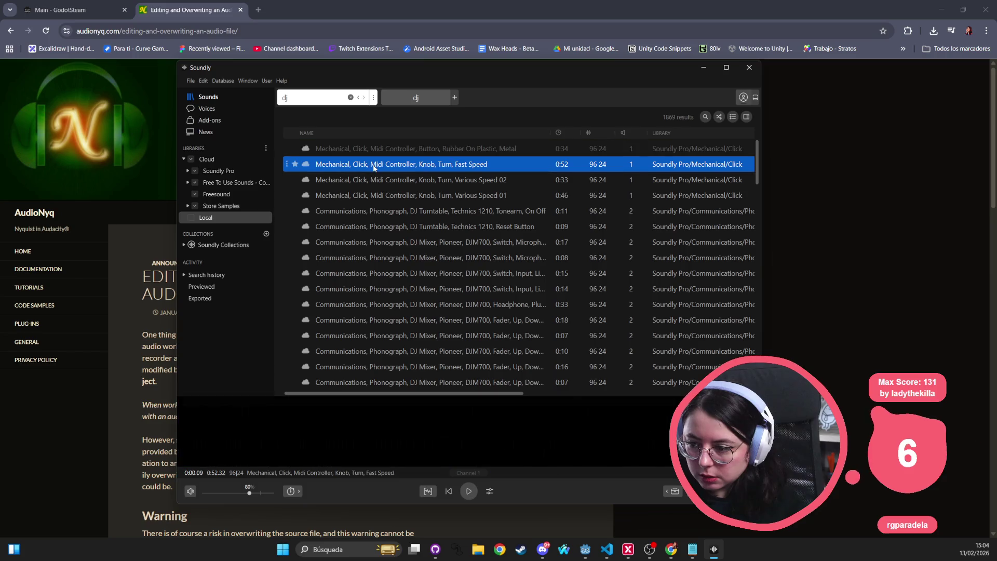
{"action": "left_click", "coordinate": [376, 180]}
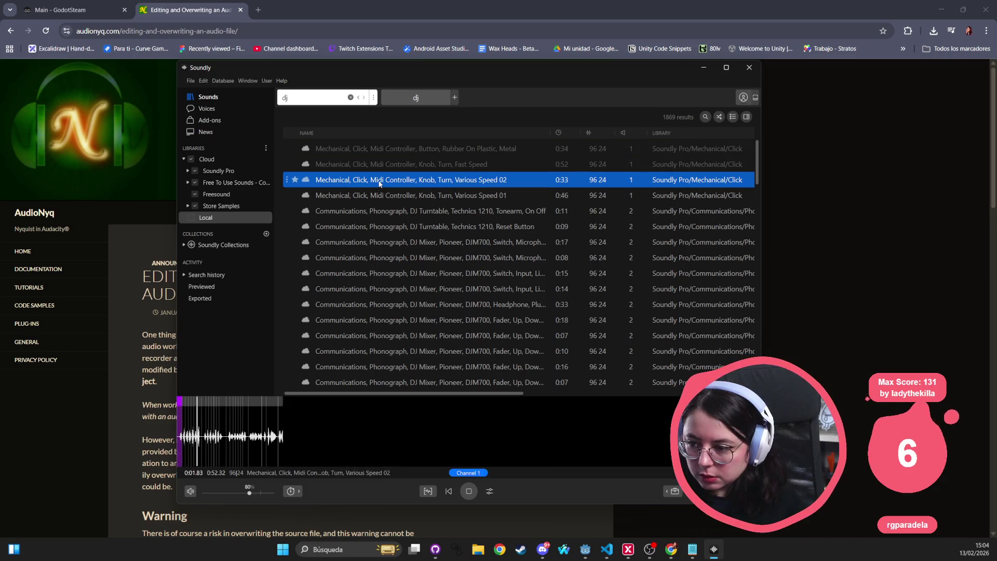
{"action": "left_click", "coordinate": [378, 211]}
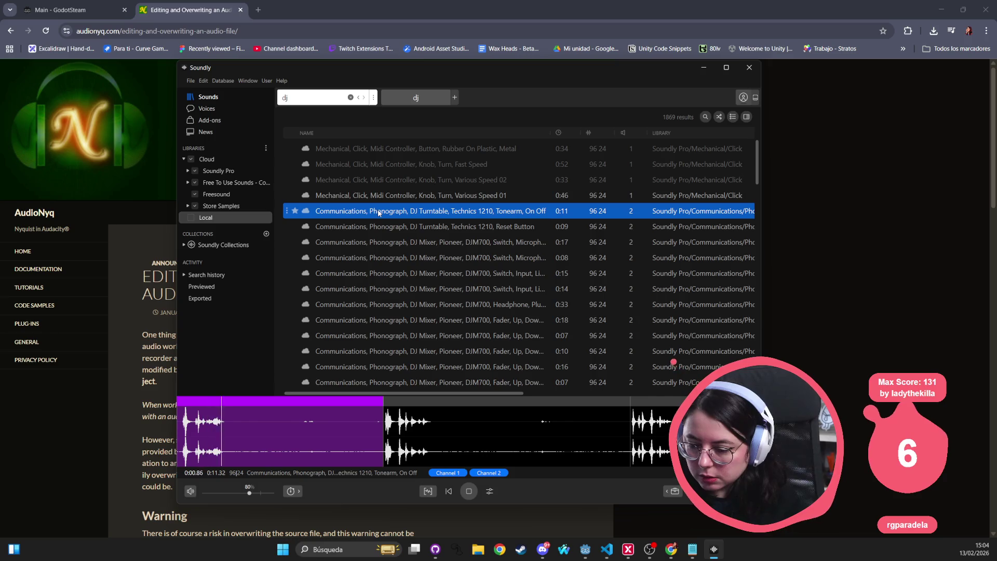
{"action": "left_click", "coordinate": [375, 225]}
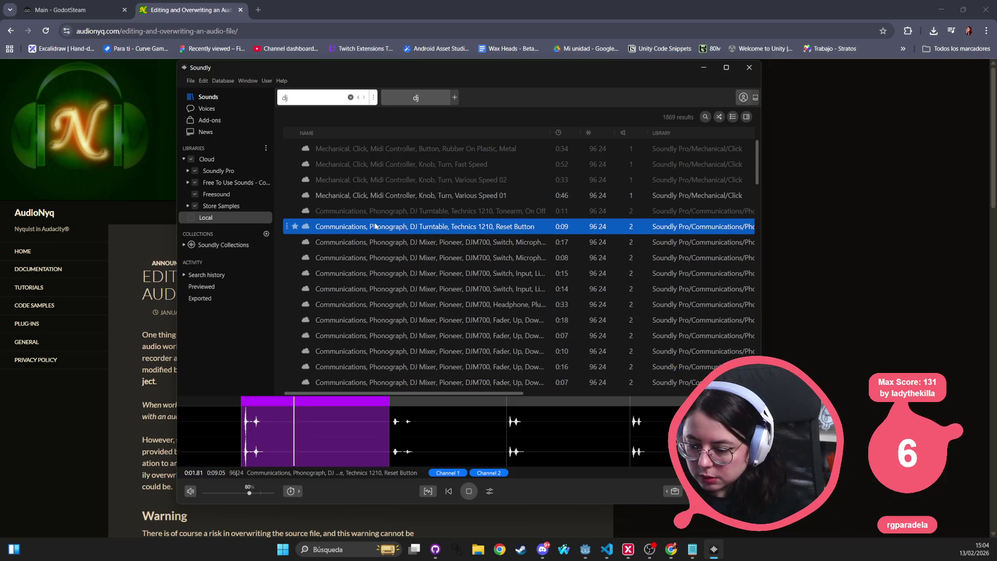
{"action": "left_click", "coordinate": [368, 248]}
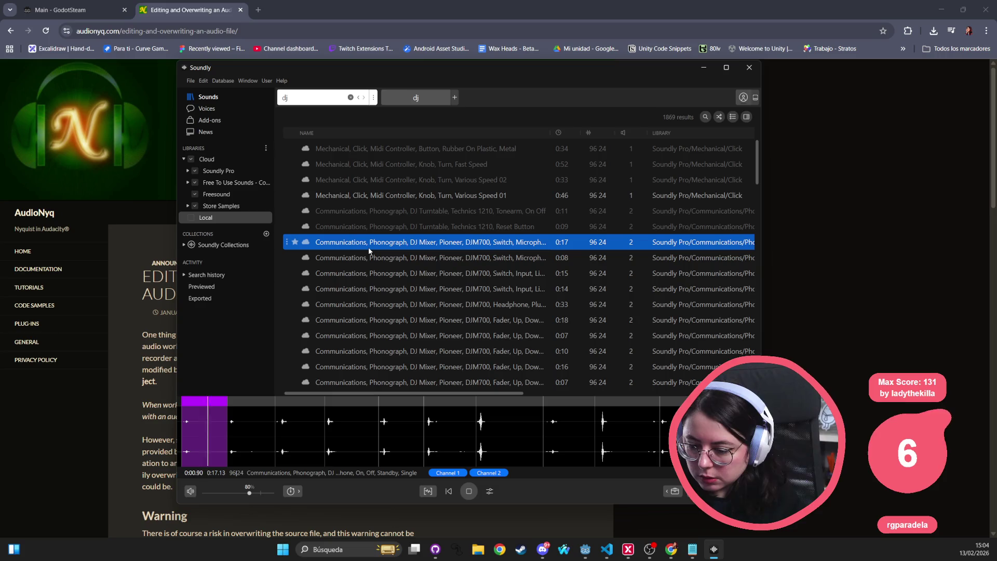
{"action": "left_click", "coordinate": [369, 258]}
Audition the Power Switch, Waterfall and Midi Controller knob sounds, then enter 'scratch disc' as the next search
{"action": "scroll", "coordinate": [400, 329], "scroll_direction": "down", "scroll_amount": 5}
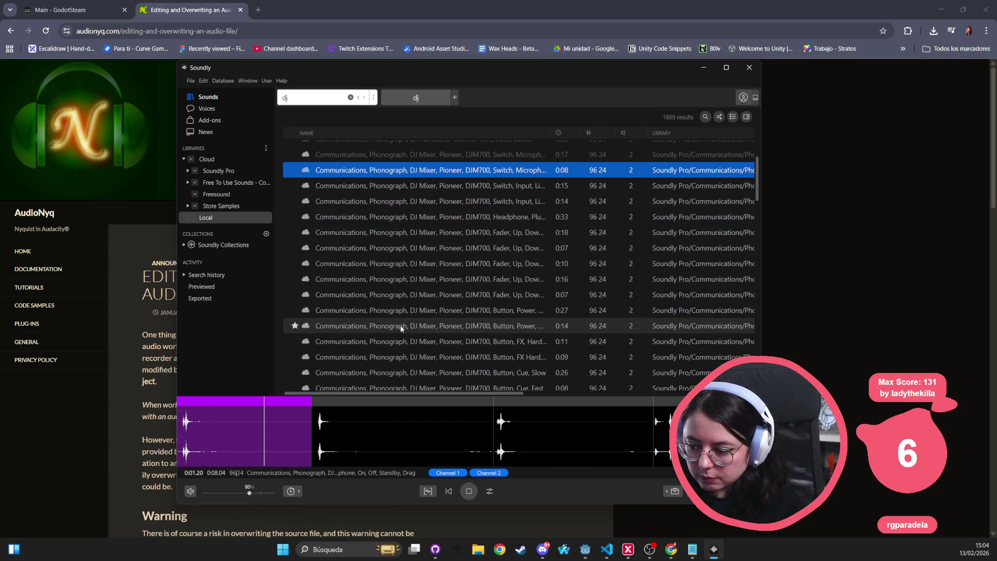
{"action": "scroll", "coordinate": [405, 322], "scroll_direction": "down", "scroll_amount": 3}
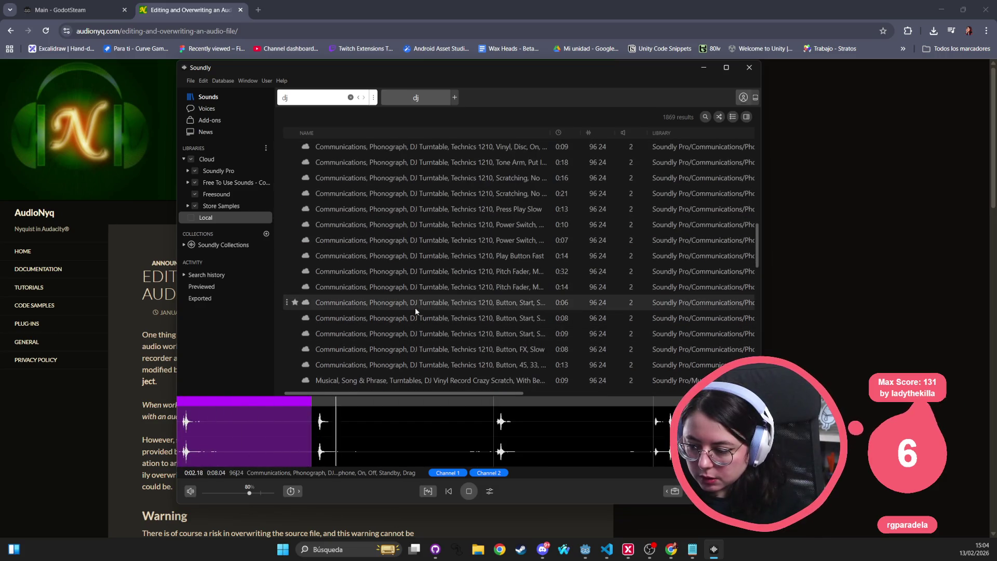
{"action": "left_click", "coordinate": [441, 238]}
{"action": "key", "text": "Up"}
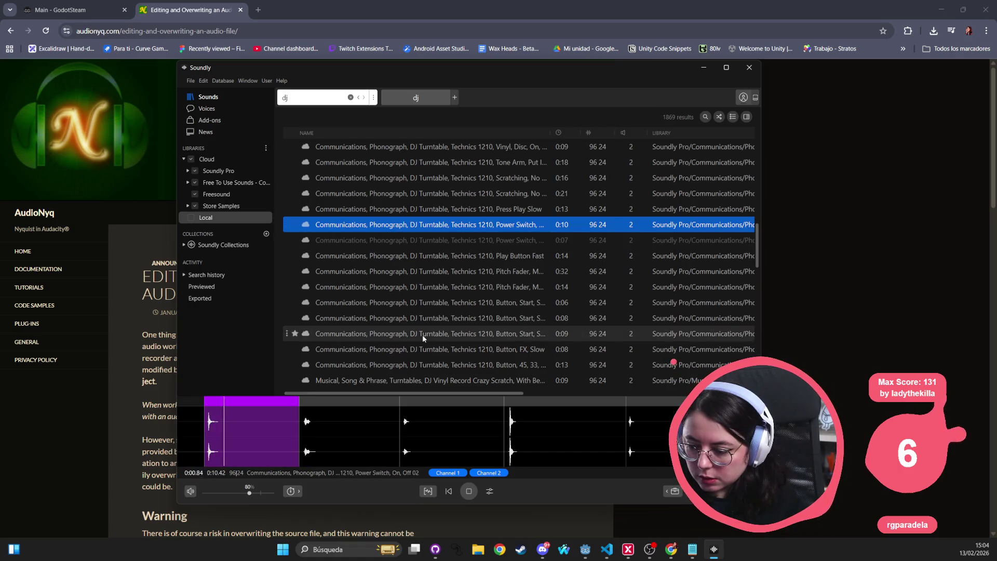
{"action": "scroll", "coordinate": [422, 337], "scroll_direction": "down", "scroll_amount": 2}
{"action": "left_click", "coordinate": [420, 338]}
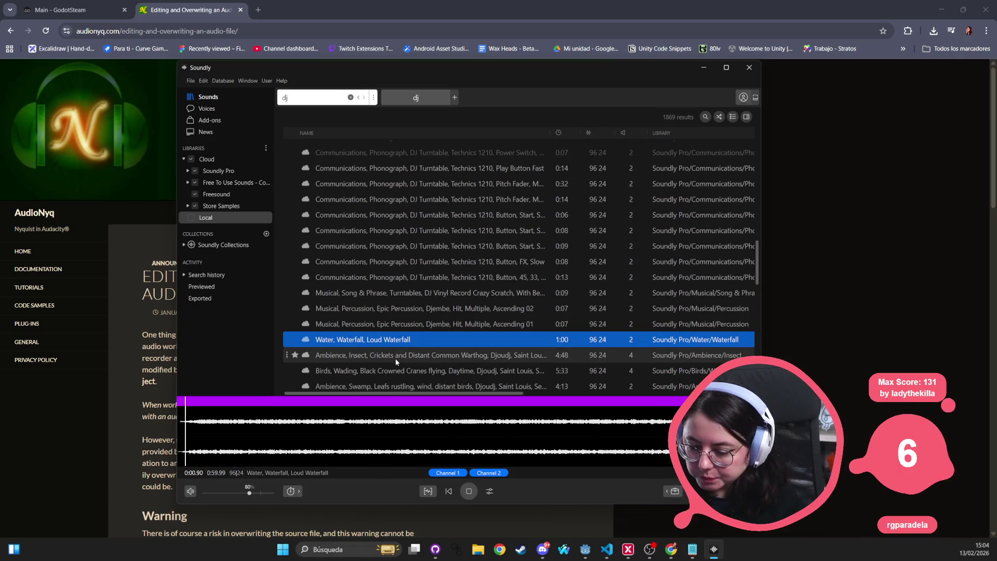
{"action": "scroll", "coordinate": [396, 360], "scroll_direction": "down", "scroll_amount": 3}
{"action": "scroll", "coordinate": [372, 230], "scroll_direction": "up", "scroll_amount": 5}
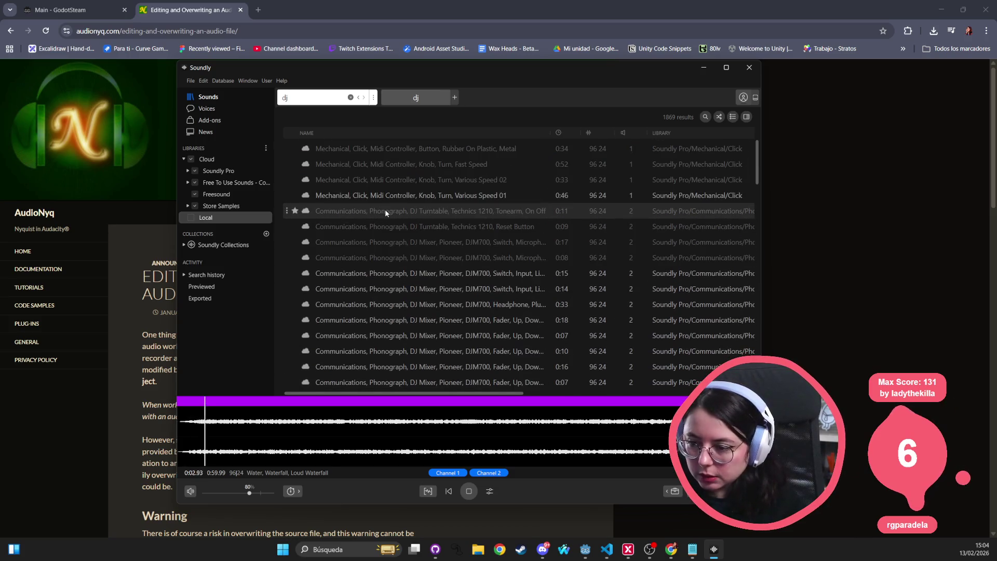
{"action": "left_click", "coordinate": [394, 194]}
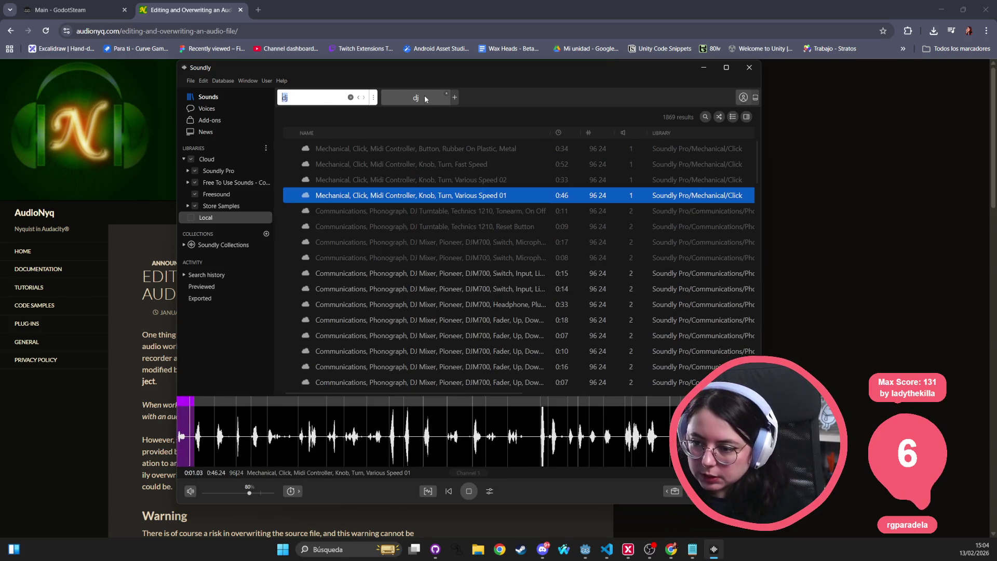
{"action": "type", "text": "scratch"}
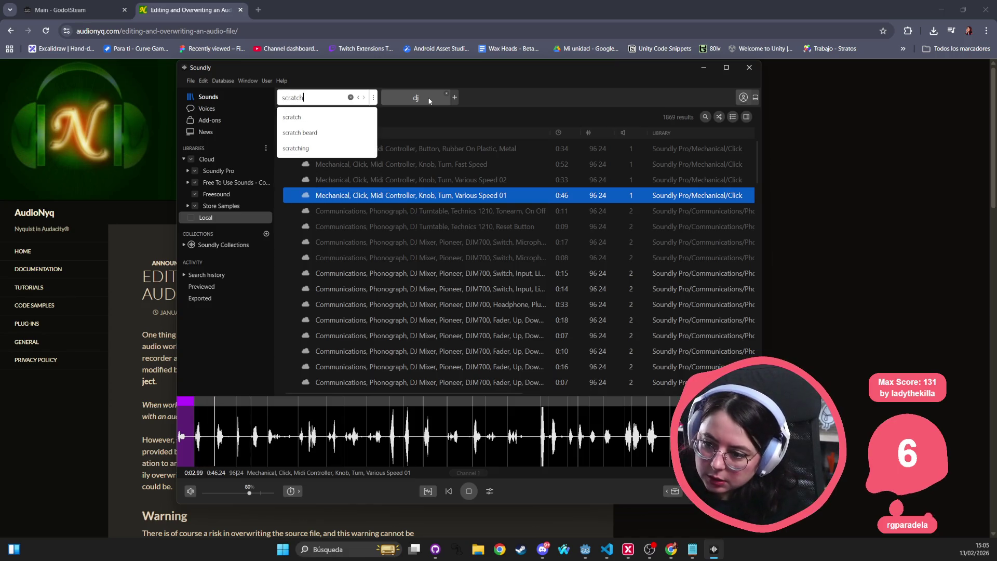
{"action": "type", "text": " disc"}
Search 'scratch disc', audition the Vinyl Crackle, Audio Scratch, Cd and disc scratch sounds, then stop playback
{"action": "key", "text": "Return"}
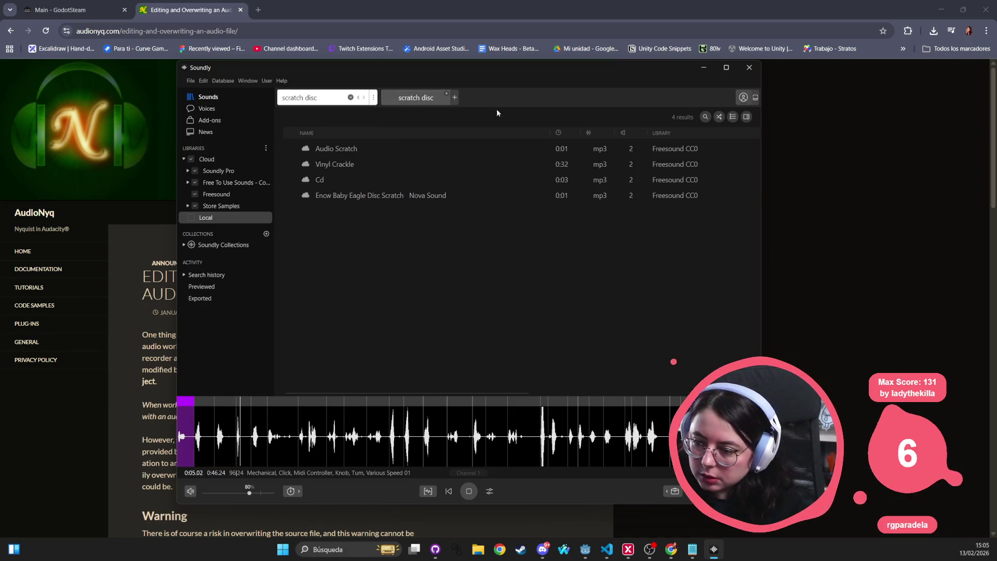
{"action": "left_click", "coordinate": [412, 158]}
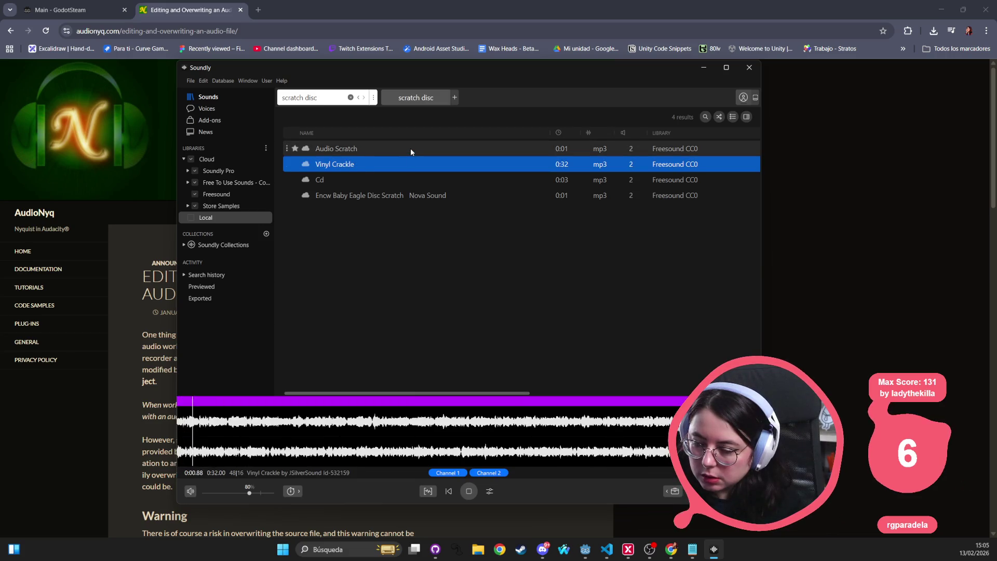
{"action": "left_click", "coordinate": [410, 149]}
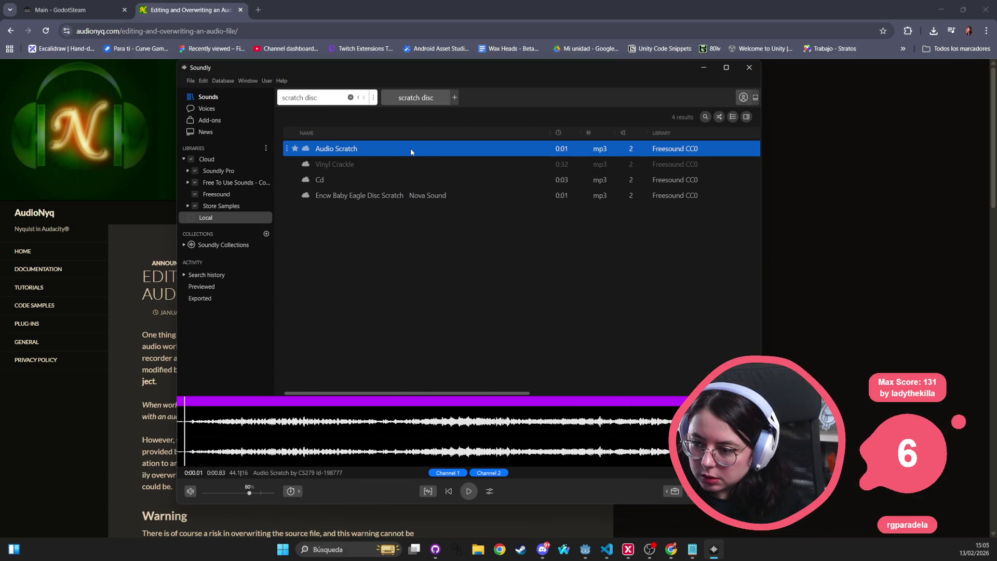
{"action": "left_click", "coordinate": [367, 180]}
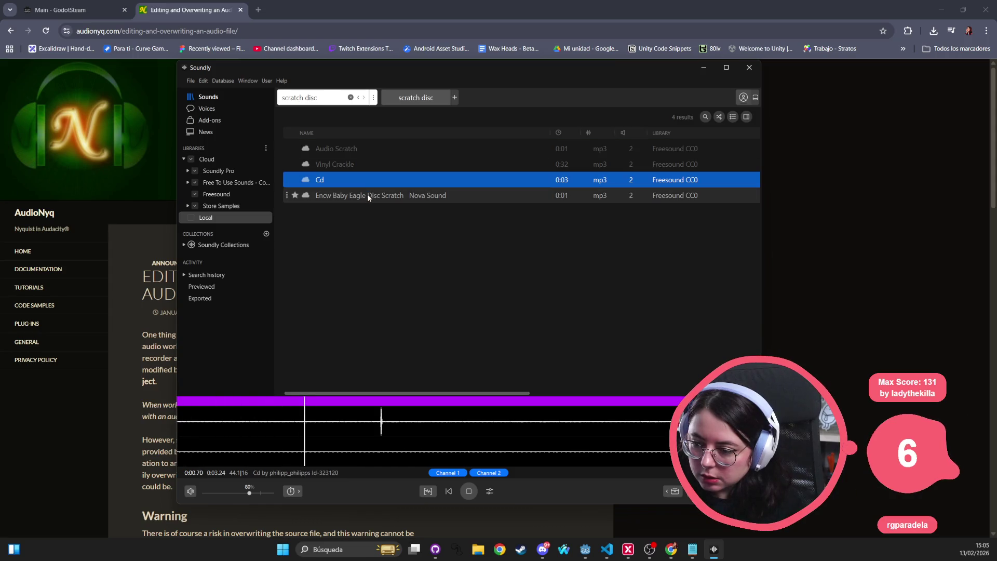
{"action": "left_click", "coordinate": [368, 196]}
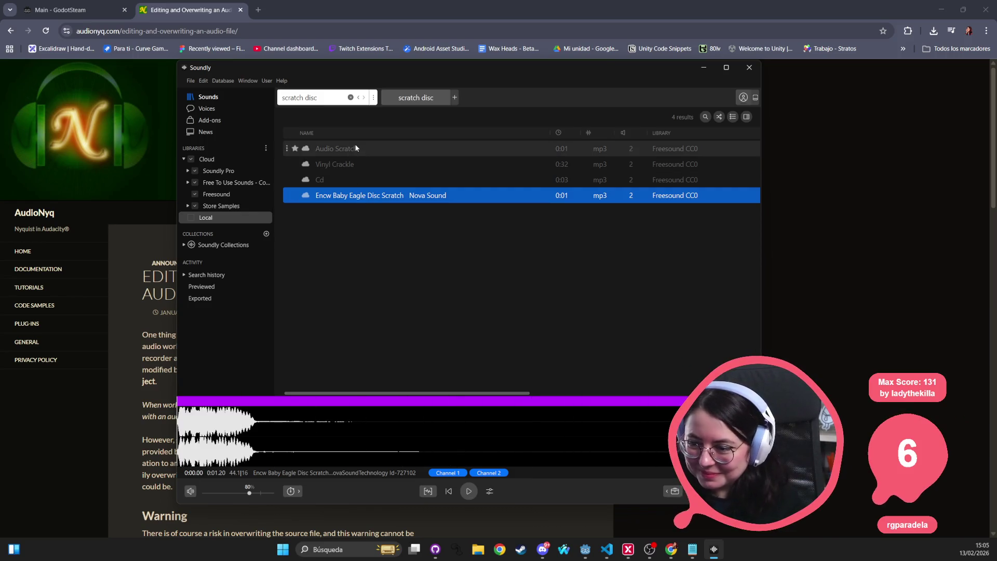
{"action": "left_click", "coordinate": [333, 149]}
{"action": "left_click", "coordinate": [335, 165]}
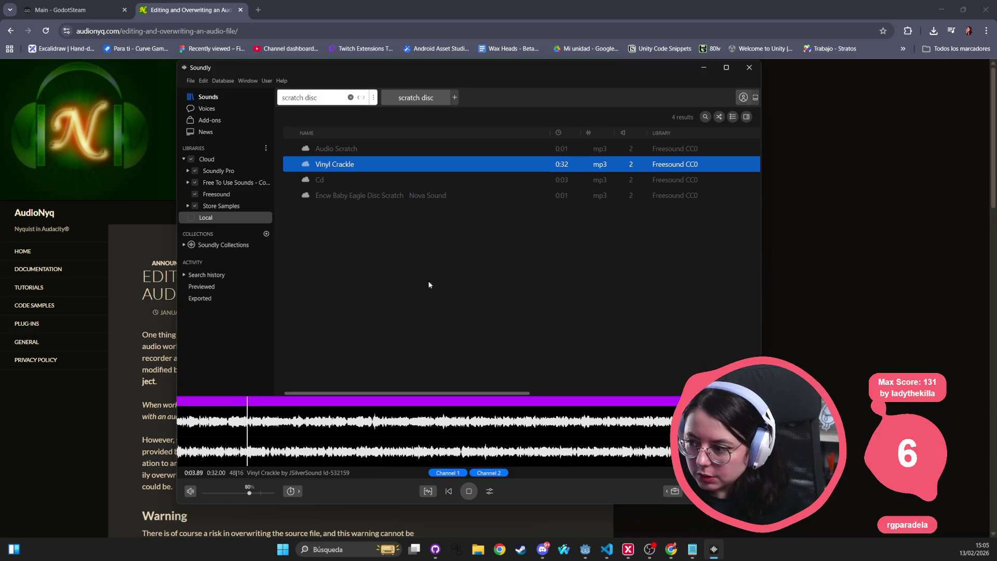
{"action": "left_click", "coordinate": [463, 496]}
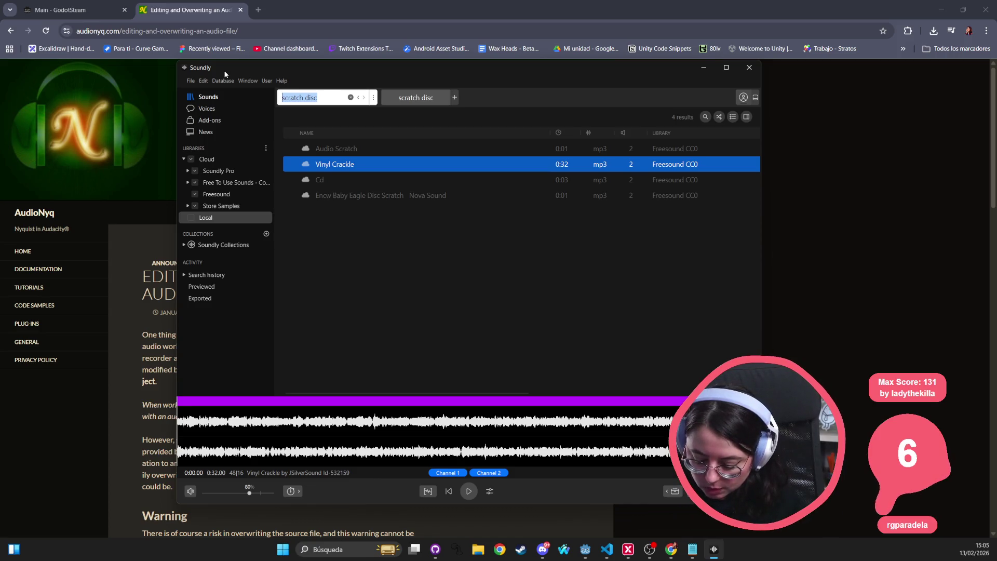
Search 'jukebox', audition every coin-slot and Jukebox result, then clear the search
{"action": "type", "text": "jukebox"}
{"action": "key", "text": "Return"}
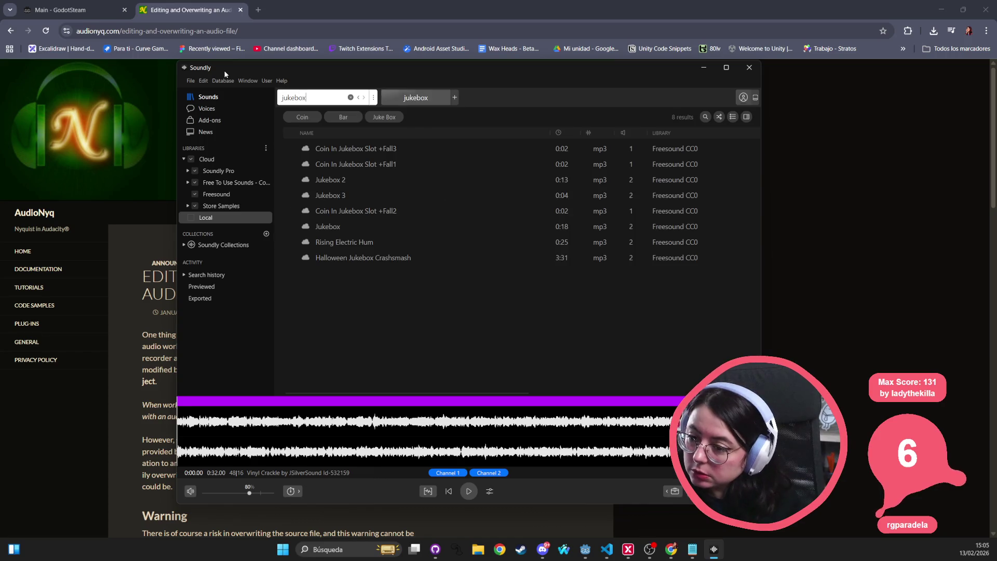
{"action": "left_click", "coordinate": [356, 150]}
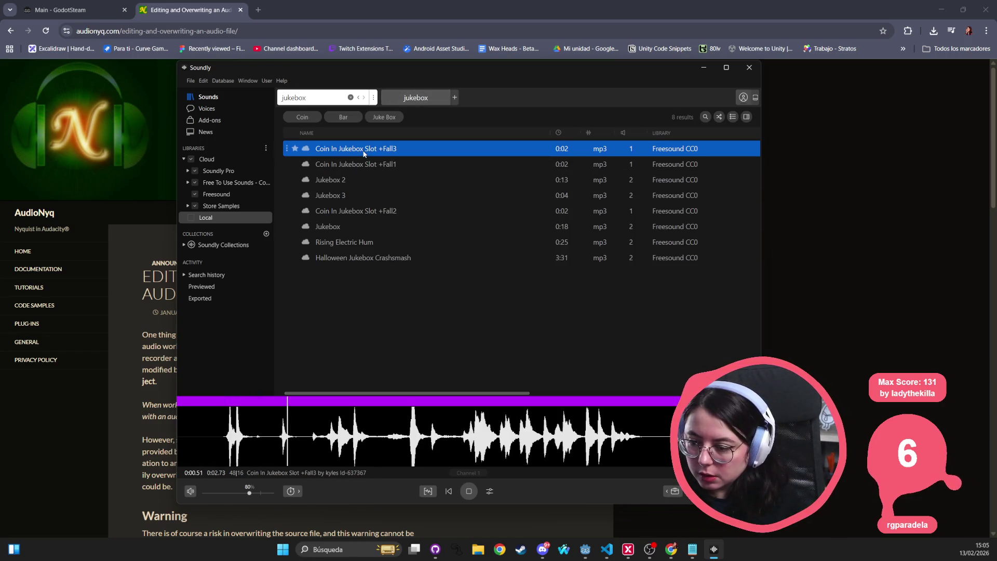
{"action": "left_click", "coordinate": [357, 165]}
{"action": "left_click", "coordinate": [349, 180]}
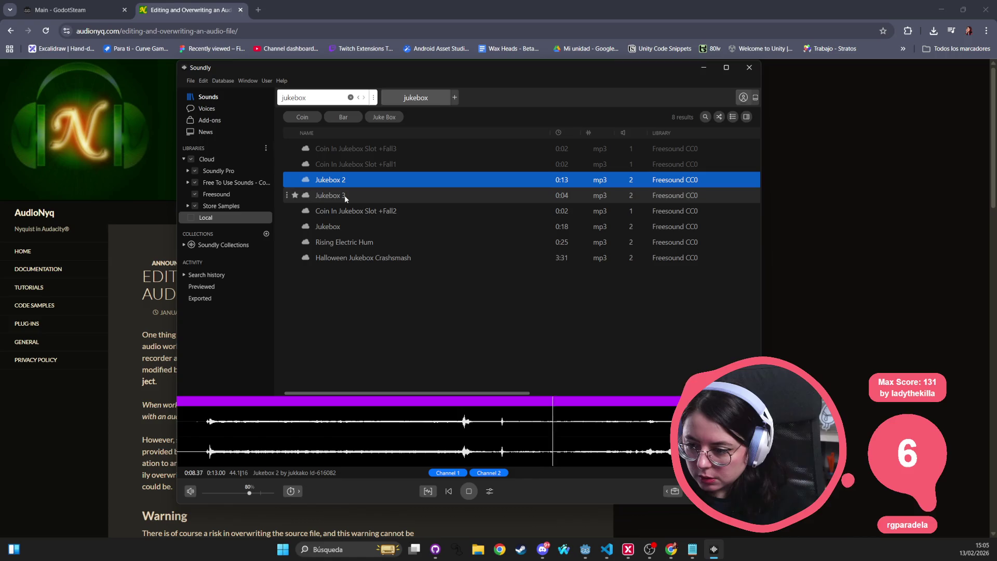
{"action": "left_click", "coordinate": [346, 197]}
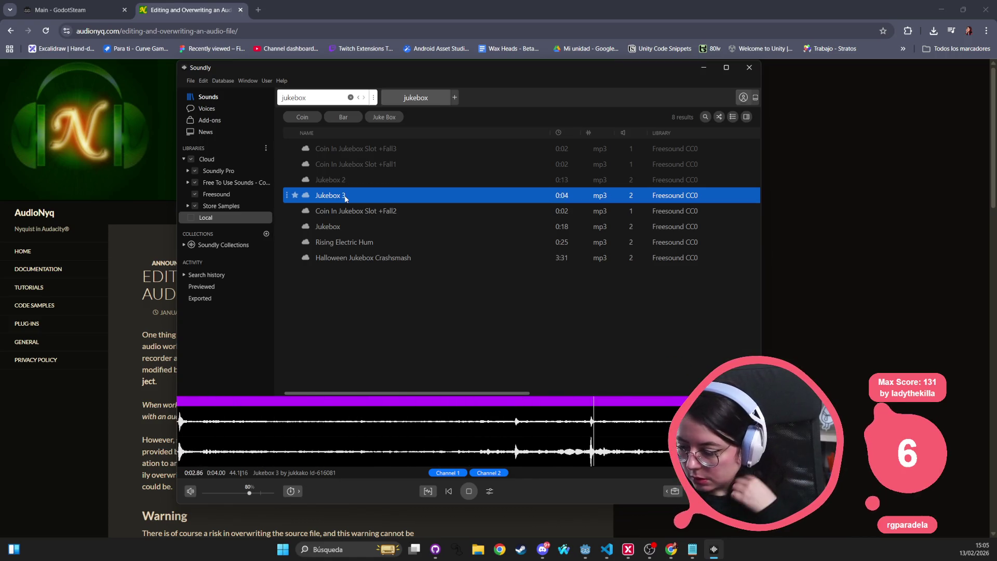
{"action": "left_click", "coordinate": [339, 211]}
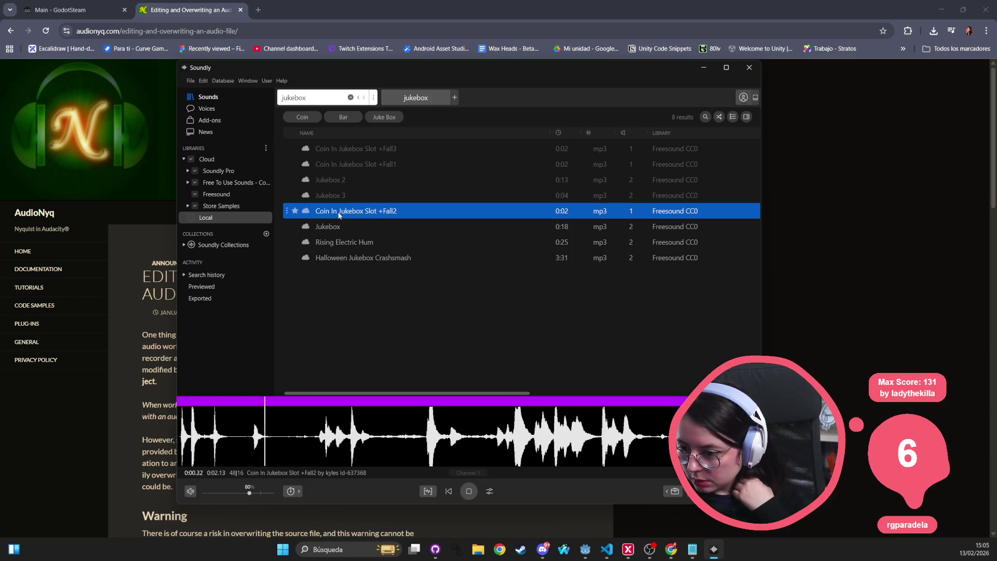
{"action": "left_click", "coordinate": [337, 228]}
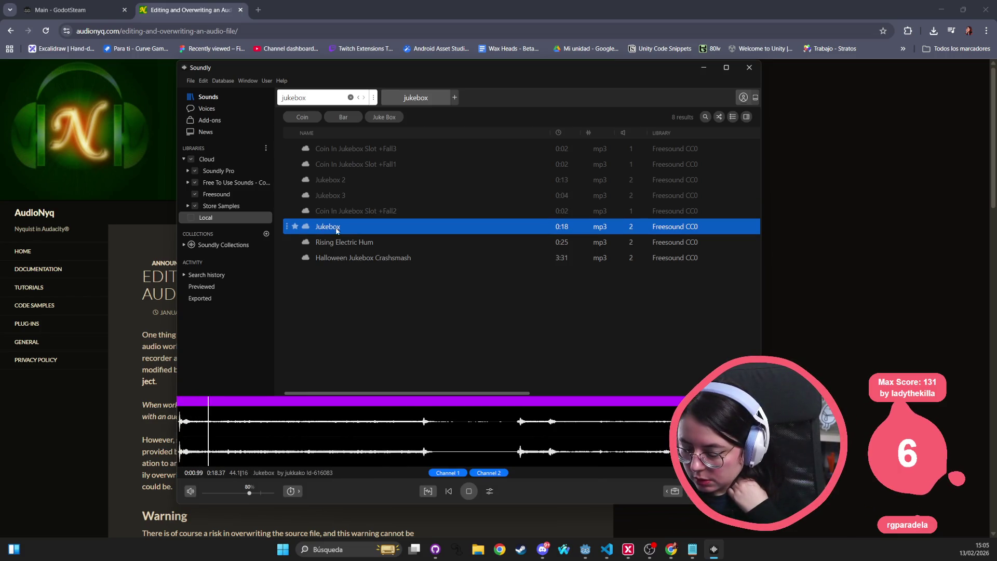
{"action": "left_click", "coordinate": [336, 242]}
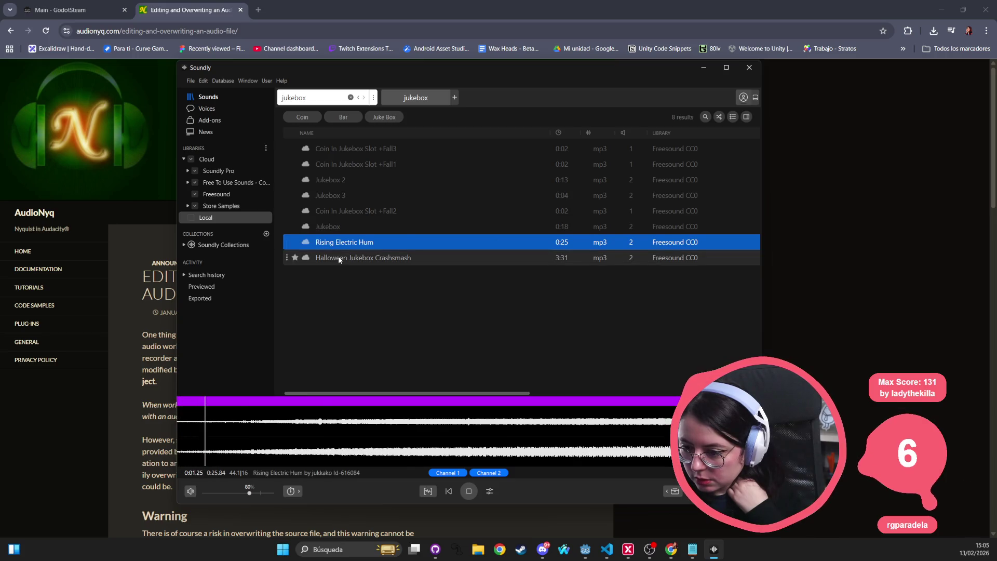
{"action": "left_click", "coordinate": [339, 258]}
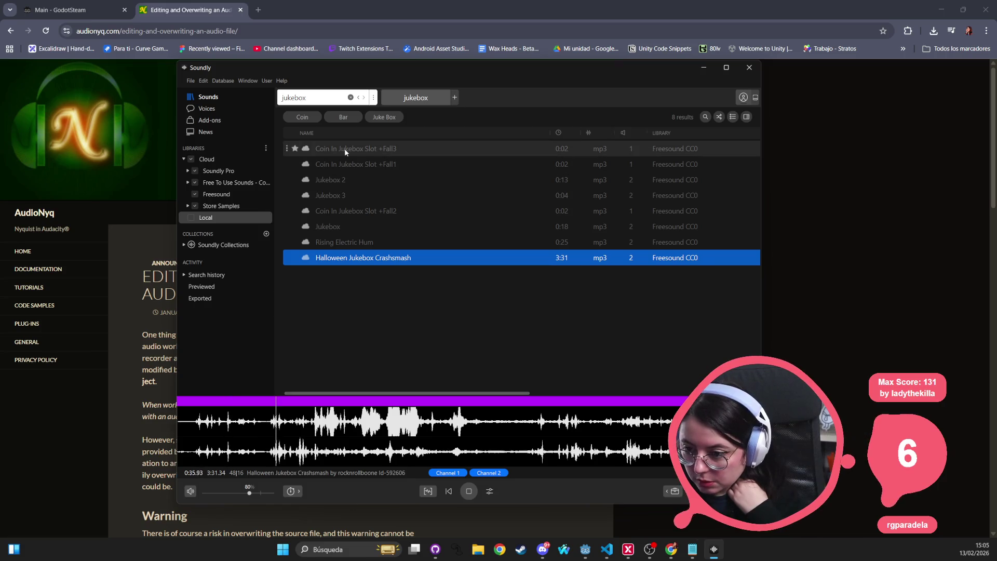
{"action": "left_click", "coordinate": [312, 149]}
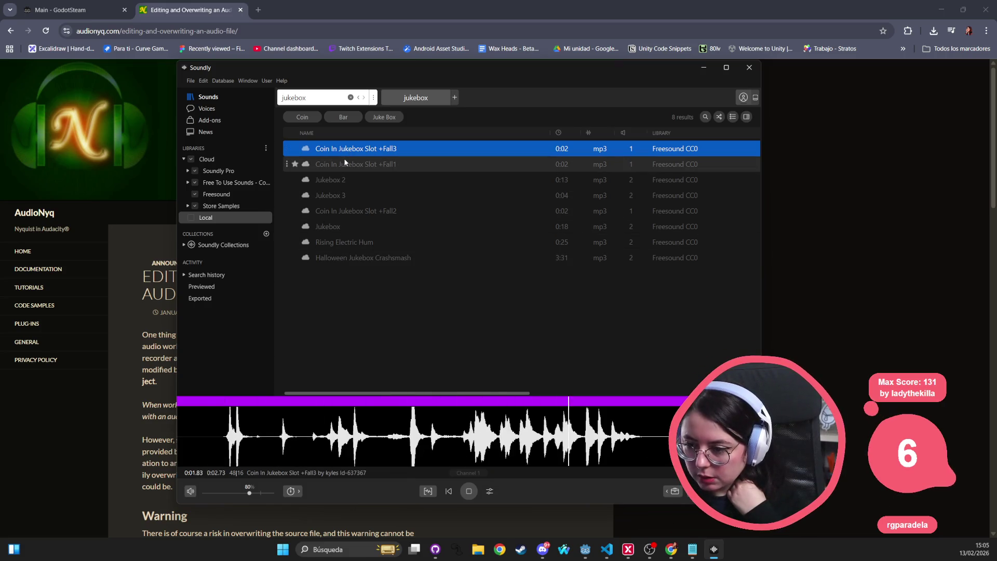
{"action": "key", "text": "Down"}
{"action": "key", "text": "Down"}
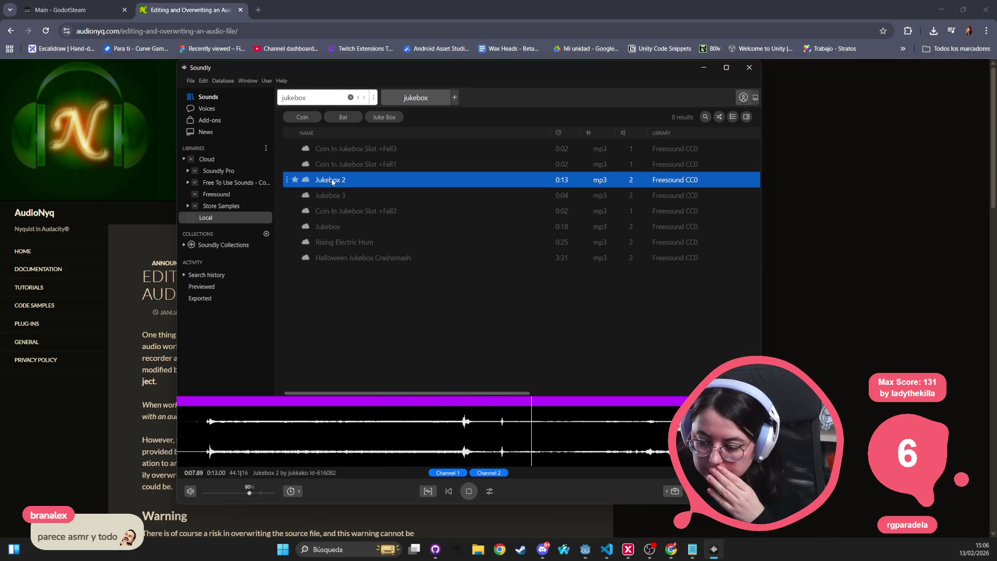
{"action": "left_click", "coordinate": [350, 97]}
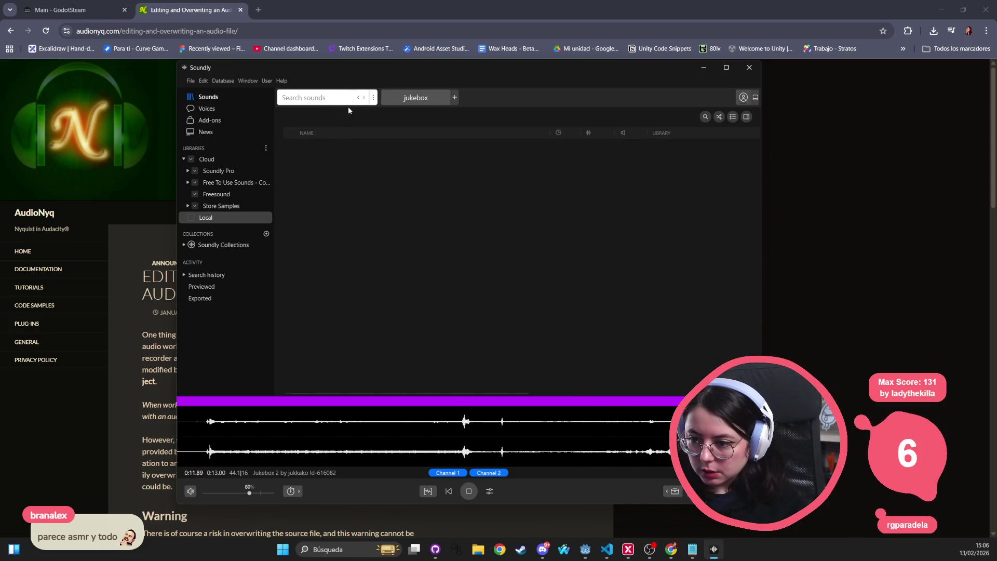
Rerun the jukebox search, then replace it with a search for 'chord'
{"action": "left_click", "coordinate": [338, 97]}
{"action": "type", "text": "jukebox"}
{"action": "key", "text": "Return"}
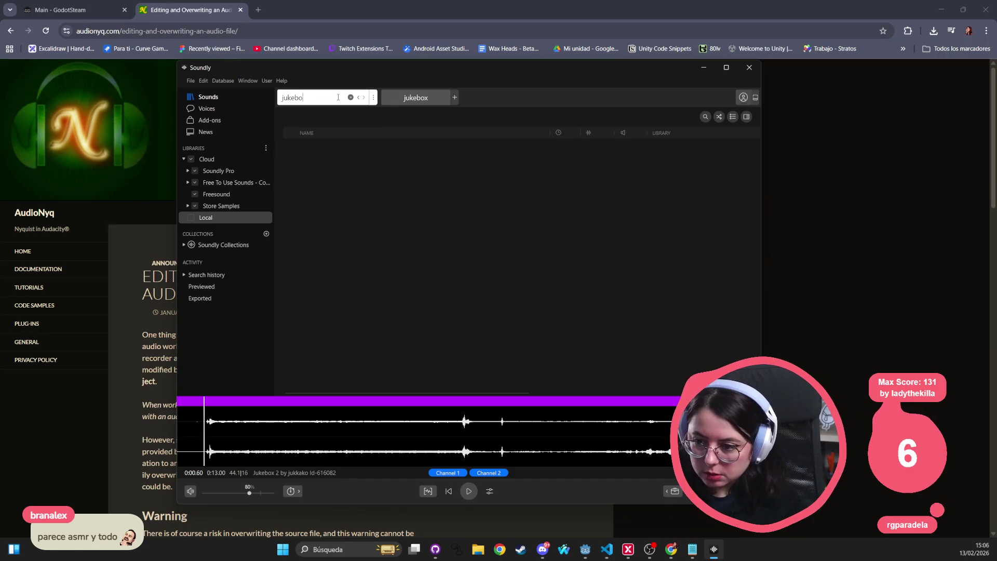
{"action": "key", "text": "ctrl+a"}
{"action": "type", "text": "chord"}
{"action": "key", "text": "Return"}
Audition the first chord results, from the Mid Chord button beep to the Synths Logo Keys chord
{"action": "left_click", "coordinate": [368, 151]}
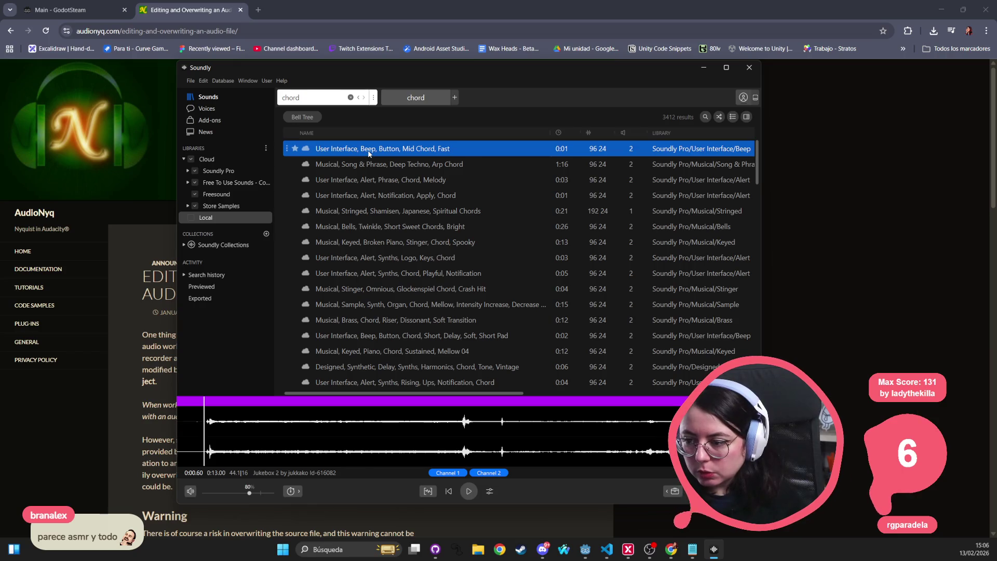
{"action": "left_click", "coordinate": [364, 164]}
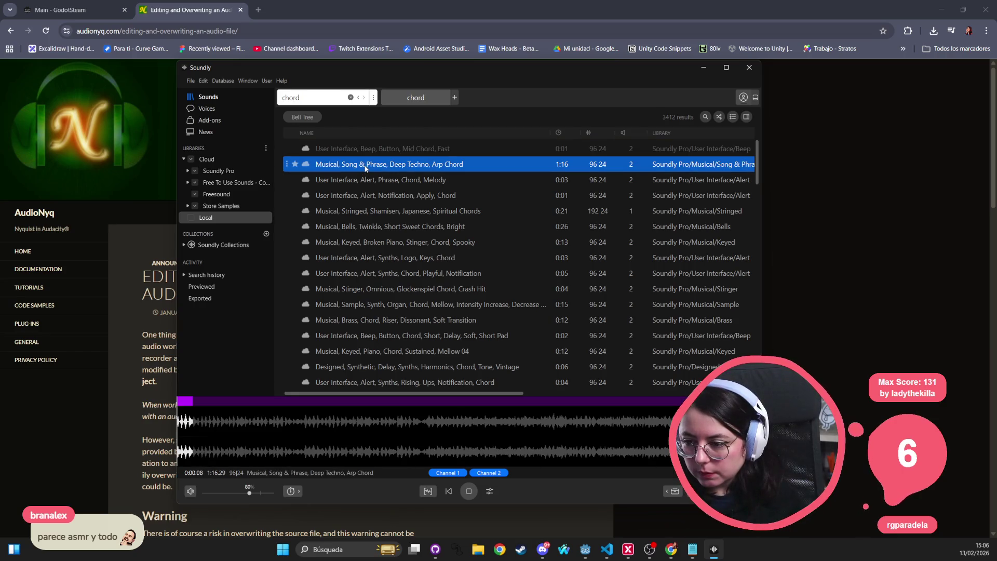
{"action": "left_click", "coordinate": [359, 181]}
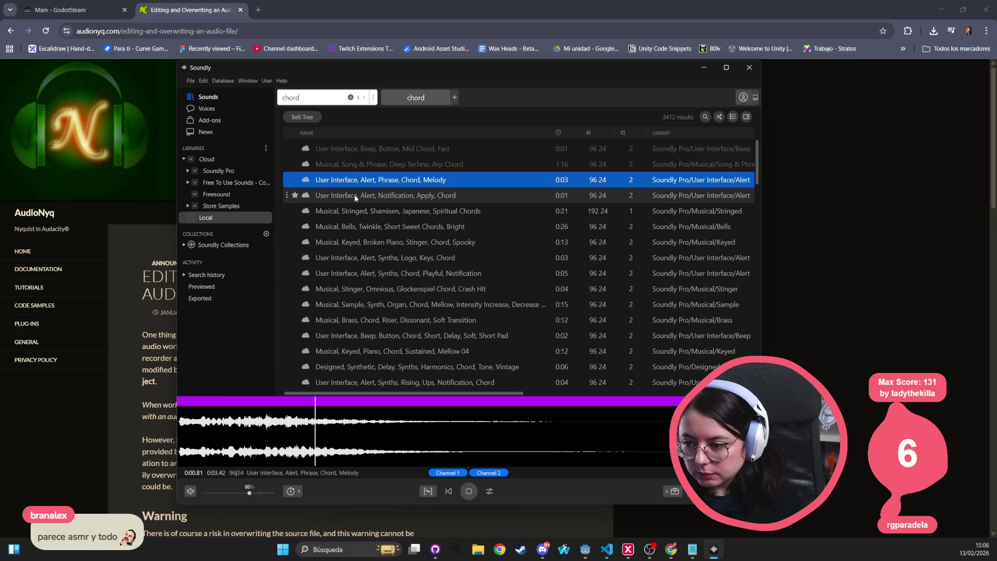
{"action": "left_click", "coordinate": [354, 194]}
{"action": "left_click", "coordinate": [347, 213]}
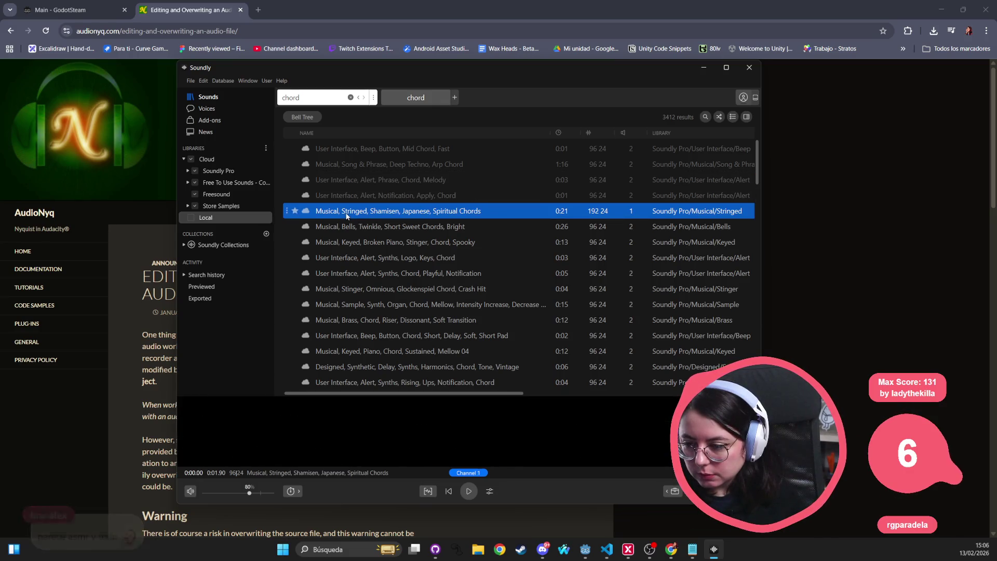
{"action": "left_click", "coordinate": [341, 231]}
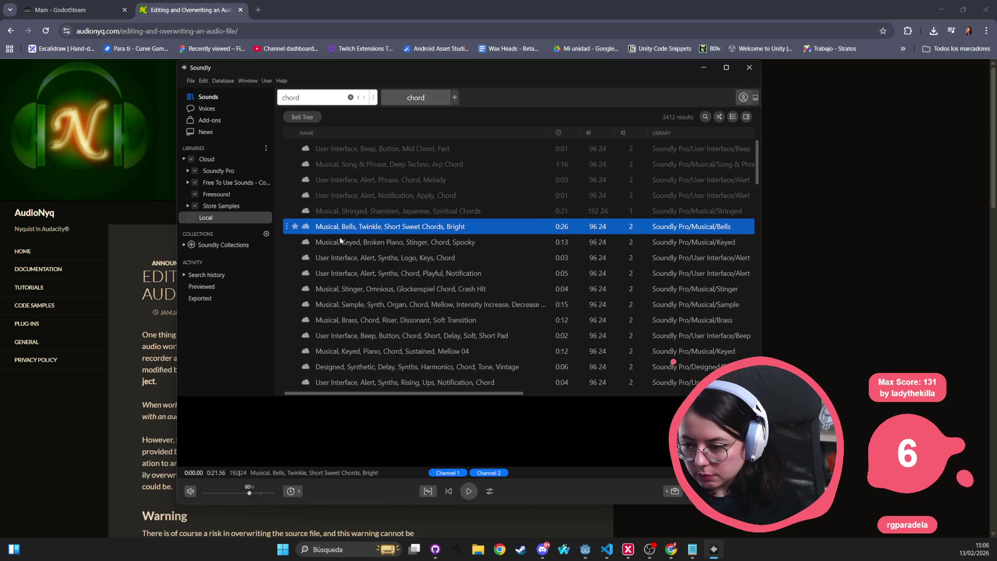
{"action": "left_click", "coordinate": [338, 244]}
{"action": "left_click", "coordinate": [341, 259]}
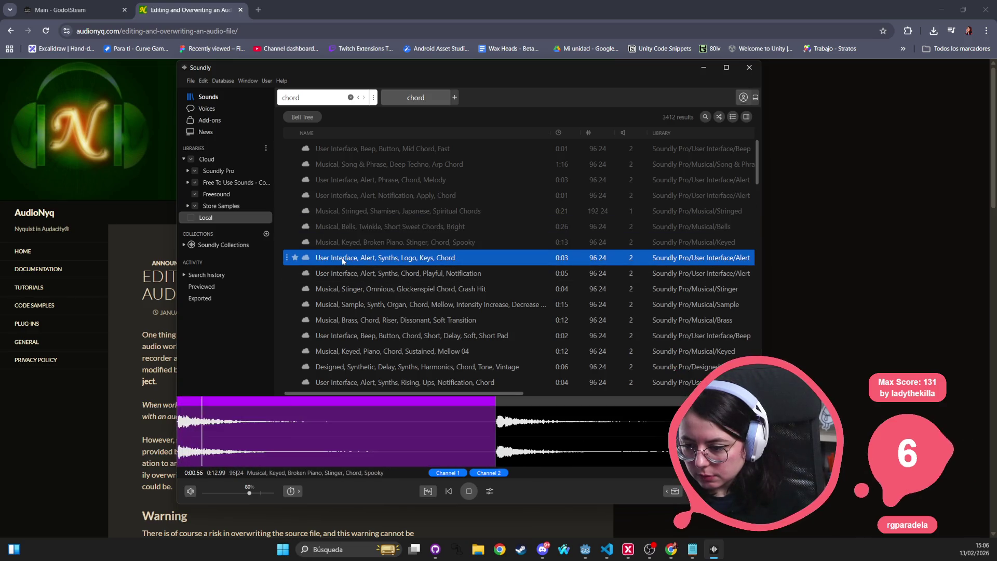
Audition the notification, glockenspiel, organ, brass, piano and rising synth alert chords, then trim the search text
{"action": "left_click", "coordinate": [340, 272]}
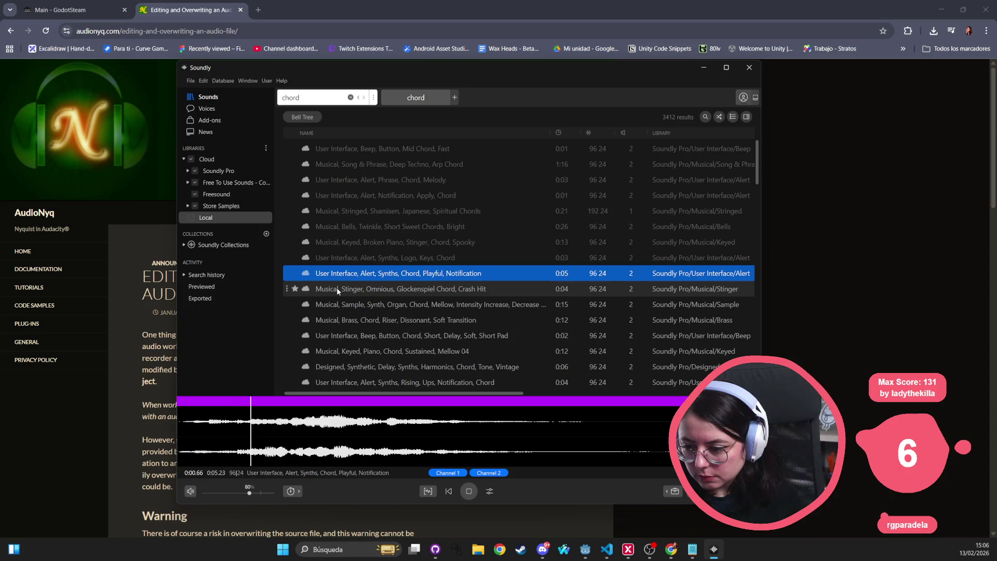
{"action": "left_click", "coordinate": [337, 288]}
{"action": "left_click", "coordinate": [334, 306]}
{"action": "left_click", "coordinate": [344, 322]}
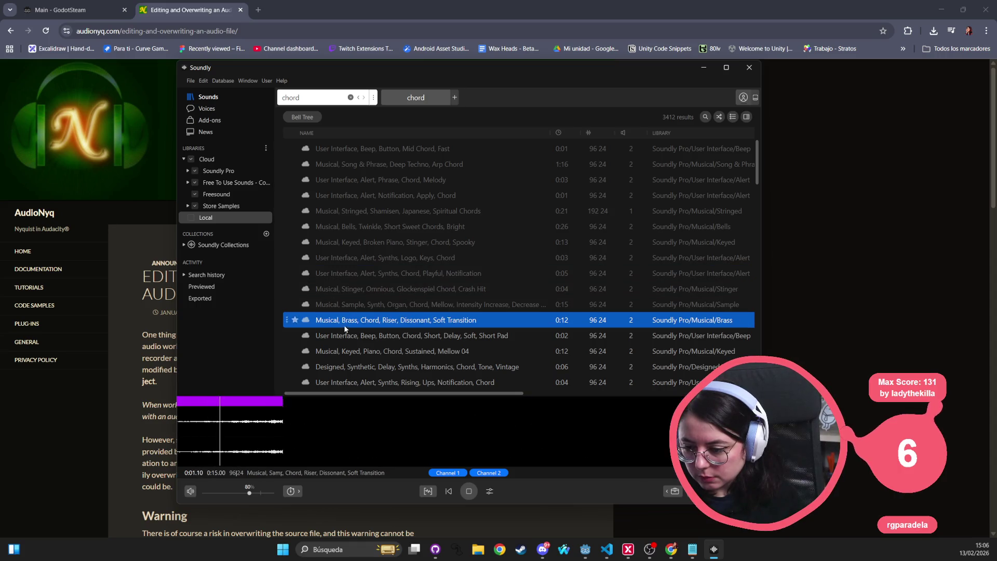
{"action": "left_click", "coordinate": [347, 336]}
{"action": "left_click", "coordinate": [348, 352]}
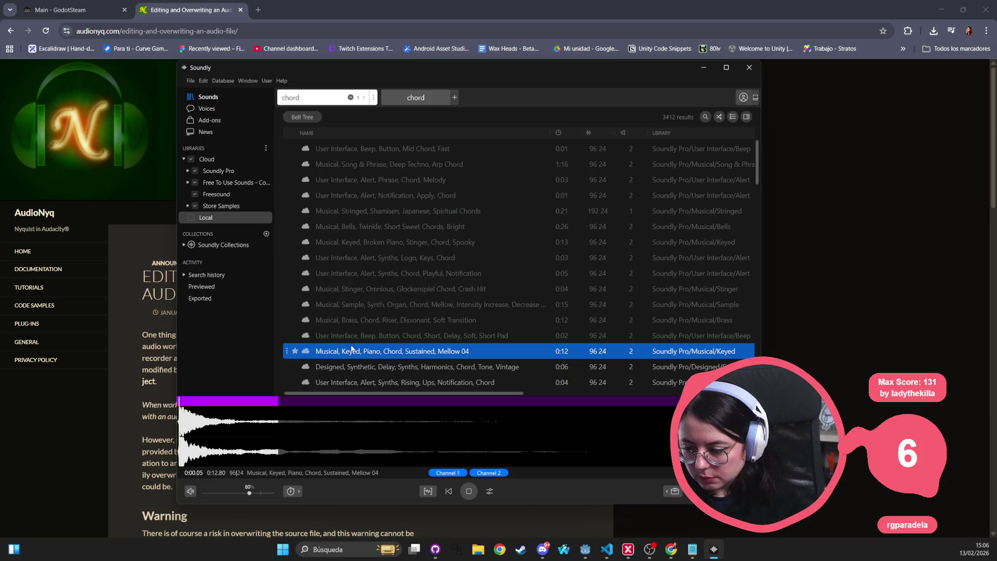
{"action": "scroll", "coordinate": [353, 342], "scroll_direction": "down", "scroll_amount": 1}
{"action": "left_click", "coordinate": [357, 327]}
{"action": "left_click", "coordinate": [356, 338]}
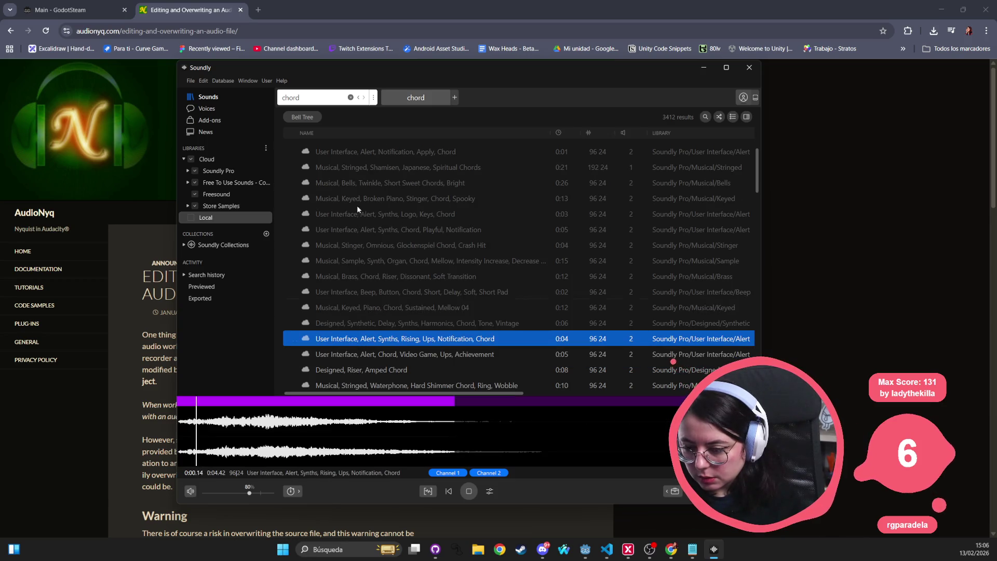
{"action": "key", "text": "BackSpace"}
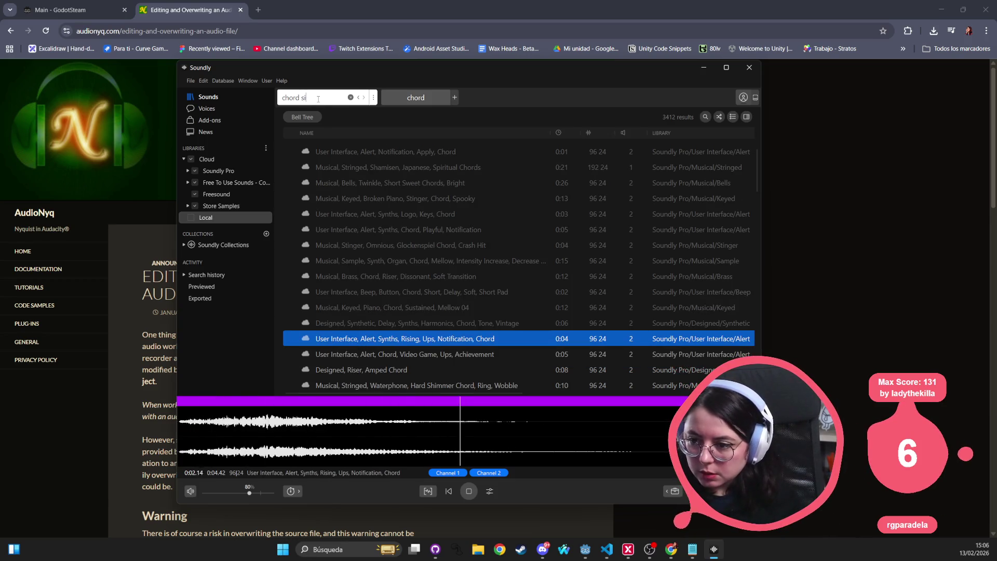
Search 'chord subtle' and preview all seven results, from the classical guitar to Slow & Easy
{"action": "type", "text": "ubtle"}
{"action": "key", "text": "Return"}
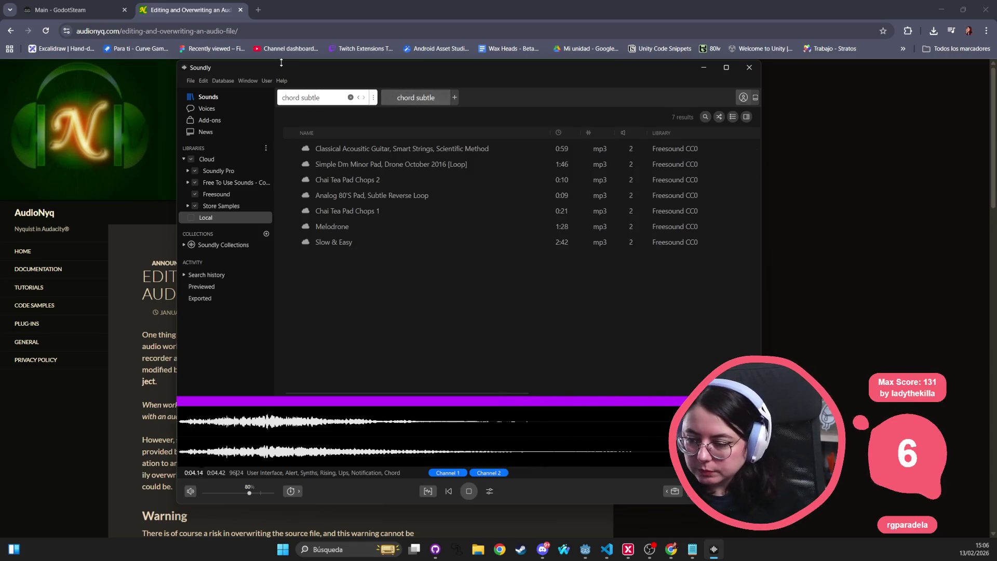
{"action": "left_click", "coordinate": [347, 150]}
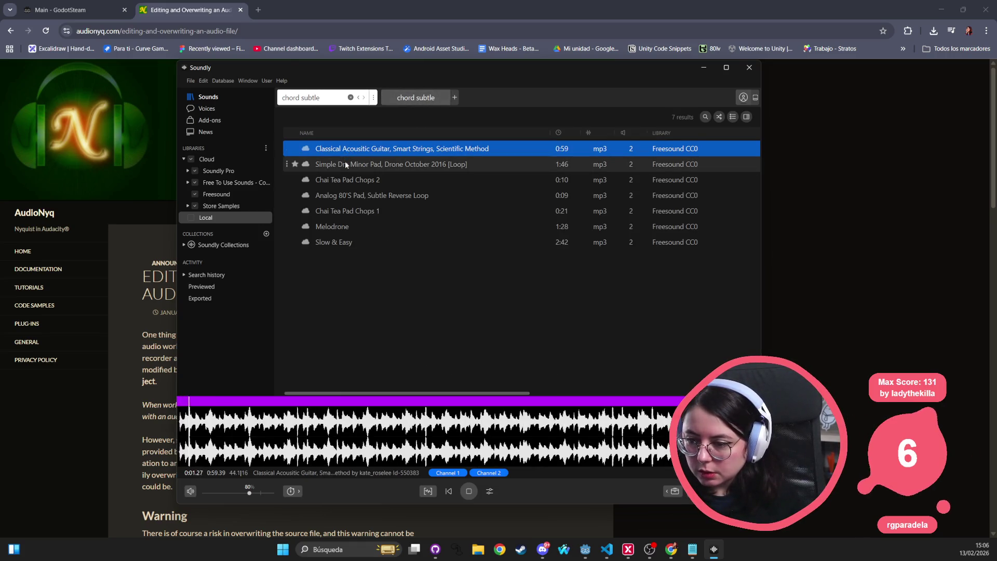
{"action": "left_click", "coordinate": [345, 162]}
{"action": "left_click", "coordinate": [344, 182]}
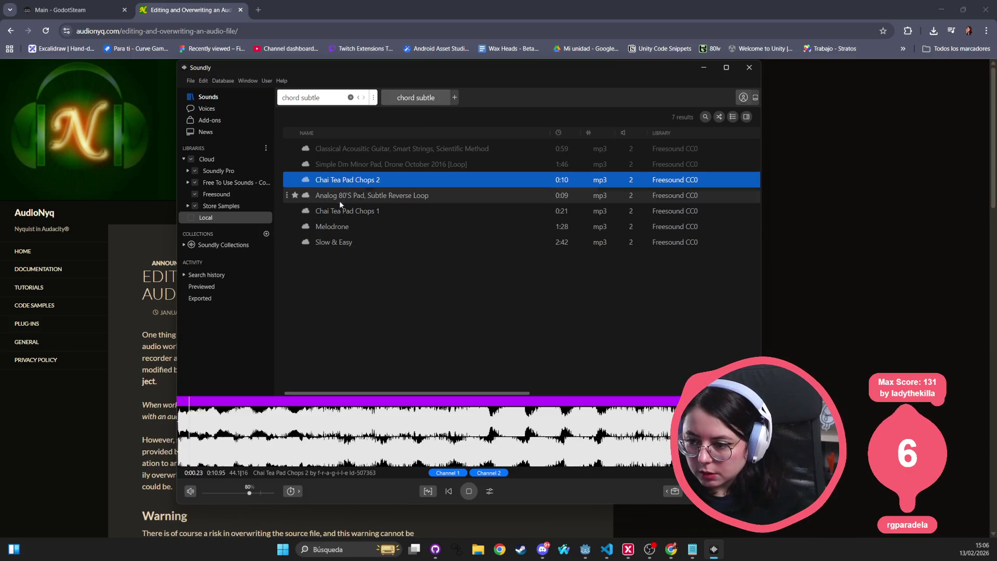
{"action": "left_click", "coordinate": [342, 198]}
{"action": "left_click", "coordinate": [341, 212]}
{"action": "left_click", "coordinate": [338, 226]}
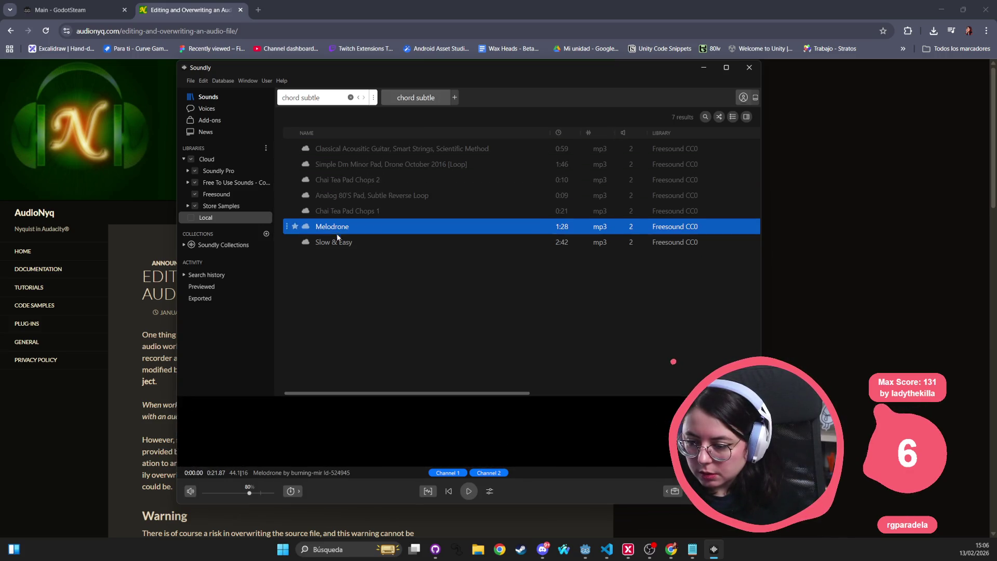
{"action": "left_click", "coordinate": [334, 243]}
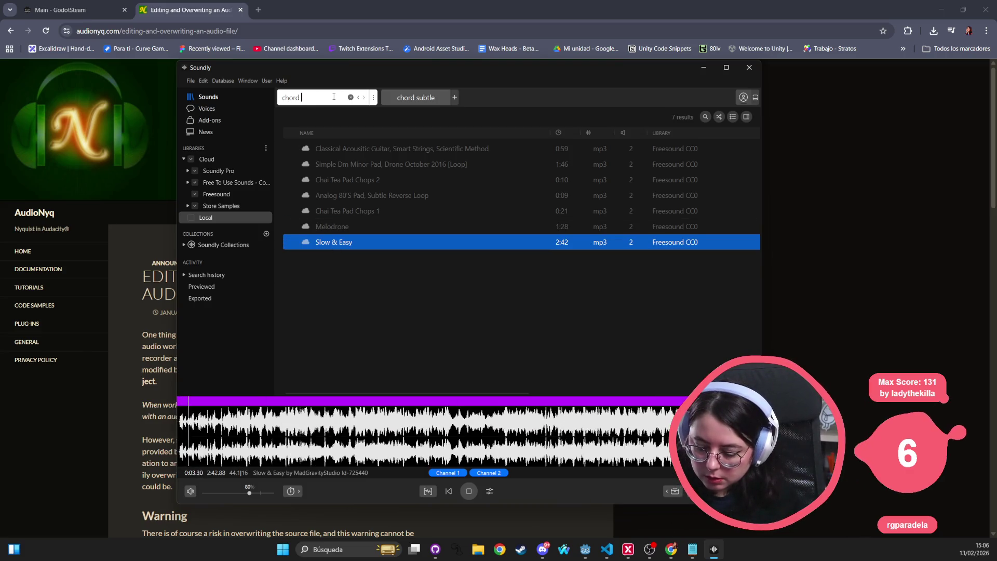
Search 'chord short' and preview the synth, beep, Short Sweet Chords and piano results
{"action": "type", "text": "short"}
{"action": "key", "text": "Return"}
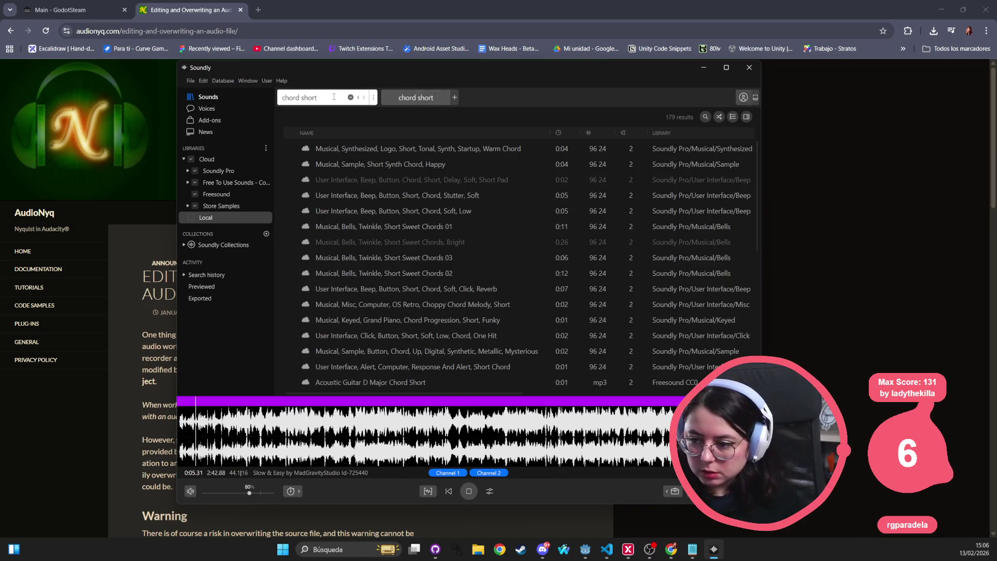
{"action": "left_click", "coordinate": [351, 151]}
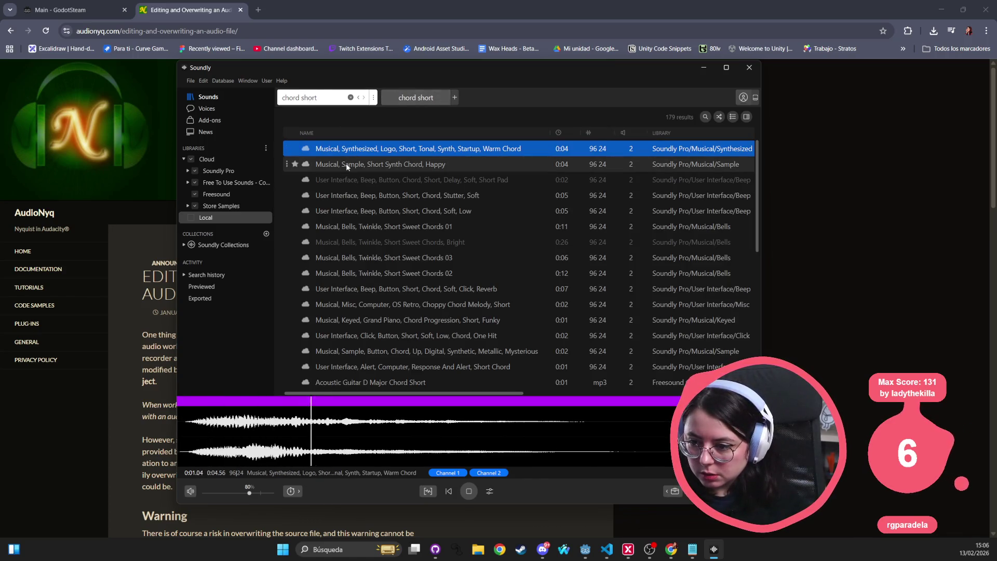
{"action": "left_click", "coordinate": [347, 166]}
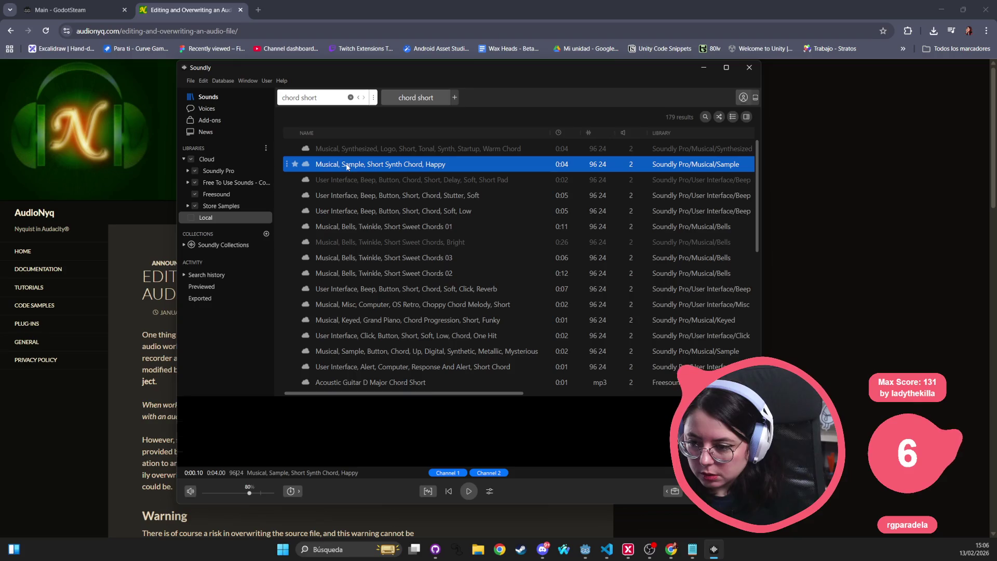
{"action": "left_click", "coordinate": [341, 196]}
{"action": "left_click", "coordinate": [338, 210]}
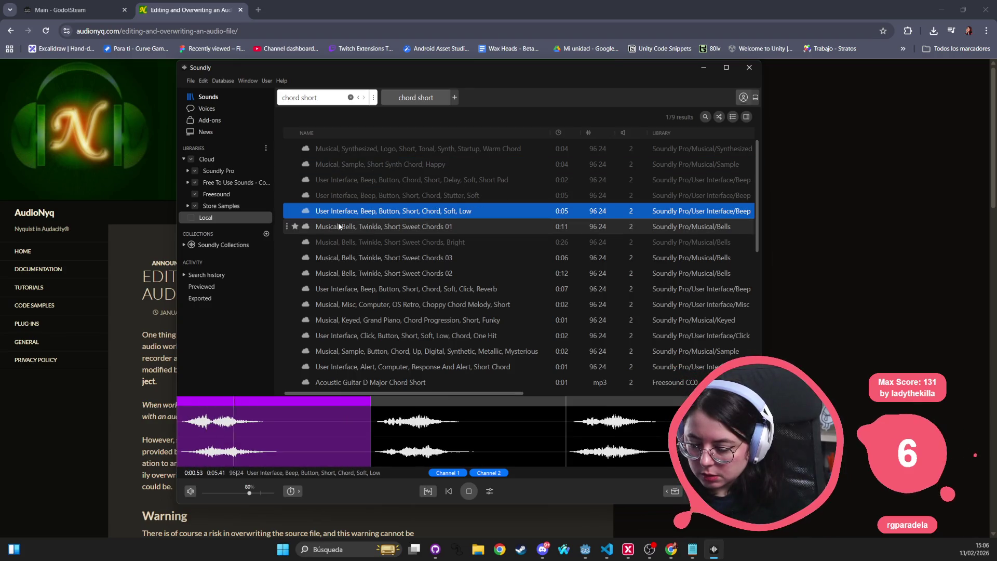
{"action": "left_click", "coordinate": [338, 226]}
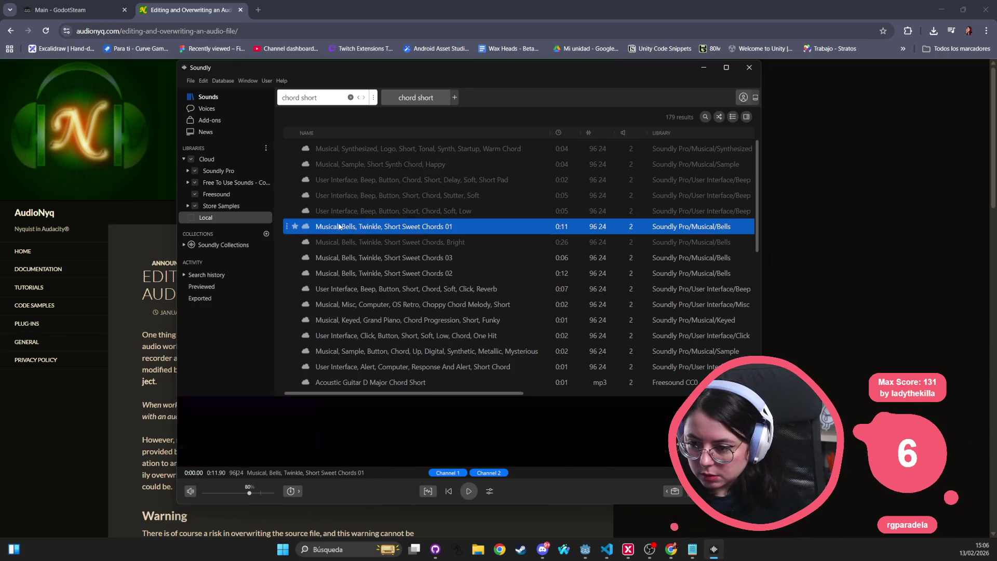
{"action": "left_click", "coordinate": [334, 258]}
{"action": "left_click", "coordinate": [333, 274]}
{"action": "left_click", "coordinate": [338, 289]}
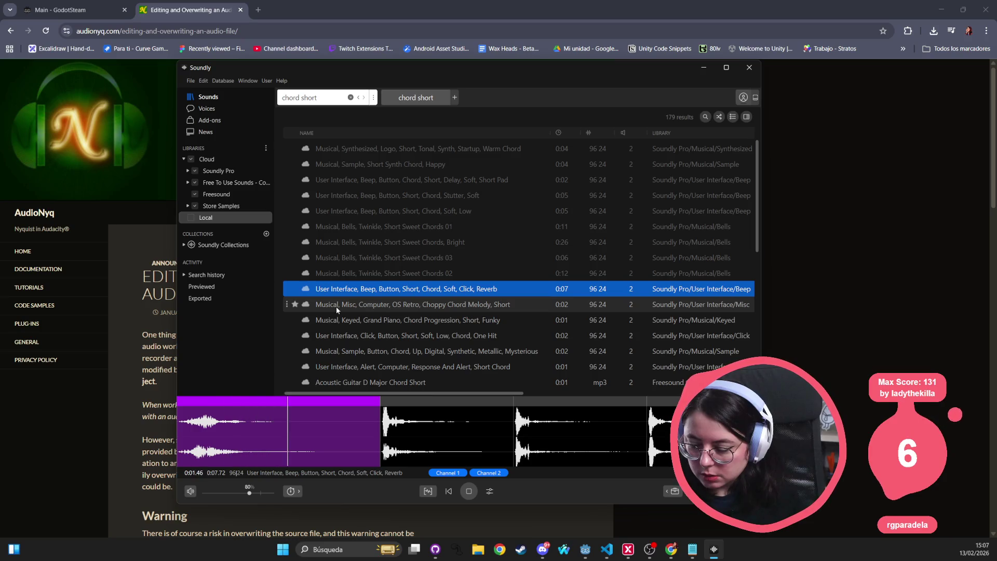
{"action": "left_click", "coordinate": [337, 306]}
{"action": "left_click", "coordinate": [341, 320]}
{"action": "left_click", "coordinate": [344, 338]}
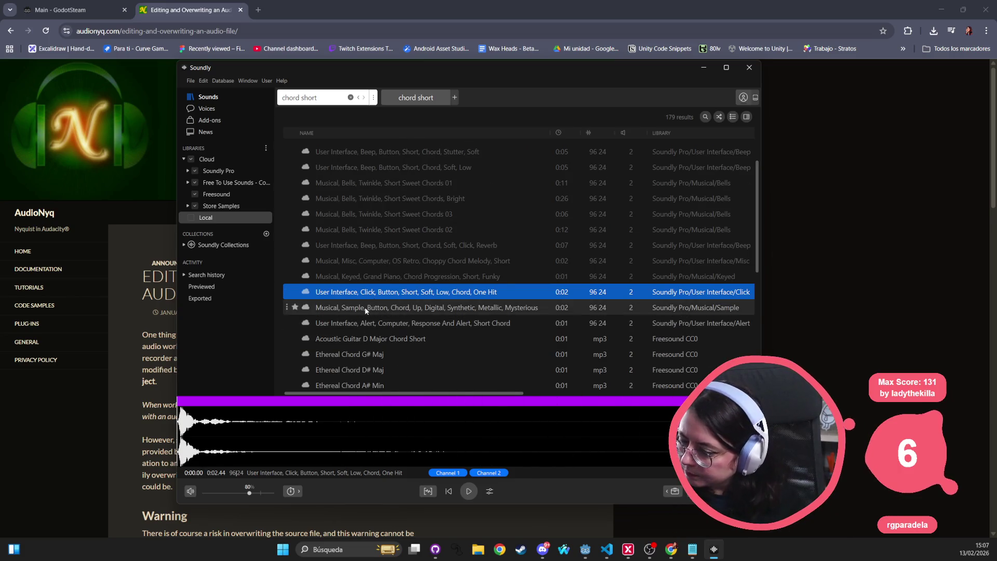
Preview the alert, acoustic guitar, Ethereal Chord, Aggbeetu and guitar sting results, ending on Vibraphone Sting
{"action": "left_click", "coordinate": [365, 307]}
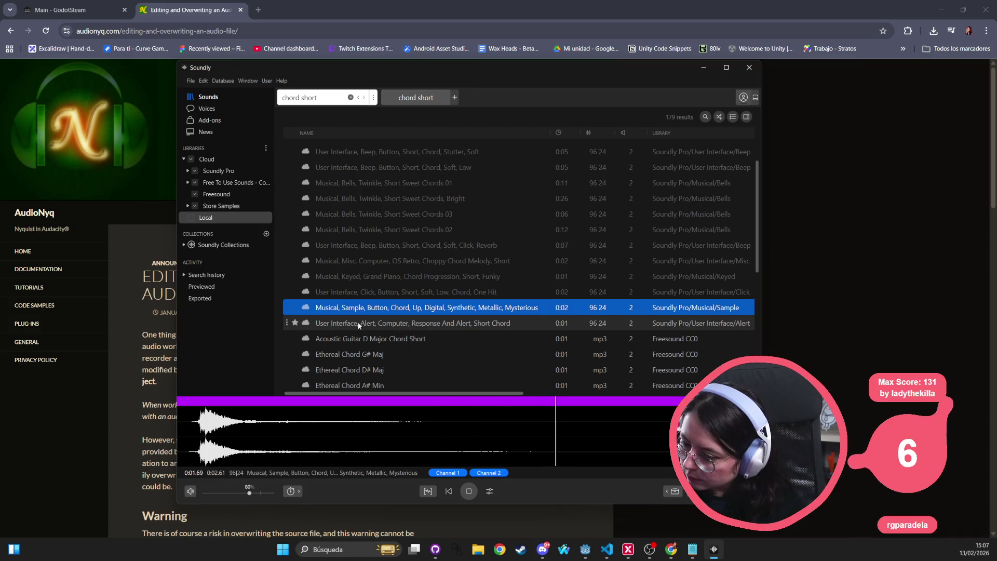
{"action": "left_click", "coordinate": [358, 323]}
{"action": "left_click", "coordinate": [351, 339]}
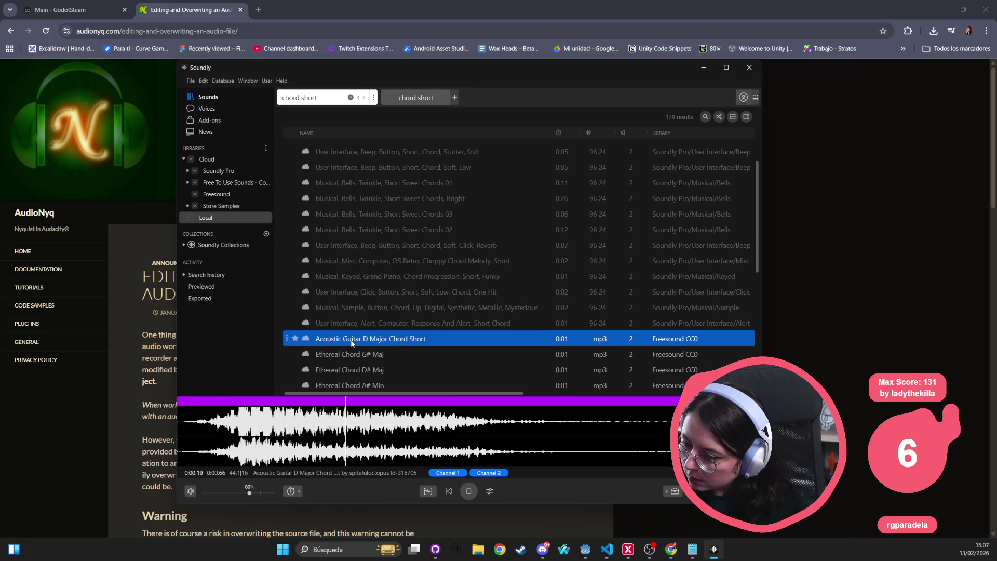
{"action": "left_click", "coordinate": [340, 355]}
{"action": "scroll", "coordinate": [343, 337], "scroll_direction": "down", "scroll_amount": 1}
{"action": "left_click", "coordinate": [348, 325]}
{"action": "scroll", "coordinate": [351, 328], "scroll_direction": "down", "scroll_amount": 1}
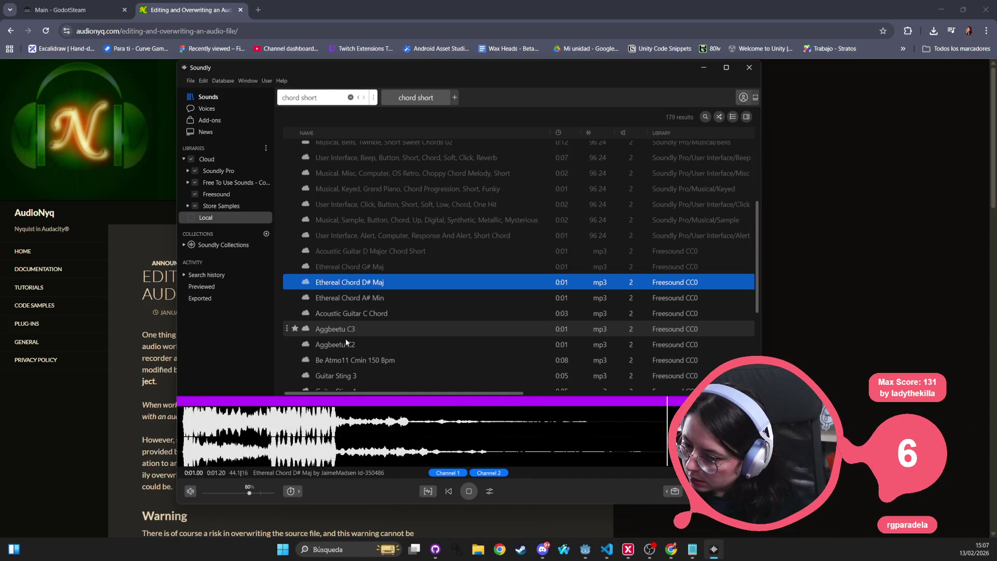
{"action": "left_click", "coordinate": [347, 343]}
{"action": "scroll", "coordinate": [362, 335], "scroll_direction": "down", "scroll_amount": 1}
{"action": "scroll", "coordinate": [358, 337], "scroll_direction": "down", "scroll_amount": 1}
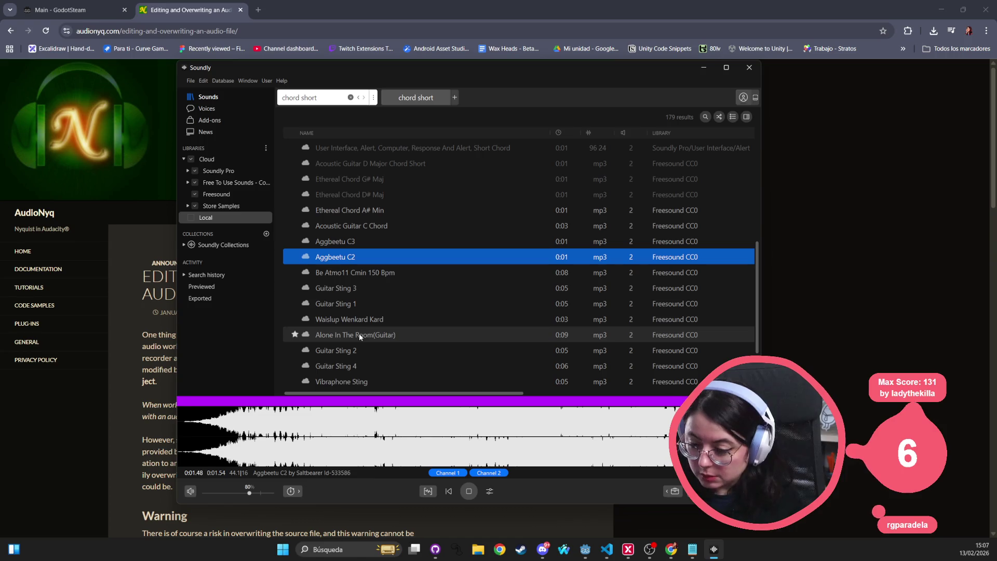
{"action": "left_click", "coordinate": [367, 335]}
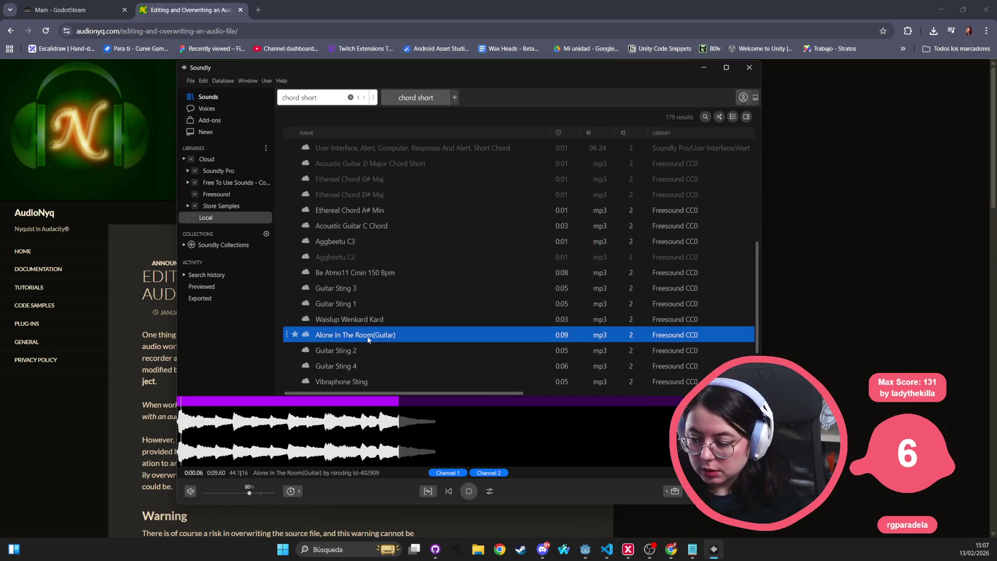
{"action": "left_click", "coordinate": [356, 354]}
{"action": "scroll", "coordinate": [359, 350], "scroll_direction": "down", "scroll_amount": 1}
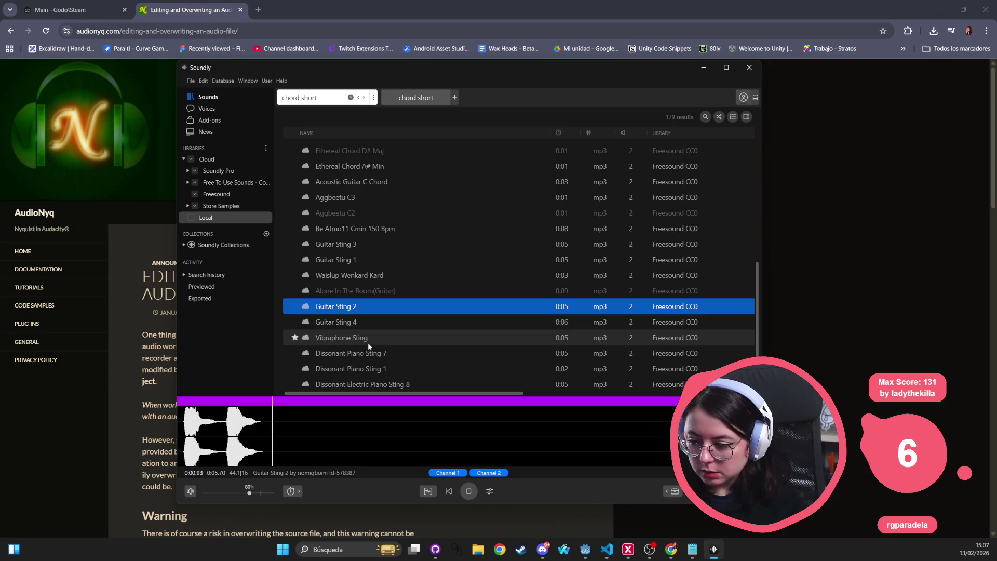
{"action": "left_click", "coordinate": [368, 342]}
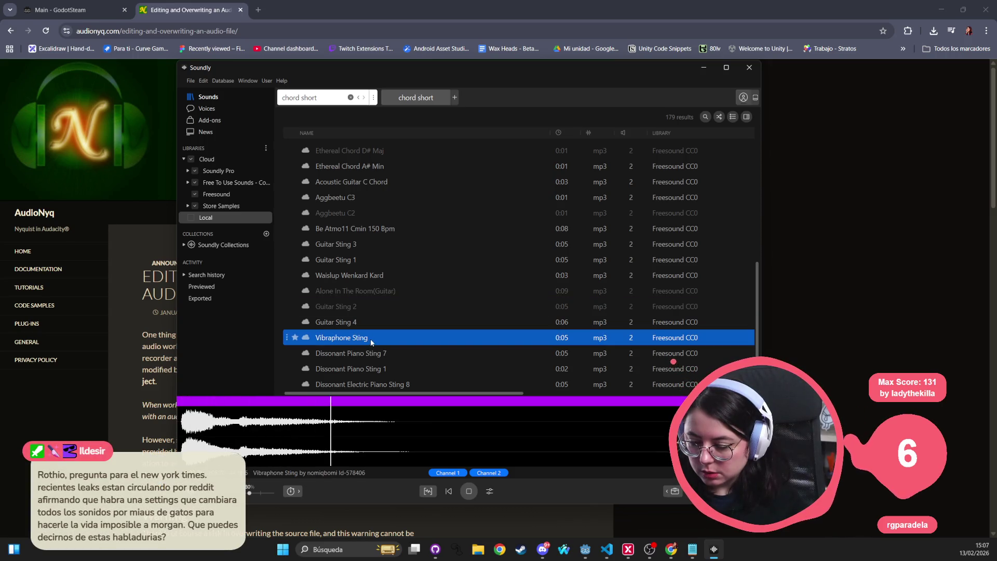
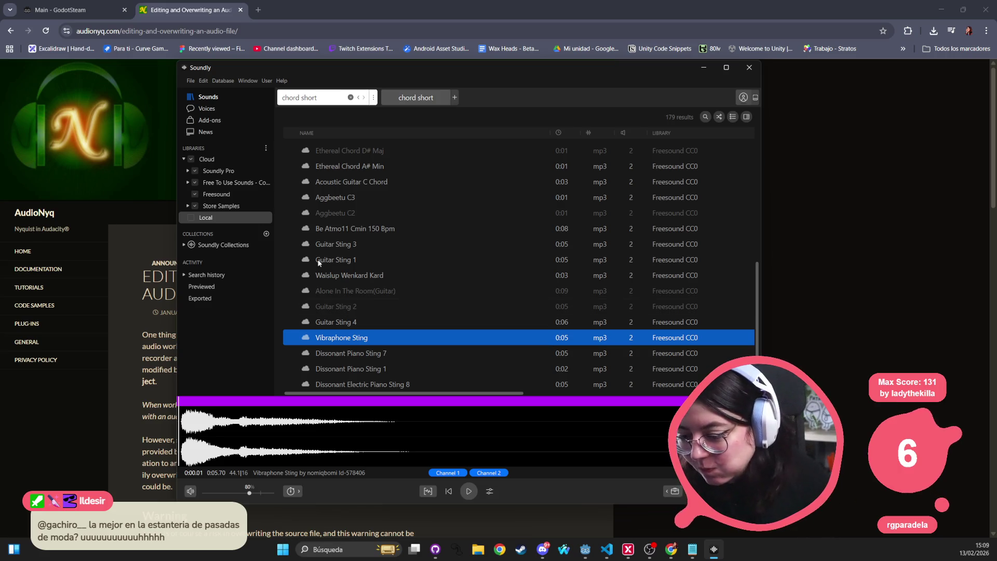
Preview the Dissonant Piano Sting 7 and Sting 1 results
{"action": "left_click", "coordinate": [380, 354]}
{"action": "key", "text": "Down"}
{"action": "scroll", "coordinate": [395, 348], "scroll_direction": "down", "scroll_amount": 5}
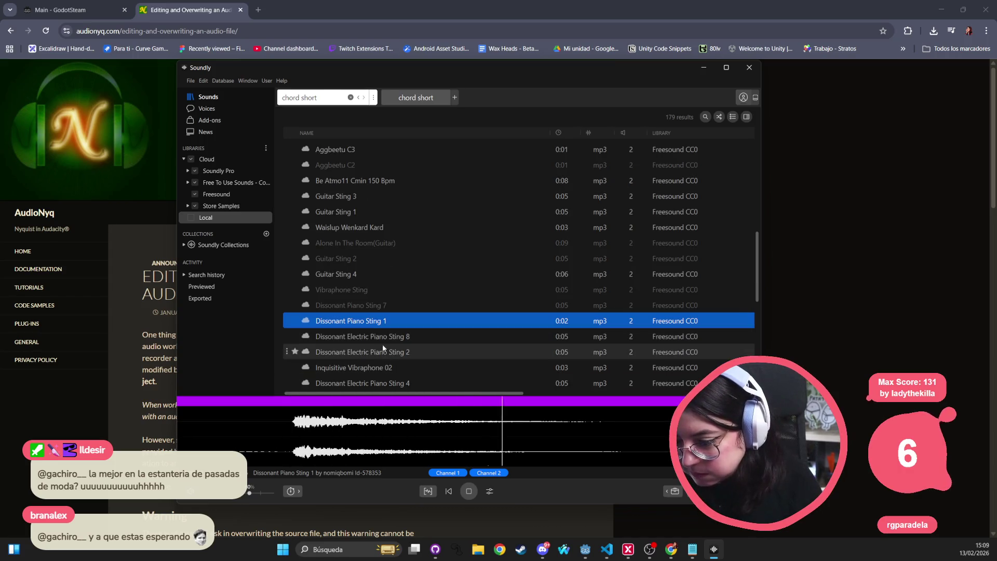
{"action": "scroll", "coordinate": [369, 359], "scroll_direction": "down", "scroll_amount": 5}
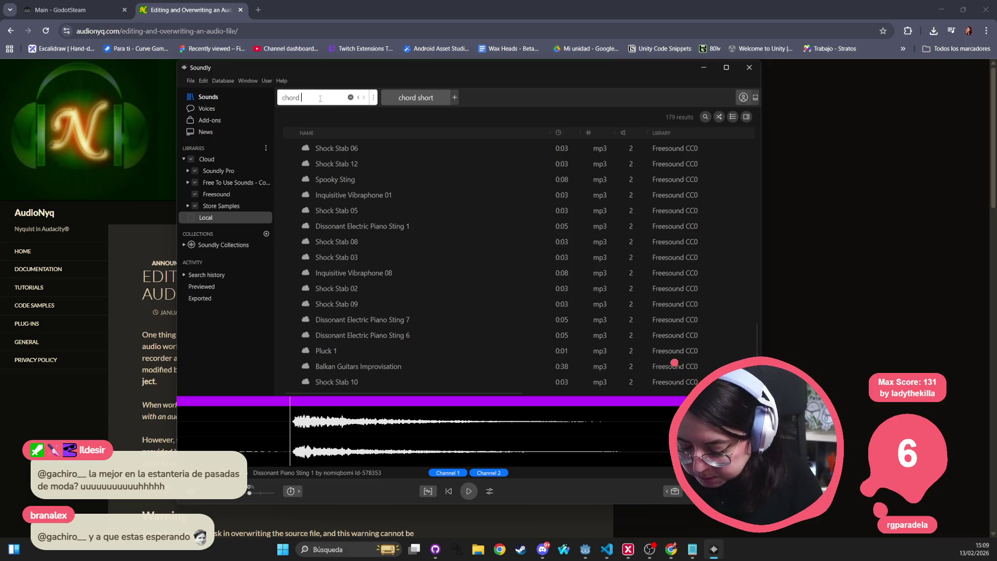
Search for a simple digital note and preview the Angelic Heaven Atmosphere result
{"action": "key", "text": "BackSpace"}
{"action": "key", "text": "BackSpace"}
{"action": "key", "text": "BackSpace"}
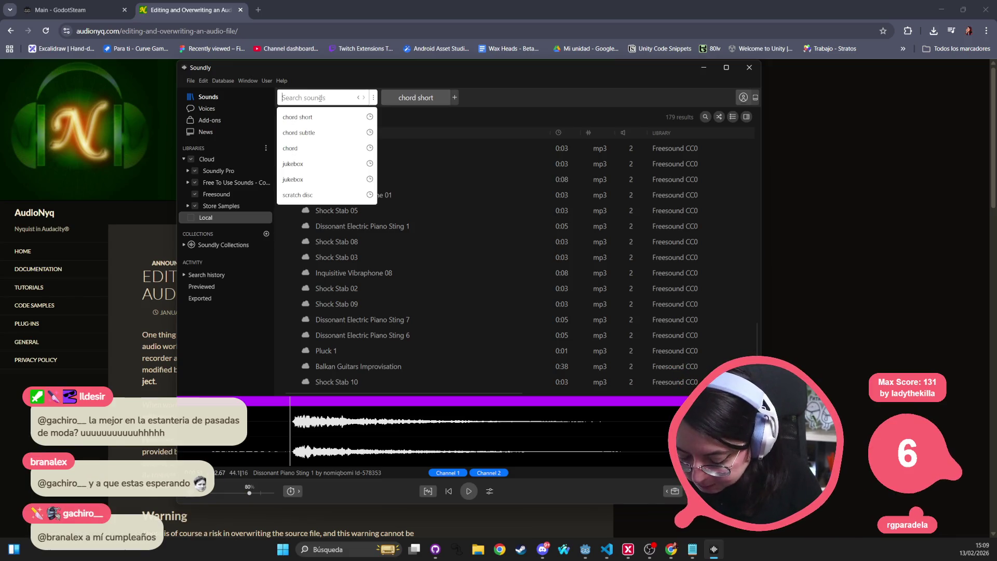
{"action": "type", "text": "simple digi"}
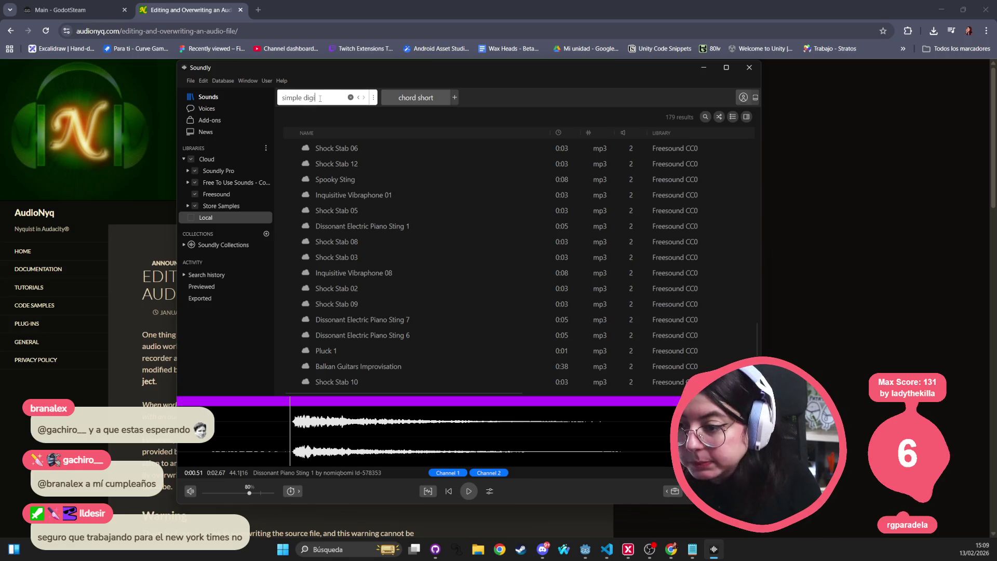
{"action": "type", "text": "tal note"}
{"action": "key", "text": "Return"}
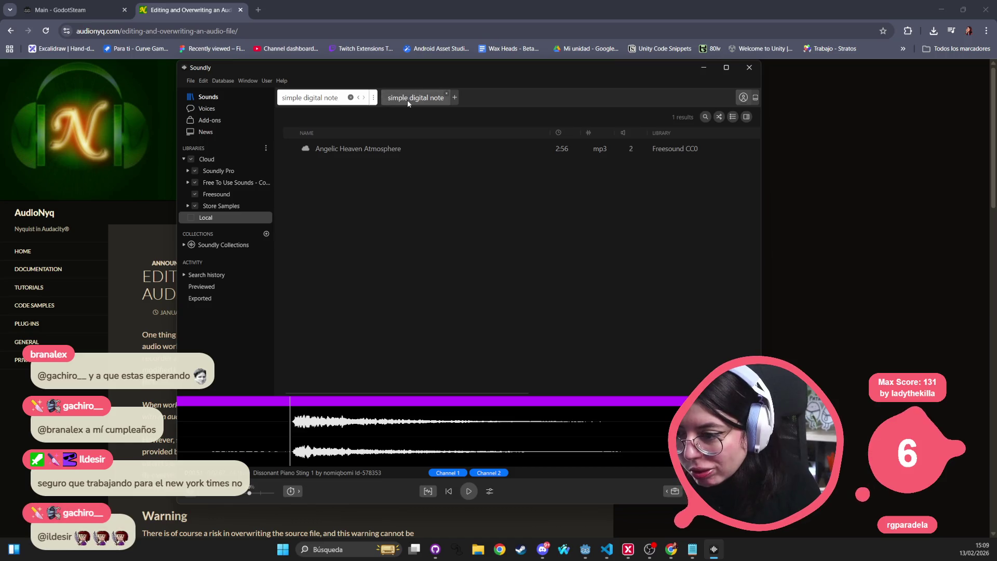
{"action": "left_click", "coordinate": [362, 150]}
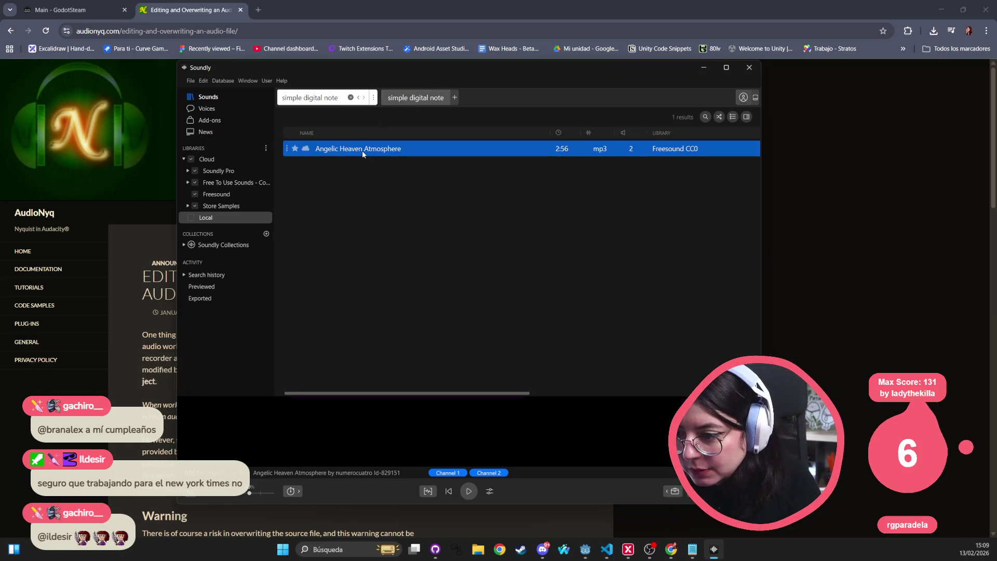
Clear the search box so a new query can be entered
{"action": "left_click", "coordinate": [350, 97]}
{"action": "left_click", "coordinate": [310, 99]}
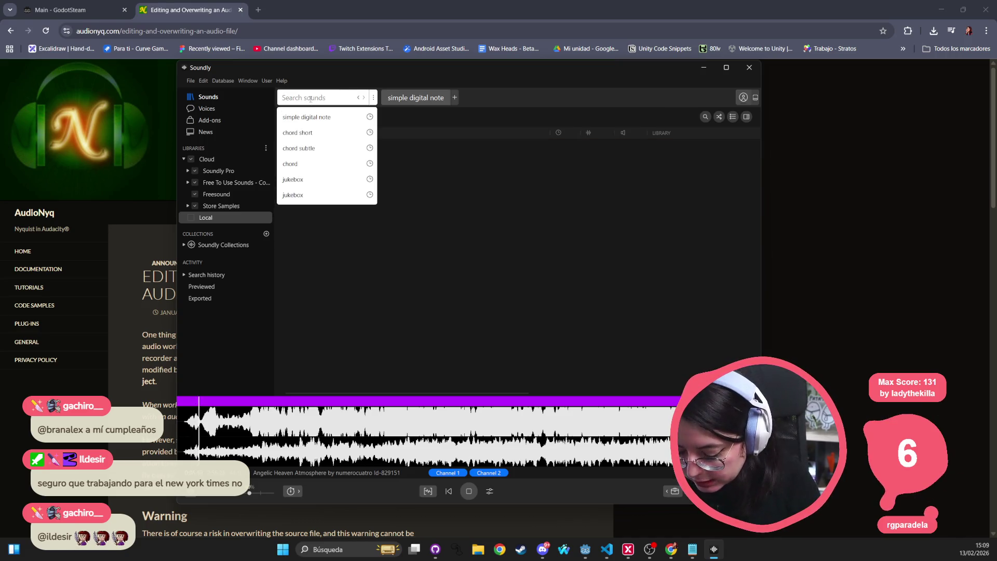
{"action": "type", "text": "a"}
{"action": "left_click", "coordinate": [311, 98]}
{"action": "left_click", "coordinate": [310, 98]}
Search Soundly for 'vinyl', removing the misspelled extra word from the query
{"action": "type", "text": "vynil"}
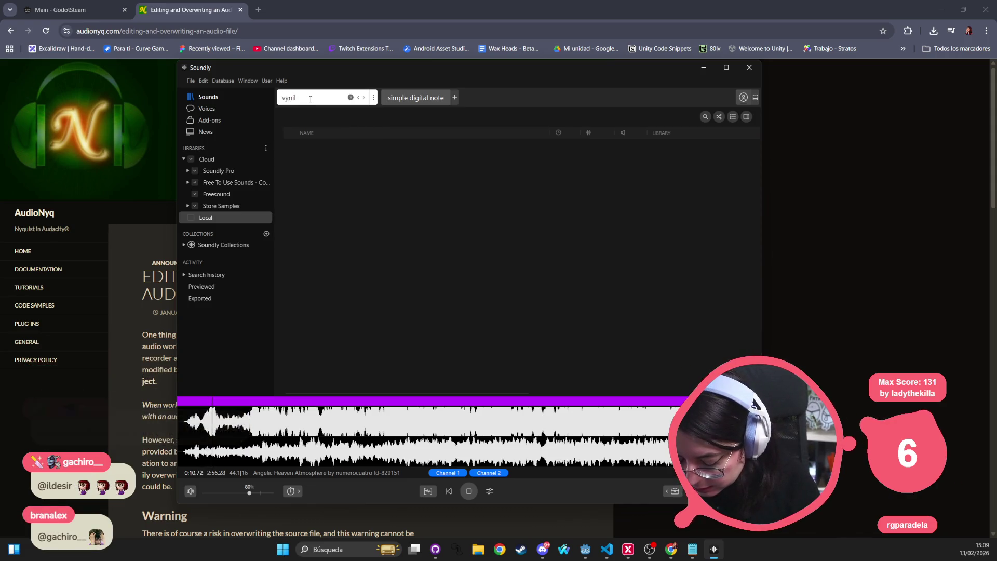
{"action": "type", "text": "ap"}
{"action": "key", "text": "Return"}
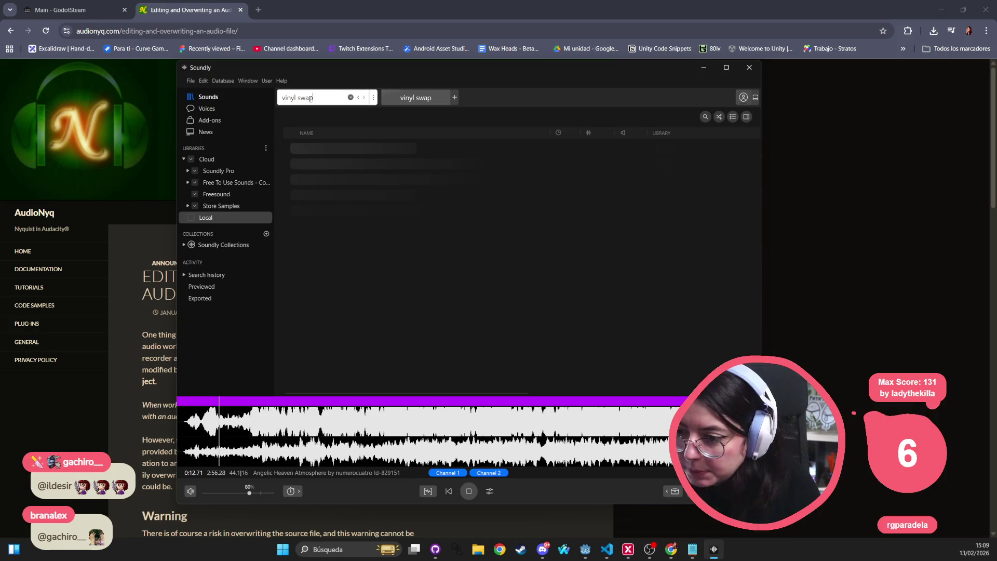
{"action": "double_click", "coordinate": [332, 99]}
{"action": "key", "text": "BackSpace"}
{"action": "key", "text": "Return"}
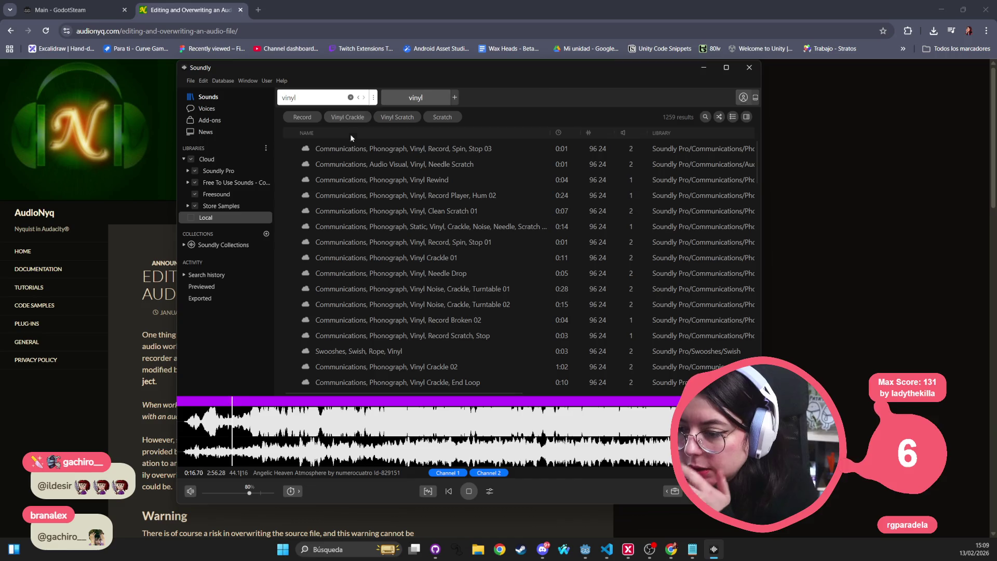
Preview the listed vinyl results, from Needle Scratch and Vinyl Rewind down to Swooshes, Rope, Vinyl
{"action": "left_click", "coordinate": [357, 151]}
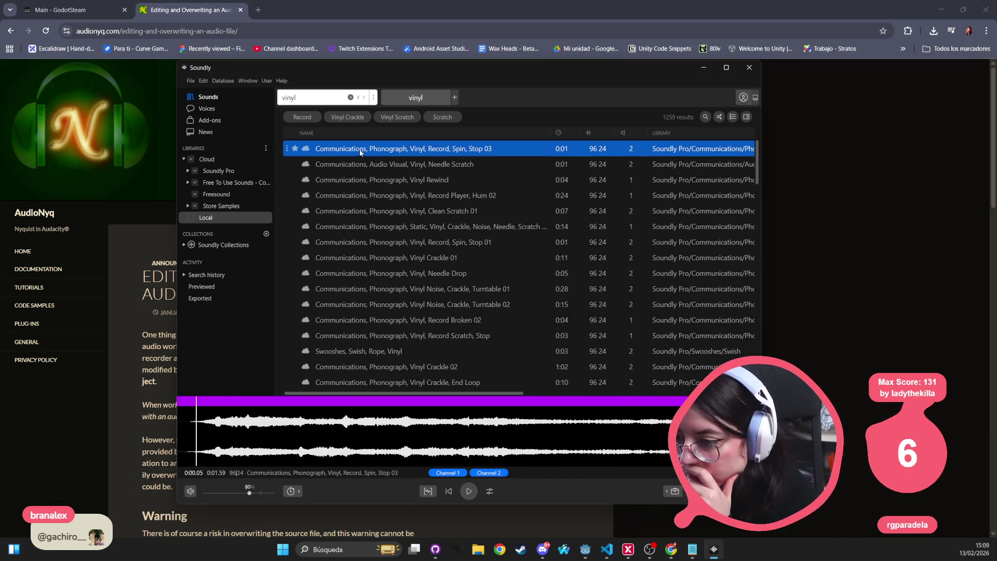
{"action": "left_click", "coordinate": [357, 164]}
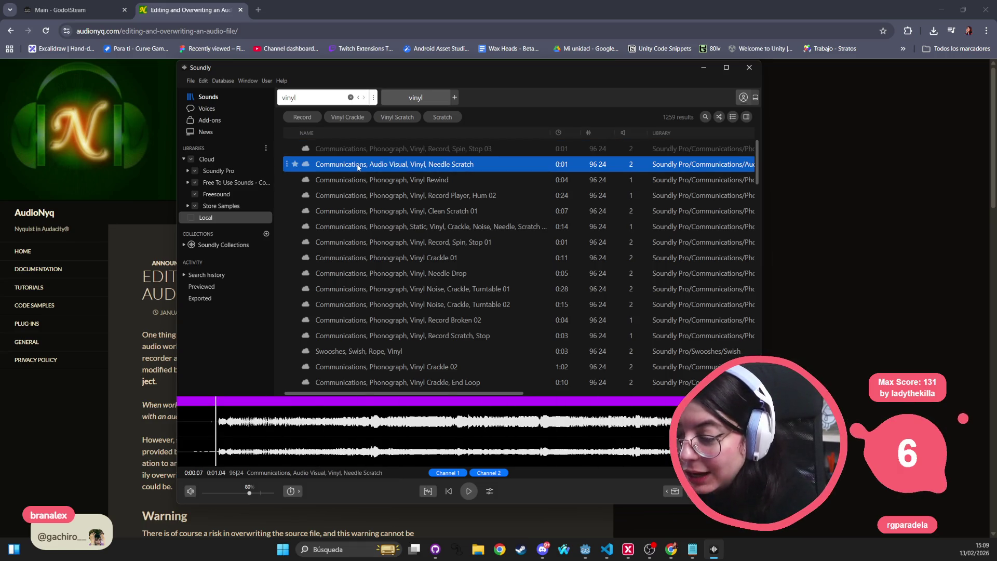
{"action": "left_click", "coordinate": [355, 180]}
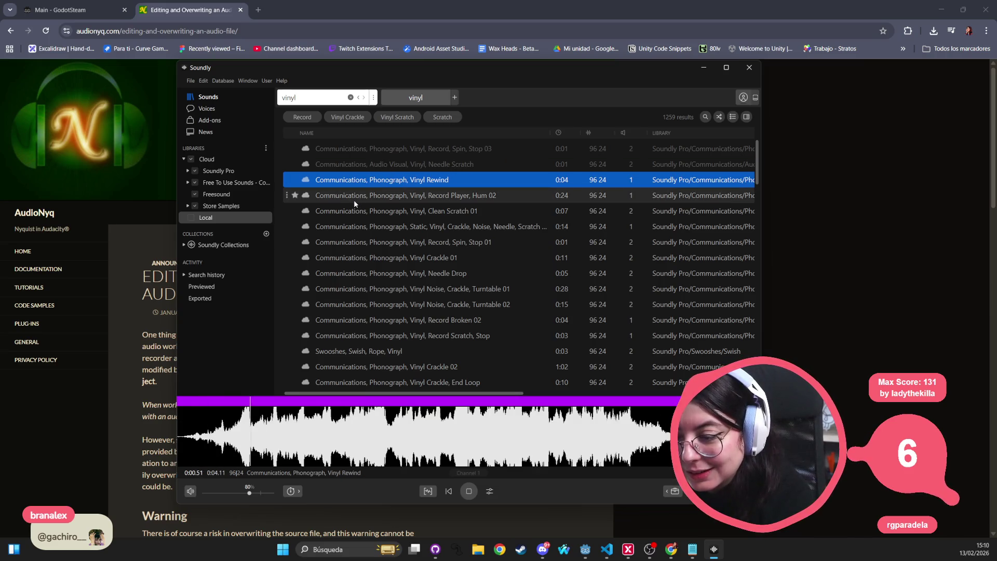
{"action": "left_click", "coordinate": [359, 195]}
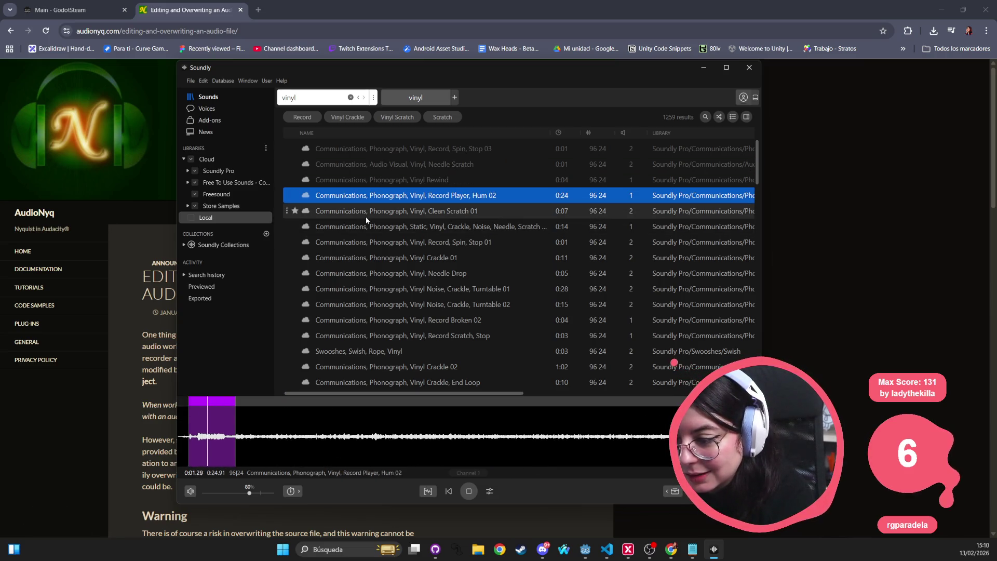
{"action": "left_click", "coordinate": [366, 213]}
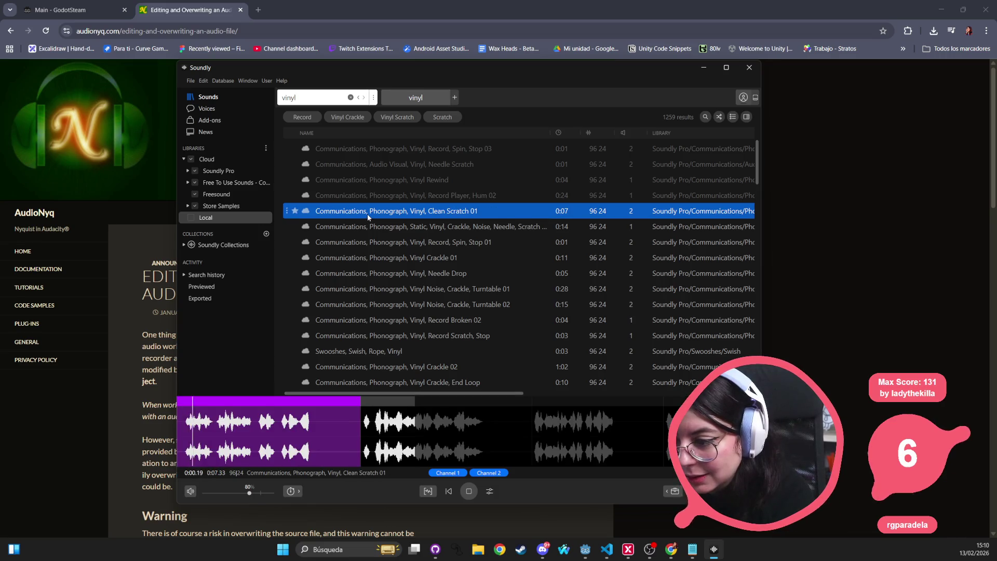
{"action": "left_click", "coordinate": [375, 227]}
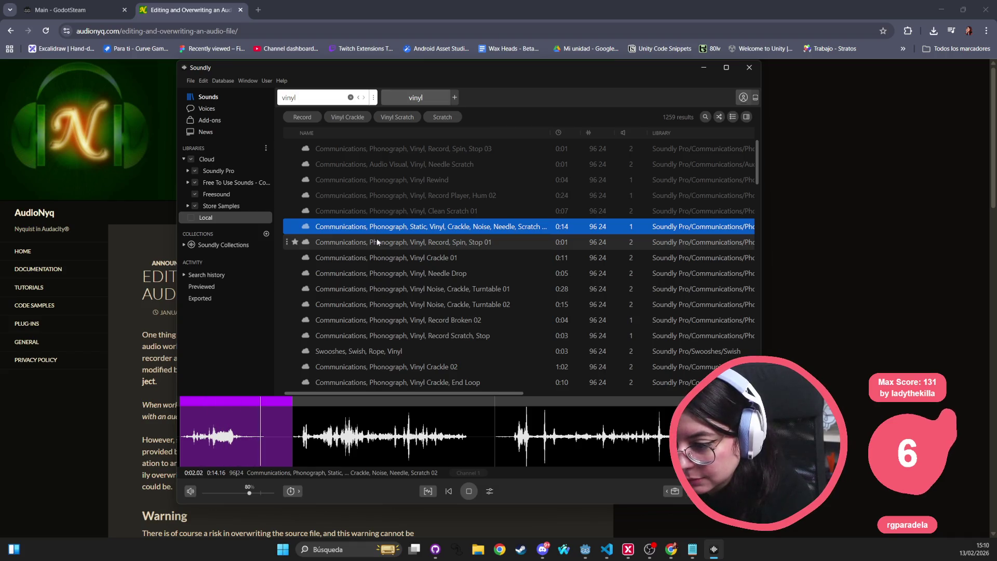
{"action": "left_click", "coordinate": [378, 242]}
{"action": "left_click", "coordinate": [382, 259]}
{"action": "left_click", "coordinate": [379, 274]}
{"action": "left_click", "coordinate": [381, 291]}
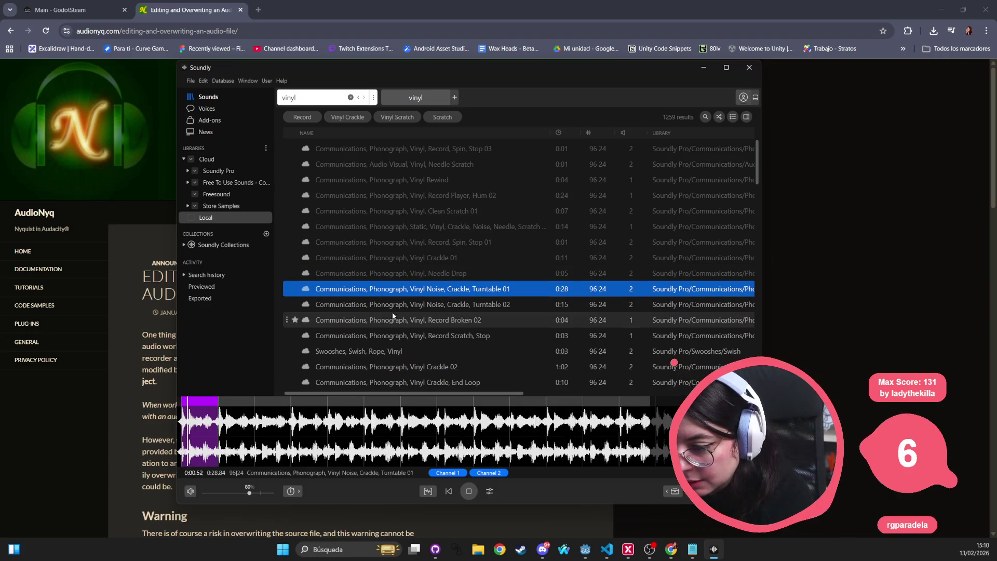
{"action": "left_click", "coordinate": [397, 304]}
{"action": "left_click", "coordinate": [393, 320]}
{"action": "left_click", "coordinate": [393, 336]}
{"action": "left_click", "coordinate": [393, 351]}
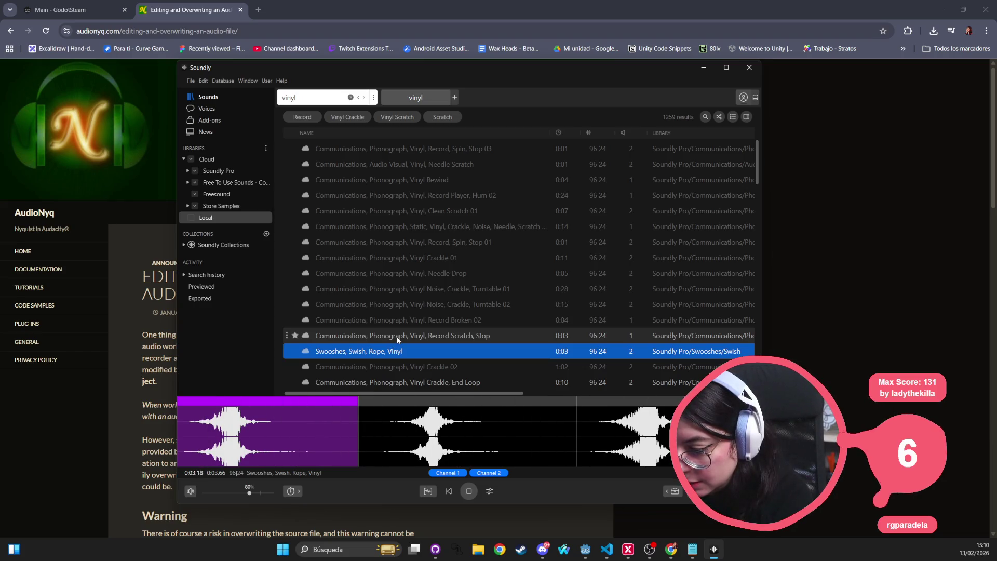
Preview further results: Scratchy Vinyl 06, Vinyl Crackle End Loop and the slow chair-on-vinyl sound
{"action": "scroll", "coordinate": [399, 337], "scroll_direction": "down", "scroll_amount": 1}
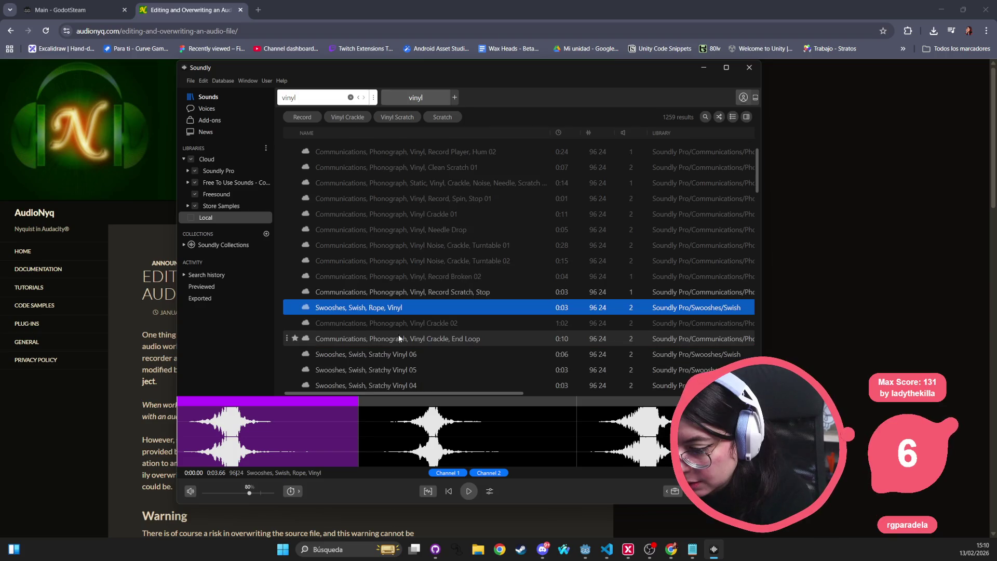
{"action": "left_click", "coordinate": [392, 353]}
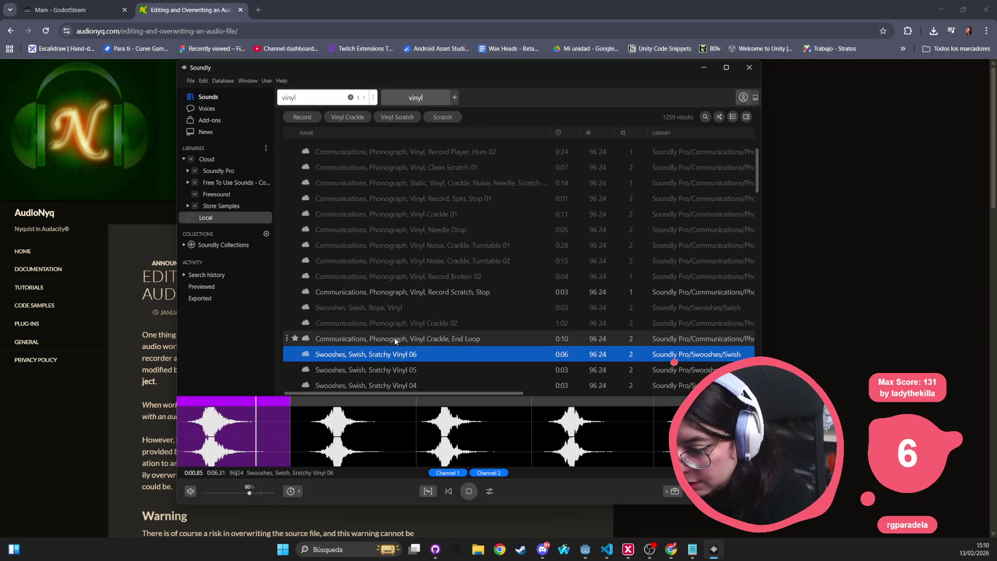
{"action": "left_click", "coordinate": [394, 337]}
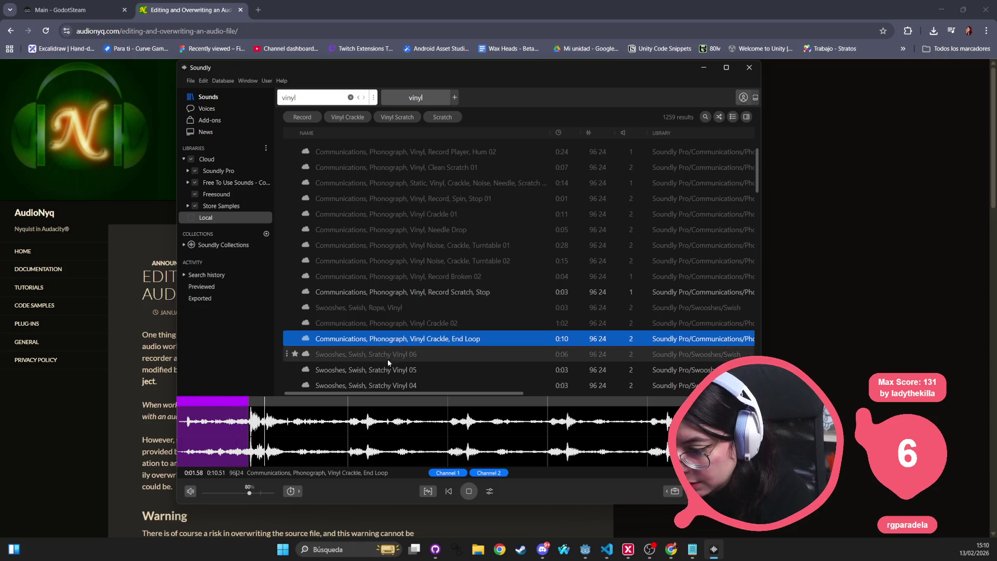
{"action": "scroll", "coordinate": [387, 360], "scroll_direction": "down", "scroll_amount": 4}
{"action": "left_click", "coordinate": [425, 276]}
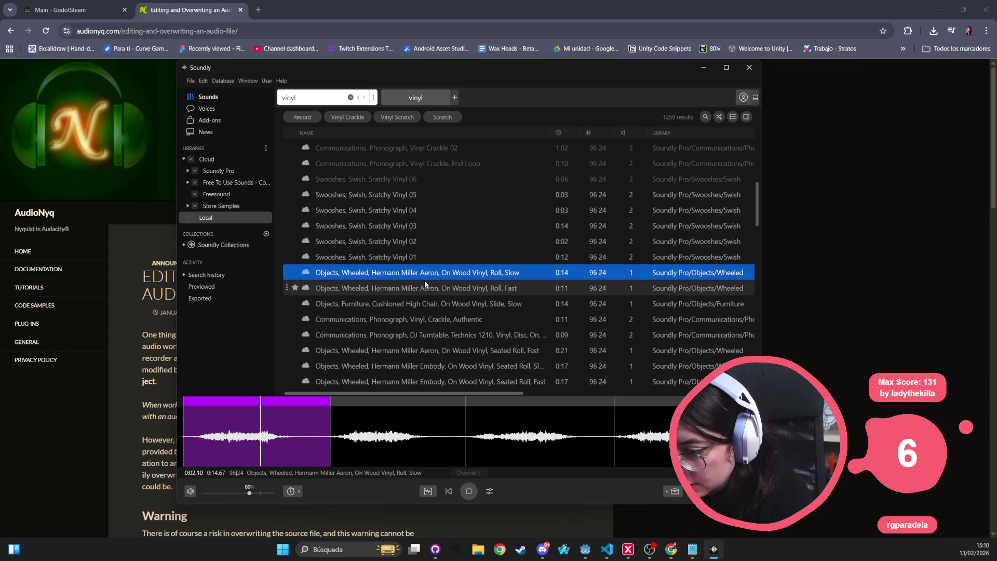
{"action": "scroll", "coordinate": [425, 279], "scroll_direction": "down", "scroll_amount": 4}
{"action": "scroll", "coordinate": [421, 288], "scroll_direction": "up", "scroll_amount": 2}
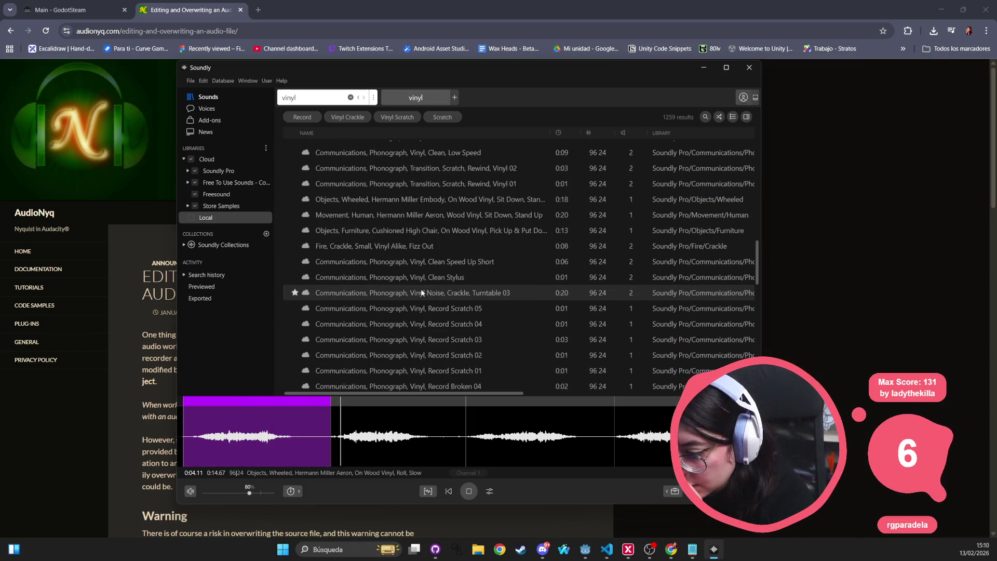
{"action": "scroll", "coordinate": [410, 260], "scroll_direction": "up", "scroll_amount": 5}
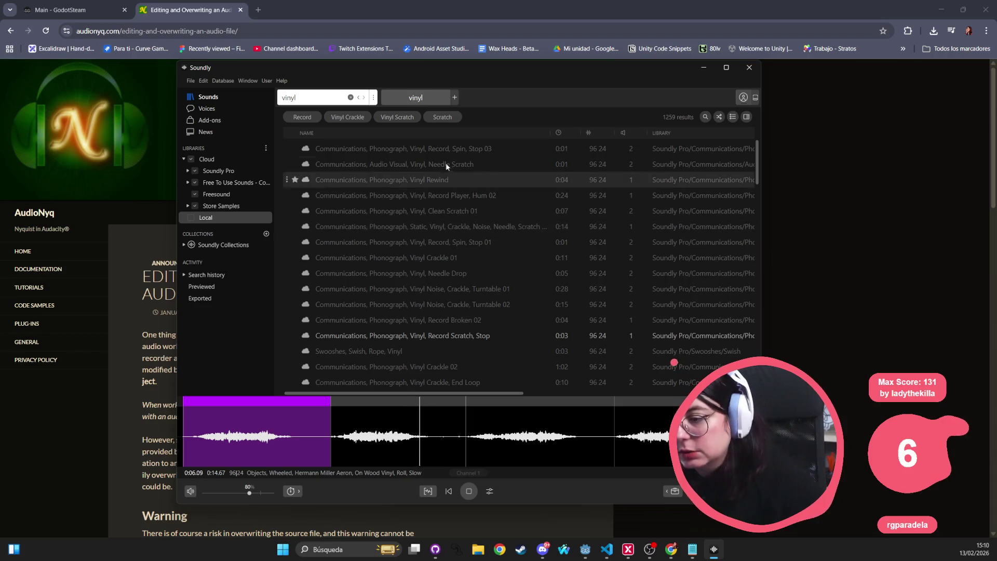
Compare Record, Spin, Stop 03, Needle Scratch and Vinyl Rewind by replaying them back and forth
{"action": "left_click", "coordinate": [458, 149]}
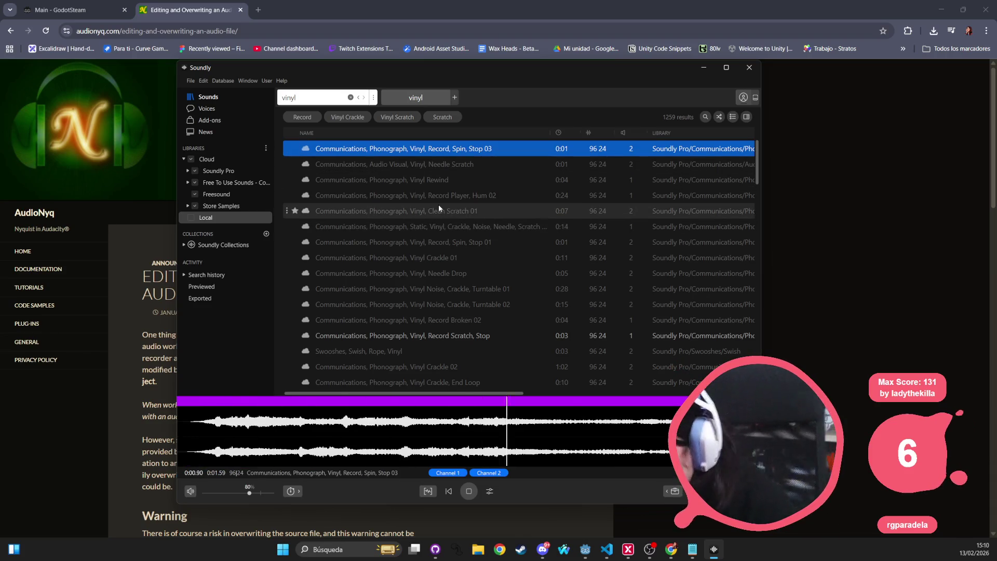
{"action": "key", "text": "Down"}
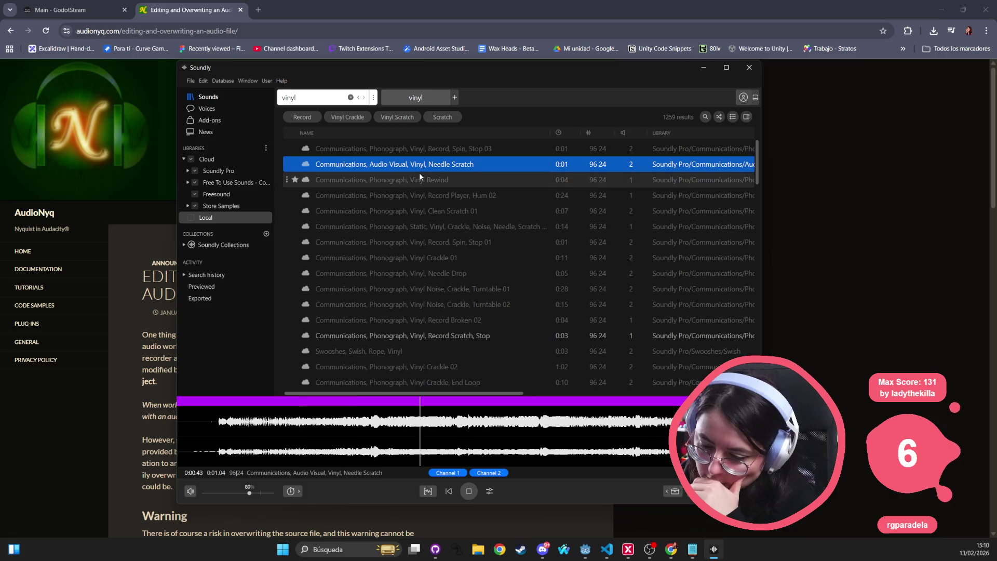
{"action": "left_click", "coordinate": [408, 180]}
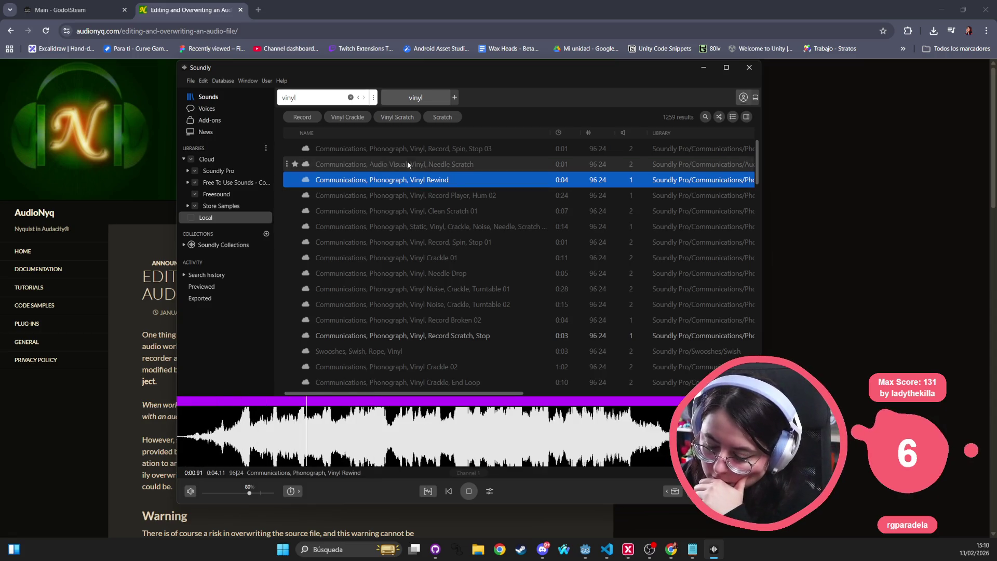
{"action": "left_click", "coordinate": [406, 164]}
{"action": "left_click", "coordinate": [408, 154]}
{"action": "key", "text": "Down"}
{"action": "key", "text": "Down"}
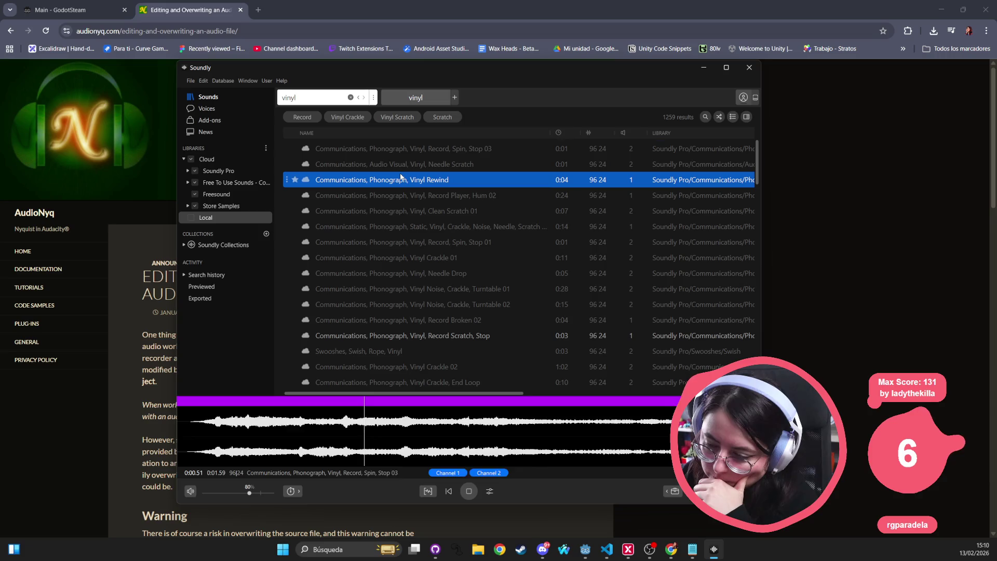
{"action": "left_click", "coordinate": [403, 167]}
{"action": "left_click", "coordinate": [407, 154]}
{"action": "left_click", "coordinate": [404, 164]}
{"action": "left_click", "coordinate": [407, 151]}
{"action": "left_click", "coordinate": [403, 162]}
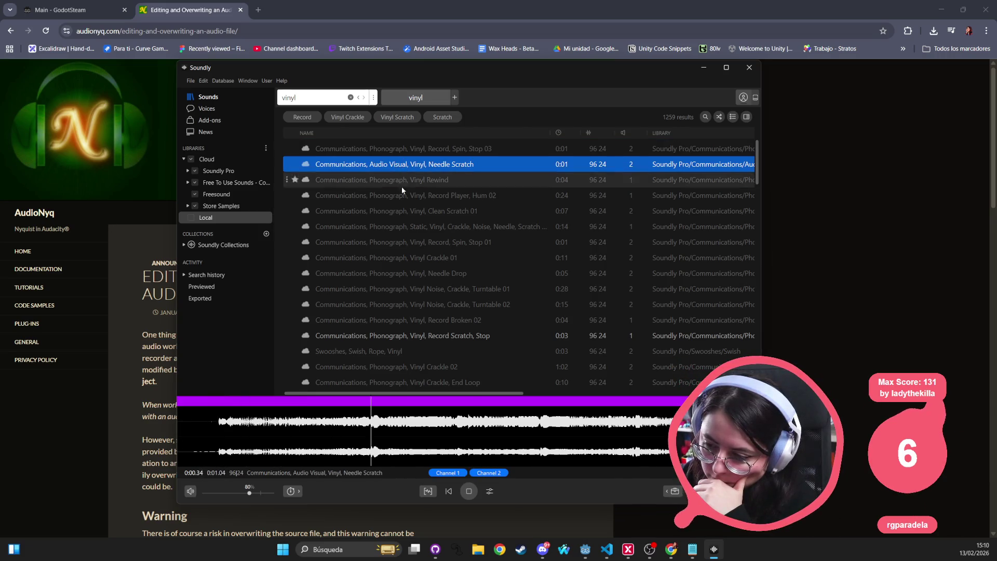
Audition Record Player Hum 02, Clean Scratch 01 and the static crackle scratch, ending on Clean Scratch 01
{"action": "left_click", "coordinate": [400, 196]}
{"action": "left_click", "coordinate": [396, 210]}
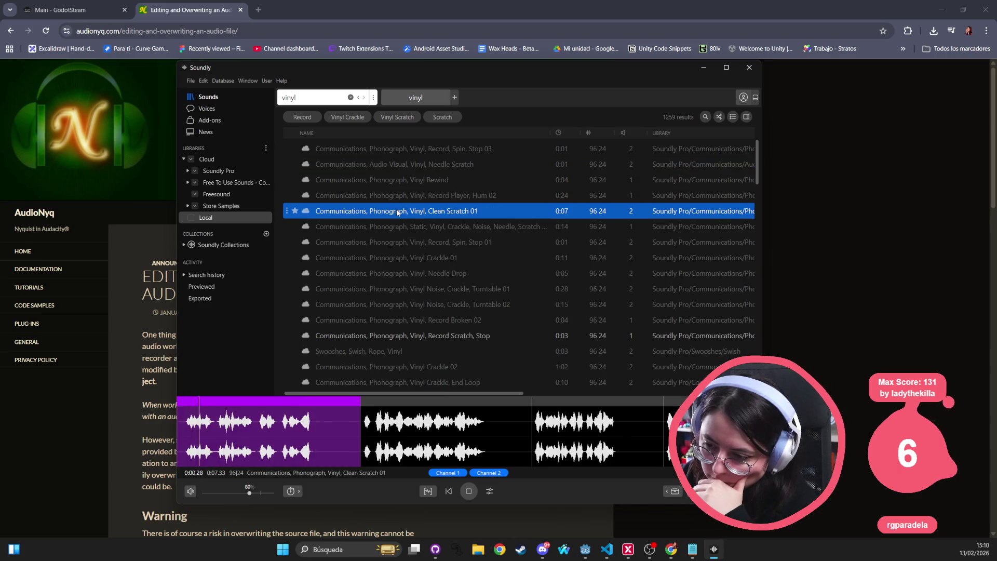
{"action": "left_click", "coordinate": [399, 225]}
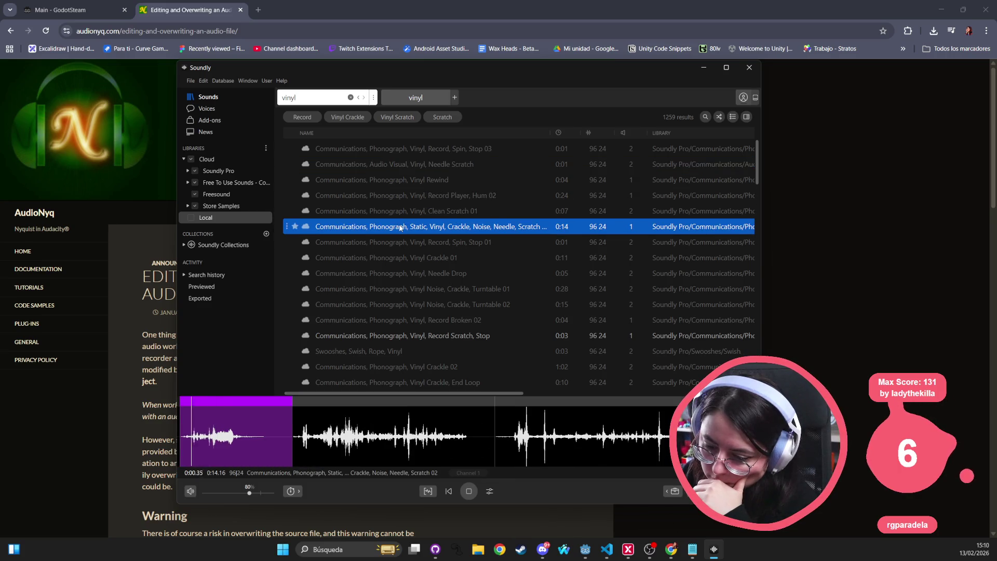
{"action": "key", "text": "Up"}
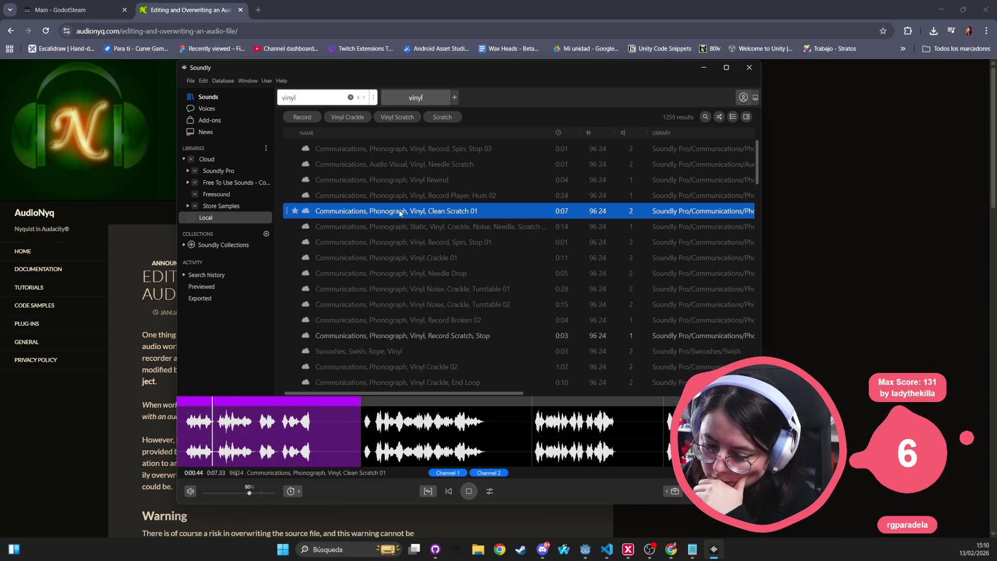
{"action": "key", "text": "Up"}
{"action": "left_click", "coordinate": [393, 211]}
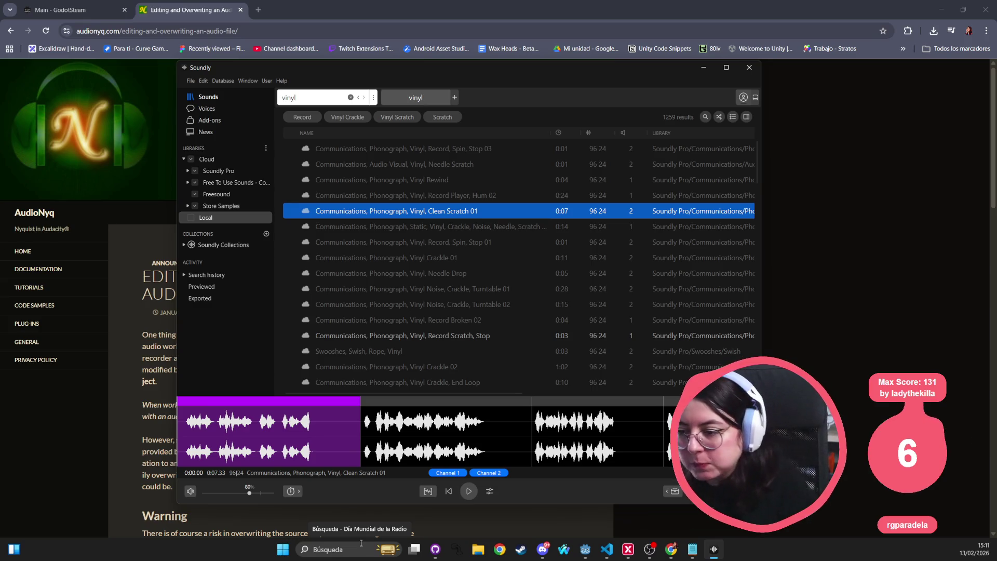
Compare Record Spin Stop 03, Record Player Hum 02, Clean Scratch 01, Vinyl Crackle 01 and the static crackle scratch
{"action": "left_click", "coordinate": [487, 152]}
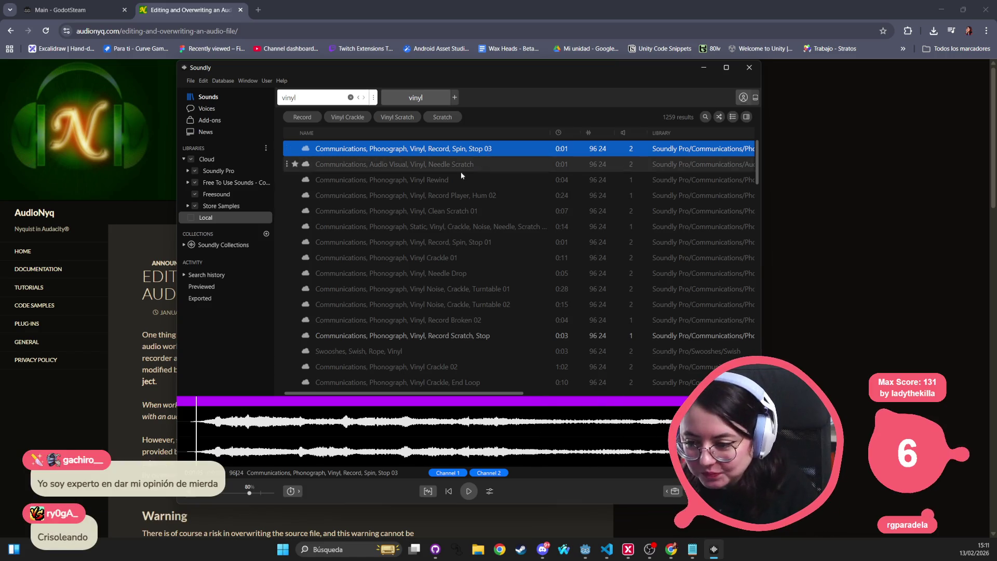
{"action": "left_click", "coordinate": [442, 193]}
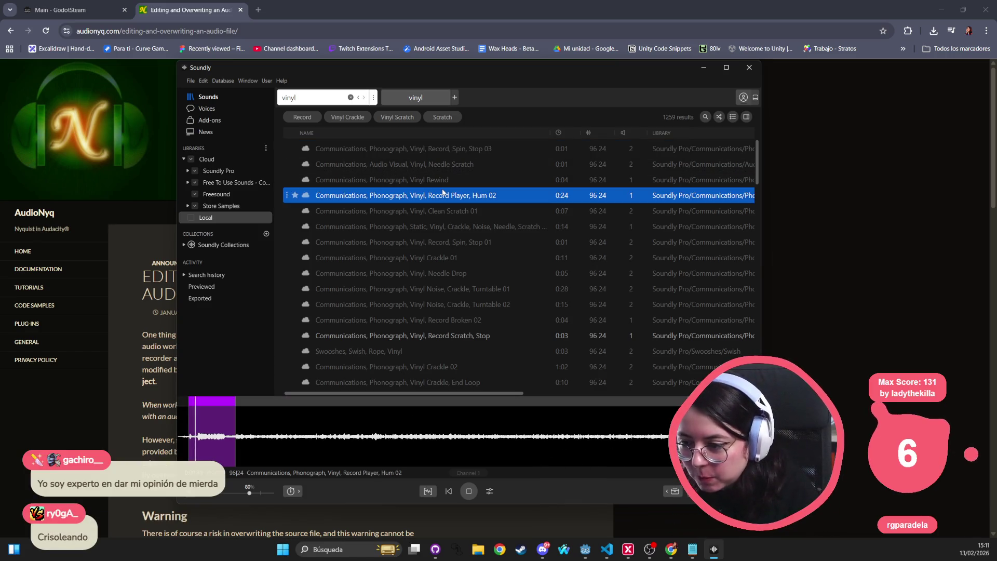
{"action": "left_click", "coordinate": [424, 209]}
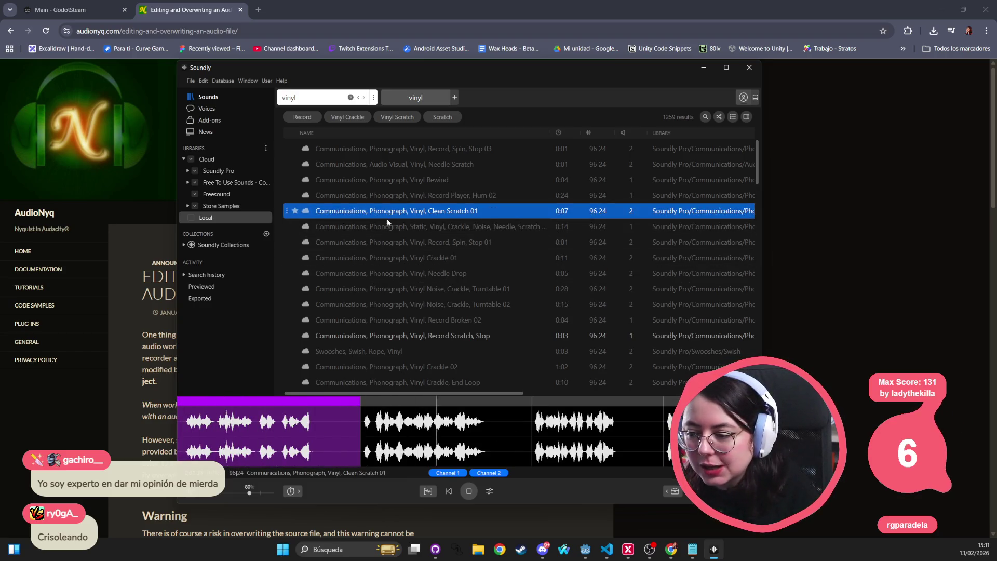
{"action": "left_click", "coordinate": [385, 257]}
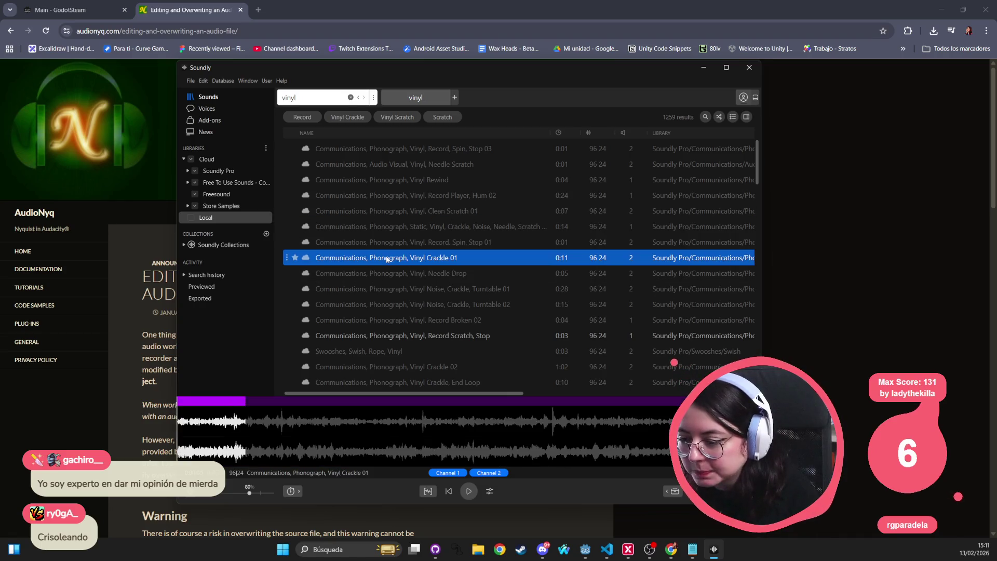
{"action": "left_click", "coordinate": [398, 225]}
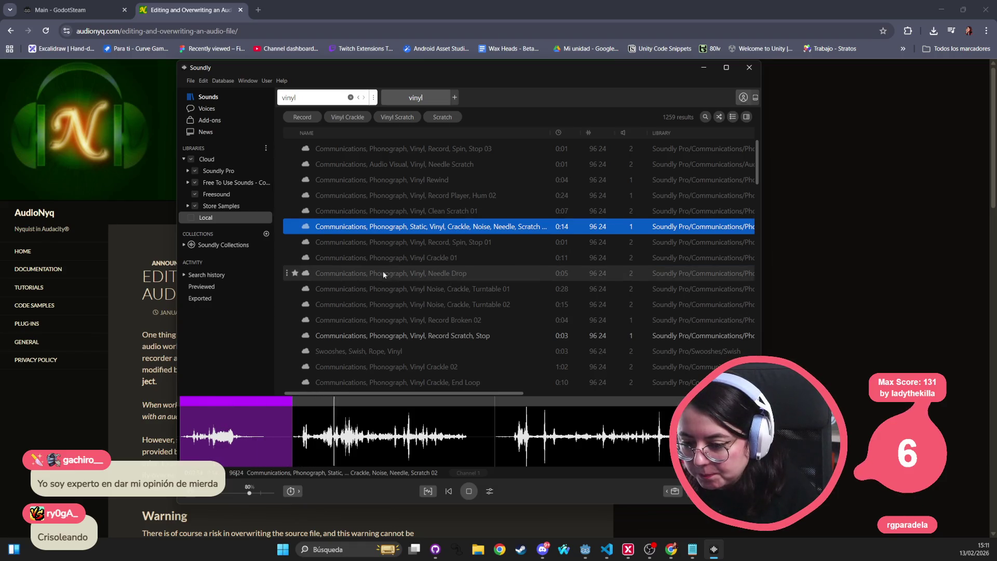
{"action": "left_click", "coordinate": [362, 210]}
{"action": "left_click", "coordinate": [359, 227]}
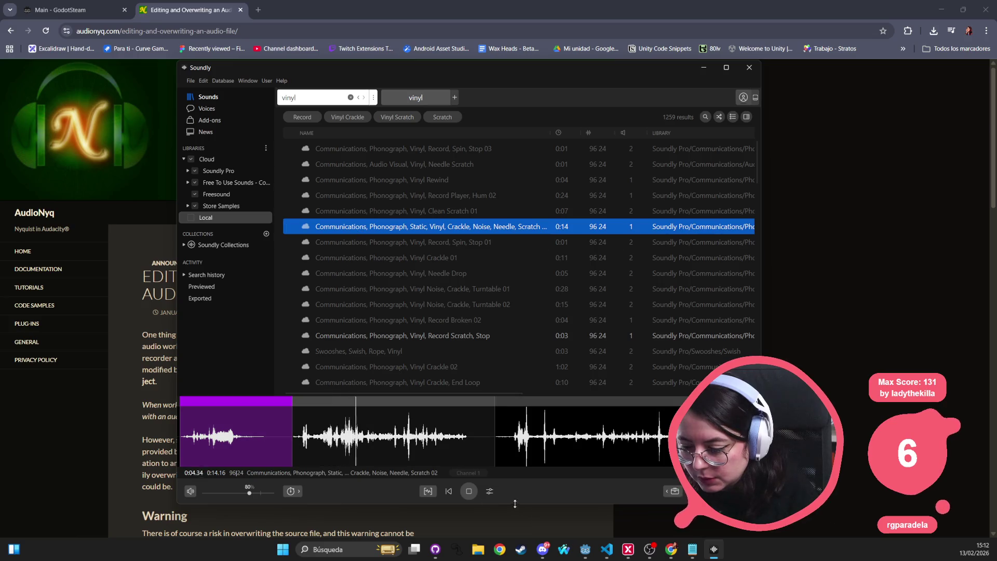
Stop and replay the static crackle scratch, then select Record Scratch, Stop
{"action": "left_click", "coordinate": [470, 492]}
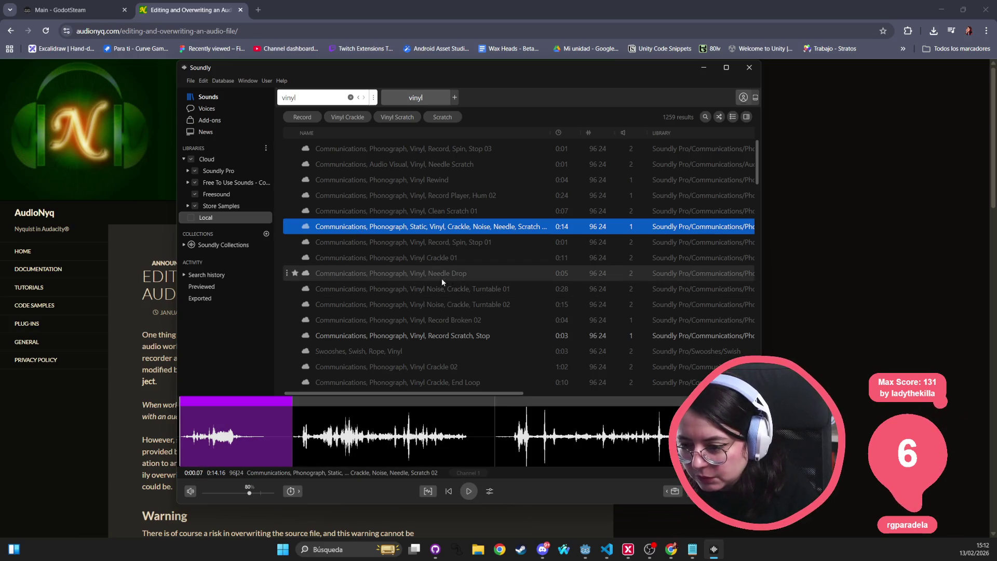
{"action": "key", "text": "space"}
{"action": "key", "text": "space"}
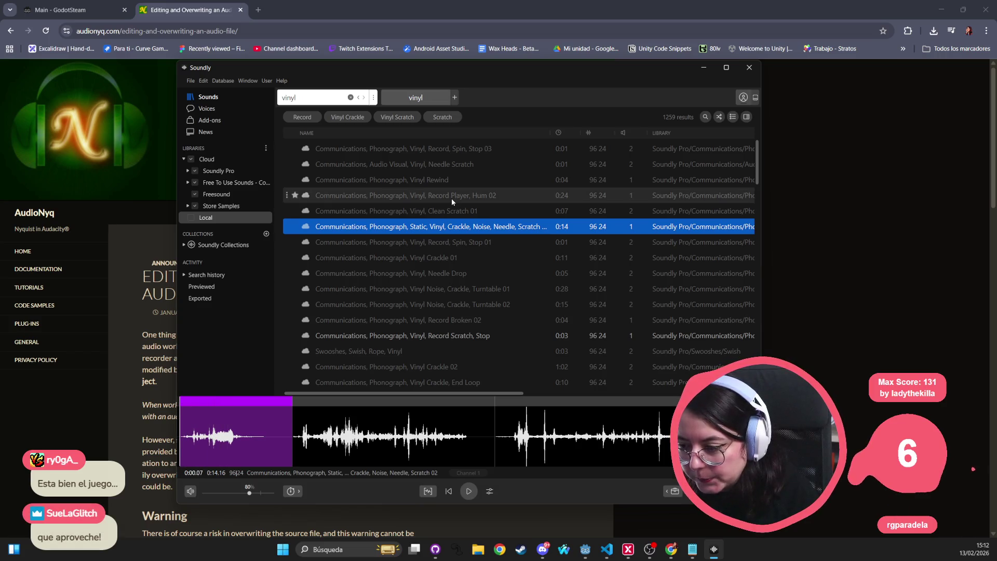
{"action": "left_click", "coordinate": [423, 337]}
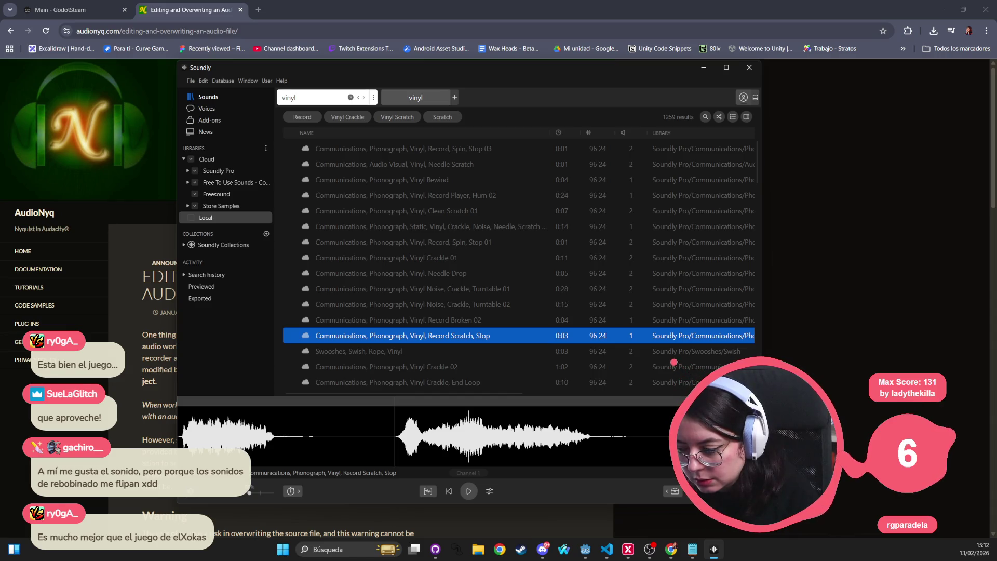
Dismiss Soundly's waveform menu and switch to the Godot editor with the staff room scene
{"action": "right_click", "coordinate": [744, 433]}
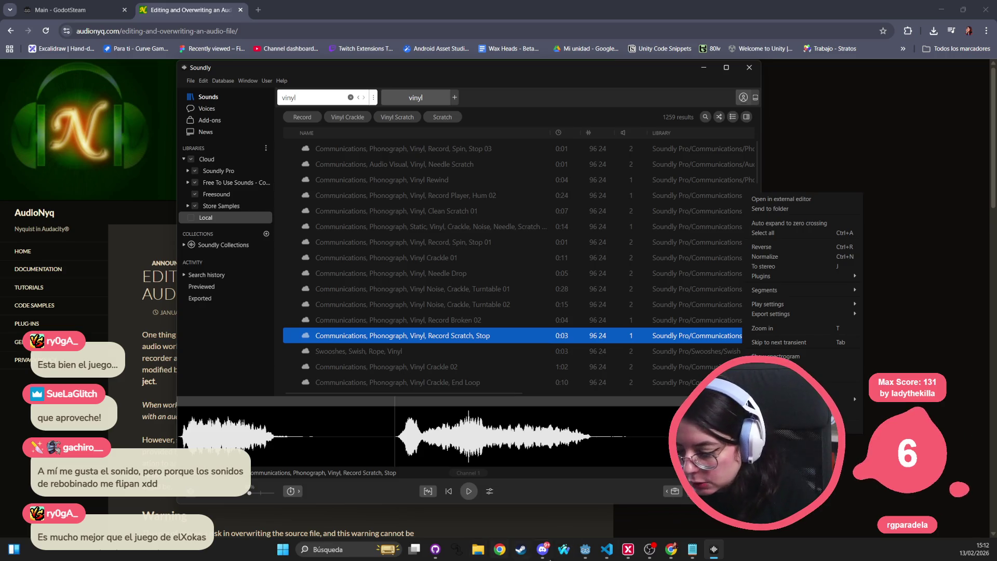
{"action": "mouse_move", "coordinate": [640, 557]}
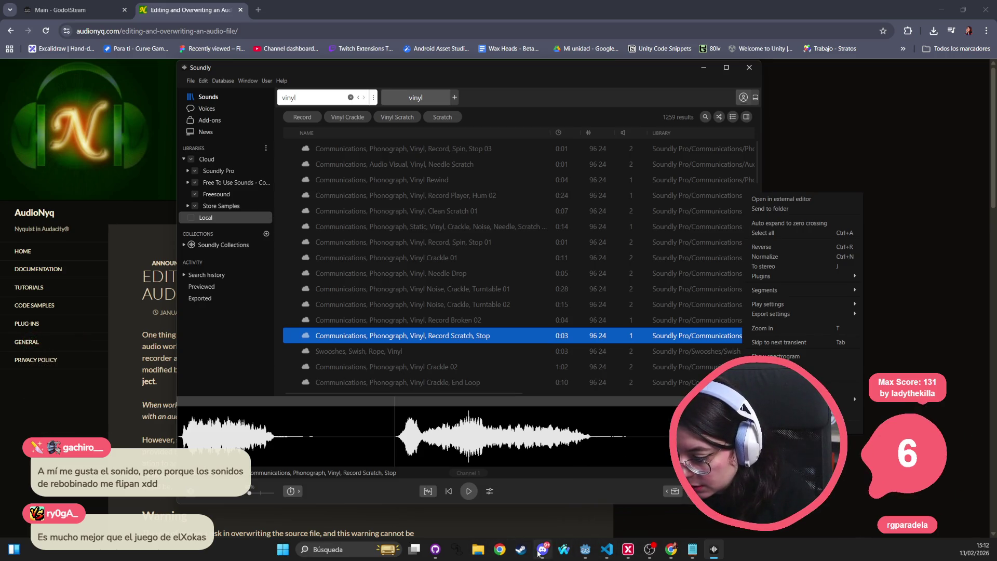
{"action": "mouse_move", "coordinate": [438, 557]}
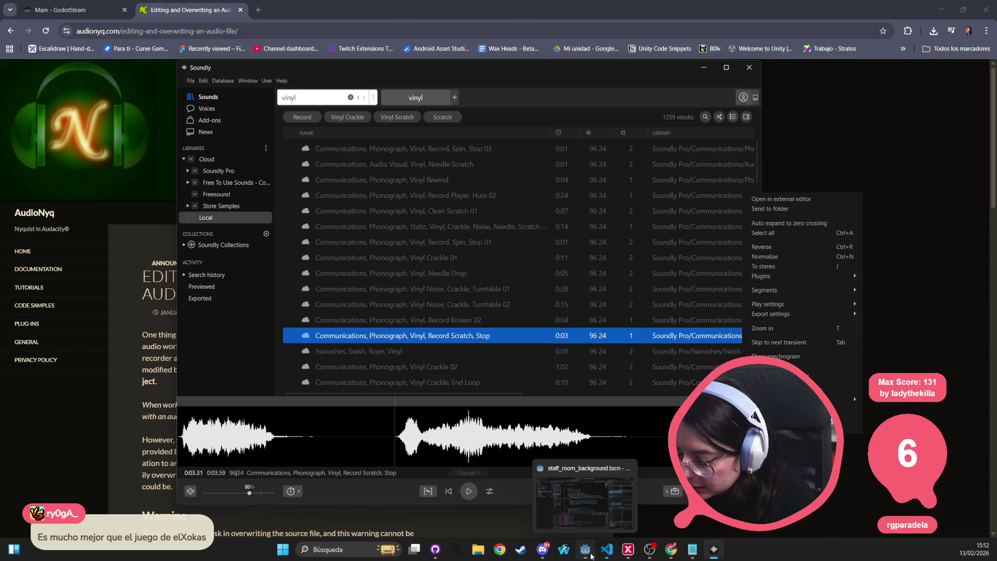
{"action": "left_click", "coordinate": [590, 555]}
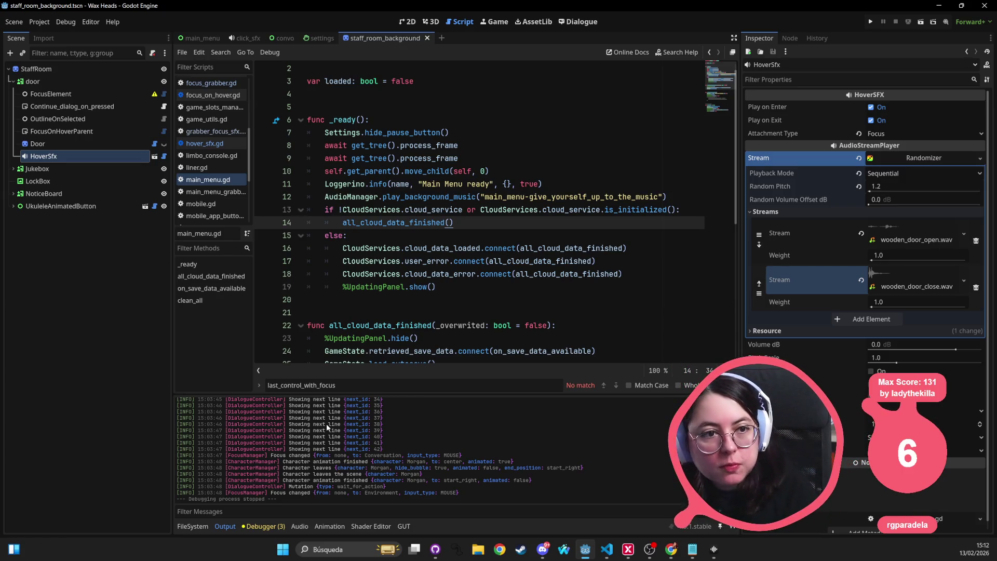
Clear the Output log and navigate the FileSystem dock to res://audio/sfx
{"action": "left_click", "coordinate": [431, 223]}
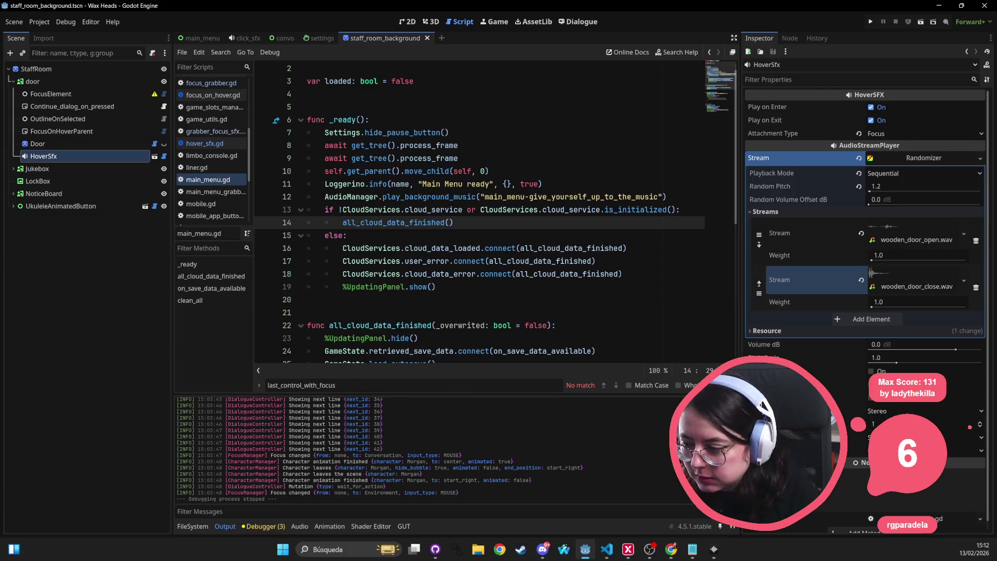
{"action": "key", "text": "F6"}
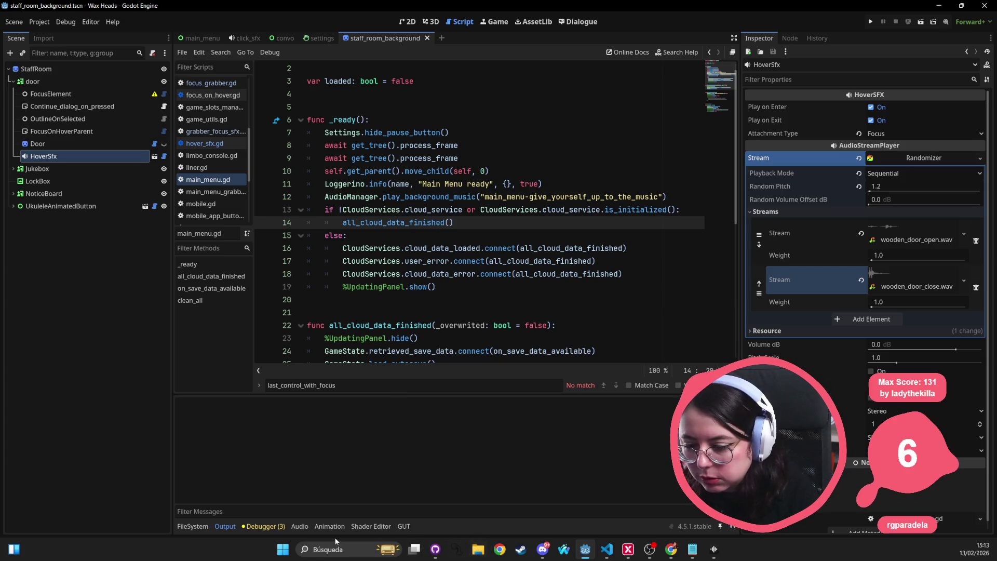
{"action": "left_click", "coordinate": [192, 526]}
{"action": "left_click", "coordinate": [228, 432]}
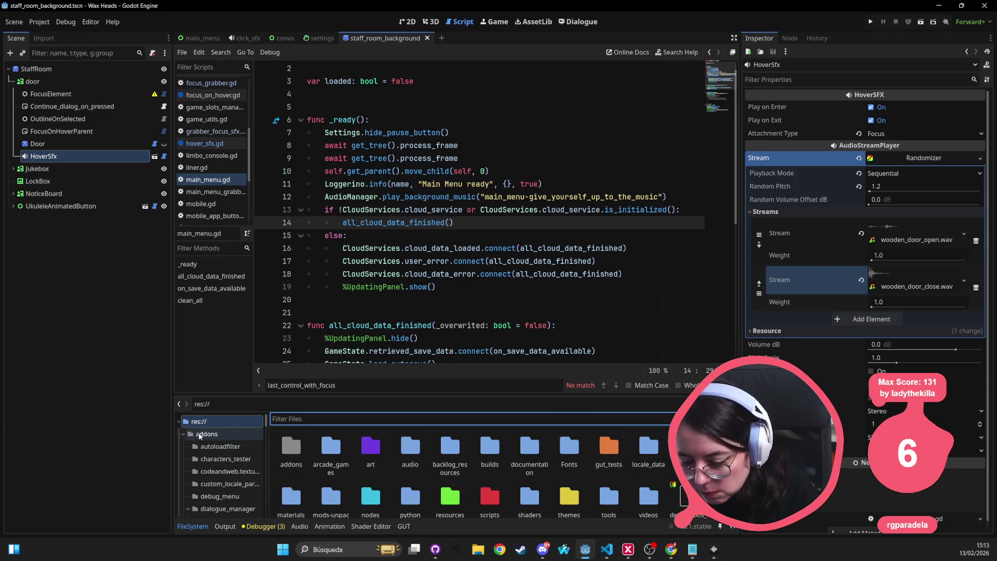
{"action": "scroll", "coordinate": [195, 436], "scroll_direction": "down", "scroll_amount": 1}
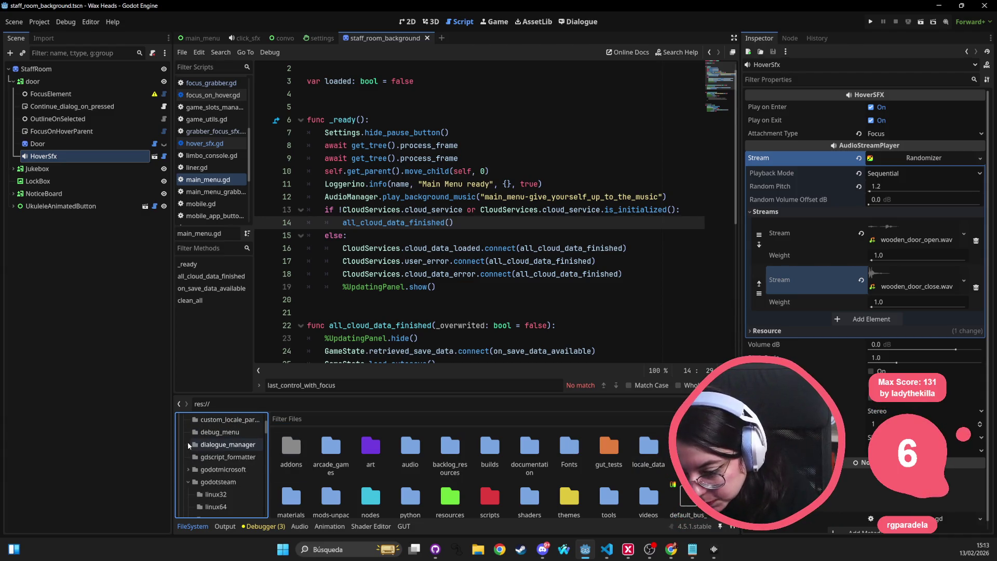
{"action": "scroll", "coordinate": [188, 441], "scroll_direction": "up", "scroll_amount": 1}
{"action": "left_click", "coordinate": [184, 434]}
{"action": "left_click", "coordinate": [182, 471]}
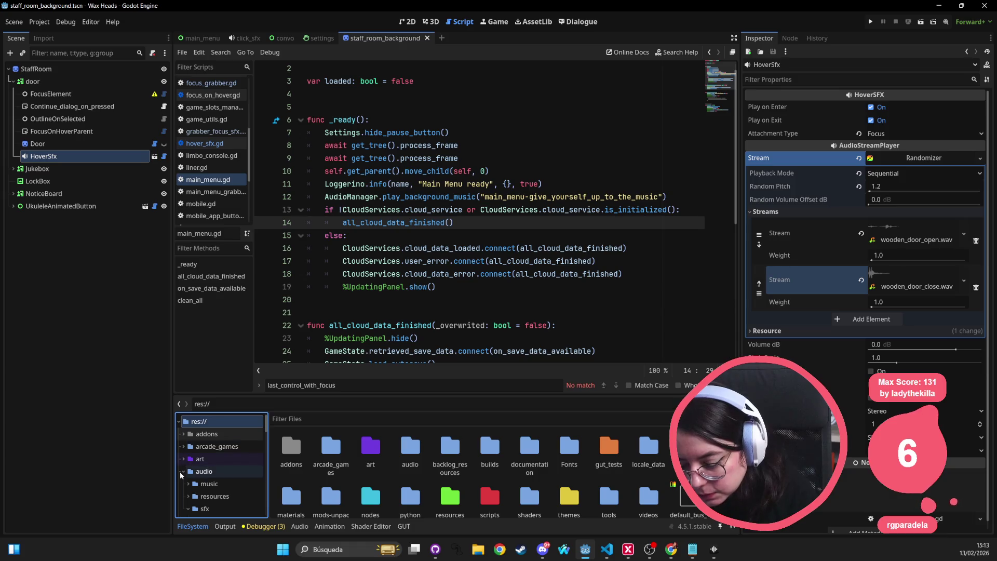
{"action": "left_click", "coordinate": [204, 508]}
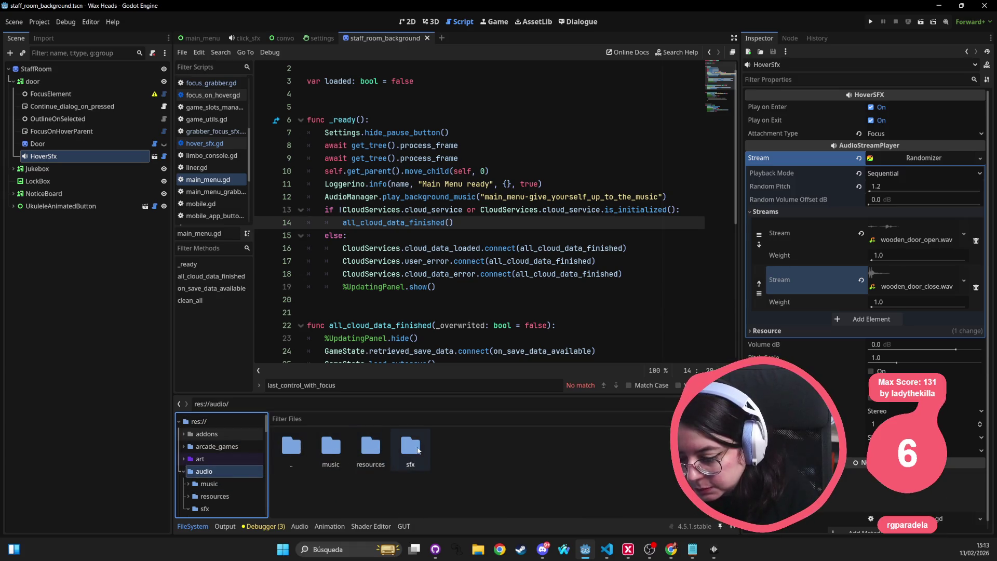
Create a new folder named 'vynils' inside sfx
{"action": "right_click", "coordinate": [248, 508]}
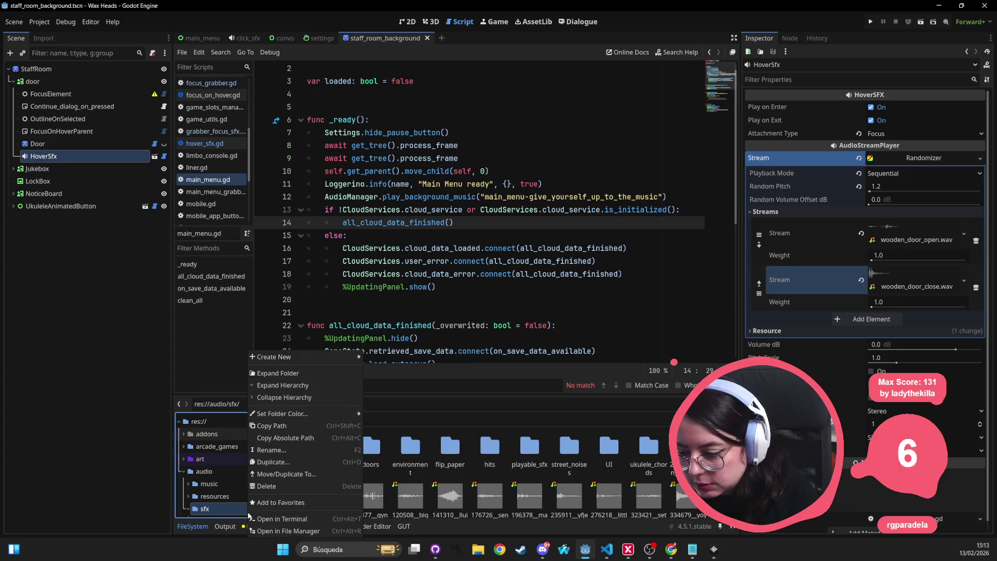
{"action": "mouse_move", "coordinate": [312, 357]}
{"action": "left_click", "coordinate": [384, 357]}
{"action": "type", "text": "vynils"}
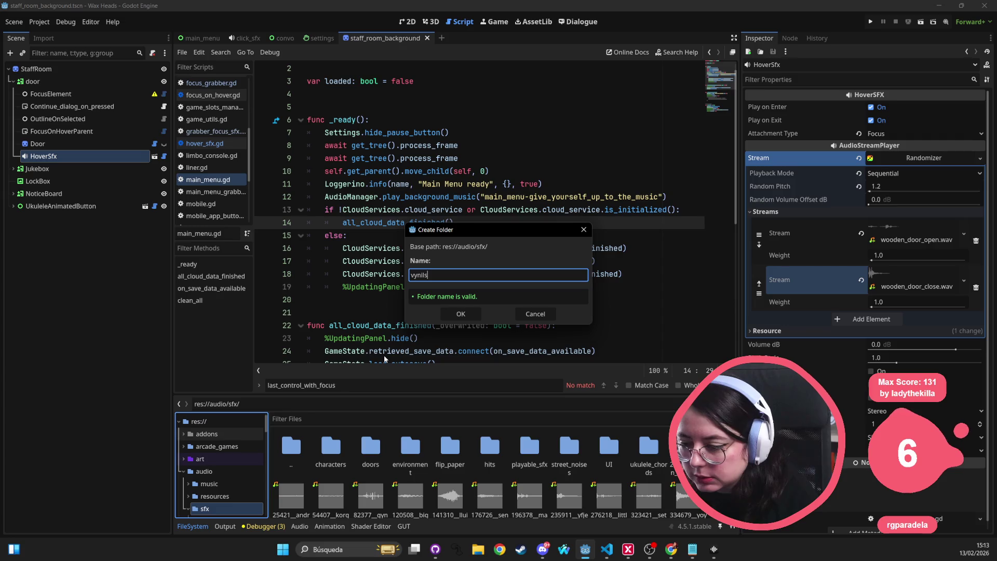
{"action": "key", "text": "Return"}
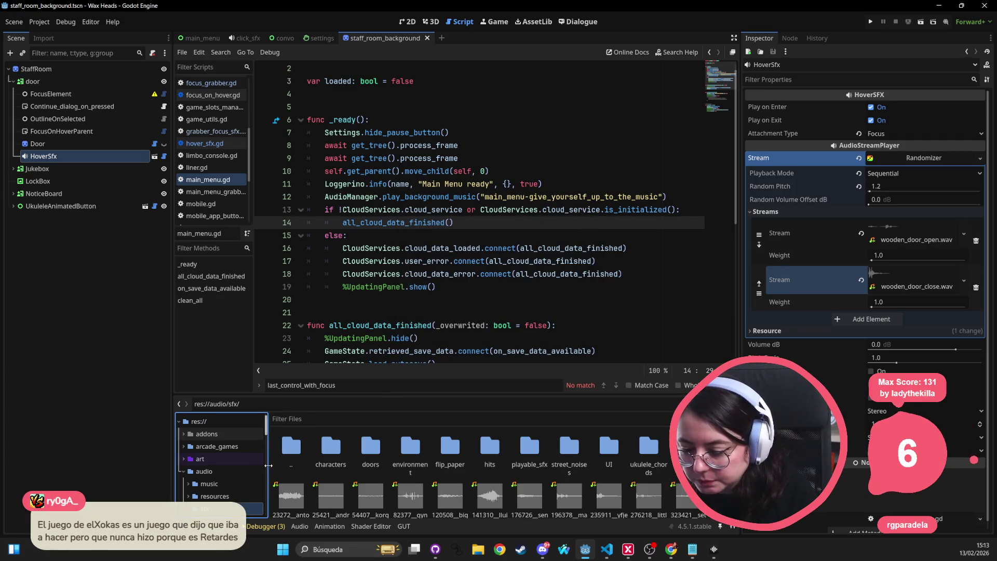
Import the chosen Soundly scratch into the vynils folder as jukebox_hover.wav
{"action": "double_click", "coordinate": [688, 445]}
{"action": "key", "text": "alt+Tab"}
{"action": "key", "text": "alt+Tab"}
{"action": "key", "text": "alt+Tab"}
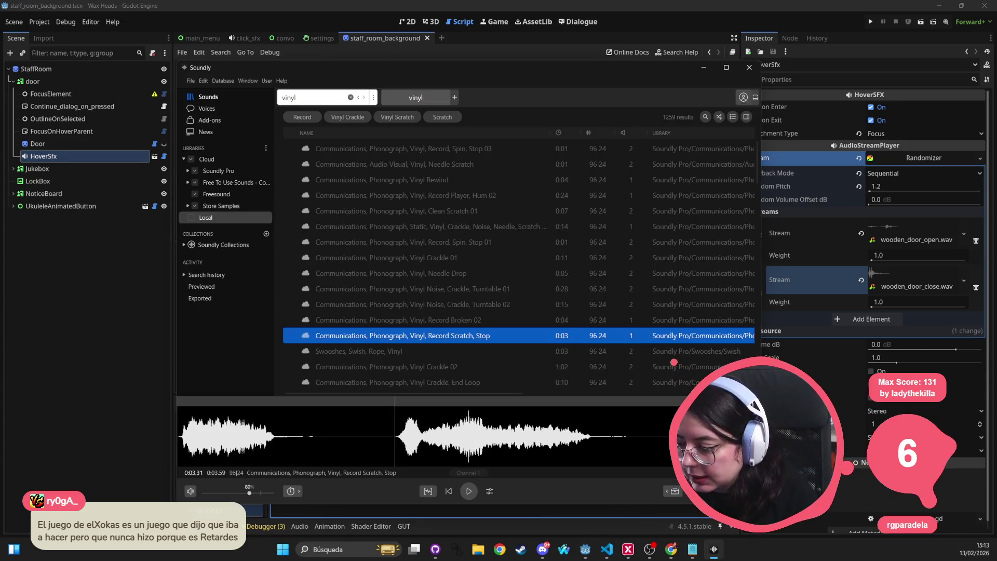
{"action": "key", "text": "alt+Tab"}
{"action": "key", "text": "alt+Tab"}
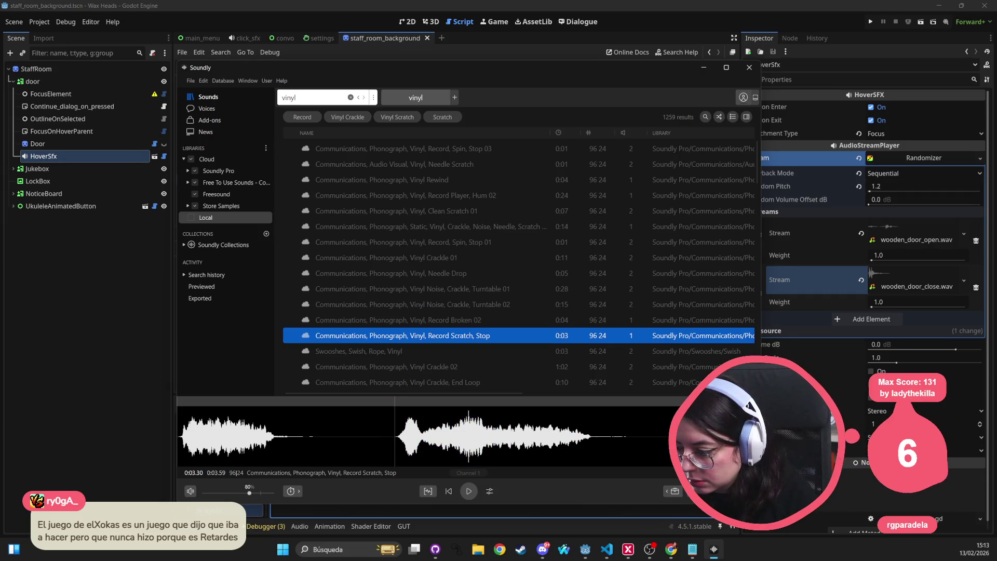
{"action": "key", "text": "alt+Tab"}
{"action": "key", "text": "Tab"}
{"action": "key", "text": "alt+Tab"}
{"action": "key", "text": "alt+Tab"}
{"action": "left_click_drag", "start_coordinate": [390, 476], "coordinate": [331, 508]}
{"action": "type", "text": "v"}
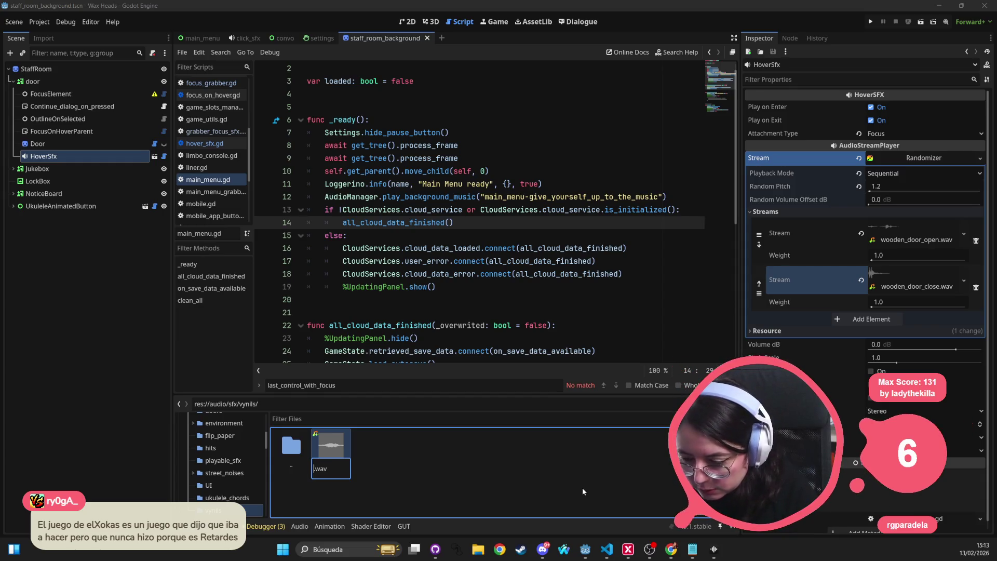
{"action": "type", "text": "ebox_hover"}
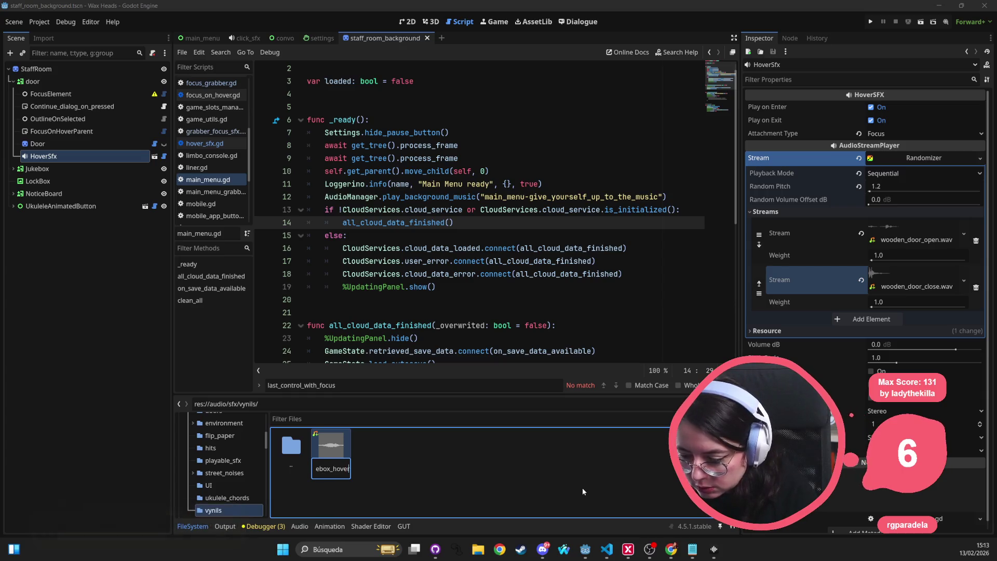
{"action": "key", "text": "Return"}
Rename jukebox_hover.wav to jukebox_focused.wav, dismissing the extension warning along the way
{"action": "left_click", "coordinate": [331, 457]}
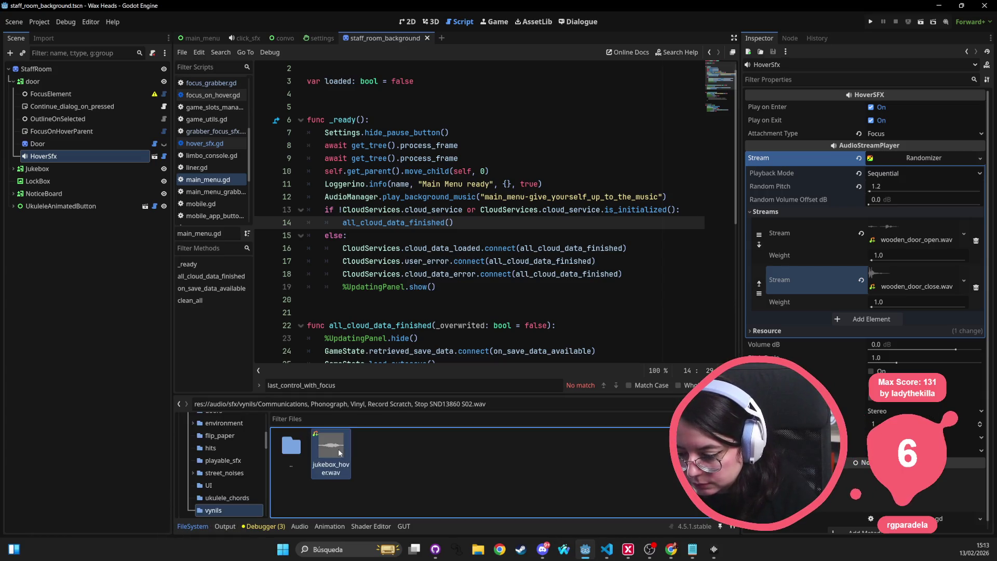
{"action": "key", "text": "F2"}
{"action": "left_click_drag", "start_coordinate": [340, 470], "coordinate": [359, 470]}
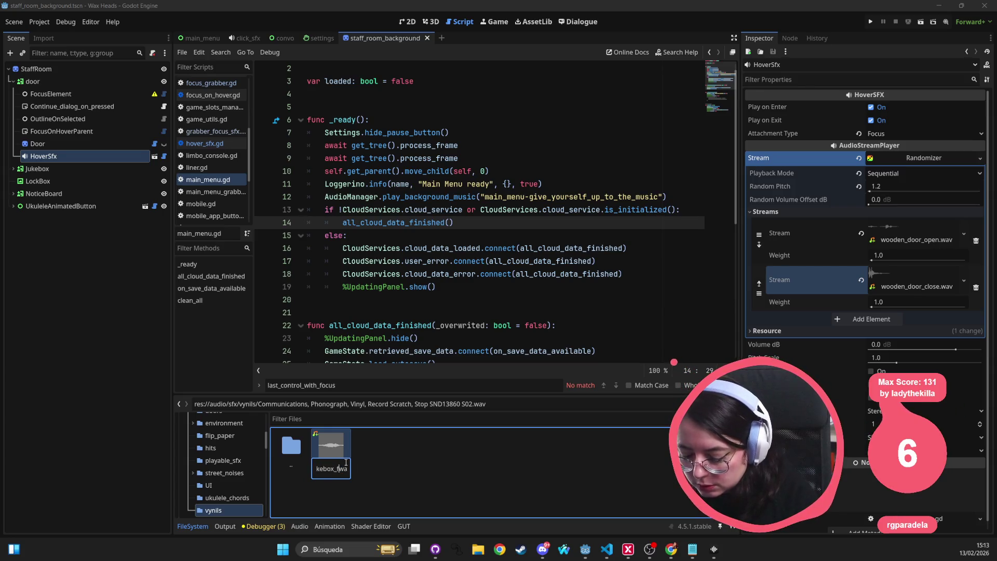
{"action": "type", "text": "focus"}
{"action": "key", "text": "Return"}
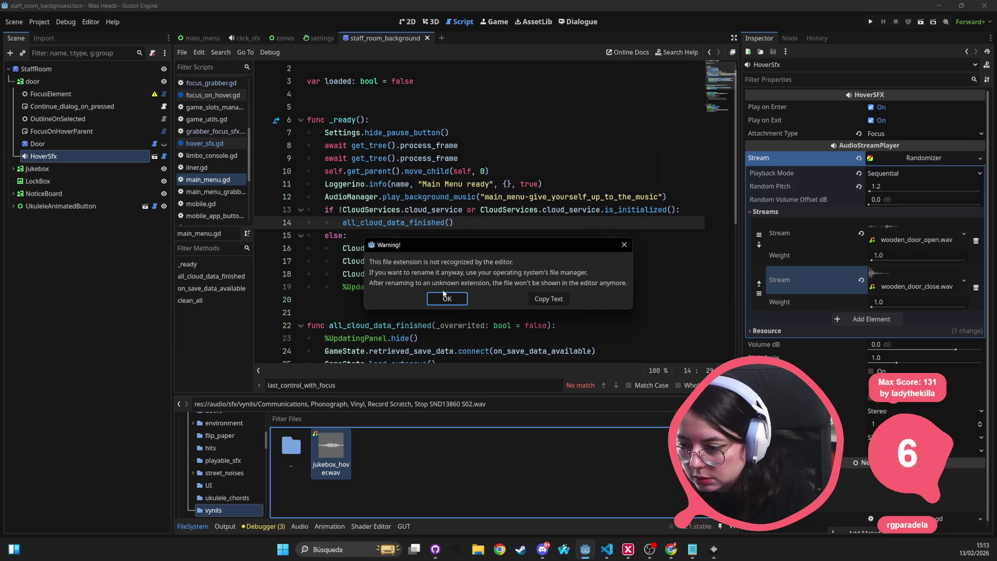
{"action": "left_click", "coordinate": [445, 297]}
{"action": "left_click", "coordinate": [336, 471]}
{"action": "double_click", "coordinate": [334, 472]}
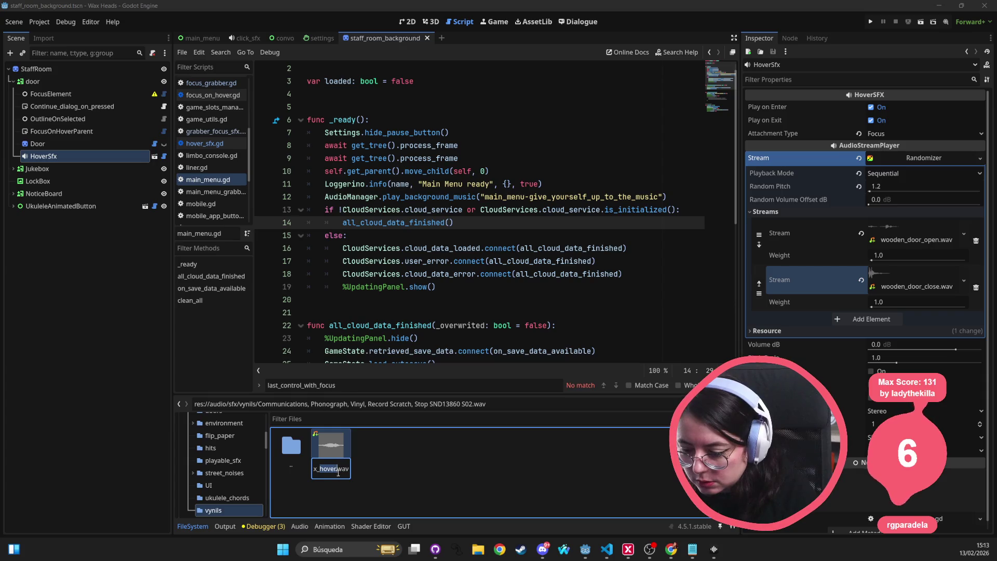
{"action": "key", "text": "BackSpace"}
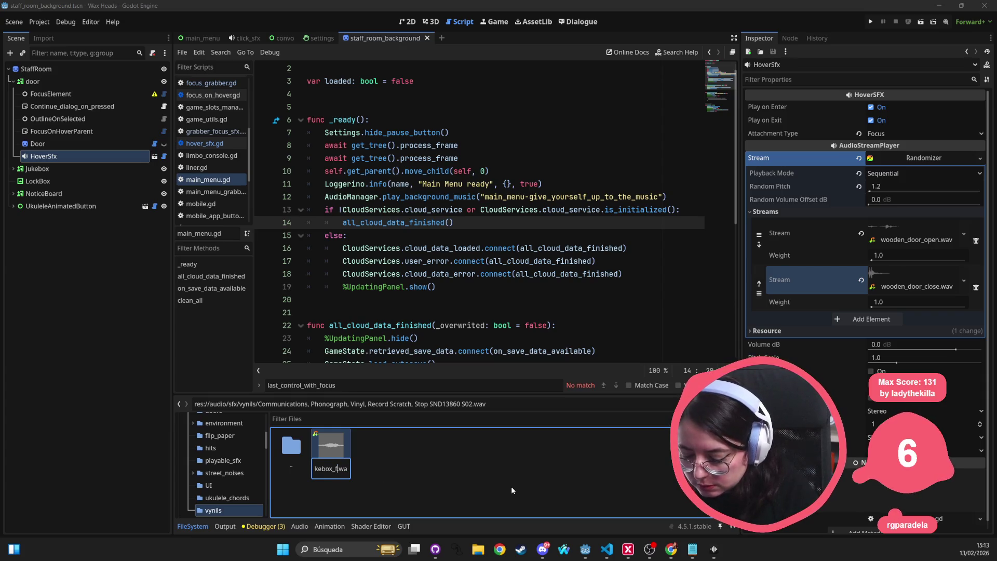
{"action": "type", "text": "ocused"}
{"action": "key", "text": "Return"}
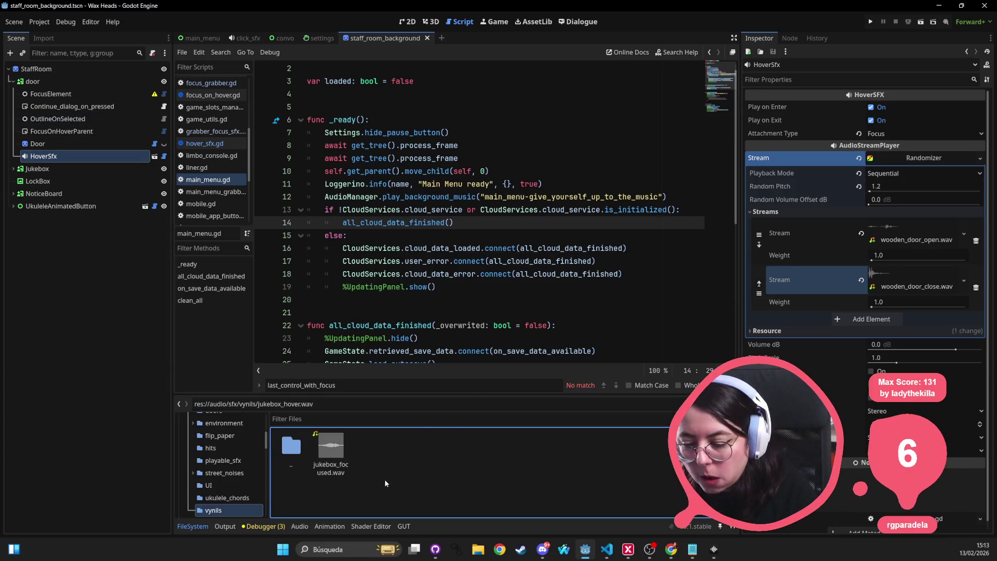
{"action": "left_click", "coordinate": [714, 549]}
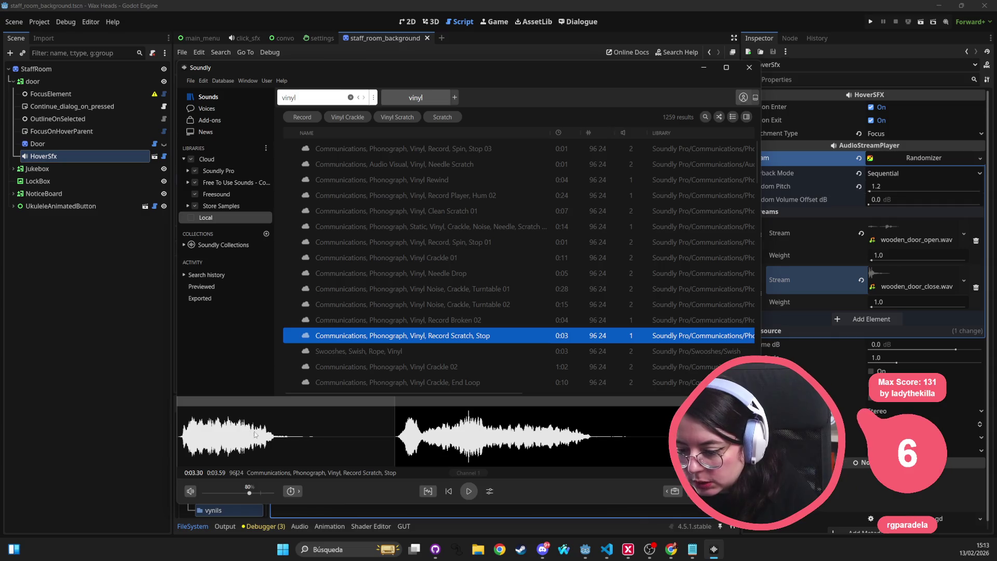
Preview both halves of the Record Scratch, Stop waveform and drag the second half into vynils
{"action": "left_click", "coordinate": [394, 443]}
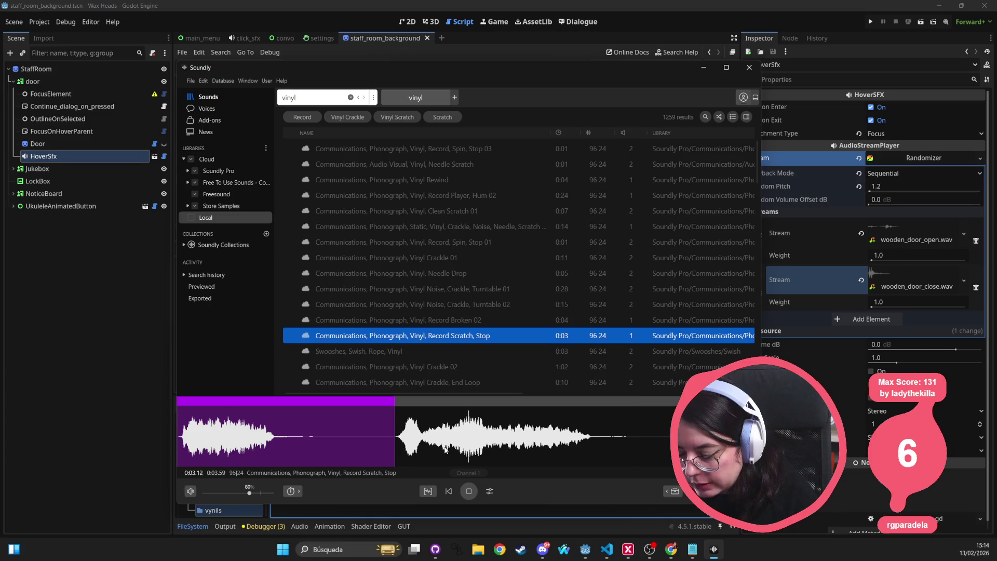
{"action": "key", "text": "space"}
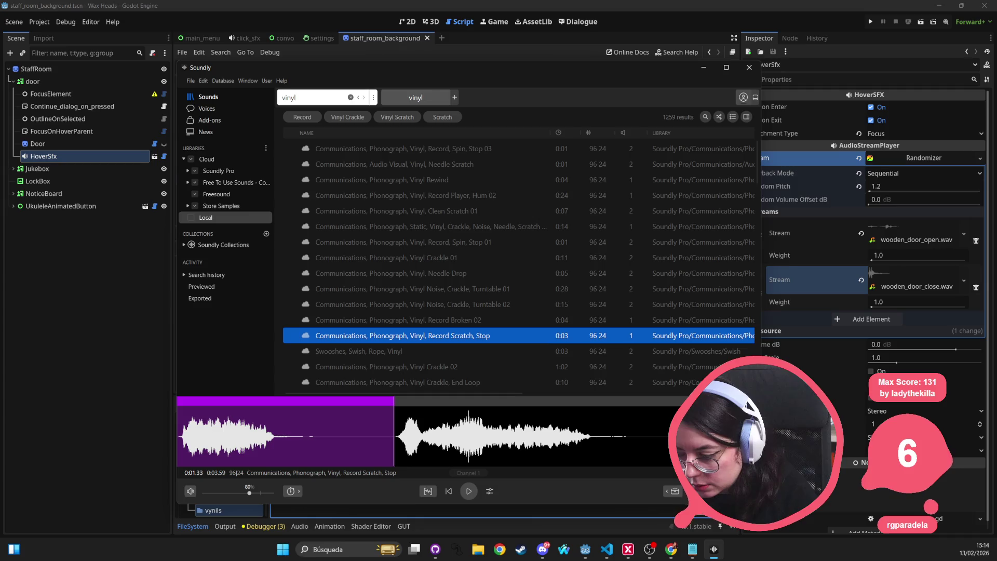
{"action": "key", "text": "Escape"}
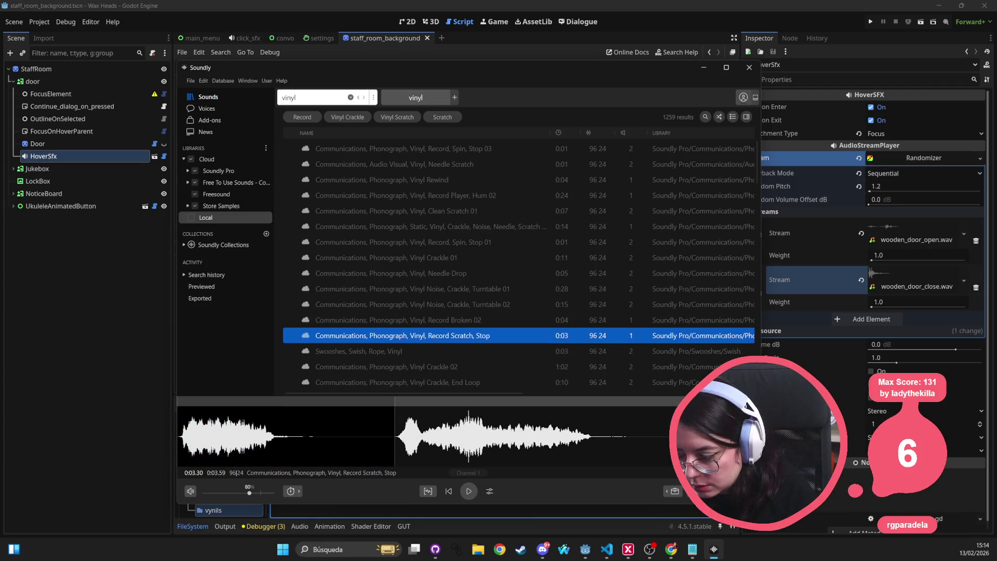
{"action": "left_click", "coordinate": [564, 444]}
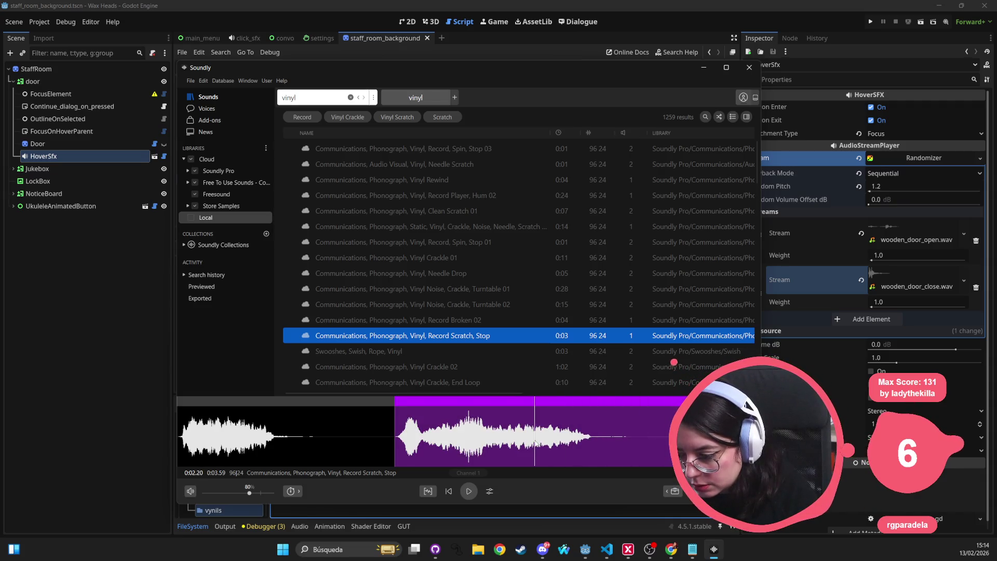
{"action": "key", "text": "space"}
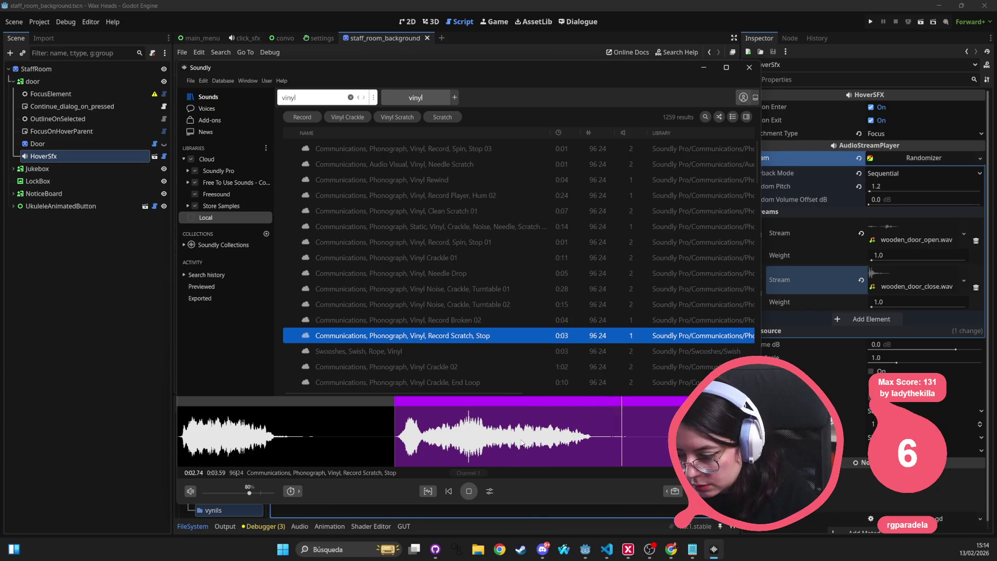
{"action": "mouse_move", "coordinate": [541, 434]}
{"action": "left_mouse_down"}
{"action": "mouse_move", "coordinate": [541, 407]}
{"action": "mouse_move", "coordinate": [535, 413]}
{"action": "mouse_move", "coordinate": [591, 420]}
{"action": "mouse_move", "coordinate": [564, 421]}
{"action": "mouse_move", "coordinate": [419, 495]}
{"action": "left_mouse_up"}
{"action": "left_click", "coordinate": [370, 446]}
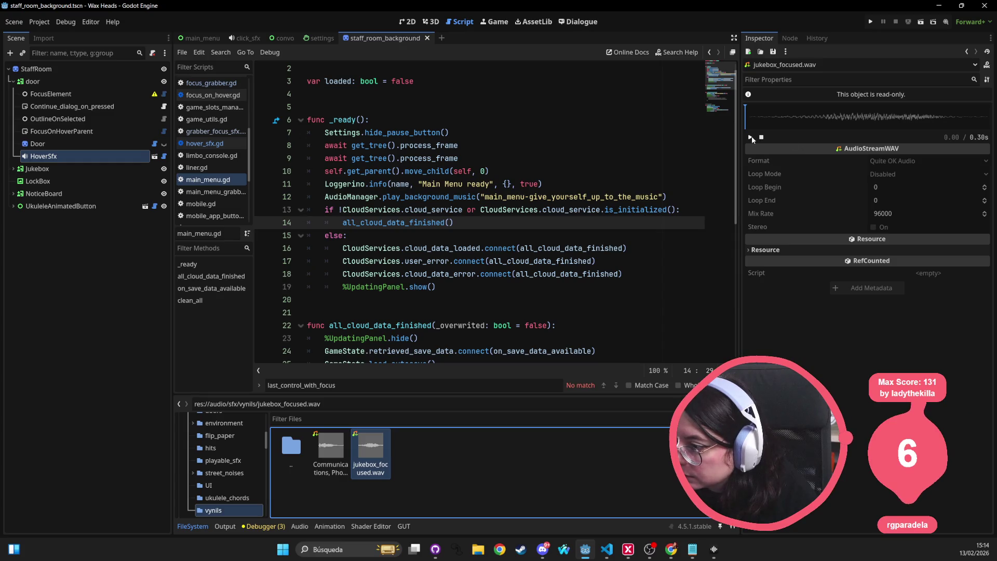
Rename the new scratch clip in vynils to jukebox_unfocused.wav, after showing it in the file manager
{"action": "left_click", "coordinate": [331, 446]}
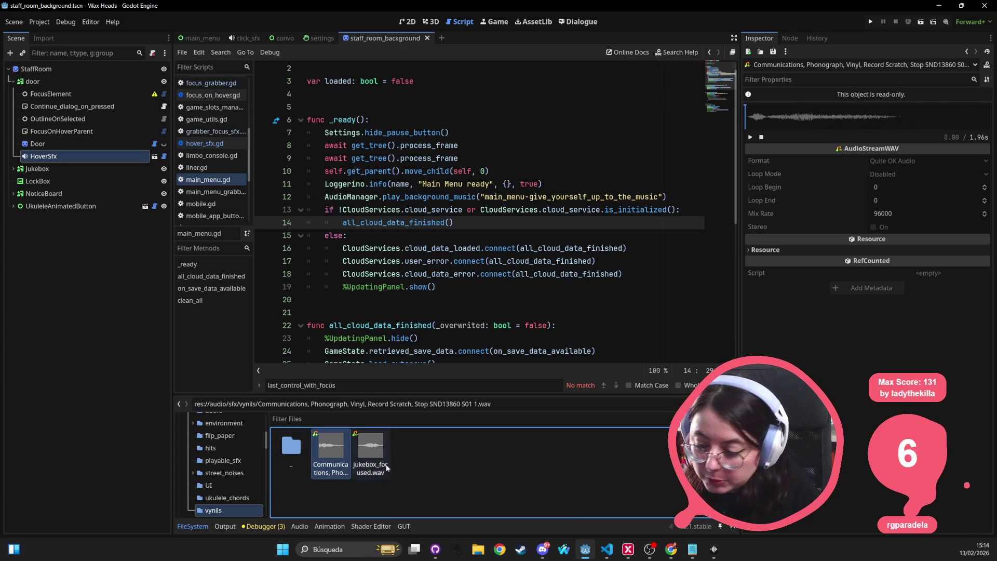
{"action": "right_click", "coordinate": [325, 461]}
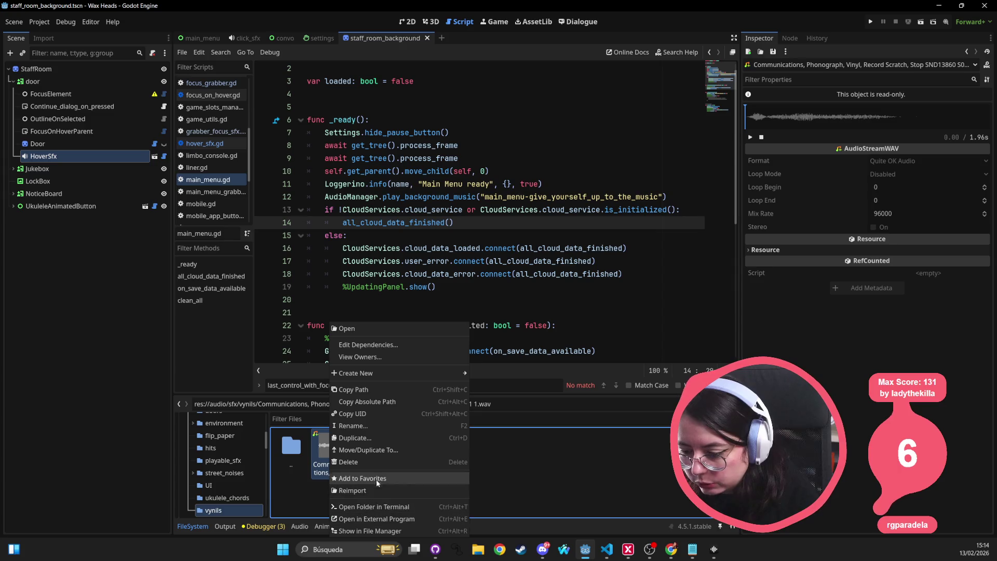
{"action": "left_click", "coordinate": [403, 508]}
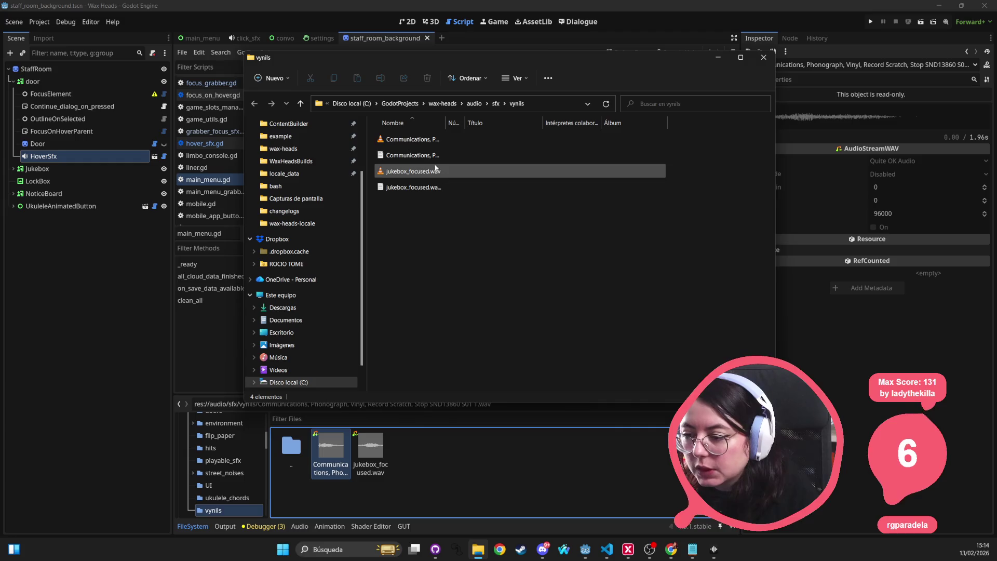
{"action": "key", "text": "F2"}
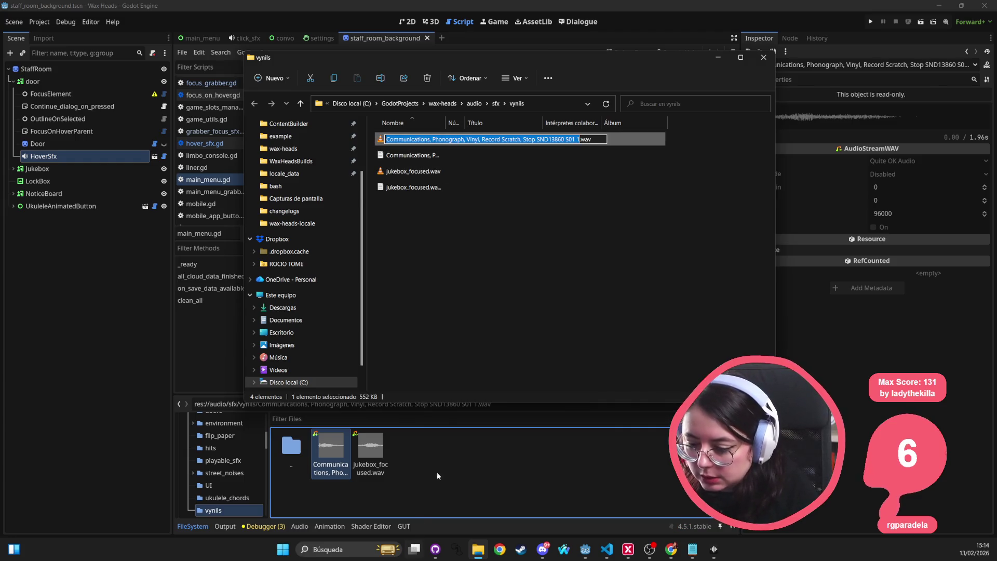
{"action": "left_click", "coordinate": [332, 472]}
{"action": "key", "text": "F2"}
{"action": "type", "text": "juk"}
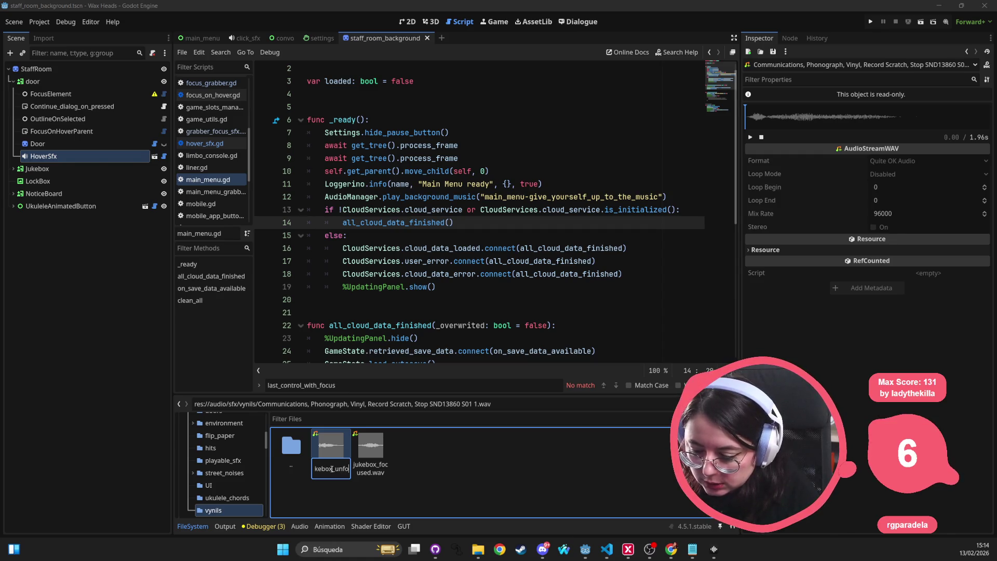
{"action": "type", "text": "ed"}
{"action": "key", "text": "Return"}
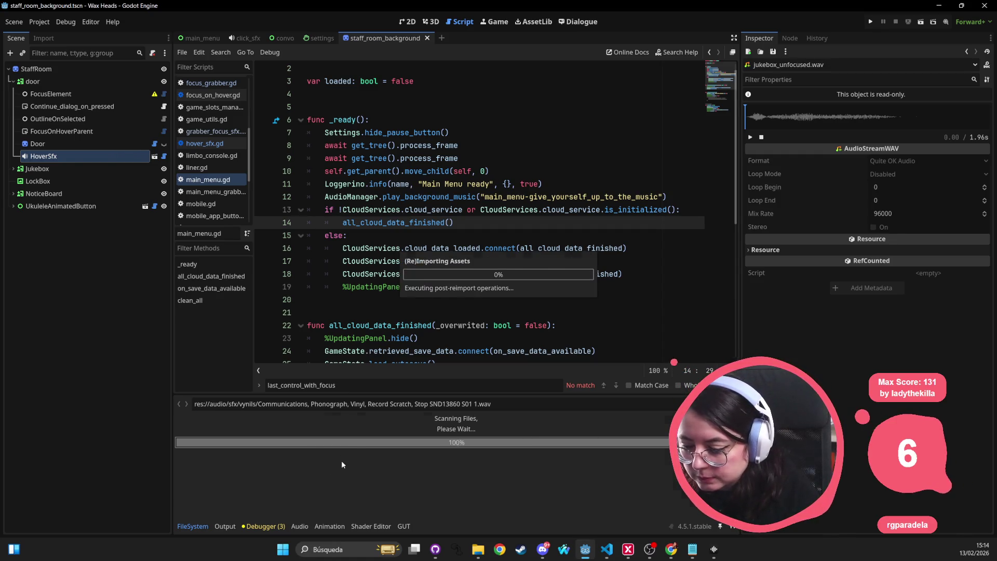
{"action": "left_click", "coordinate": [370, 447]}
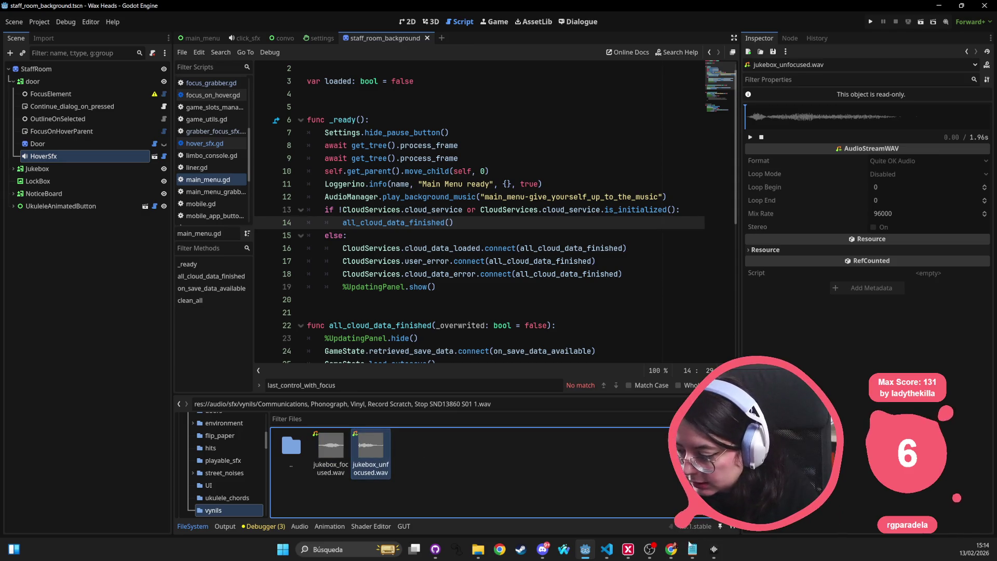
{"action": "mouse_move", "coordinate": [714, 548]}
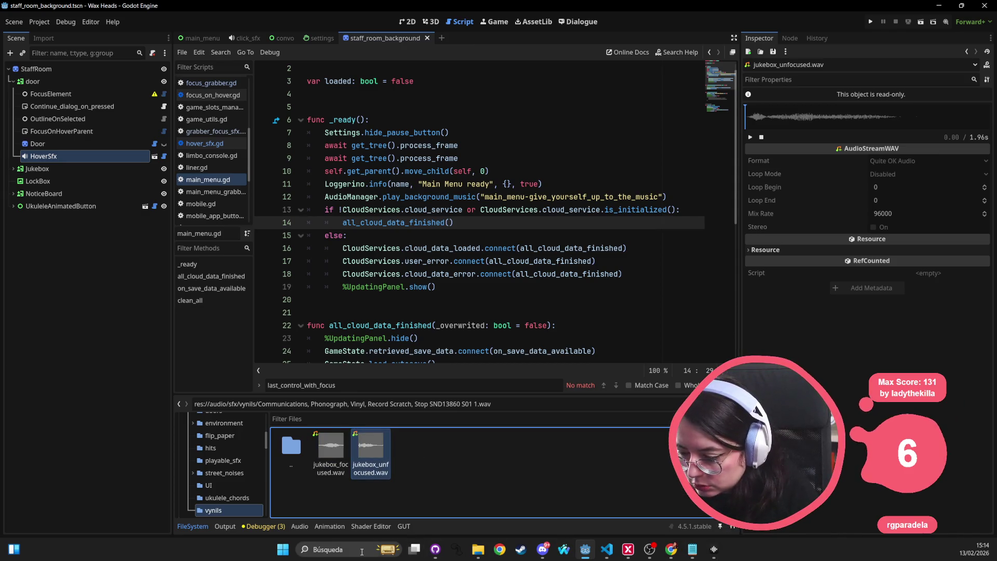
Choose Open in external editor for Soundly's waveform selection, bringing up Add External Editor
{"action": "left_click", "coordinate": [714, 549]}
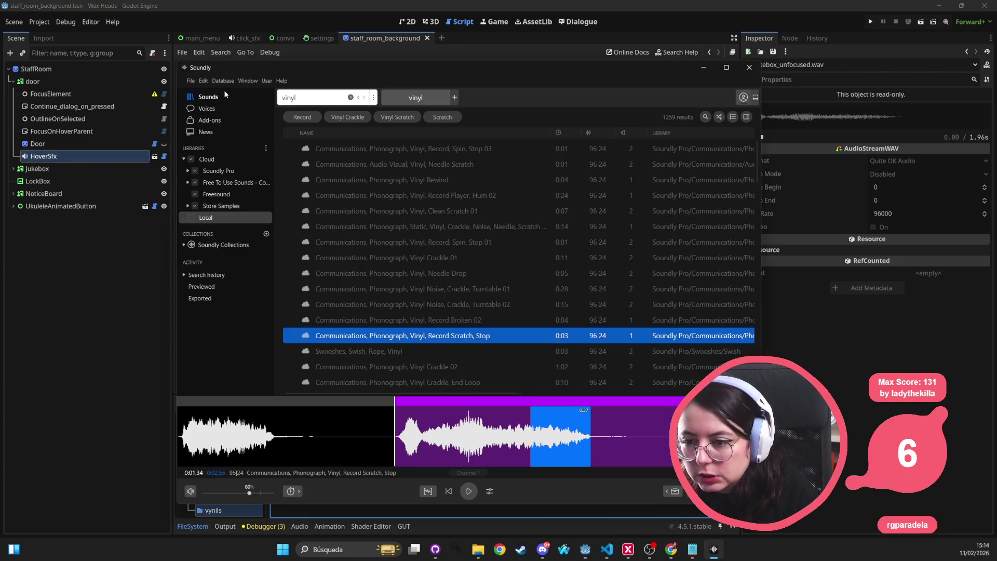
{"action": "left_click", "coordinate": [185, 245]}
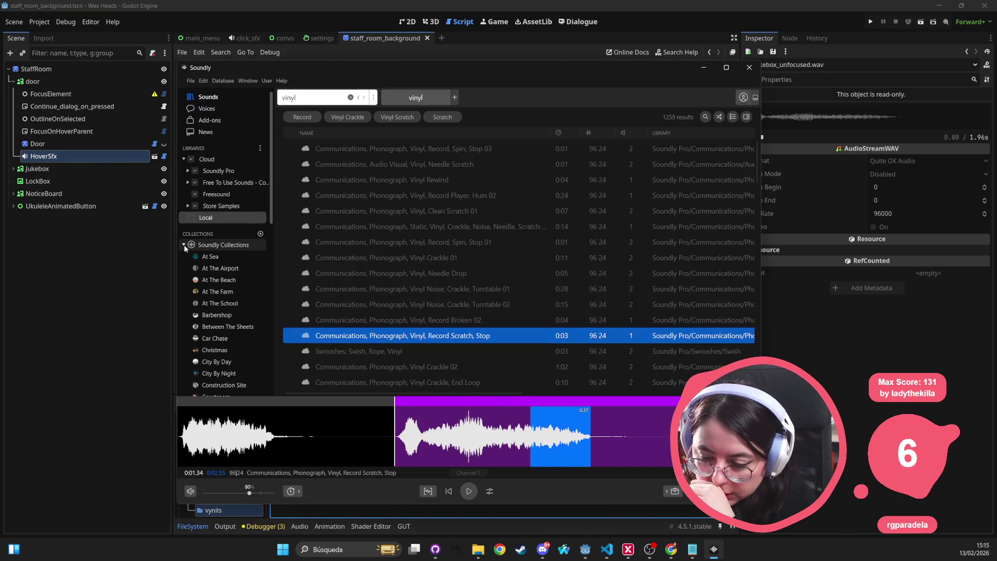
{"action": "left_click", "coordinate": [184, 245]}
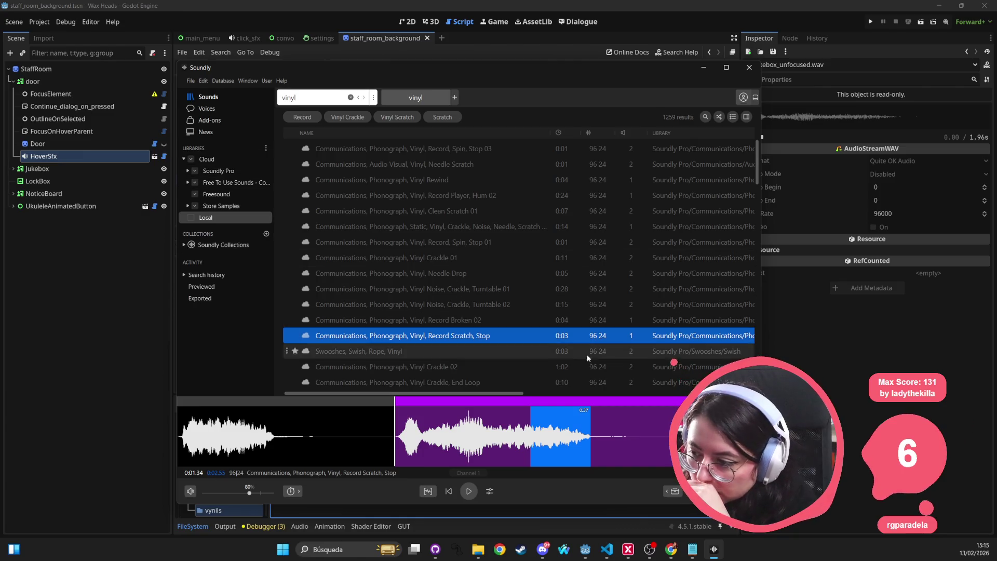
{"action": "right_click", "coordinate": [557, 419]}
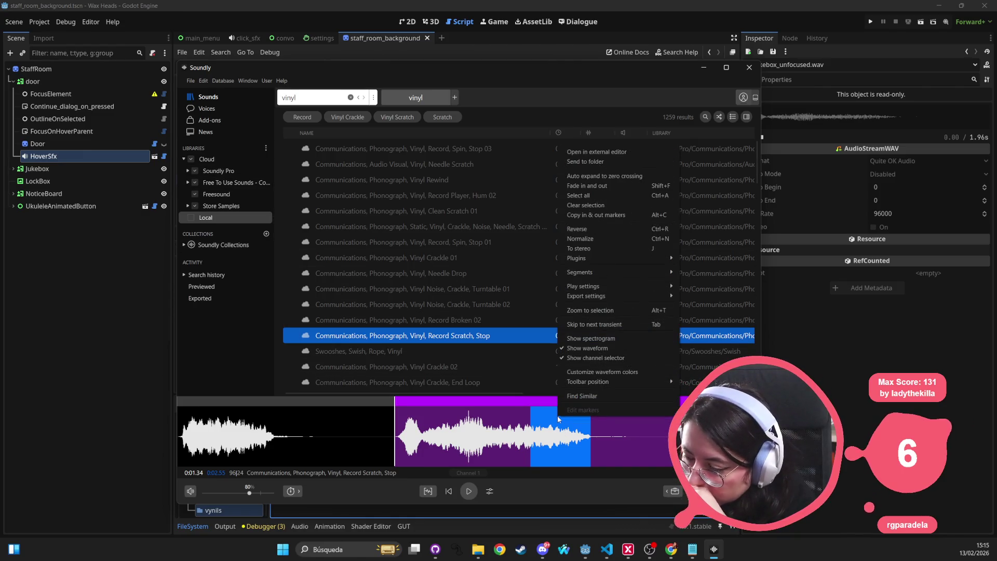
{"action": "mouse_move", "coordinate": [624, 268]}
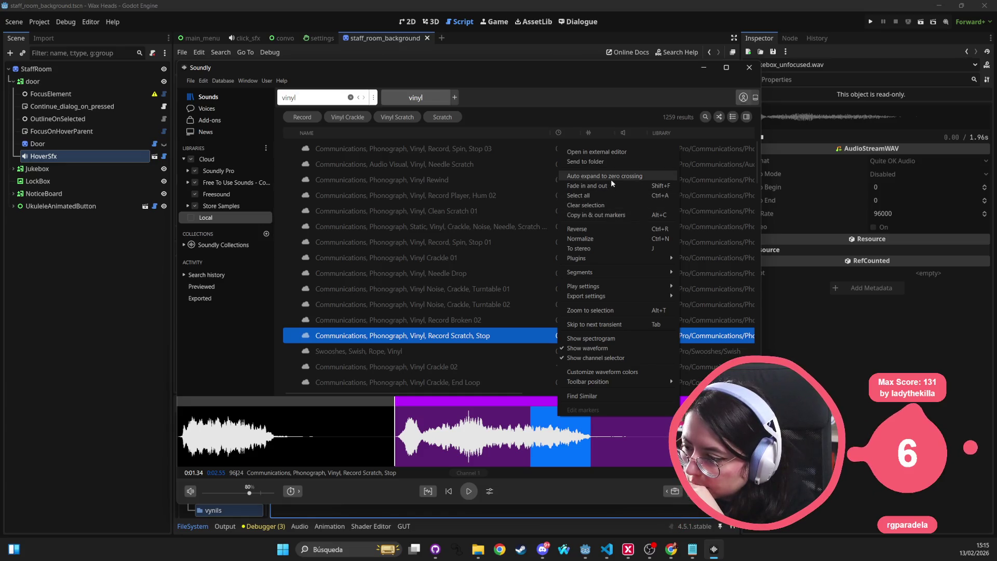
{"action": "left_click", "coordinate": [623, 154]}
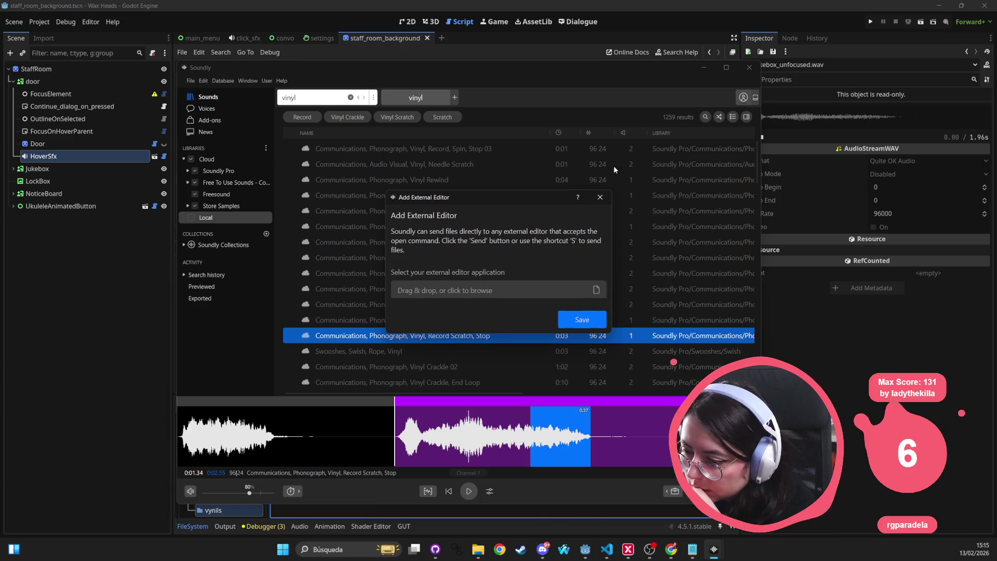
Find Audacity through Windows search and open its file location
{"action": "left_click", "coordinate": [512, 287]}
{"action": "left_click", "coordinate": [431, 295]}
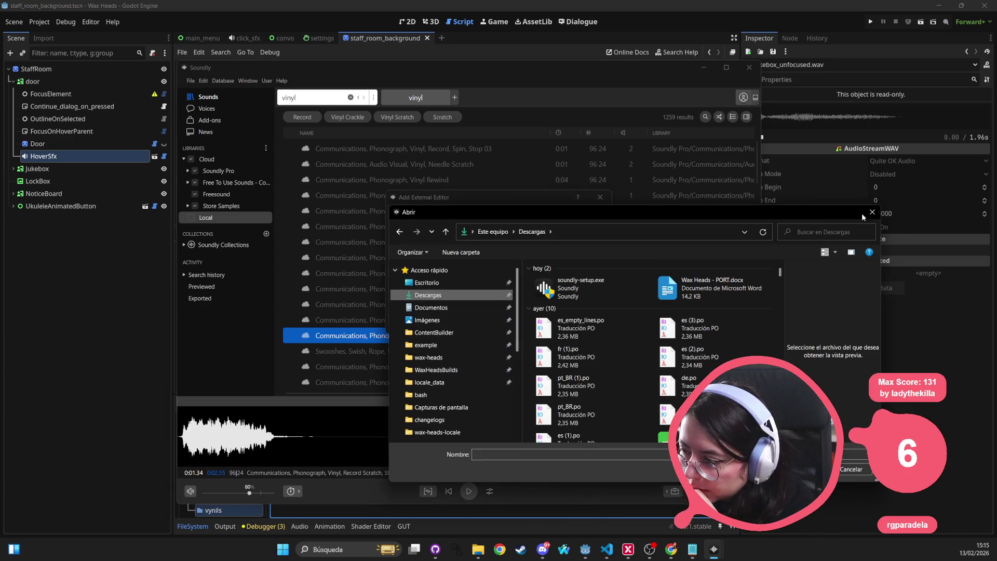
{"action": "left_click", "coordinate": [870, 215]}
{"action": "left_click", "coordinate": [322, 549]}
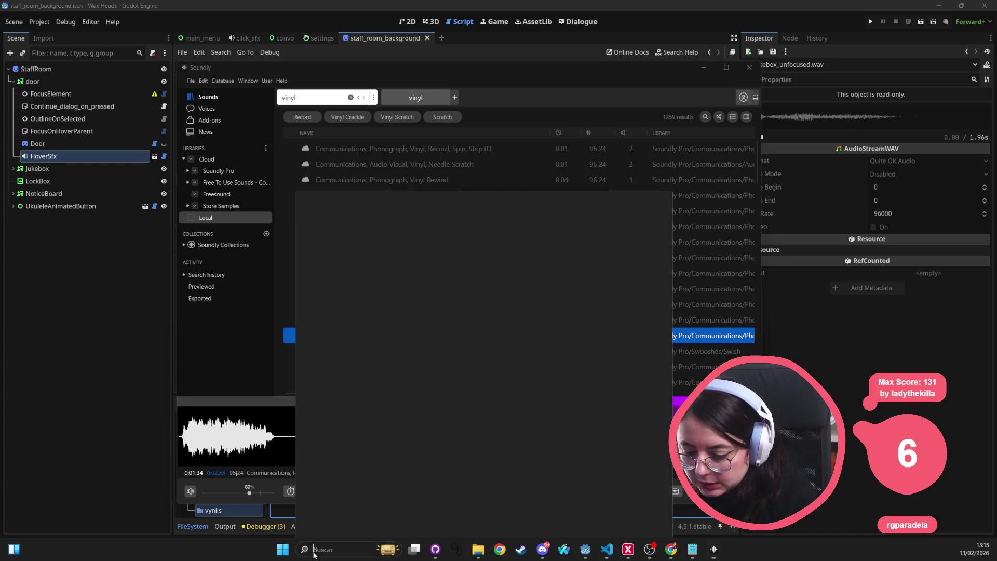
{"action": "type", "text": "auda"}
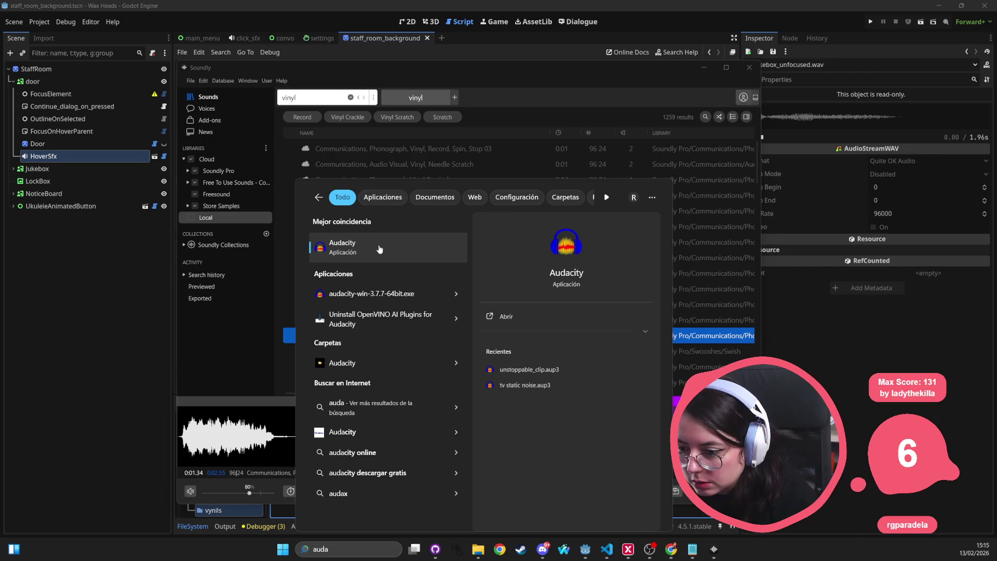
{"action": "right_click", "coordinate": [377, 247]}
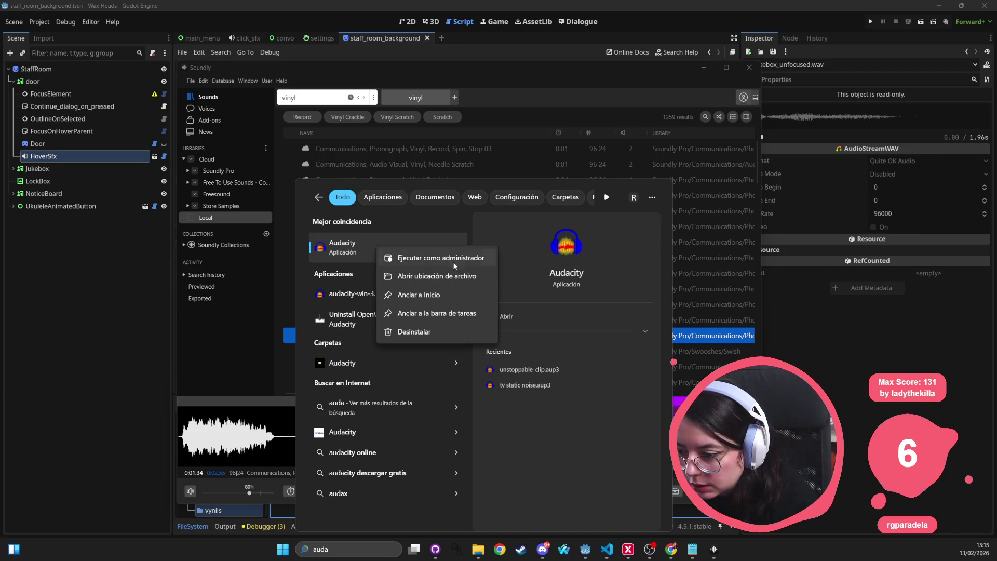
{"action": "left_click", "coordinate": [442, 276]}
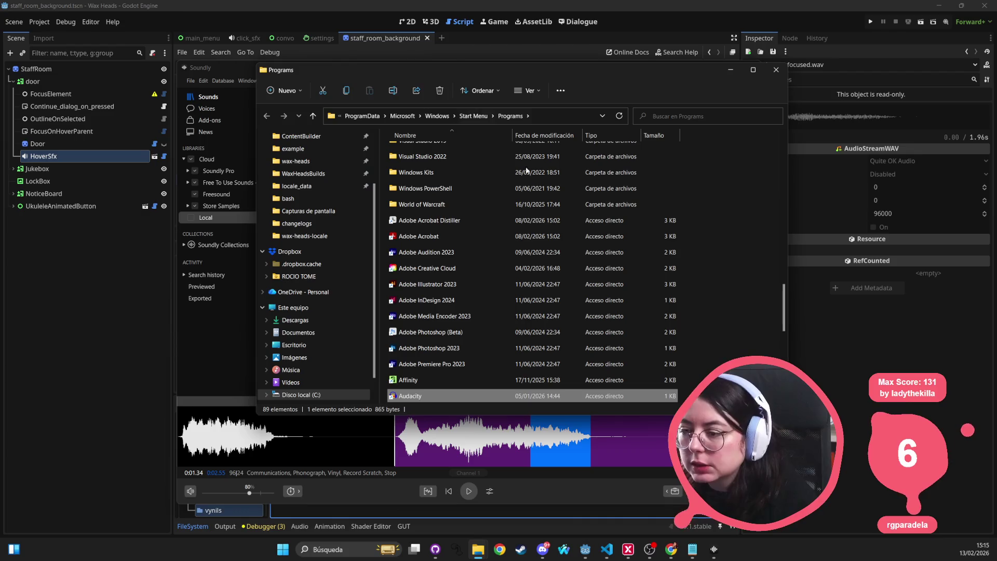
Go to the C:/Program Files/Audacity folder and copy its path
{"action": "key", "text": "ctrl+l"}
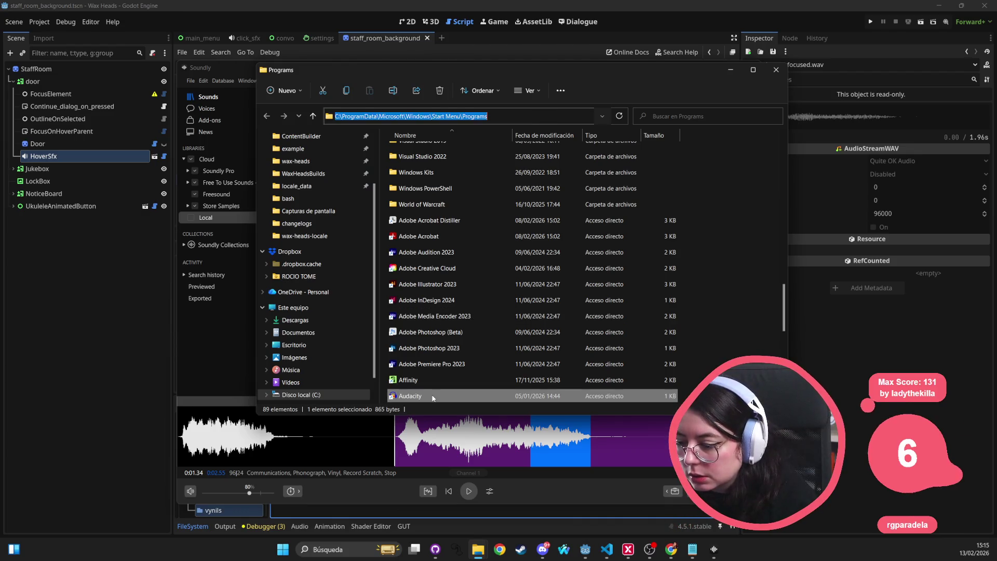
{"action": "double_click", "coordinate": [428, 395]}
{"action": "right_click", "coordinate": [411, 398]}
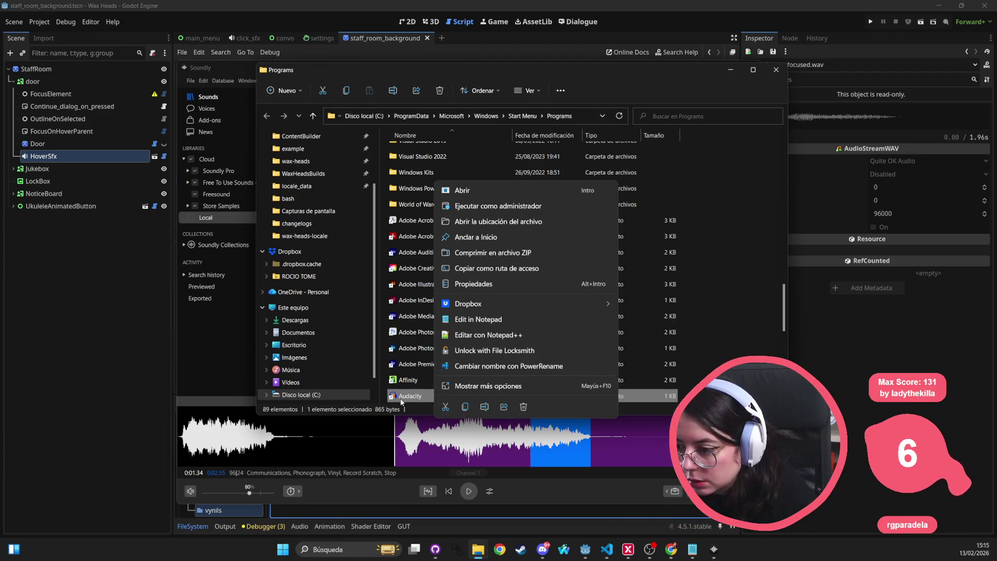
{"action": "left_click", "coordinate": [507, 387]}
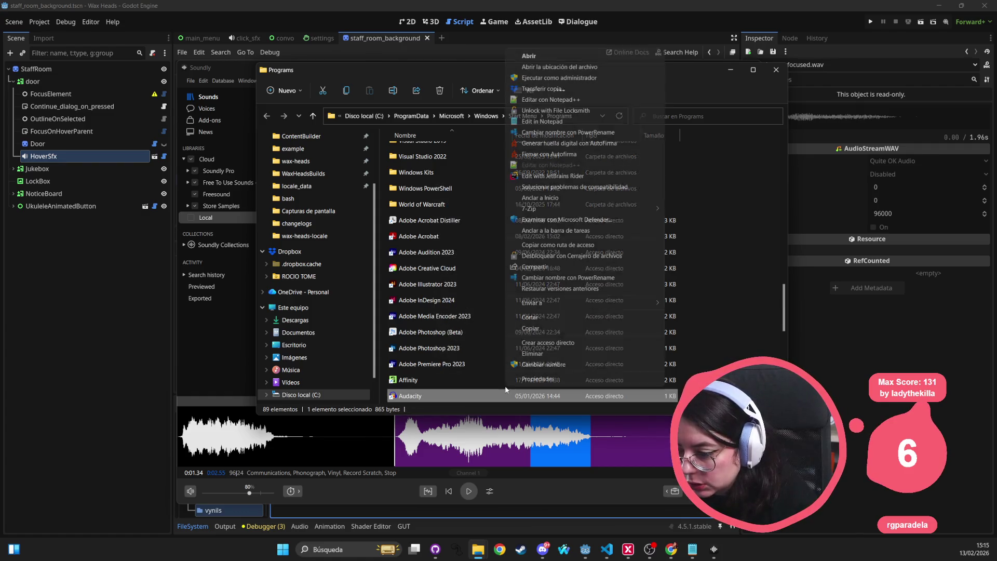
{"action": "left_click", "coordinate": [575, 67]}
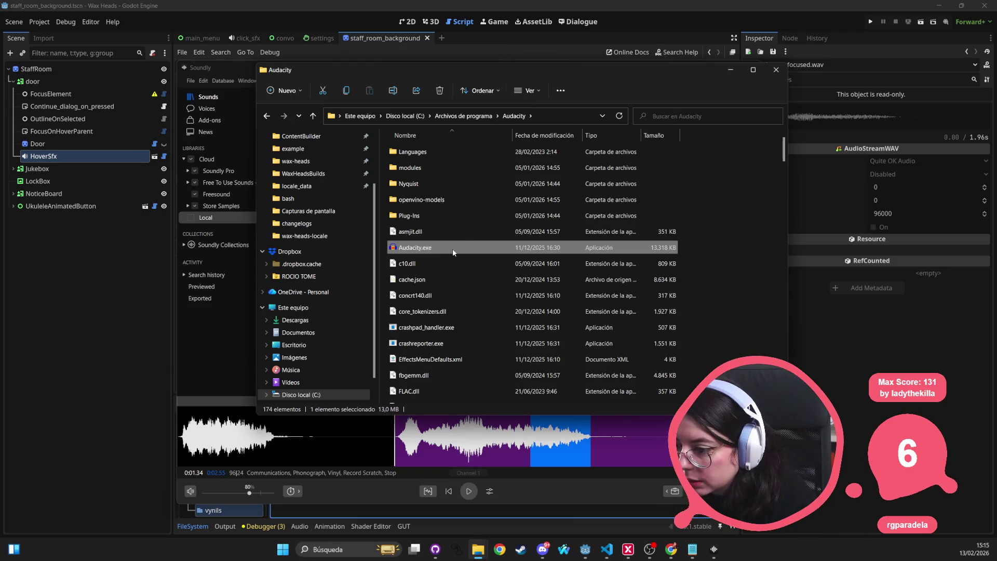
{"action": "left_click", "coordinate": [519, 116]}
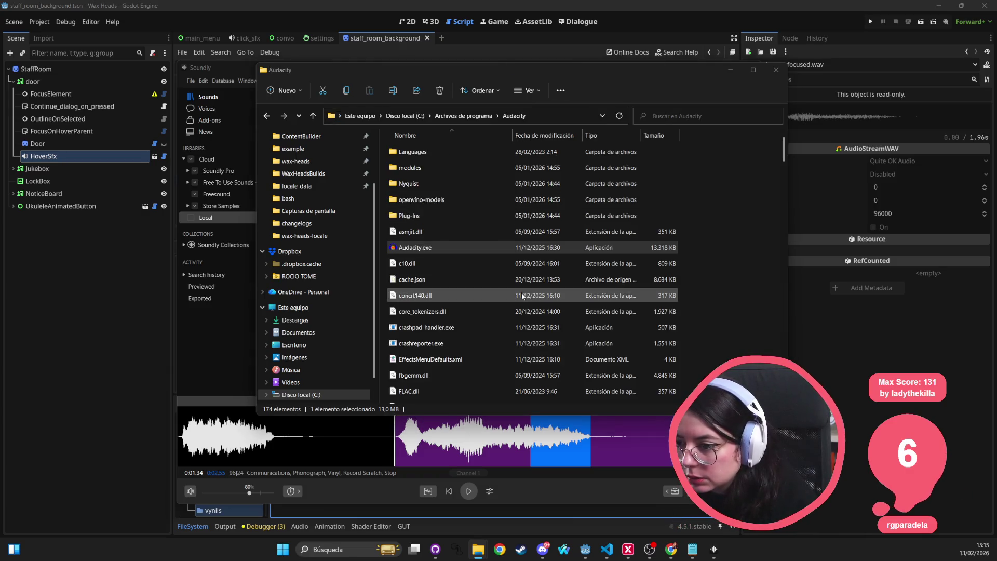
{"action": "key", "text": "alt+Tab"}
In Soundly's Add External Editor, browse to the pasted folder and save Audacity.exe as the editor
{"action": "left_click", "coordinate": [498, 289]}
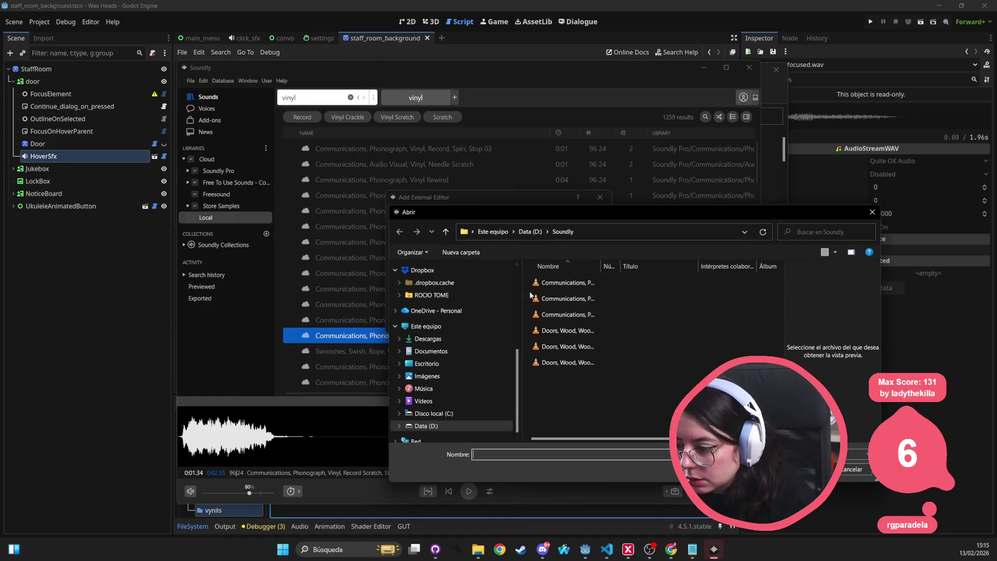
{"action": "left_click", "coordinate": [666, 230]}
{"action": "key", "text": "ctrl+v"}
{"action": "type", "text": "\\a"}
{"action": "key", "text": "Escape"}
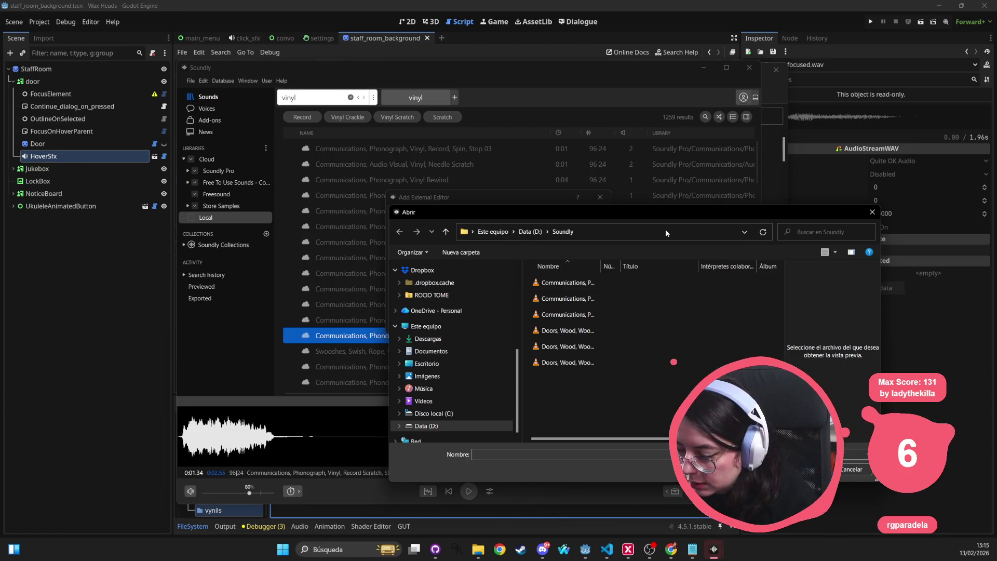
{"action": "left_click", "coordinate": [665, 229]}
{"action": "key", "text": "ctrl+v"}
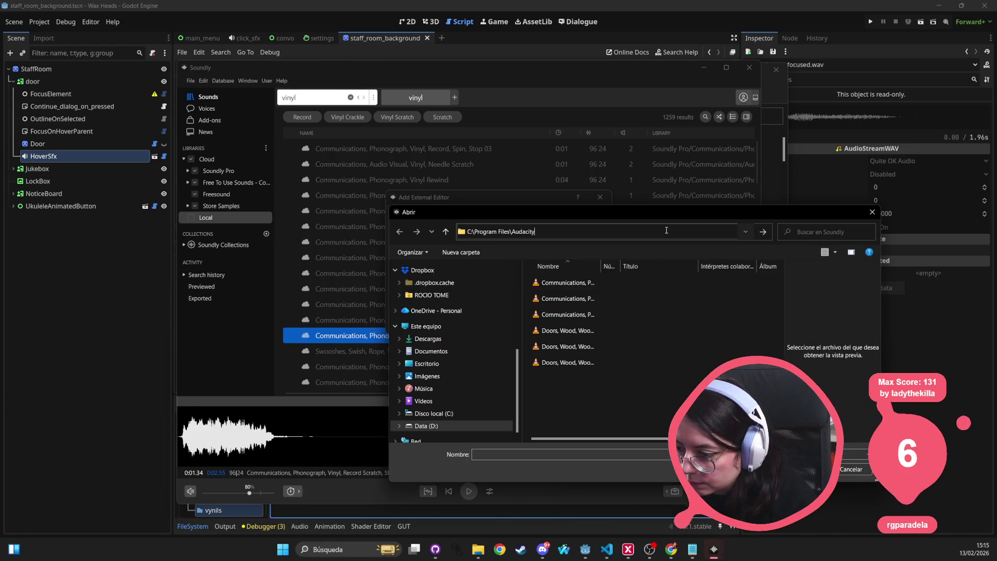
{"action": "key", "text": "Return"}
{"action": "double_click", "coordinate": [579, 383]}
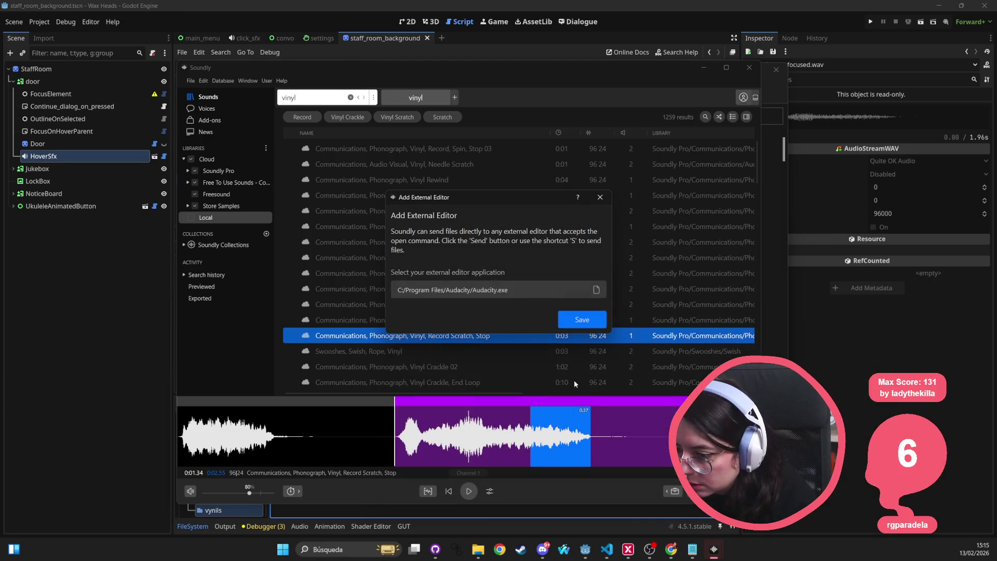
{"action": "left_click", "coordinate": [582, 320]}
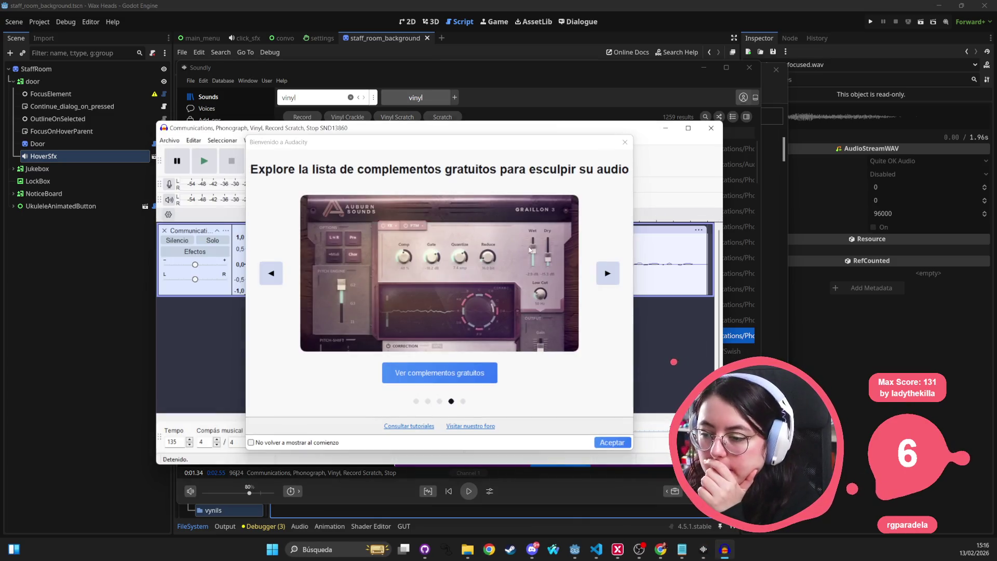
Dismiss Audacity's welcome screen and listen to the record scratch clip
{"action": "left_click", "coordinate": [624, 142]}
{"action": "key", "text": "space"}
{"action": "key", "text": "space"}
{"action": "key", "text": "space"}
{"action": "key", "text": "space"}
{"action": "left_click", "coordinate": [215, 166]}
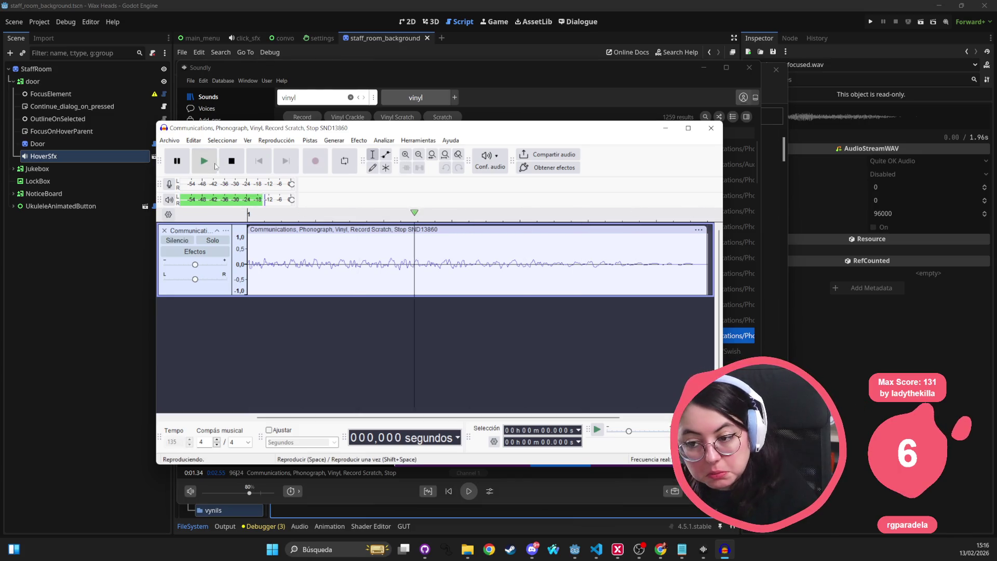
Export the audio to the sfx/vynils folder under the name jukebox_unfocused.wav
{"action": "left_click", "coordinate": [169, 140]}
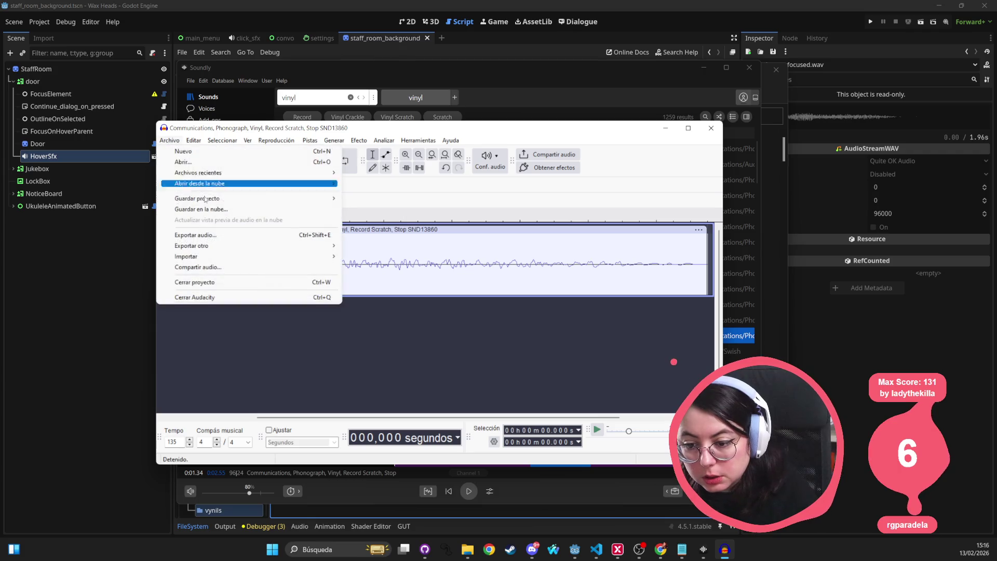
{"action": "left_click", "coordinate": [197, 235]}
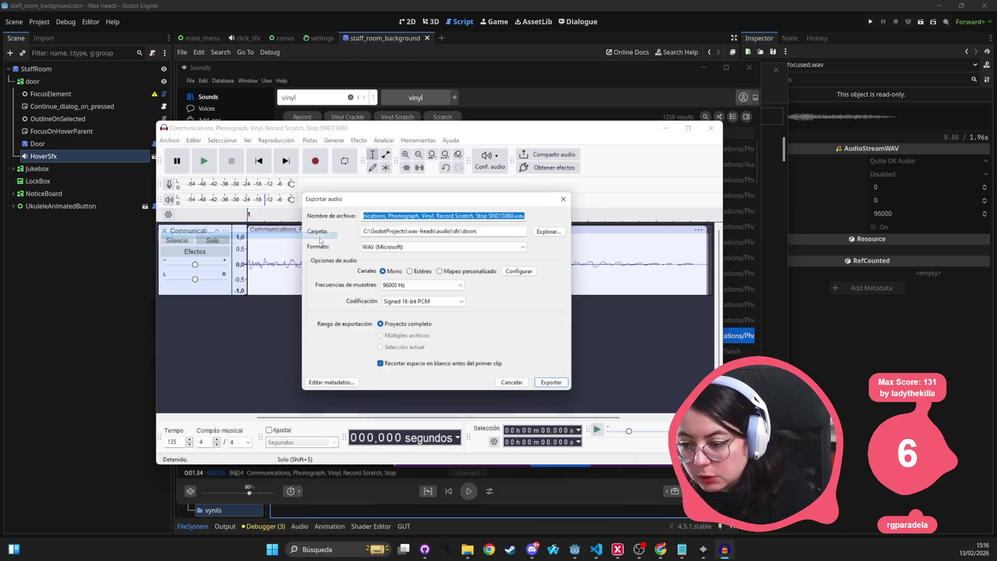
{"action": "left_click", "coordinate": [564, 232]}
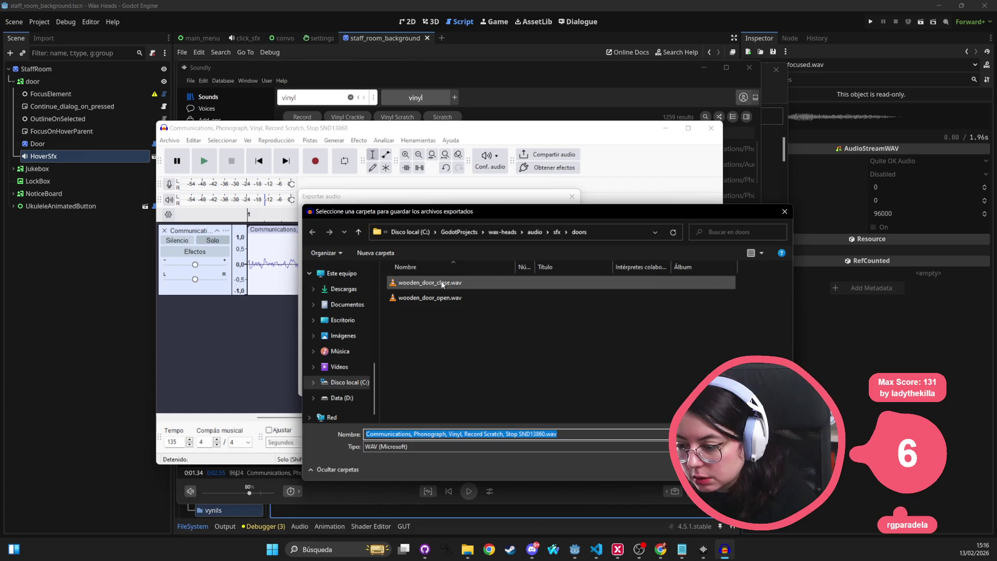
{"action": "left_click", "coordinate": [557, 231]}
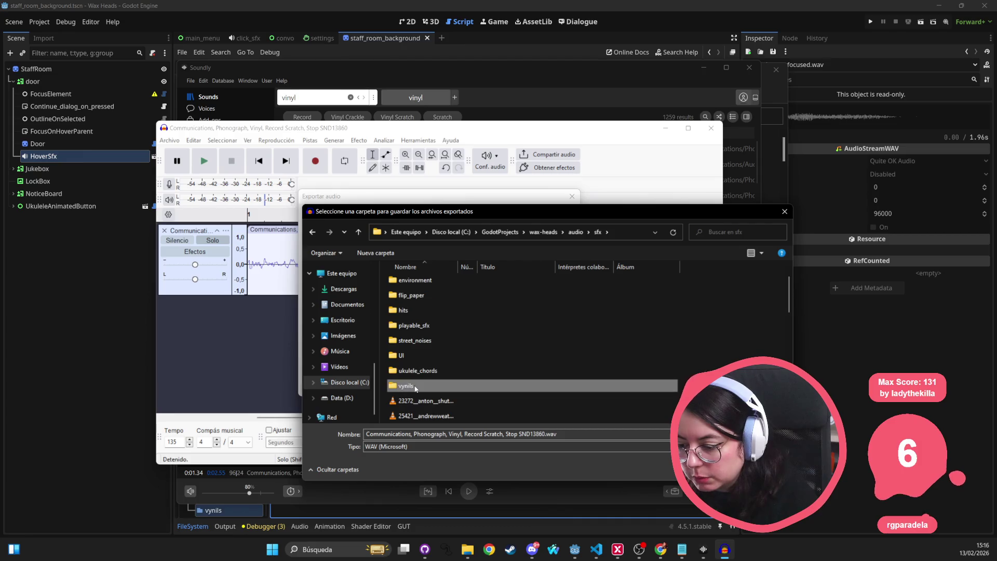
{"action": "double_click", "coordinate": [410, 418]}
{"action": "left_click", "coordinate": [431, 301]}
{"action": "key", "text": "Return"}
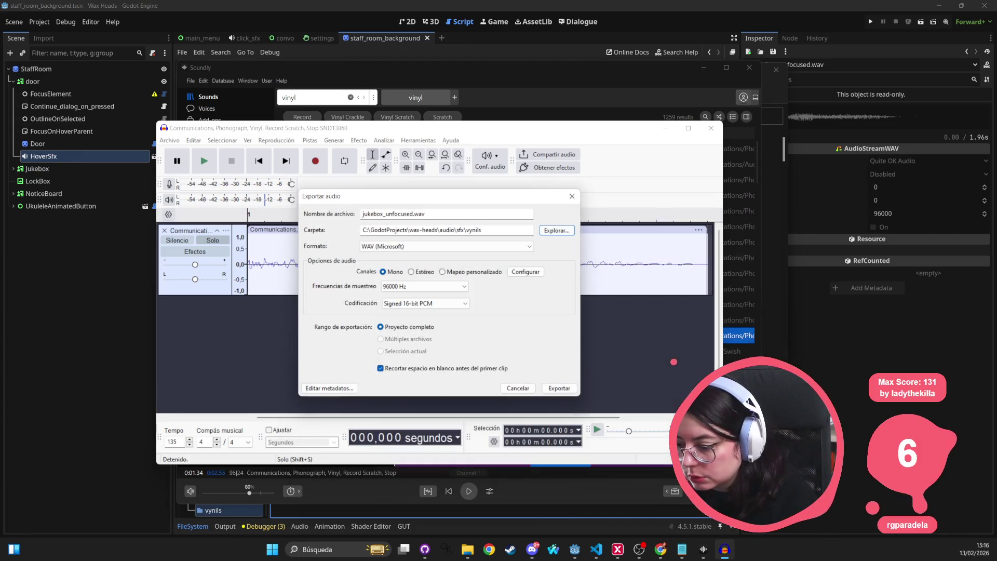
Export as a mono 96000 Hz WAV, overwrite the old file, and close Audacity without saving
{"action": "left_click", "coordinate": [559, 388]}
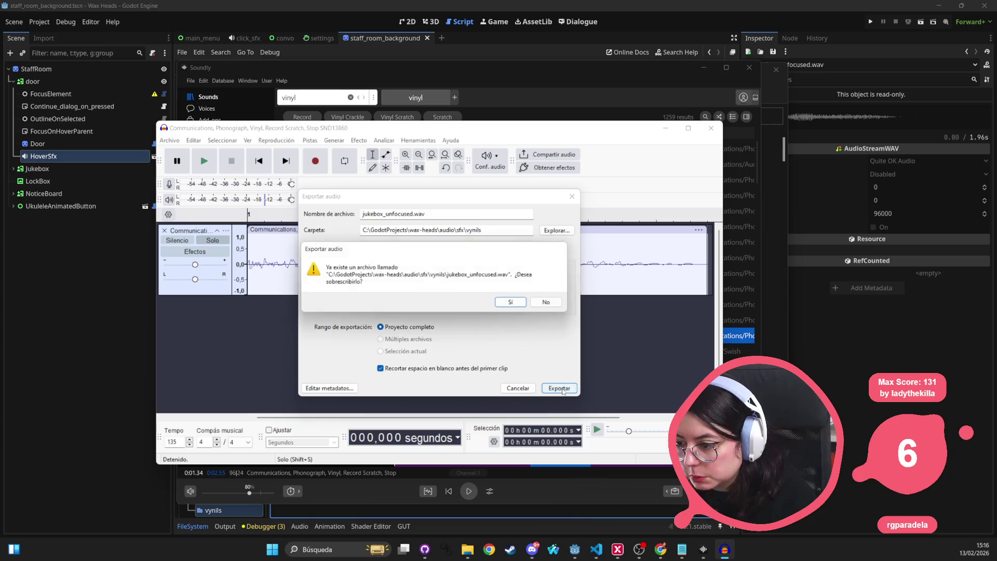
{"action": "left_click", "coordinate": [513, 303]}
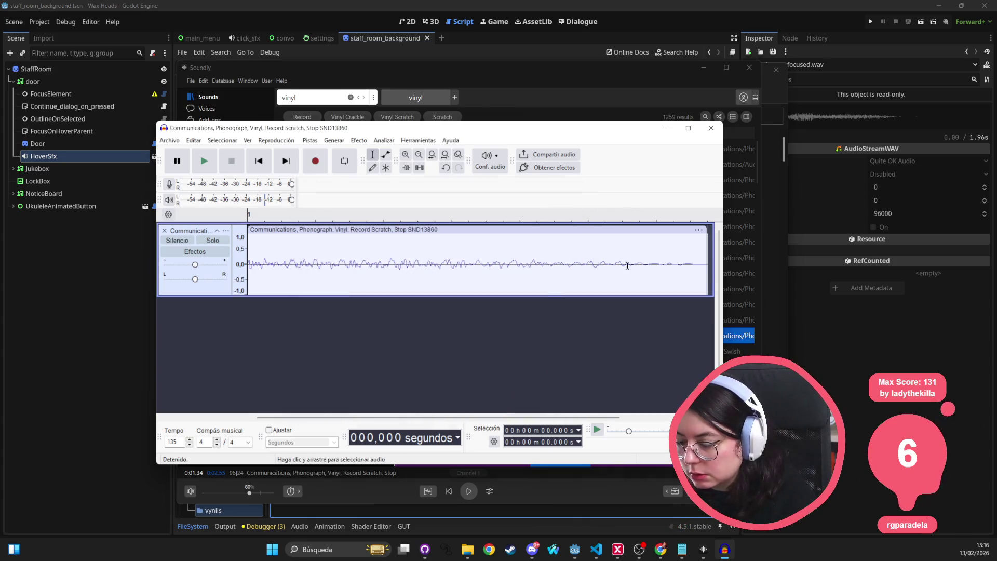
{"action": "left_click", "coordinate": [719, 128]}
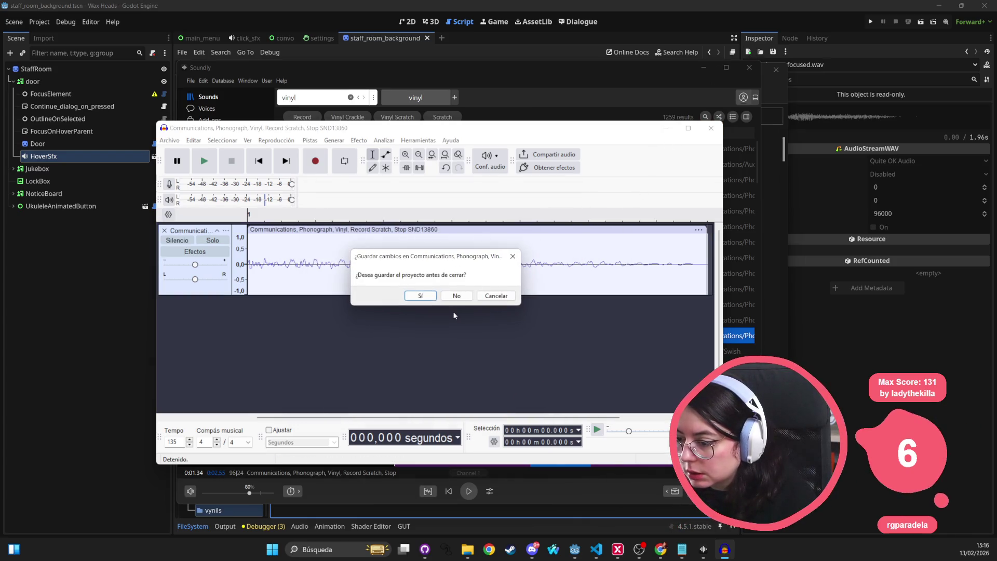
{"action": "left_click", "coordinate": [457, 296]}
{"action": "left_click", "coordinate": [703, 67]}
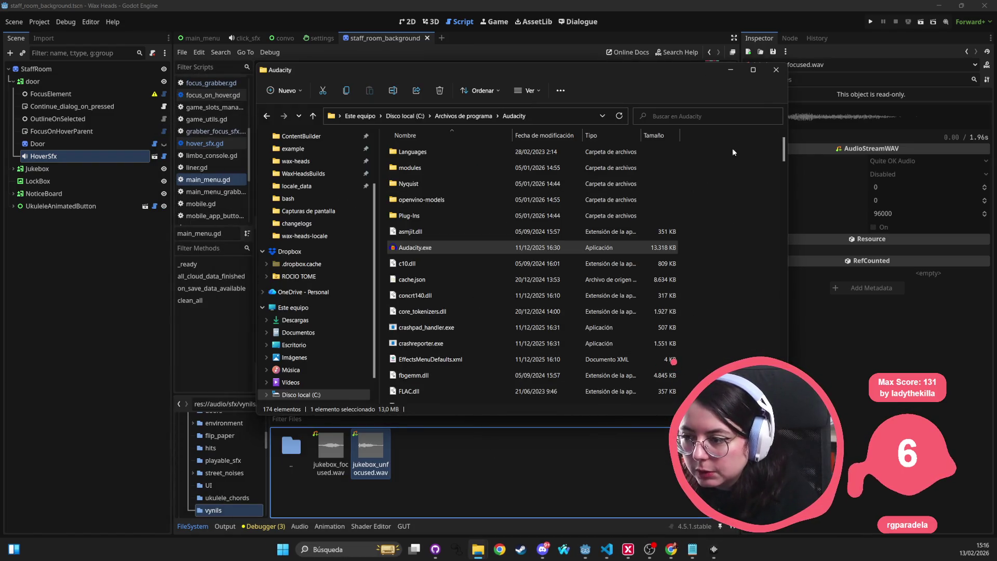
Back in Godot's 2D view, select the Jukebox node and expand its children
{"action": "left_click", "coordinate": [776, 70]}
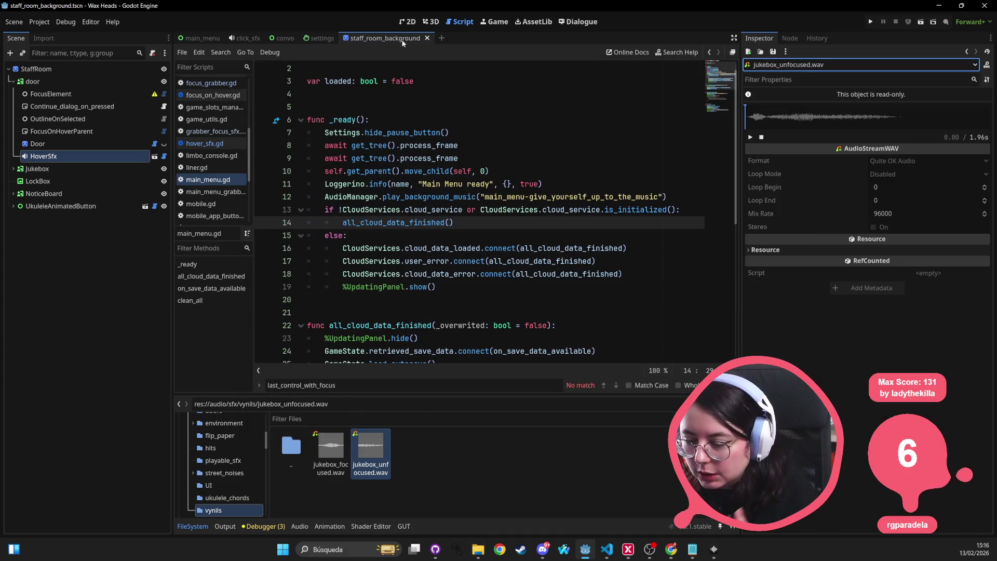
{"action": "left_click", "coordinate": [408, 22]}
{"action": "left_click", "coordinate": [313, 291]}
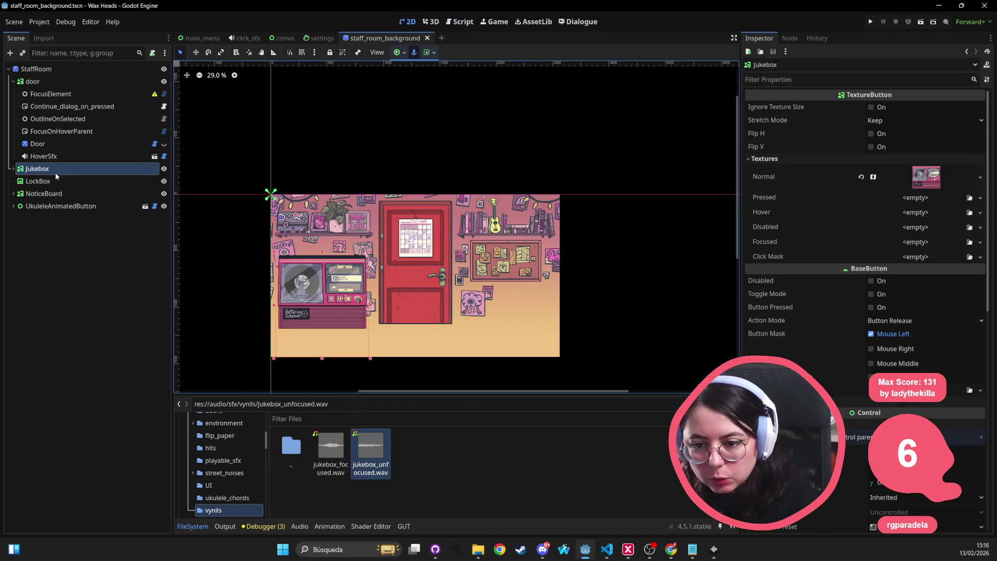
{"action": "left_click", "coordinate": [13, 169]}
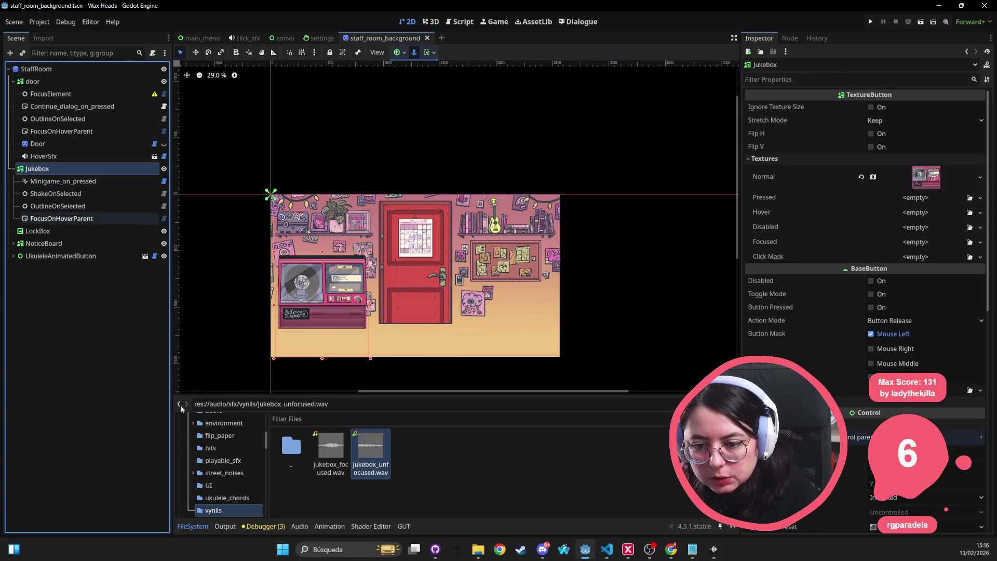
Filter the FileSystem for sfx and drop hover_sfx.tscn under the Jukebox node
{"action": "left_click", "coordinate": [369, 418]}
{"action": "type", "text": "focus"}
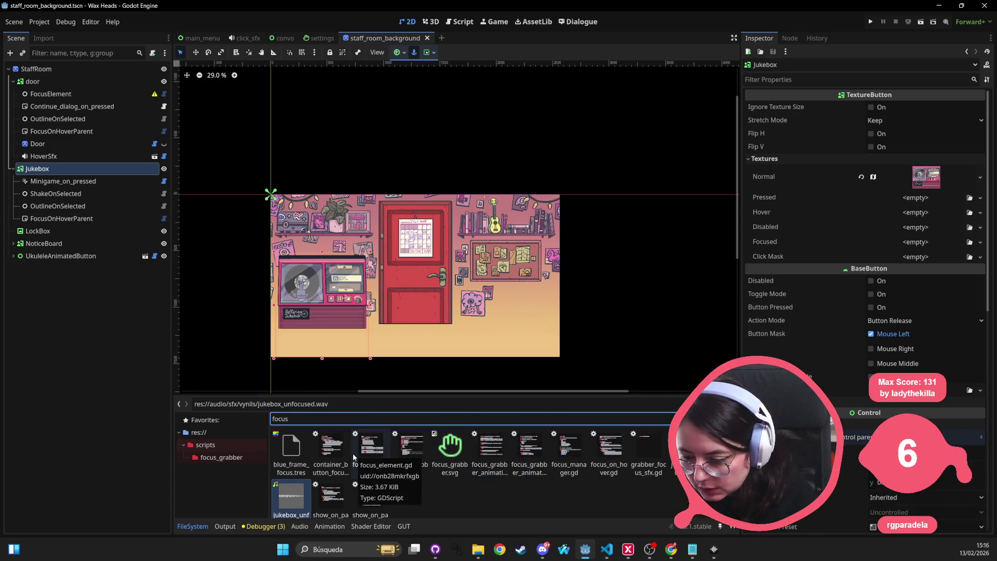
{"action": "type", "text": "_s"}
{"action": "key", "text": "BackSpace"}
{"action": "key", "text": "BackSpace"}
{"action": "key", "text": "BackSpace"}
{"action": "type", "text": "safc"}
{"action": "key", "text": "BackSpace"}
{"action": "key", "text": "BackSpace"}
{"action": "key", "text": "BackSpace"}
{"action": "type", "text": "fx"}
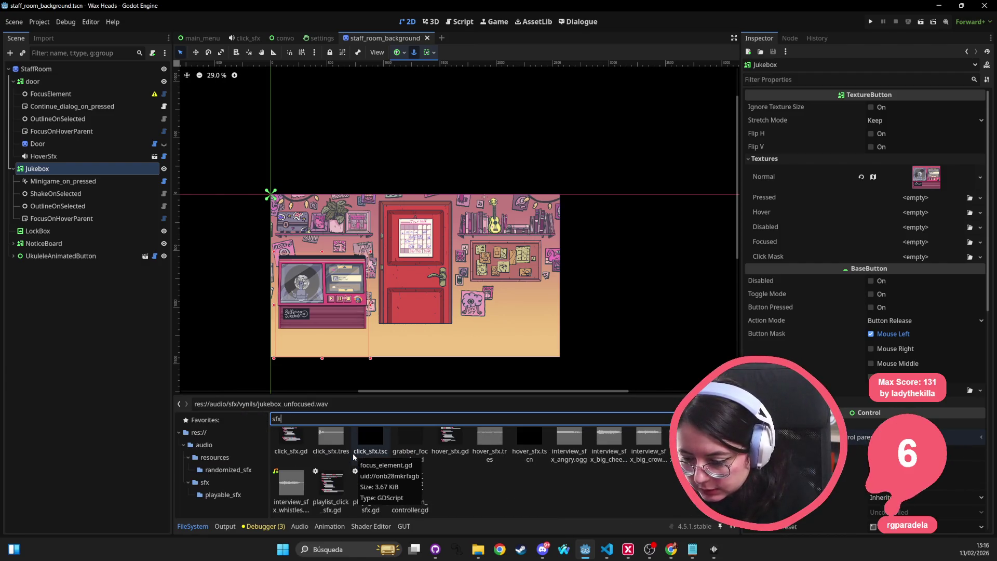
{"action": "mouse_move", "coordinate": [489, 439]}
{"action": "left_mouse_down"}
{"action": "mouse_move", "coordinate": [74, 188]}
{"action": "mouse_move", "coordinate": [76, 171]}
{"action": "left_mouse_up"}
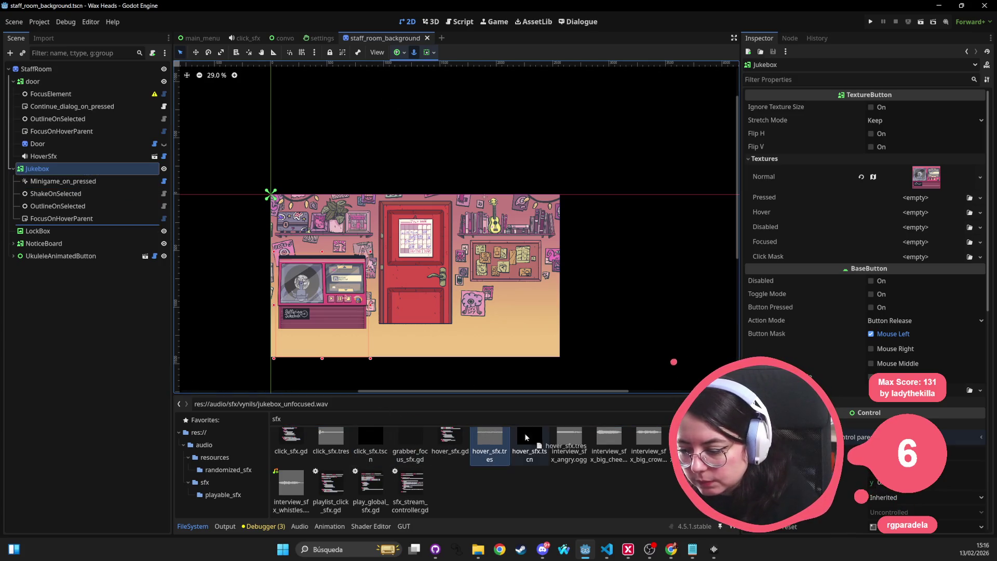
{"action": "mouse_move", "coordinate": [538, 442]}
{"action": "left_mouse_down"}
{"action": "mouse_move", "coordinate": [364, 311]}
{"action": "mouse_move", "coordinate": [83, 168]}
{"action": "left_mouse_up"}
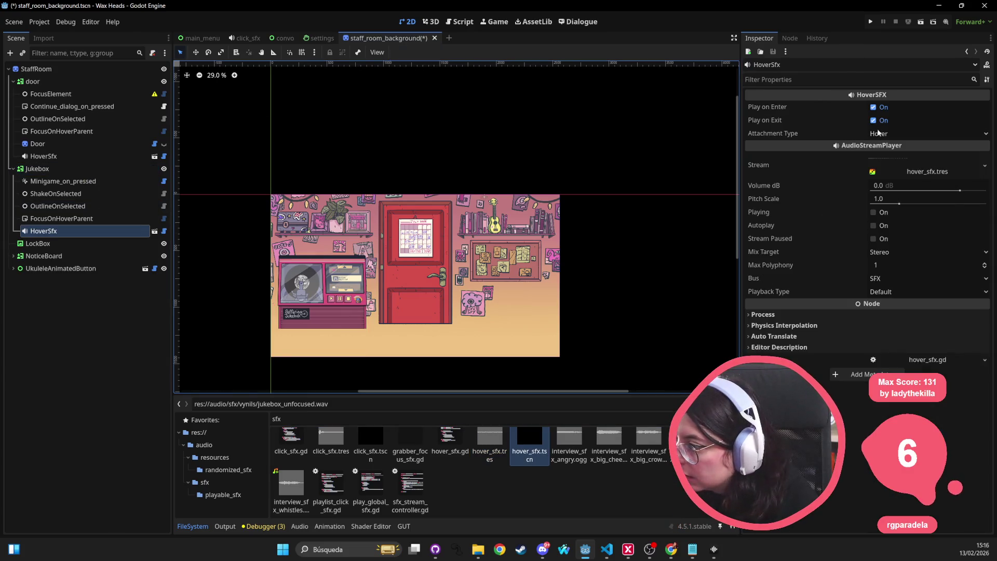
Set HoverSfx's Attachment Type to Focus and replace its stream with a new AudioStreamRandomizer
{"action": "left_click", "coordinate": [902, 133]}
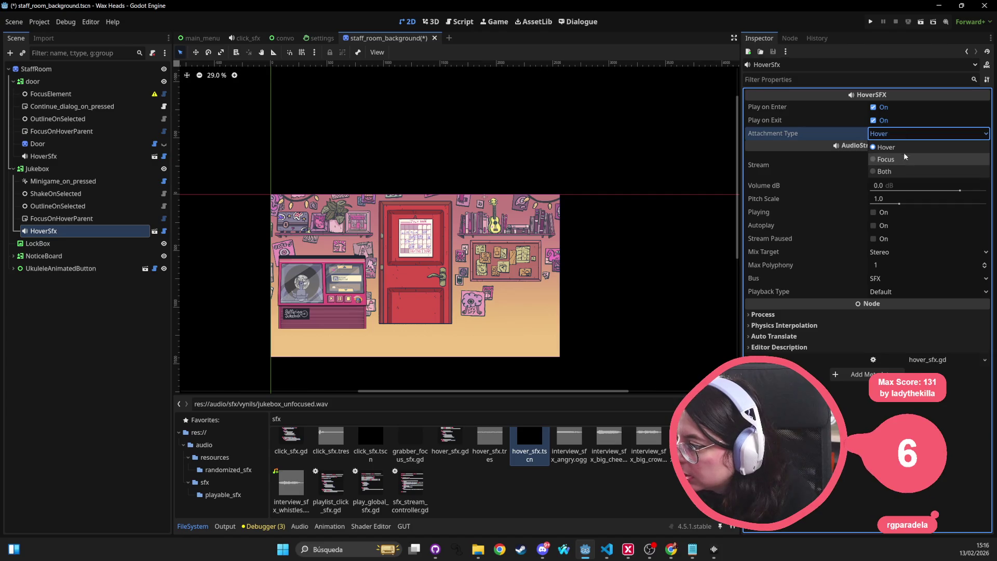
{"action": "left_click", "coordinate": [902, 159]}
{"action": "left_click", "coordinate": [940, 164]}
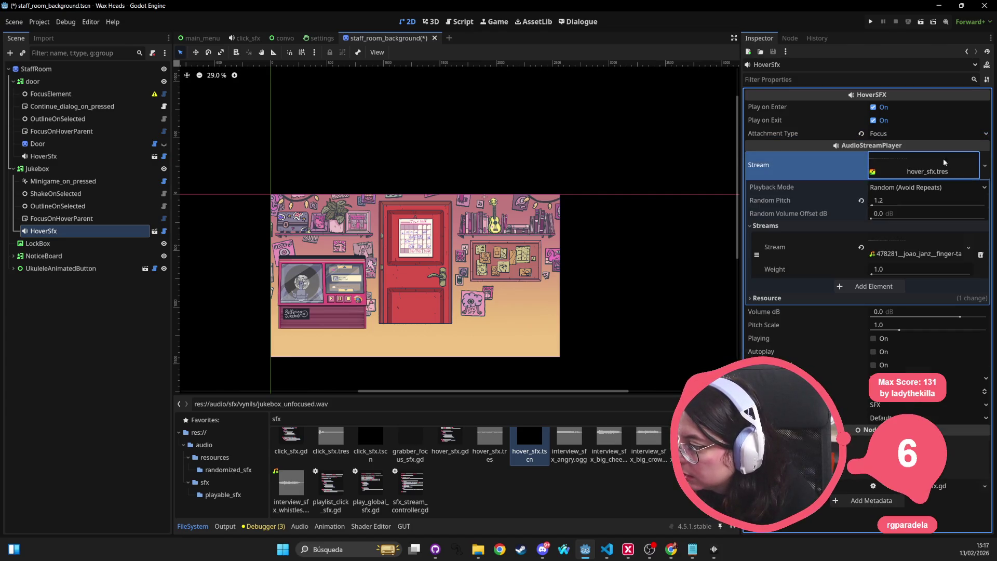
{"action": "left_click", "coordinate": [983, 166]}
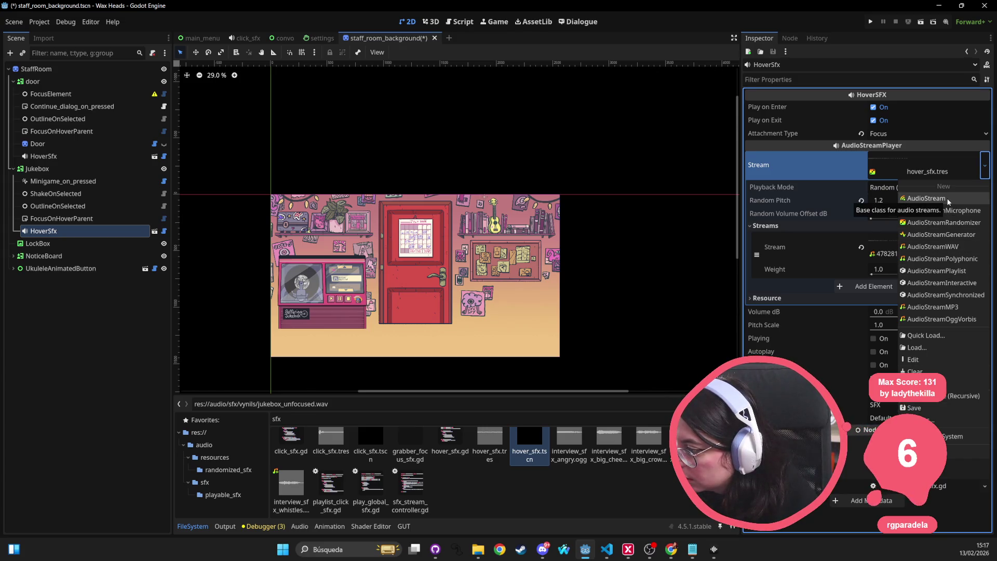
{"action": "left_click", "coordinate": [954, 222]}
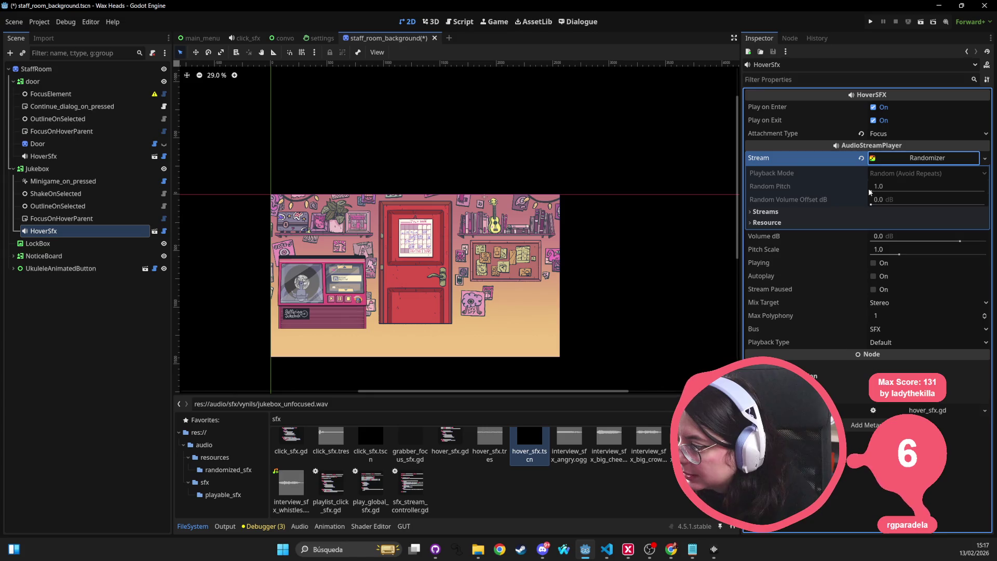
{"action": "left_click", "coordinate": [884, 187]}
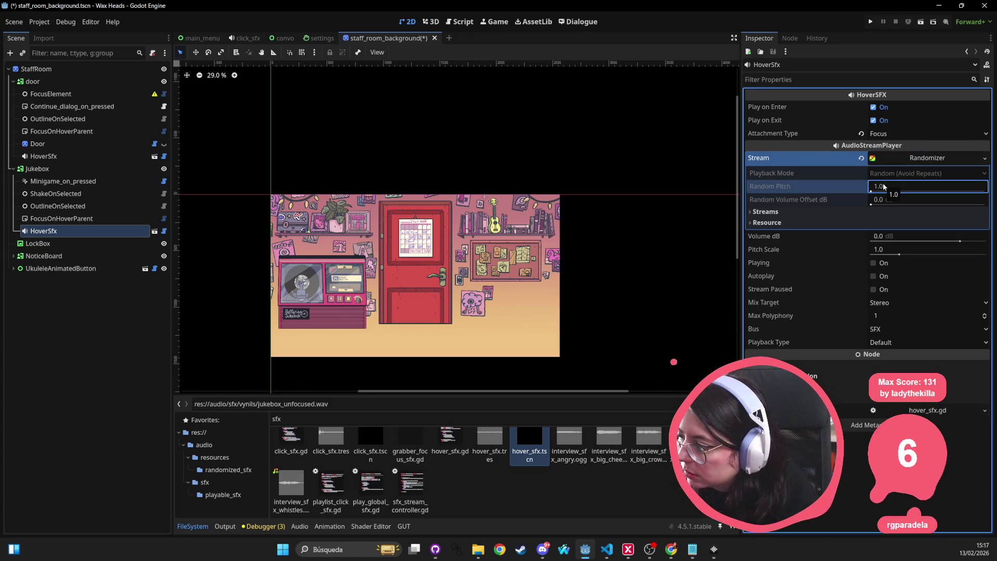
{"action": "left_click", "coordinate": [918, 161]}
{"action": "left_click", "coordinate": [918, 161]}
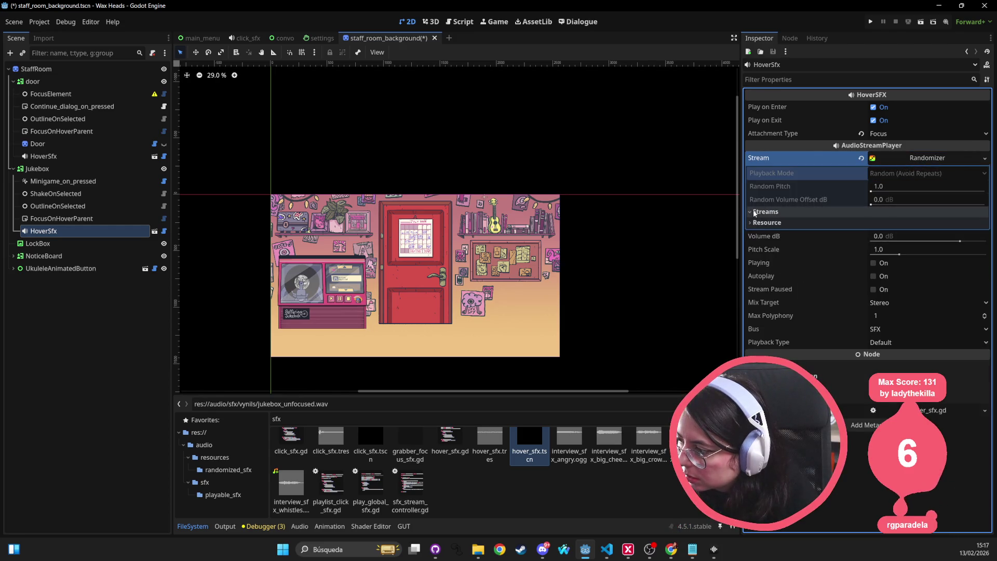
{"action": "key", "text": "ctrl+s"}
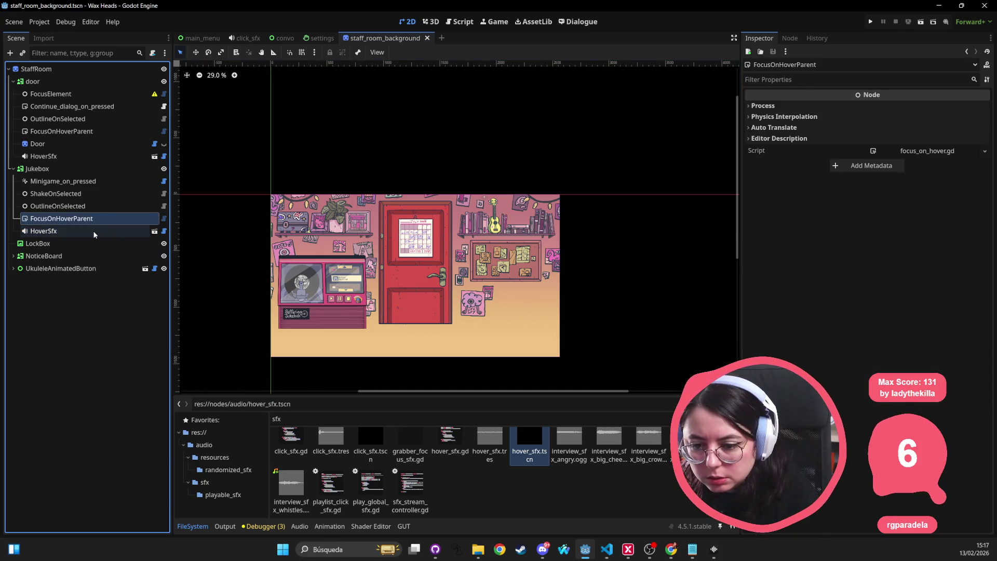
Give the Randomizer Sequential playback, random pitch 1.2, and two empty stream slots
{"action": "left_click", "coordinate": [915, 176]}
{"action": "left_click", "coordinate": [924, 177]}
{"action": "left_click", "coordinate": [923, 176]}
{"action": "left_click", "coordinate": [914, 211]}
{"action": "left_click", "coordinate": [895, 186]}
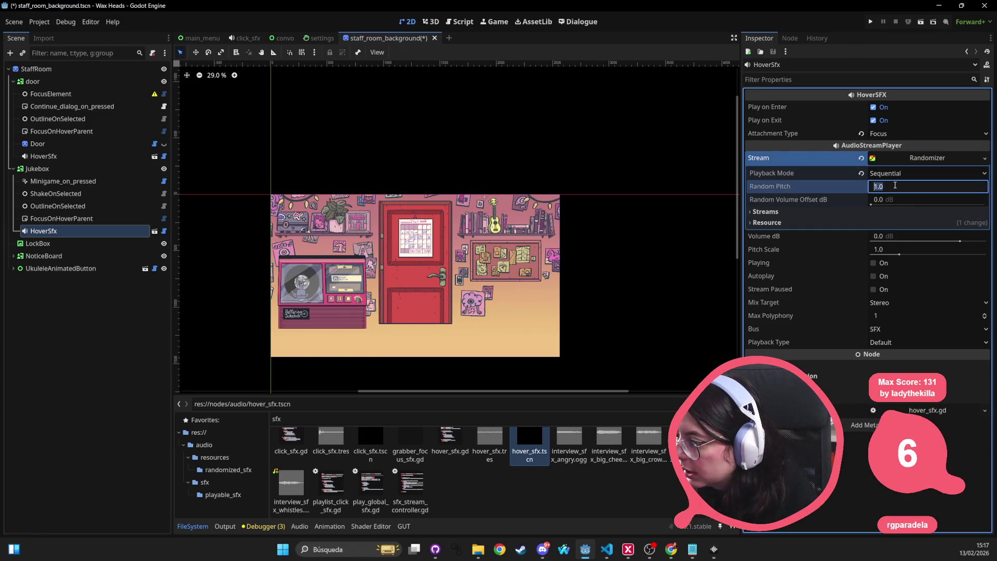
{"action": "type", "text": "1.2"}
{"action": "left_click", "coordinate": [827, 205]}
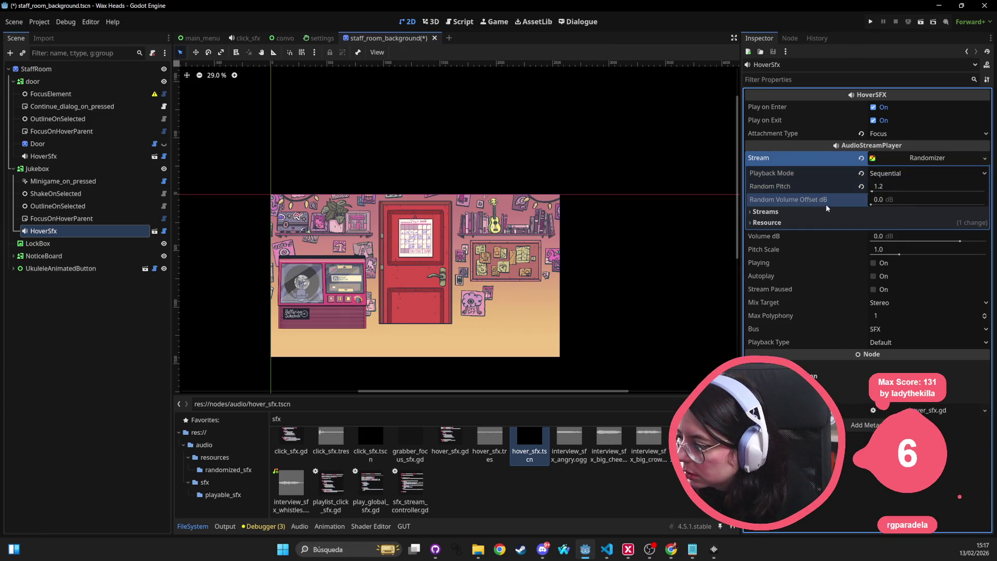
{"action": "left_click", "coordinate": [826, 211]}
{"action": "left_click", "coordinate": [877, 226]}
{"action": "left_click", "coordinate": [873, 259]}
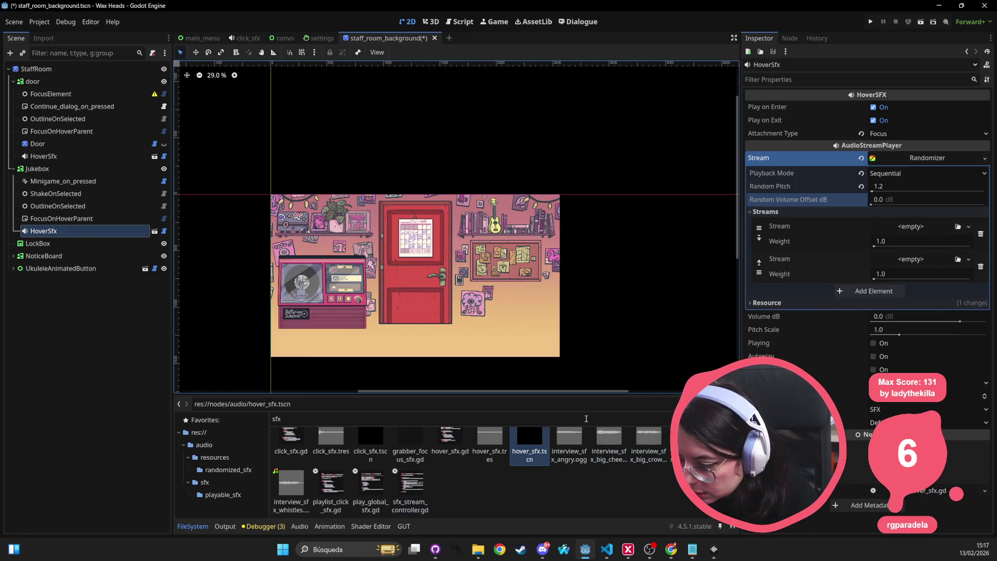
Drag jukebox_focused.wav and jukebox_unfocused.wav from vynils into the two slots, save, and run the game
{"action": "double_click", "coordinate": [318, 419]}
{"action": "key", "text": "BackSpace"}
{"action": "type", "text": "vynil"}
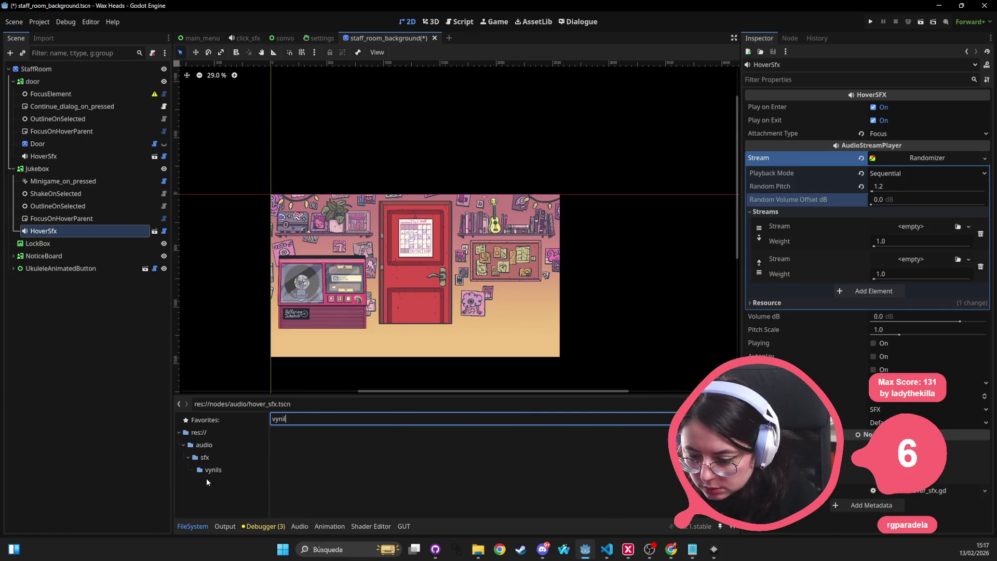
{"action": "left_click", "coordinate": [212, 470]}
{"action": "mouse_move", "coordinate": [330, 446]}
{"action": "left_mouse_down"}
{"action": "mouse_move", "coordinate": [363, 431]}
{"action": "mouse_move", "coordinate": [641, 421]}
{"action": "mouse_move", "coordinate": [877, 224]}
{"action": "mouse_move", "coordinate": [893, 226]}
{"action": "left_mouse_up"}
{"action": "mouse_move", "coordinate": [370, 446]}
{"action": "left_mouse_down"}
{"action": "mouse_move", "coordinate": [919, 258]}
{"action": "mouse_move", "coordinate": [913, 274]}
{"action": "left_mouse_up"}
{"action": "key", "text": "ctrl+s"}
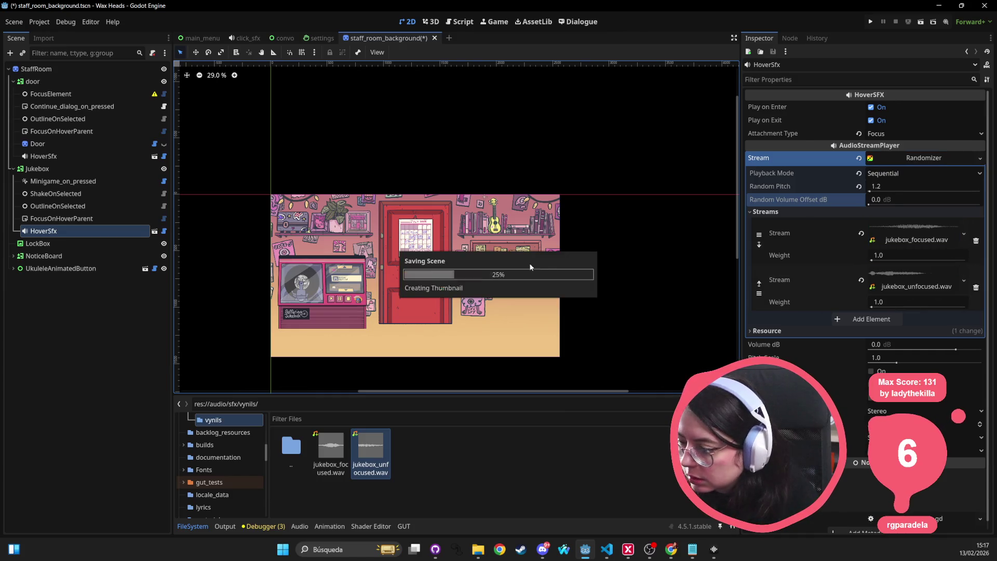
{"action": "left_click", "coordinate": [872, 21]}
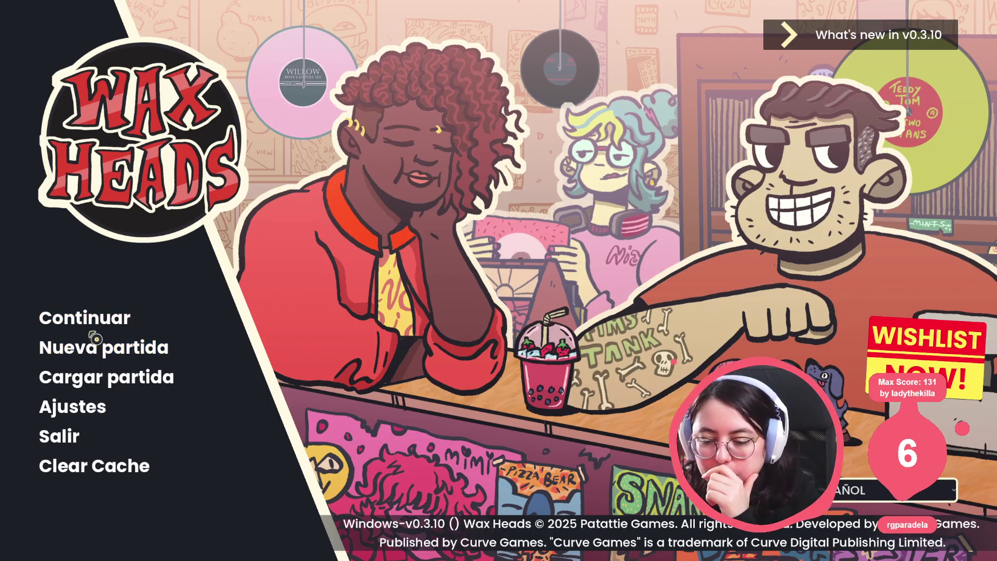
Choose Continuar, click through Morgan's dialogue to reach the jukebox, then stop the game with F8
{"action": "left_click", "coordinate": [128, 317]}
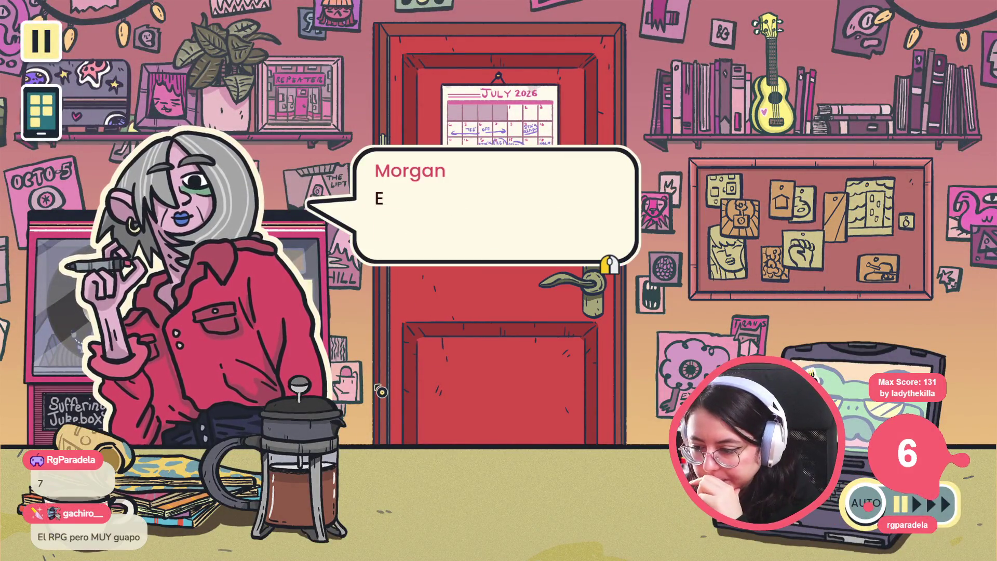
{"action": "left_click", "coordinate": [450, 274]}
{"action": "left_click", "coordinate": [486, 242]}
{"action": "left_click", "coordinate": [486, 242]}
{"action": "left_click", "coordinate": [486, 246]}
{"action": "left_click", "coordinate": [487, 246]}
{"action": "left_click", "coordinate": [484, 240]}
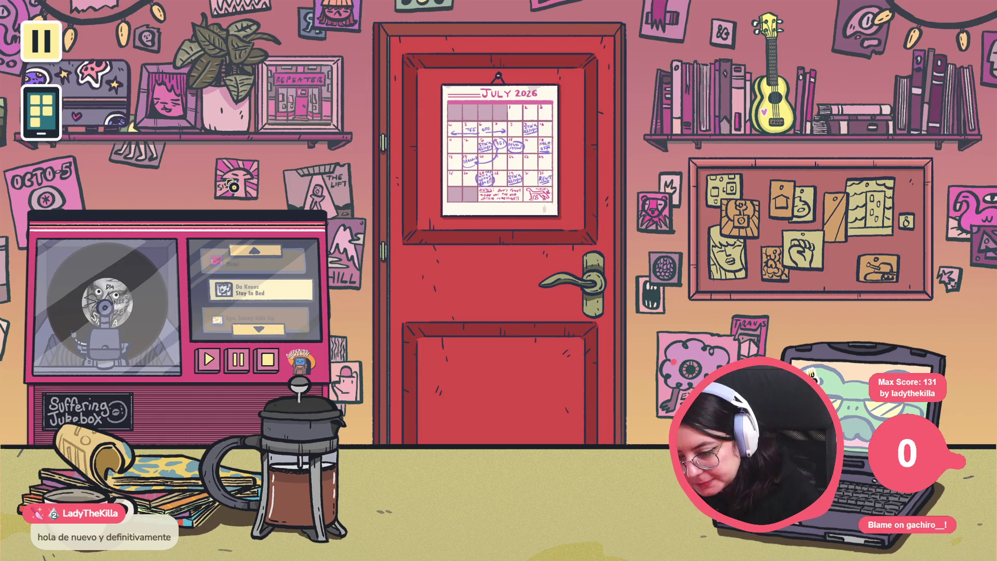
{"action": "key", "text": "F8"}
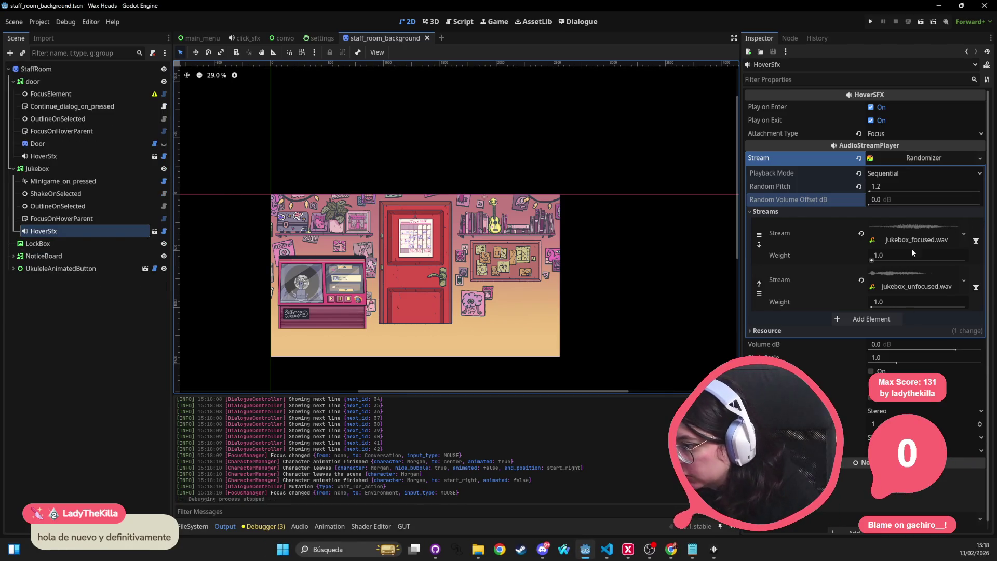
Check the jukebox_focused.wav stream, then set the HoverSfx Volume dB to -20
{"action": "left_click", "coordinate": [899, 240]}
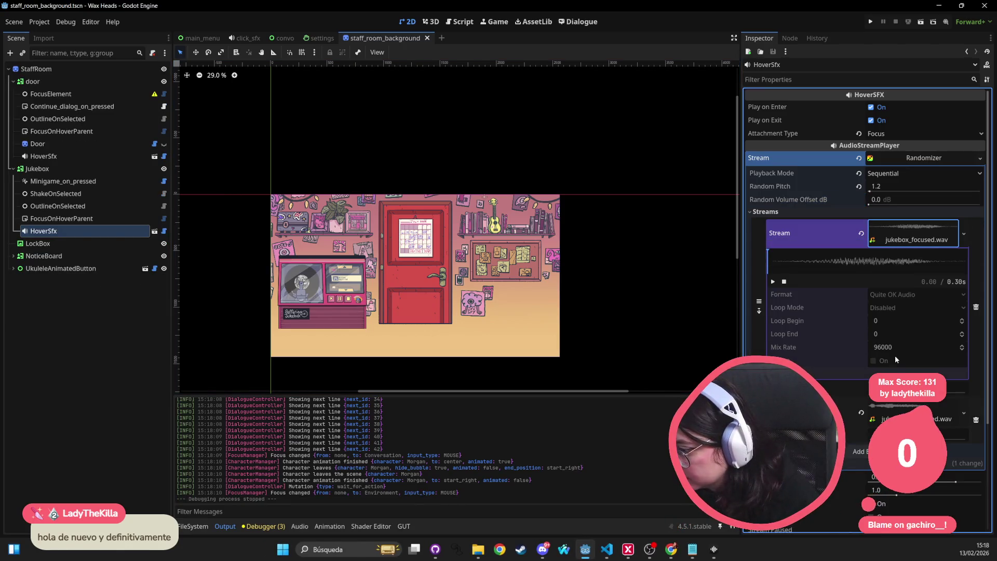
{"action": "left_click", "coordinate": [911, 234]}
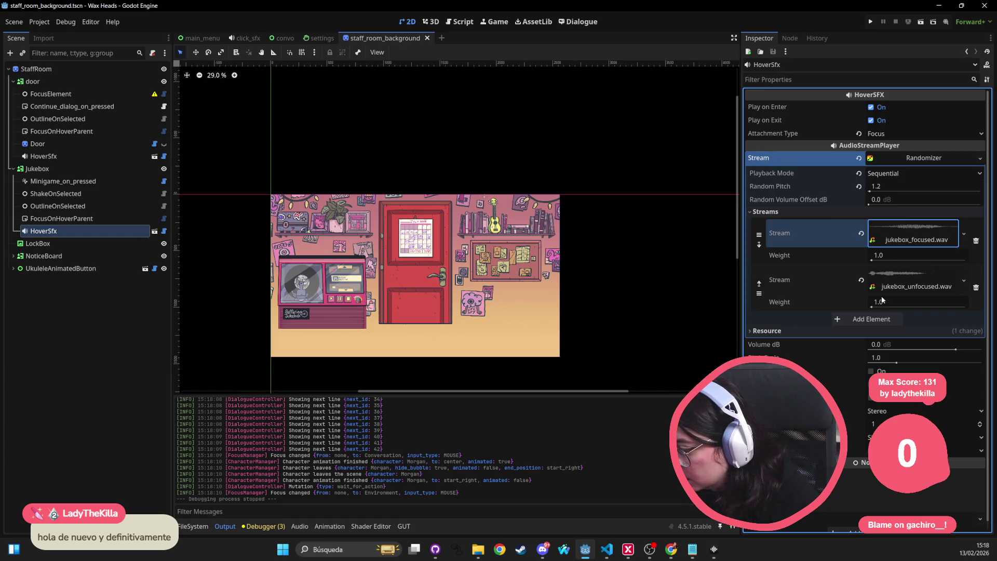
{"action": "left_click", "coordinate": [934, 345]}
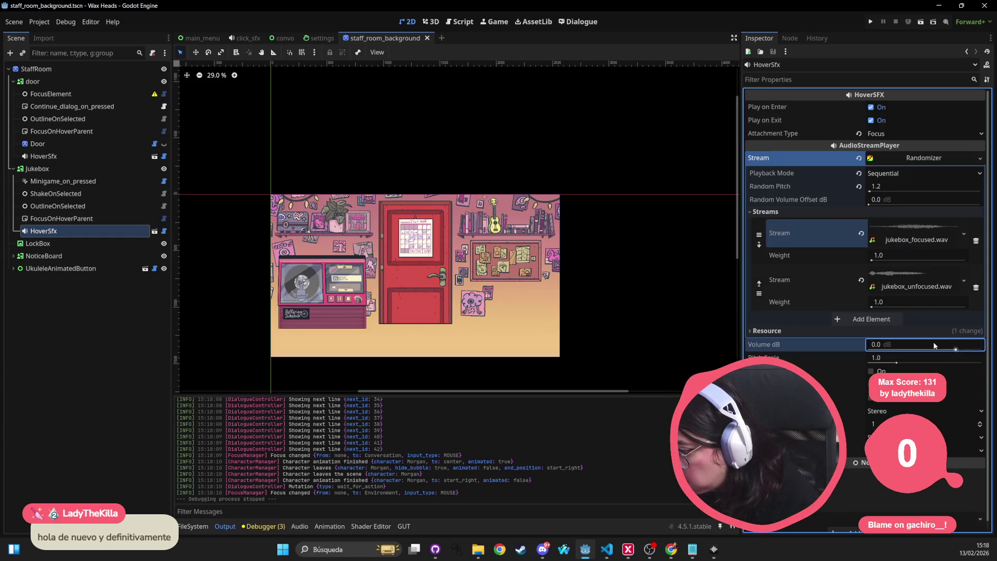
{"action": "type", "text": "-20"}
{"action": "key", "text": "Return"}
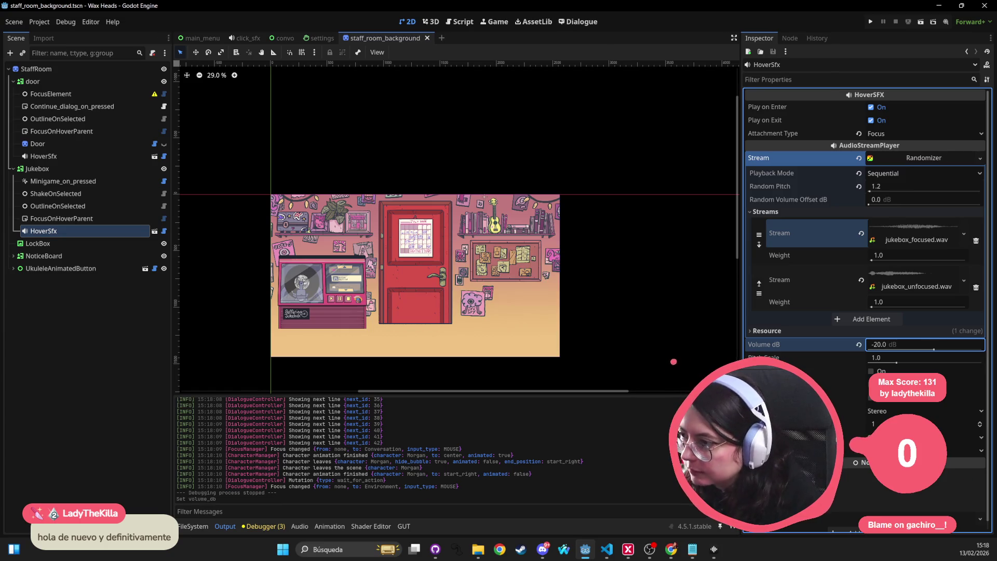
{"action": "left_click", "coordinate": [870, 22]}
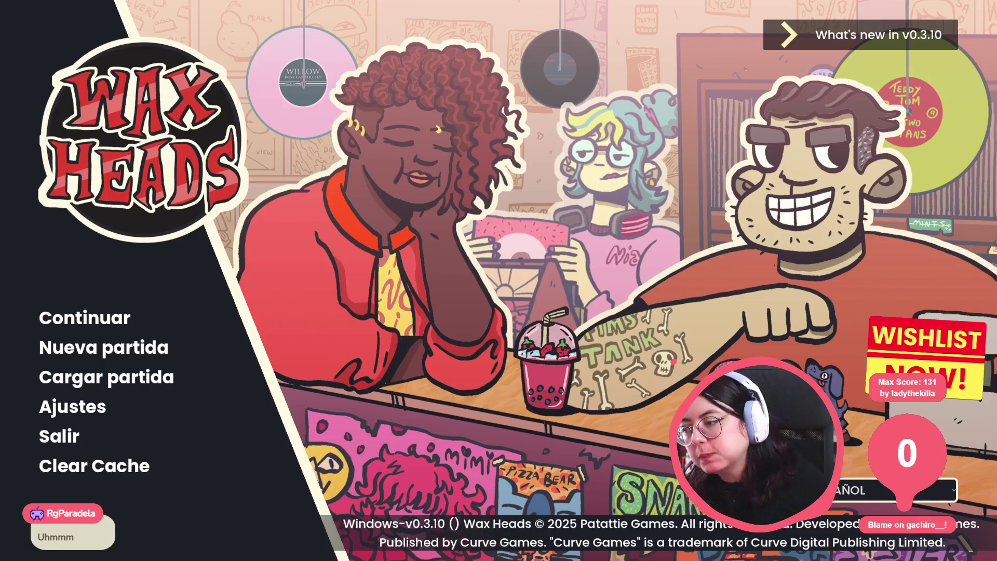
{"action": "left_click", "coordinate": [89, 319]}
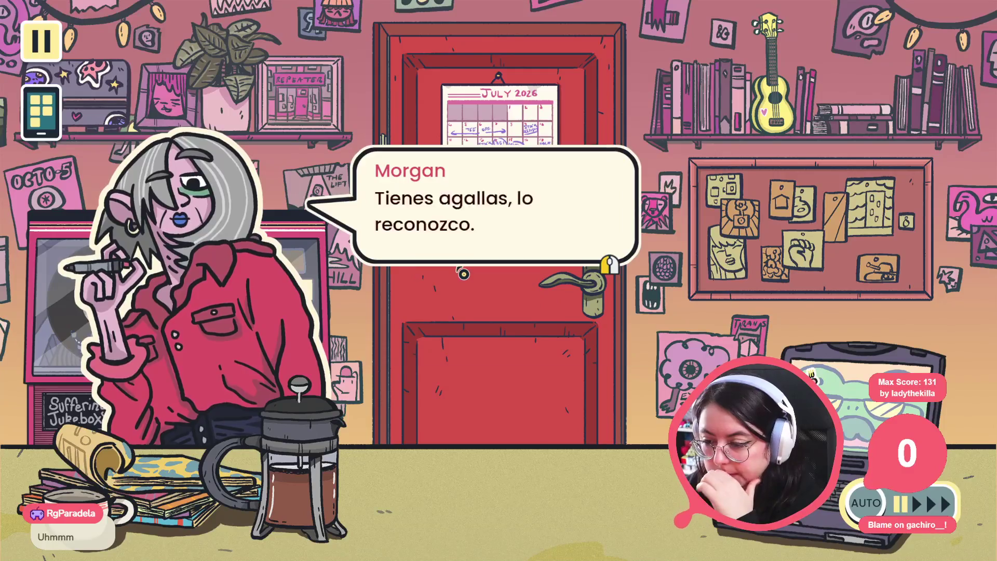
{"action": "left_click", "coordinate": [451, 194]}
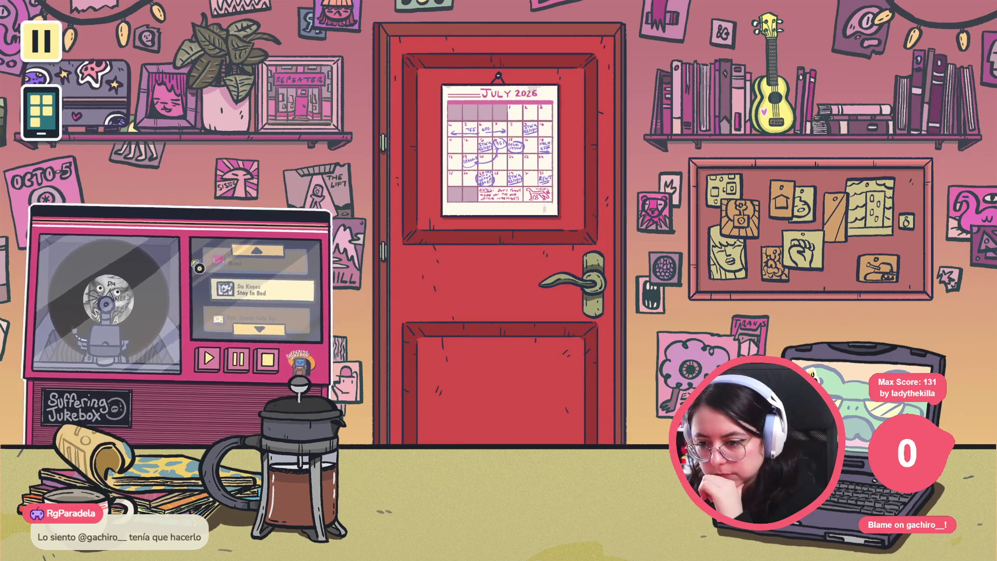
{"action": "key", "text": "alt+F4"}
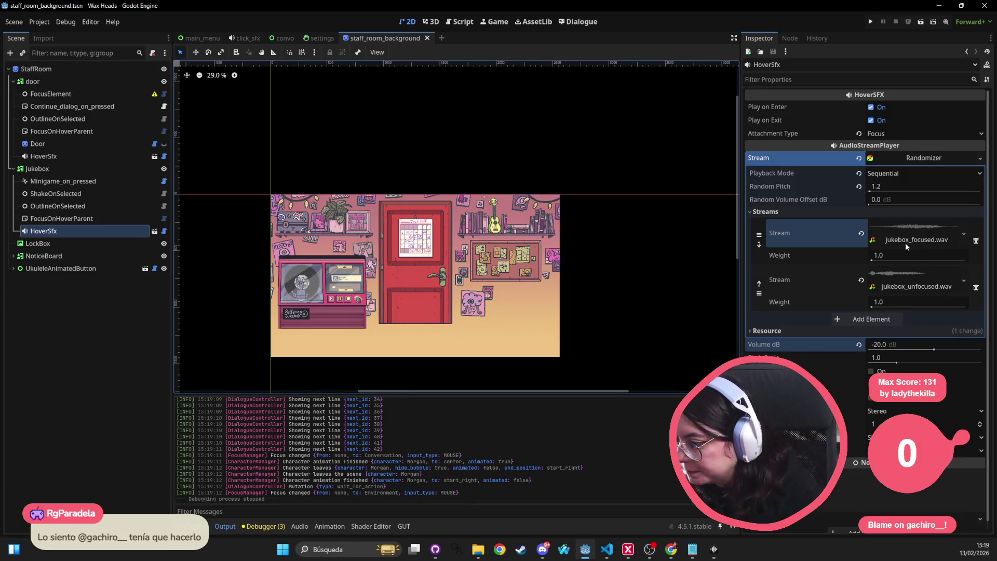
{"action": "left_click", "coordinate": [900, 344]}
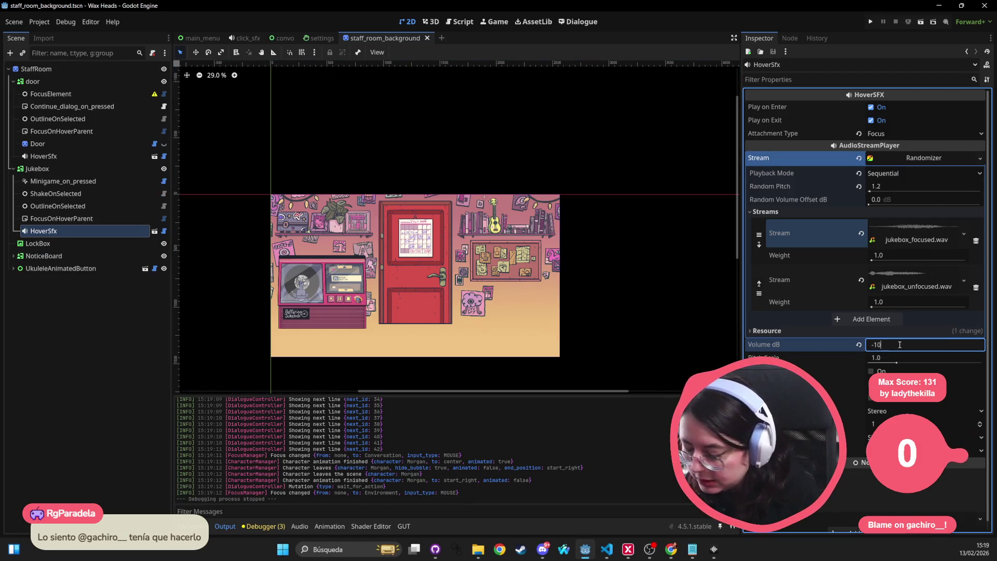
{"action": "key", "text": "Return"}
{"action": "key", "text": "ctrl+s"}
{"action": "scroll", "coordinate": [513, 261], "scroll_direction": "up", "scroll_amount": 3}
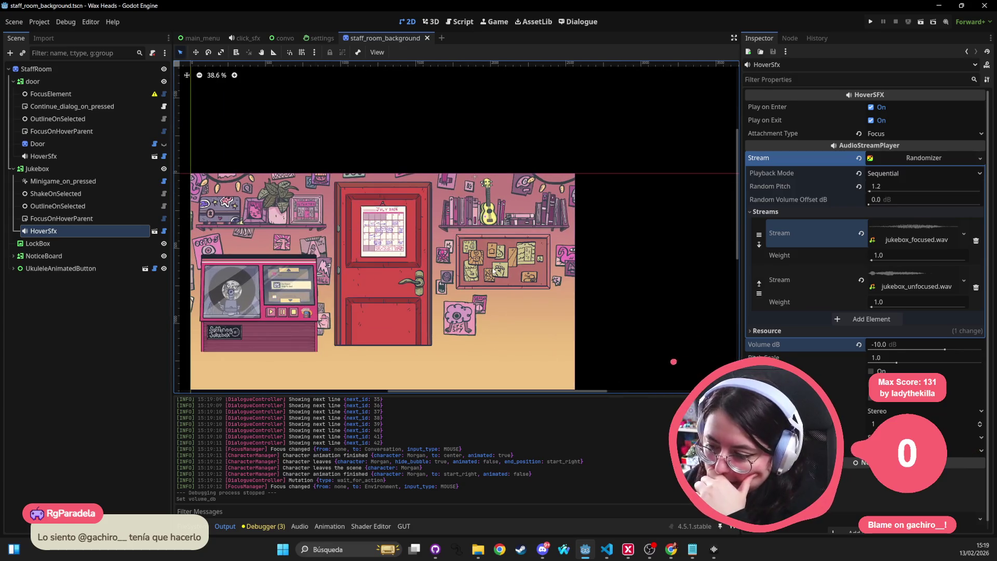
{"action": "left_click", "coordinate": [453, 286]}
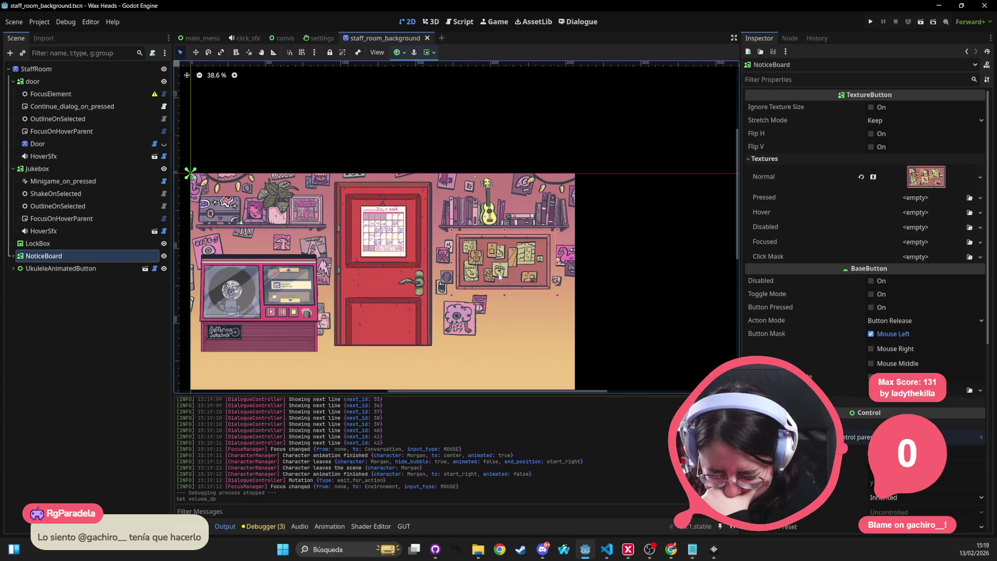
{"action": "key", "text": "alt+Tab"}
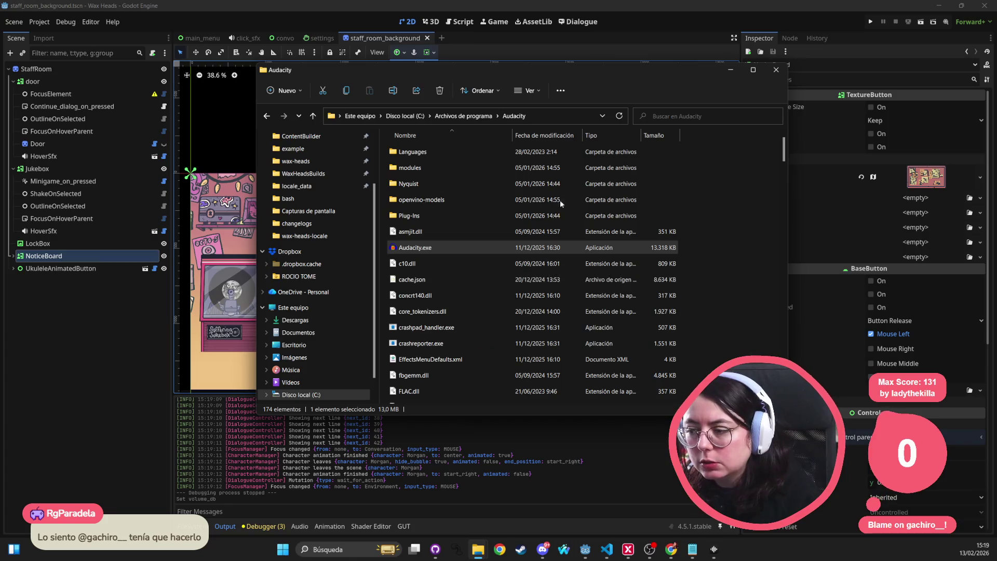
{"action": "left_click", "coordinate": [776, 69]}
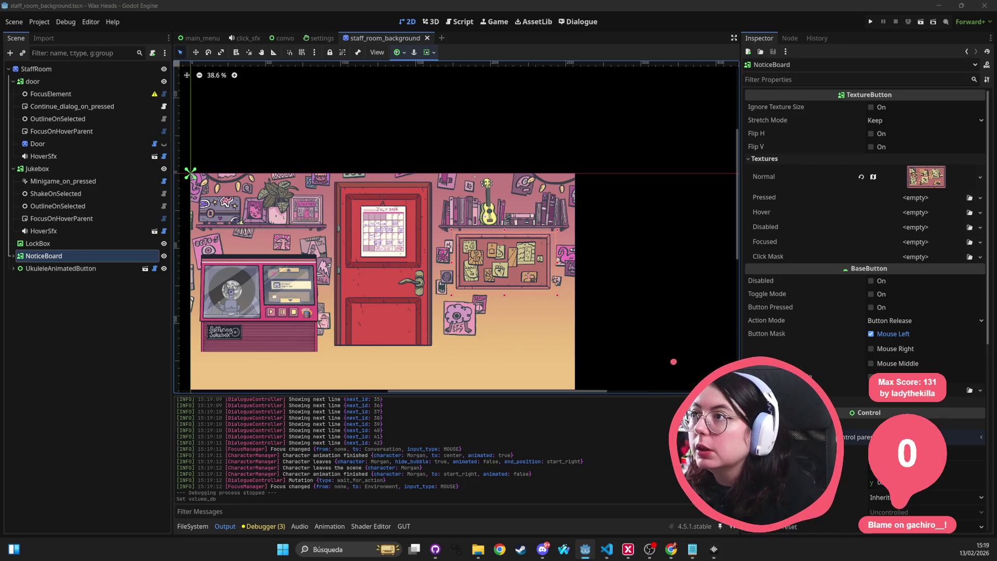
{"action": "key", "text": "alt+Tab"}
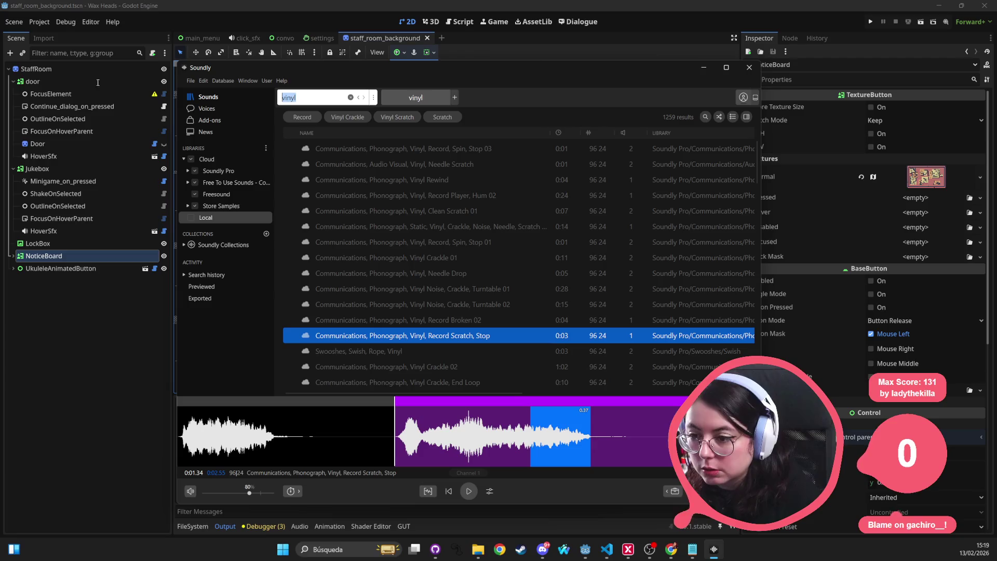
Search 'pinboard', then 'board', and preview the board dice, carrom coins and dice roll clips
{"action": "type", "text": "pinboard"}
{"action": "key", "text": "Return"}
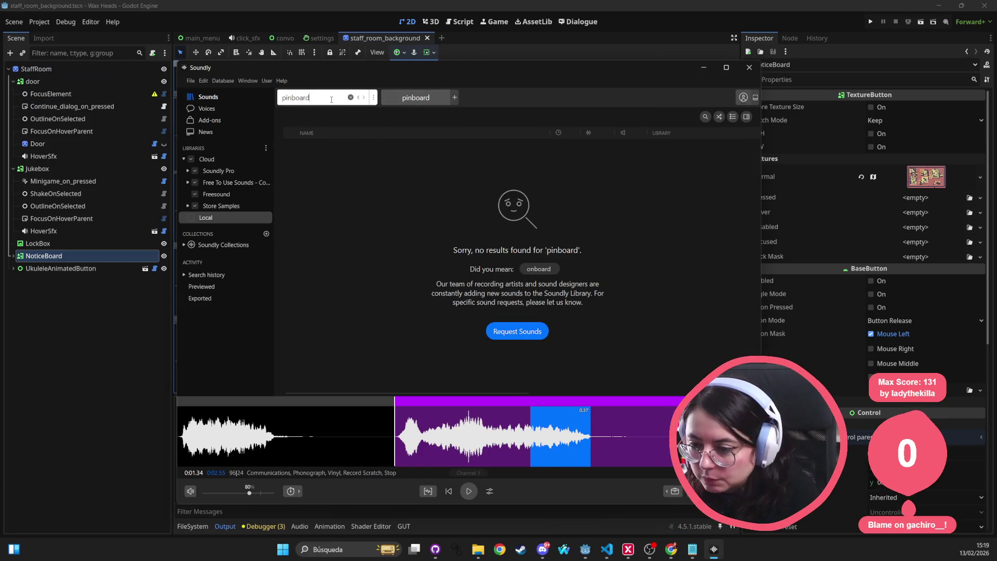
{"action": "key", "text": "ctrl+a"}
{"action": "type", "text": "board"}
{"action": "key", "text": "Return"}
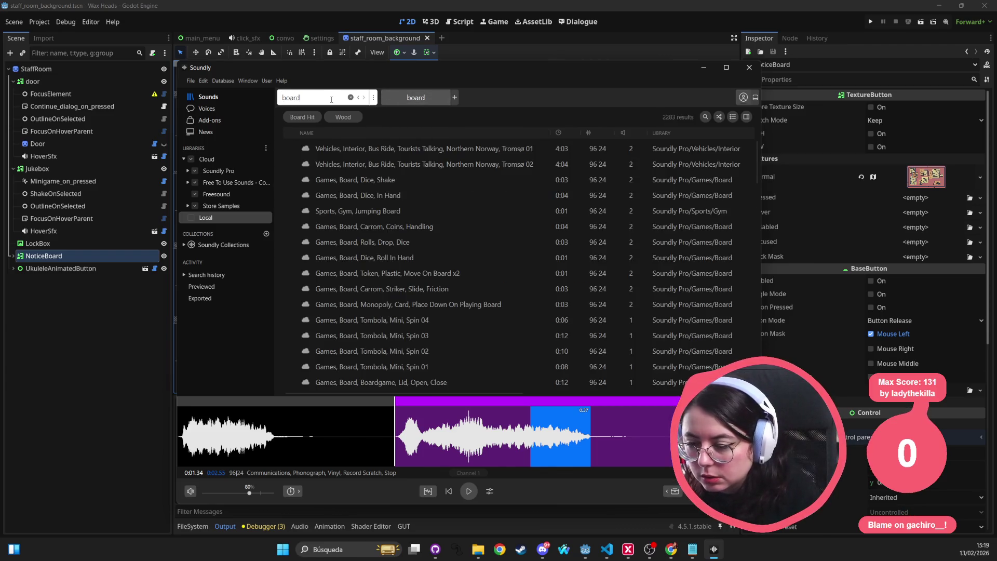
{"action": "left_click", "coordinate": [358, 179]}
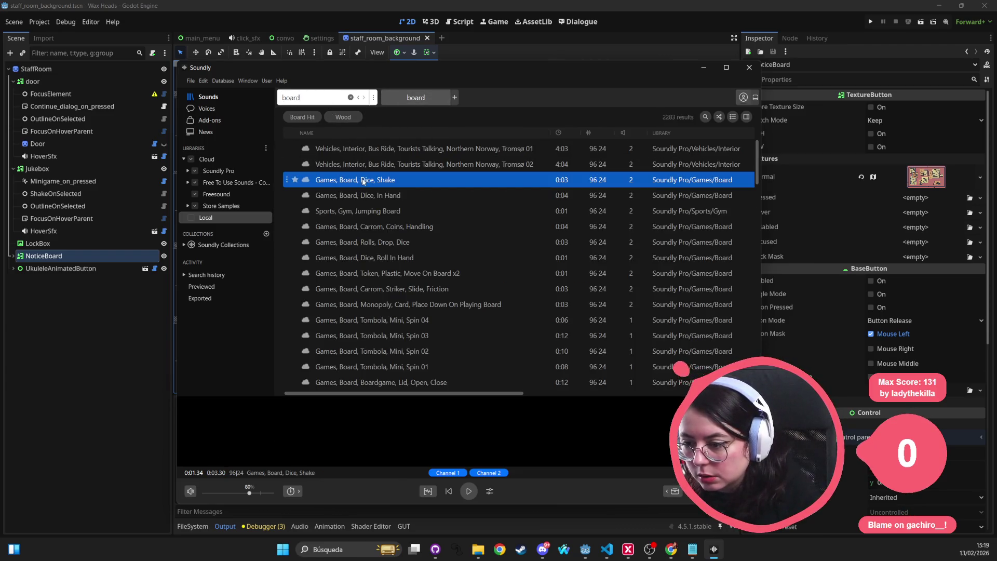
{"action": "left_click", "coordinate": [359, 225]}
{"action": "left_click", "coordinate": [357, 241]}
Preview more board results: hockey rink ambience, shaking coins, and puzzle game sounds
{"action": "scroll", "coordinate": [397, 317], "scroll_direction": "down", "scroll_amount": 3}
{"action": "scroll", "coordinate": [397, 317], "scroll_direction": "down", "scroll_amount": 2}
{"action": "left_click", "coordinate": [377, 230]}
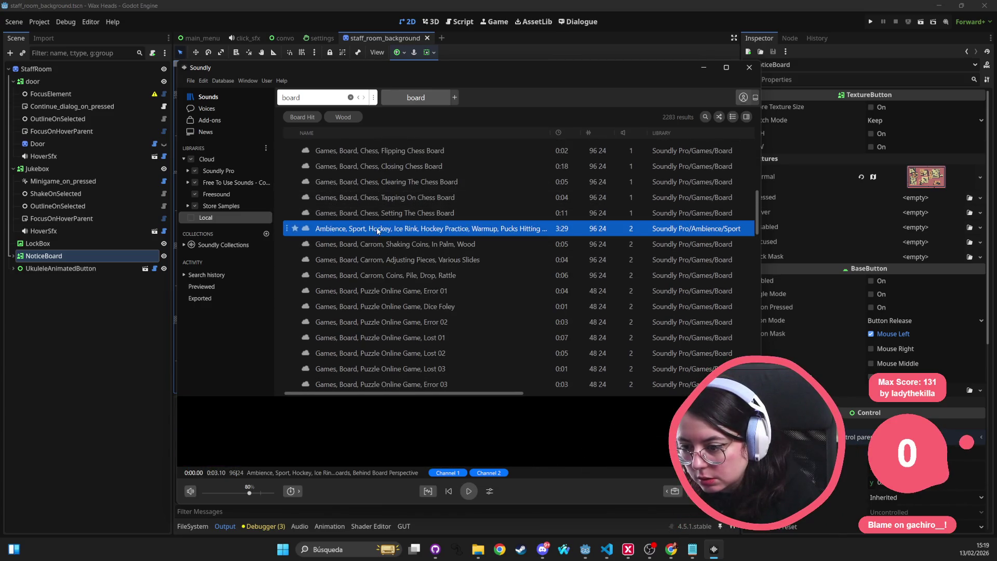
{"action": "key", "text": "Down"}
{"action": "scroll", "coordinate": [387, 291], "scroll_direction": "down", "scroll_amount": 2}
{"action": "left_click", "coordinate": [387, 289]}
{"action": "scroll", "coordinate": [387, 289], "scroll_direction": "down", "scroll_amount": 3}
{"action": "left_click", "coordinate": [387, 289]}
Search 'paper', preview crinkle, crumple, tear, slide, envelope and toilet-paper clips, then search 'paper board'
{"action": "double_click", "coordinate": [336, 96]}
{"action": "type", "text": "paper"}
{"action": "key", "text": "Return"}
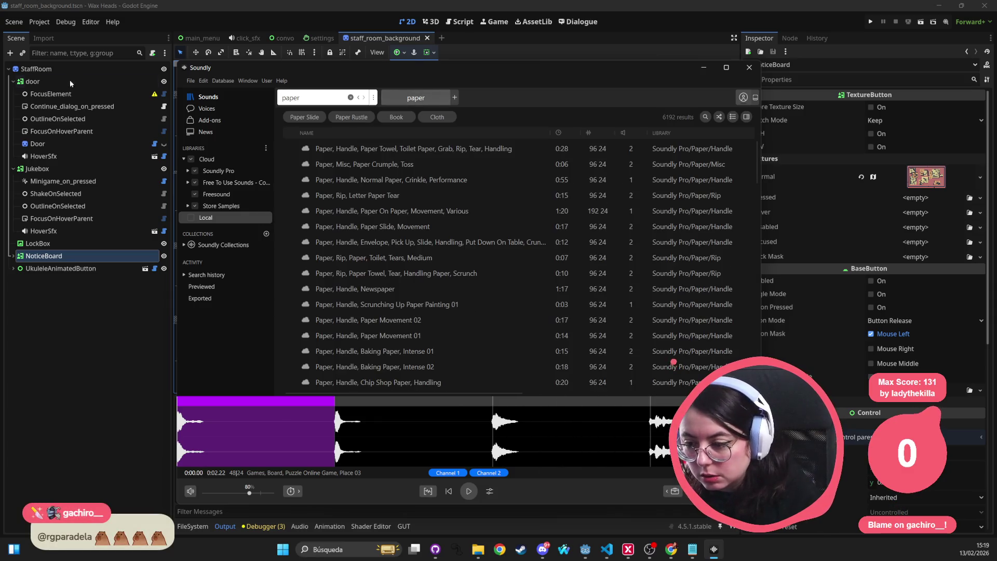
{"action": "left_click", "coordinate": [340, 149]}
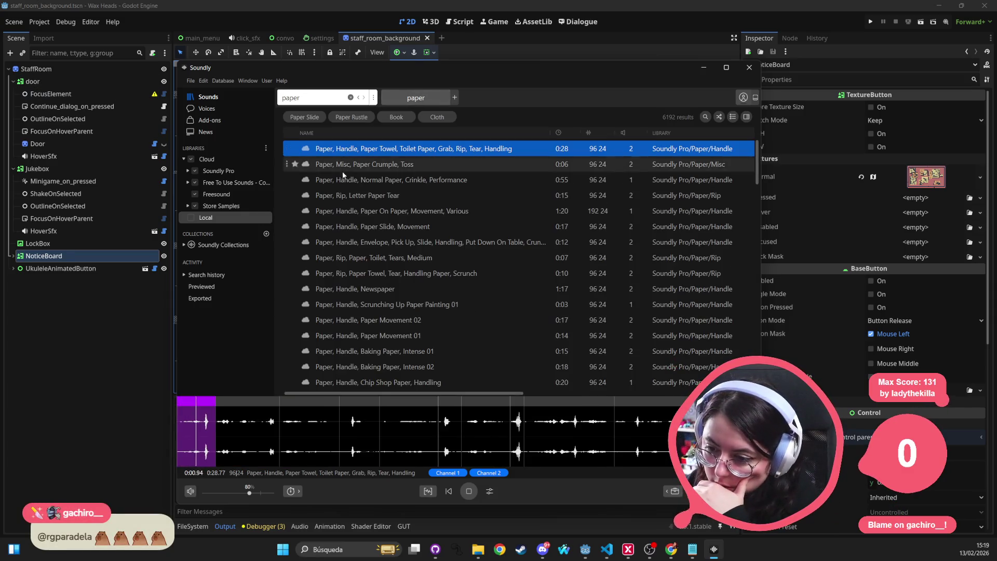
{"action": "left_click", "coordinate": [343, 176]}
{"action": "left_click", "coordinate": [347, 164]}
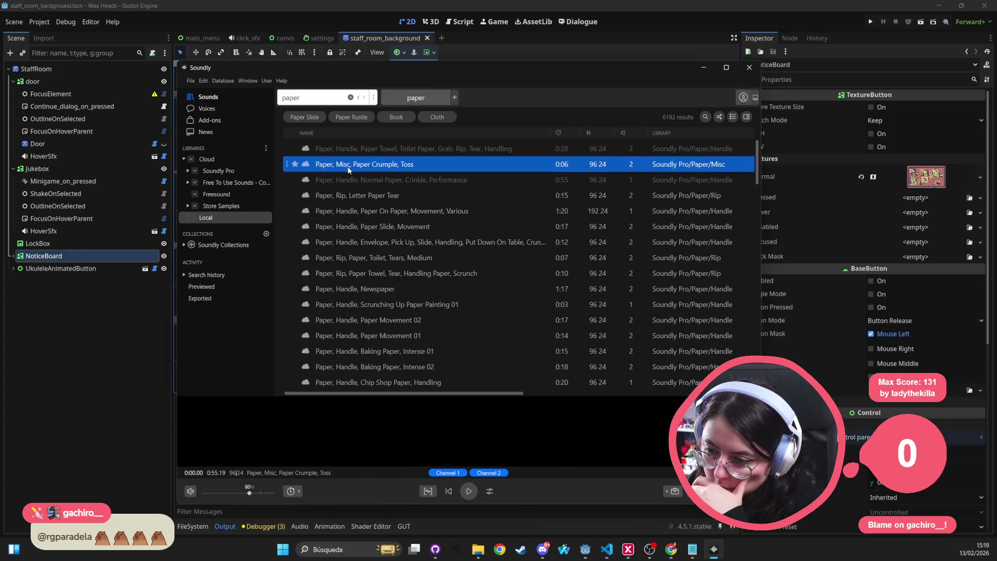
{"action": "left_click", "coordinate": [344, 196]}
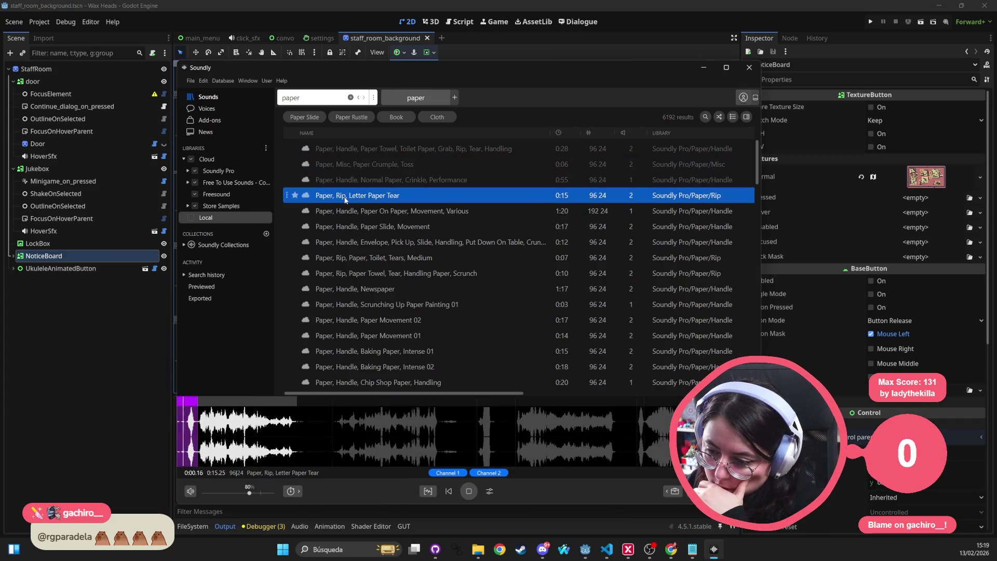
{"action": "left_click", "coordinate": [344, 211]}
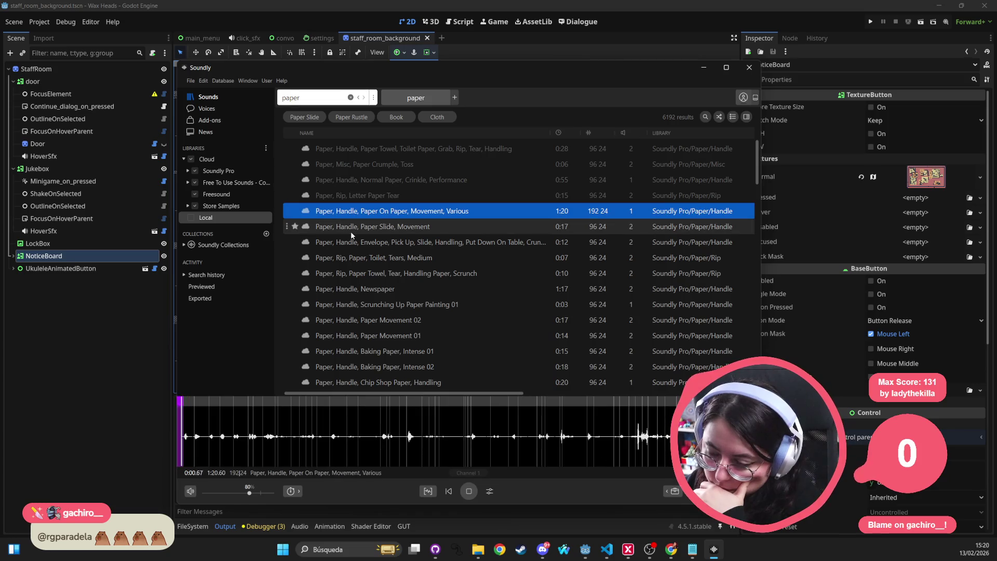
{"action": "left_click", "coordinate": [350, 232]}
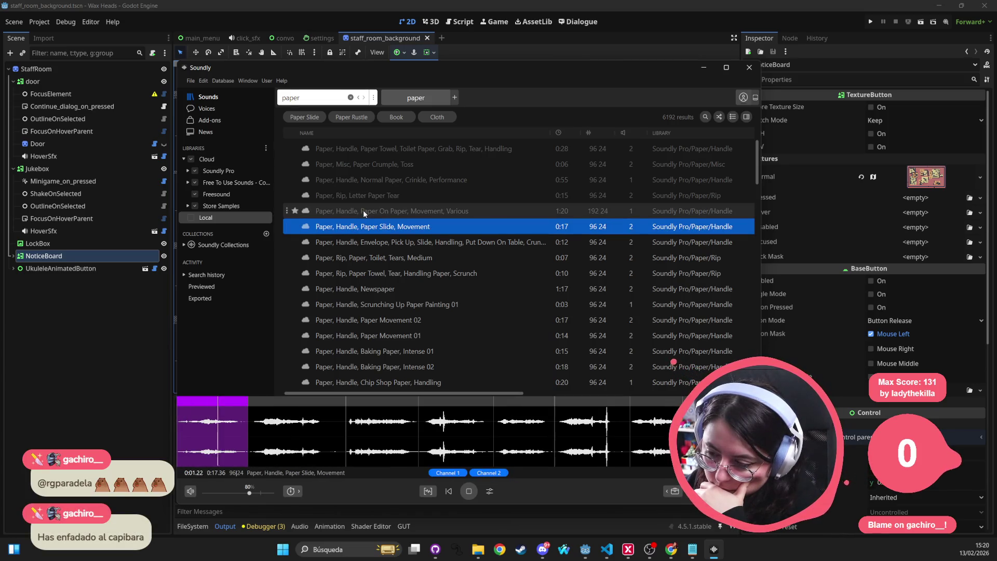
{"action": "left_click", "coordinate": [364, 211]}
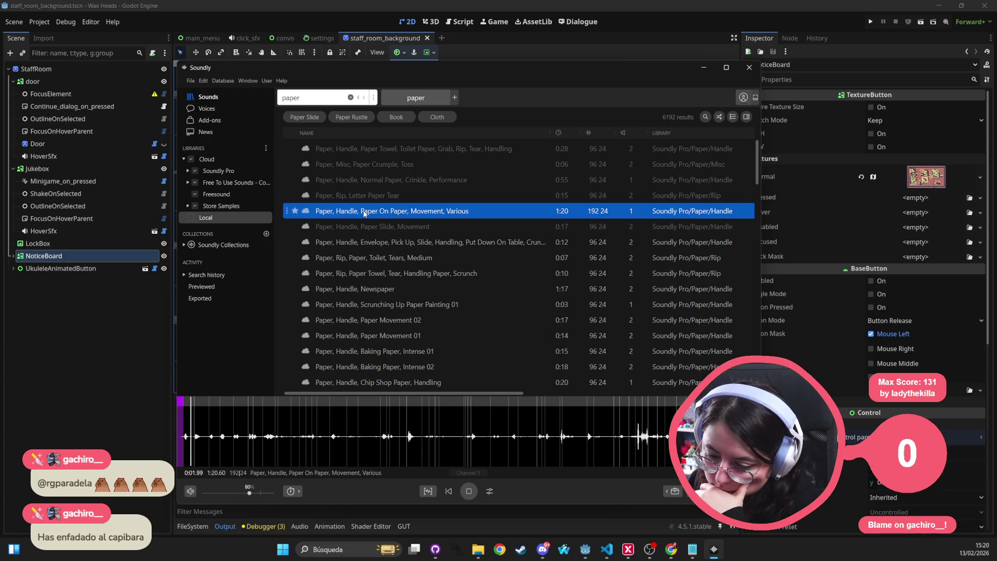
{"action": "left_click", "coordinate": [364, 244]}
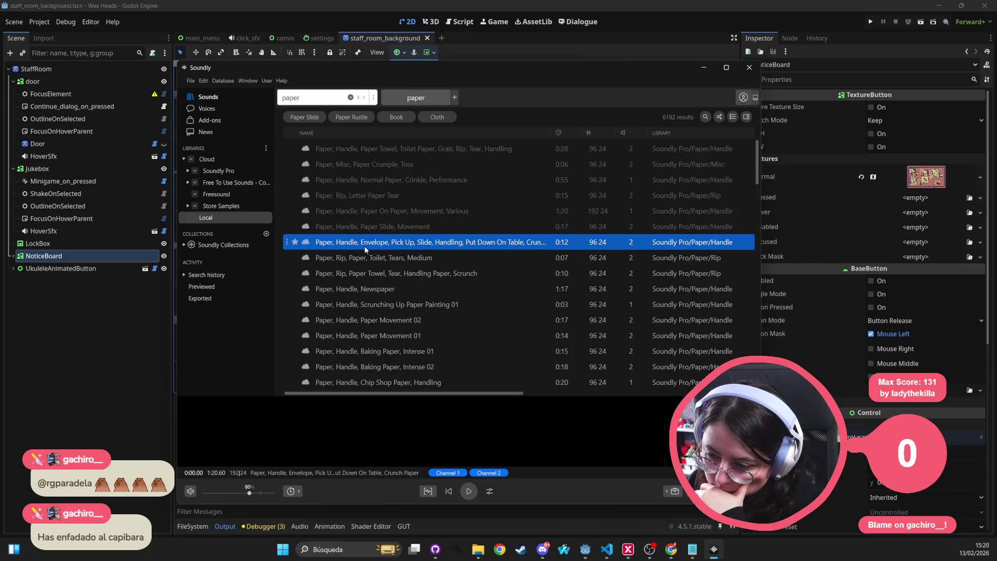
{"action": "left_click", "coordinate": [364, 257]}
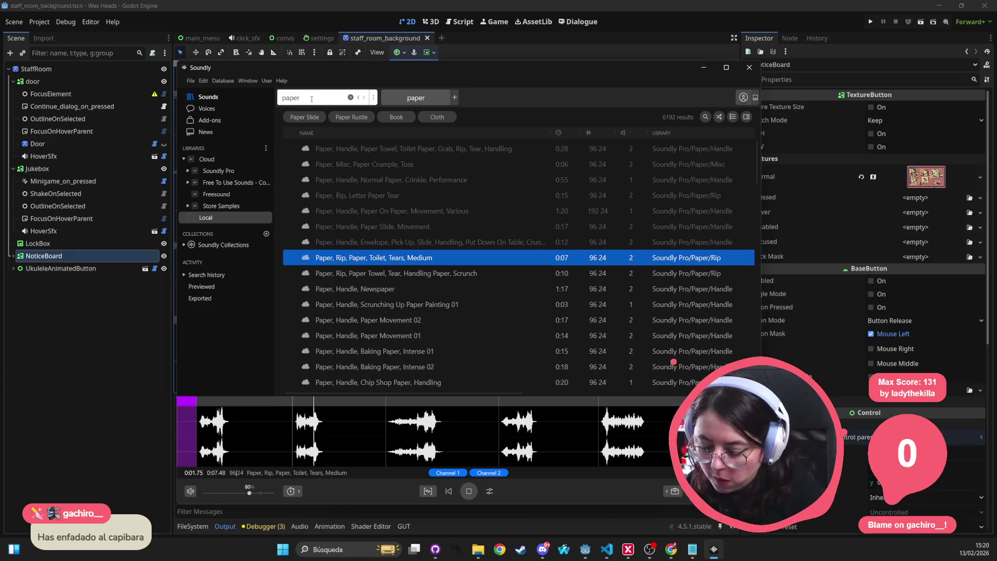
{"action": "type", "text": " board"}
{"action": "key", "text": "Return"}
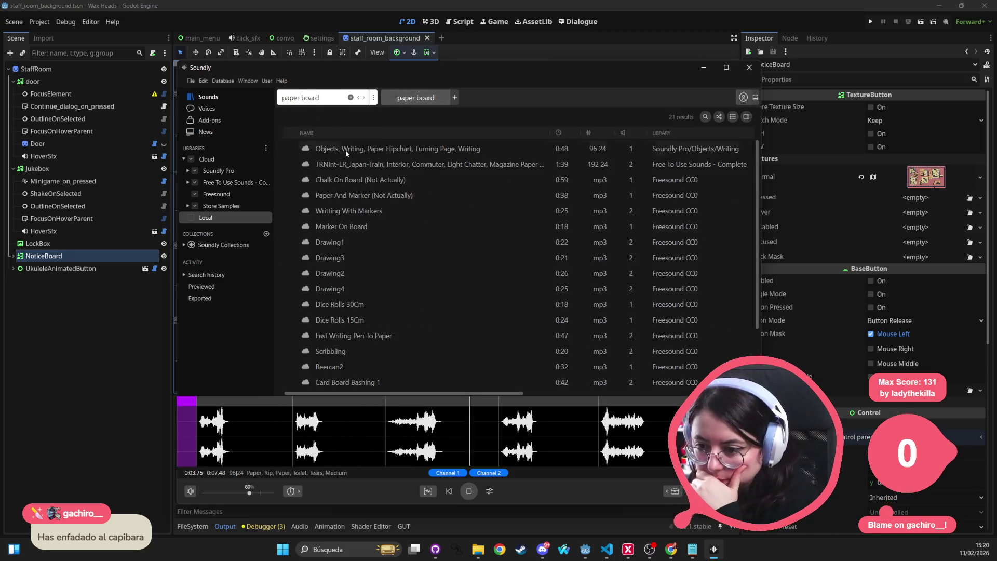
Preview the flipchart, marker, chalk and train ambience results, then Big Card Board Bashing 2
{"action": "left_click", "coordinate": [360, 150]}
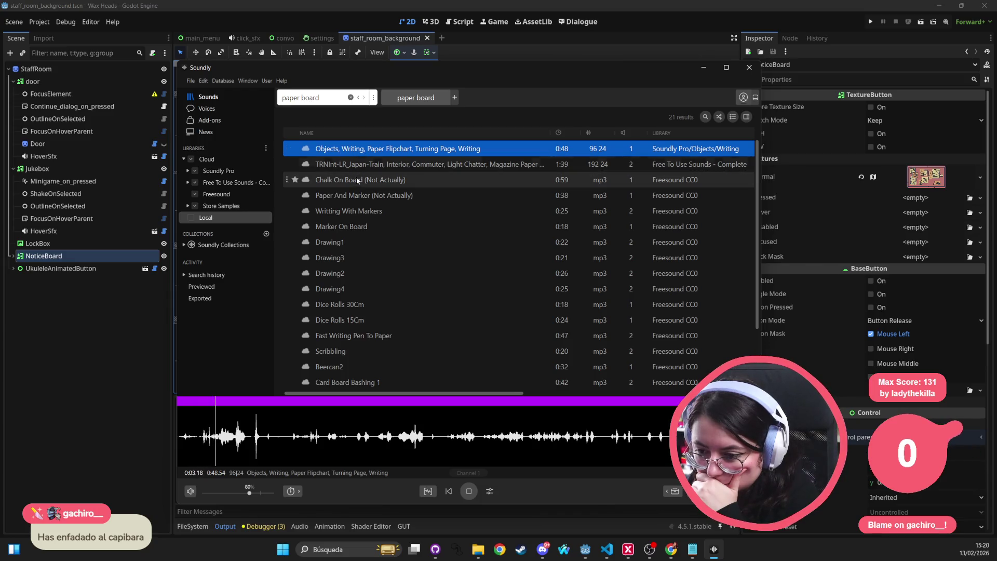
{"action": "left_click", "coordinate": [355, 197]}
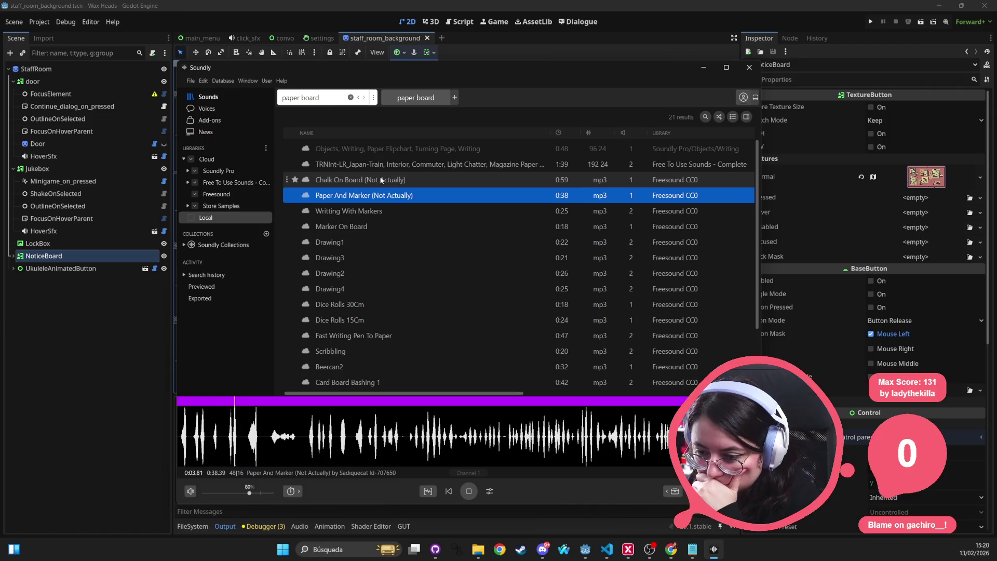
{"action": "left_click", "coordinate": [381, 180]}
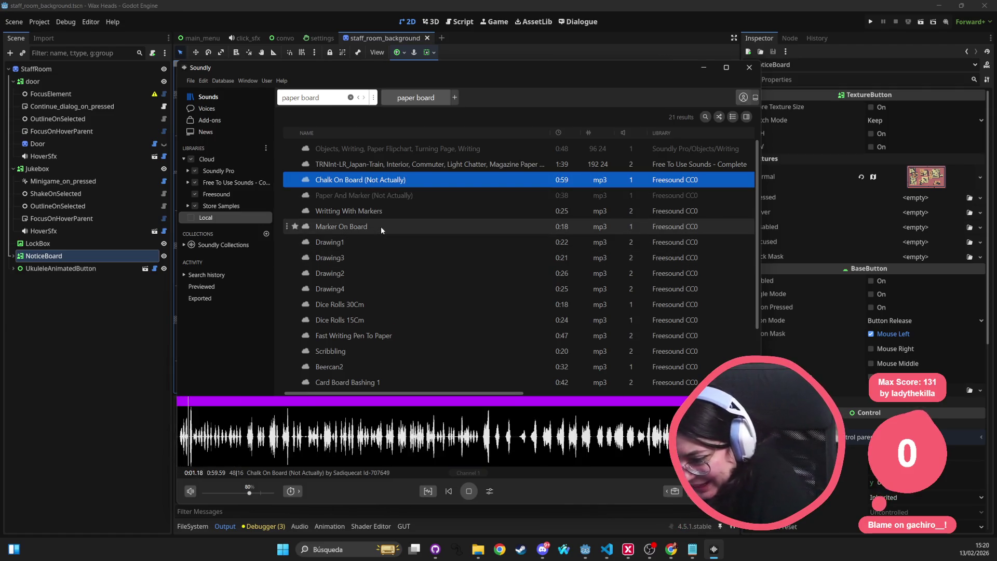
{"action": "left_click", "coordinate": [388, 212]}
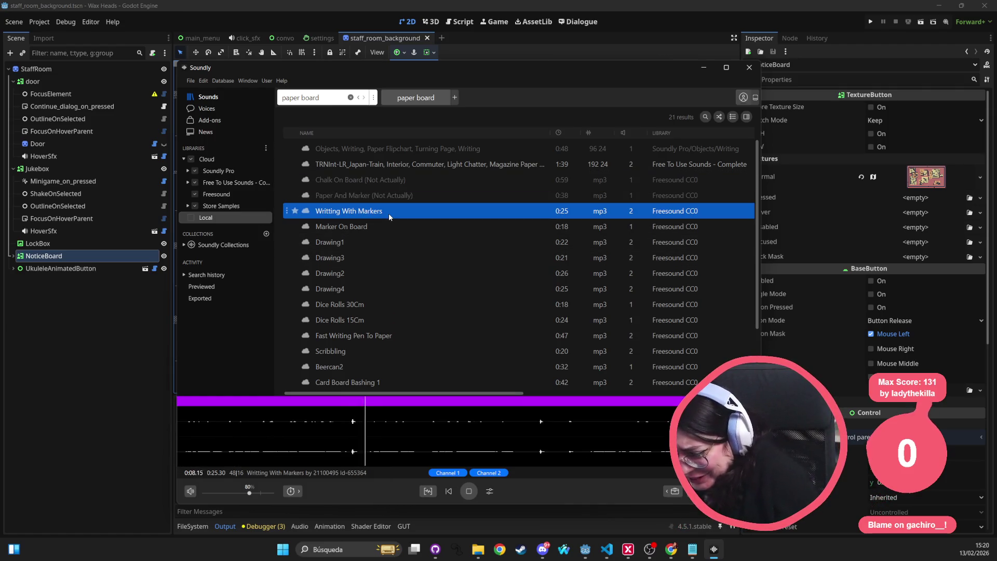
{"action": "left_click", "coordinate": [402, 165]}
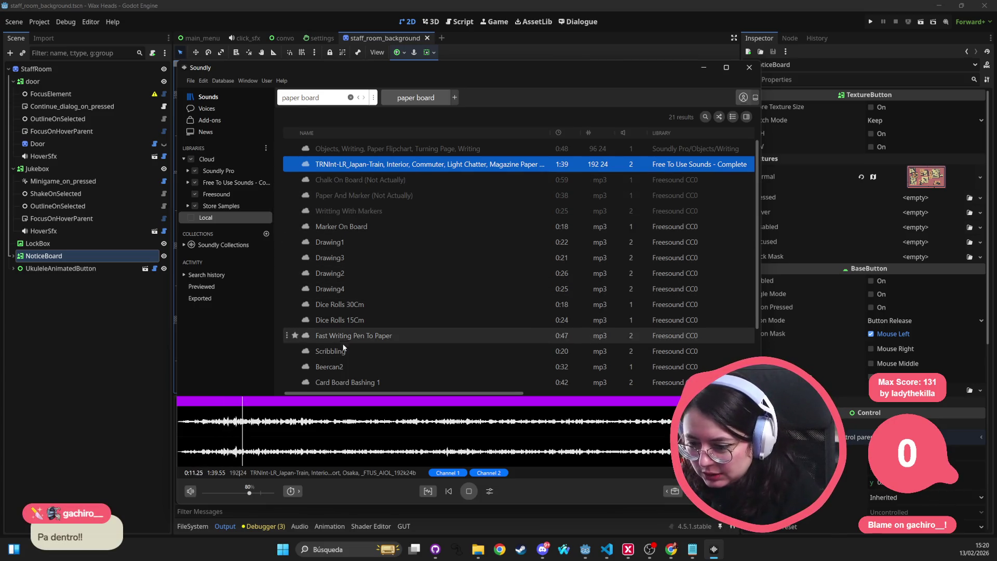
{"action": "scroll", "coordinate": [356, 365], "scroll_direction": "down", "scroll_amount": 3}
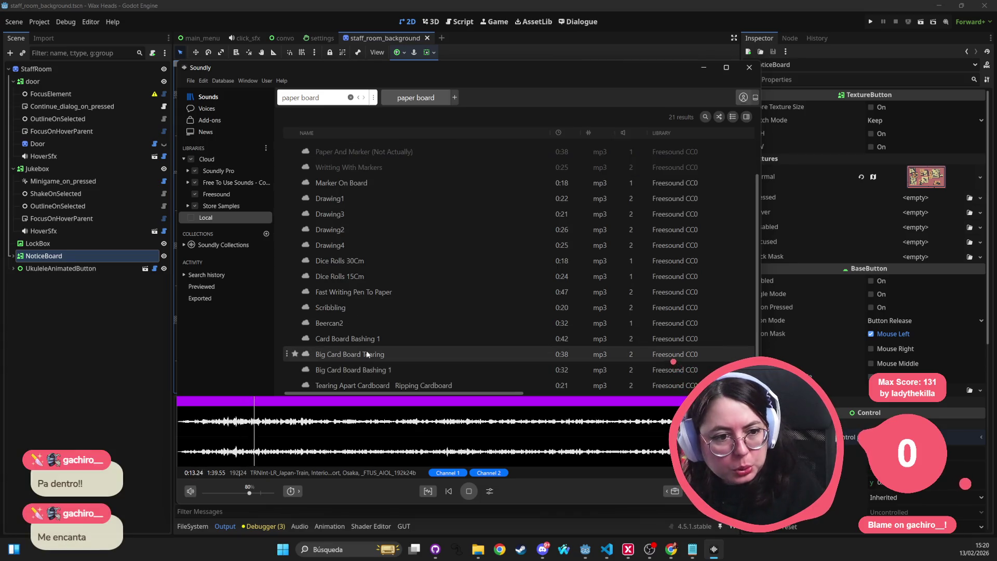
{"action": "scroll", "coordinate": [367, 354], "scroll_direction": "down", "scroll_amount": 2}
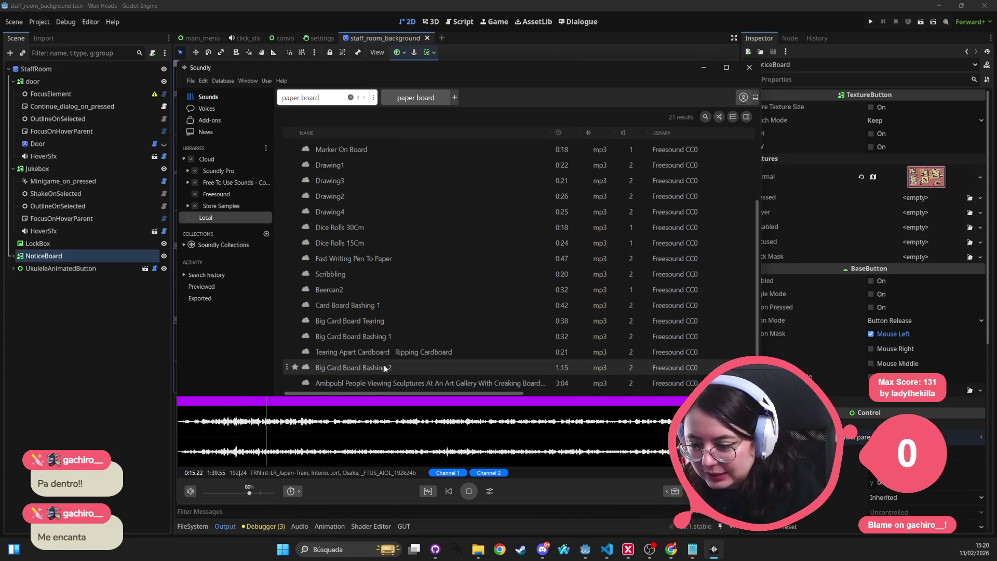
{"action": "left_click", "coordinate": [384, 367]}
{"action": "key", "text": "ctrl+f"}
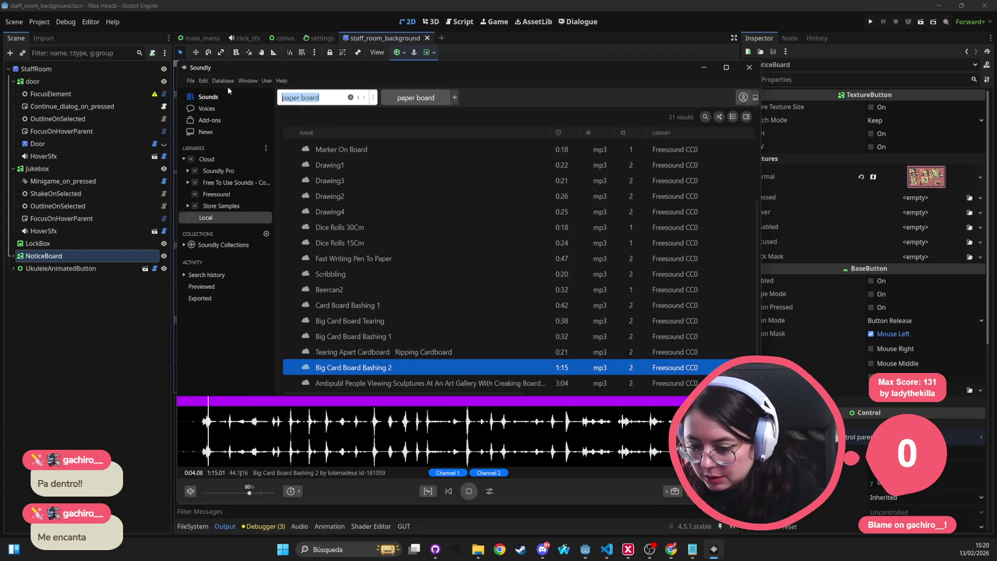
Search Soundly for 'cardboard wall' and audition the box-against-wall, parcel and cardboard tube clips
{"action": "type", "text": "cardboard wall"}
{"action": "key", "text": "Return"}
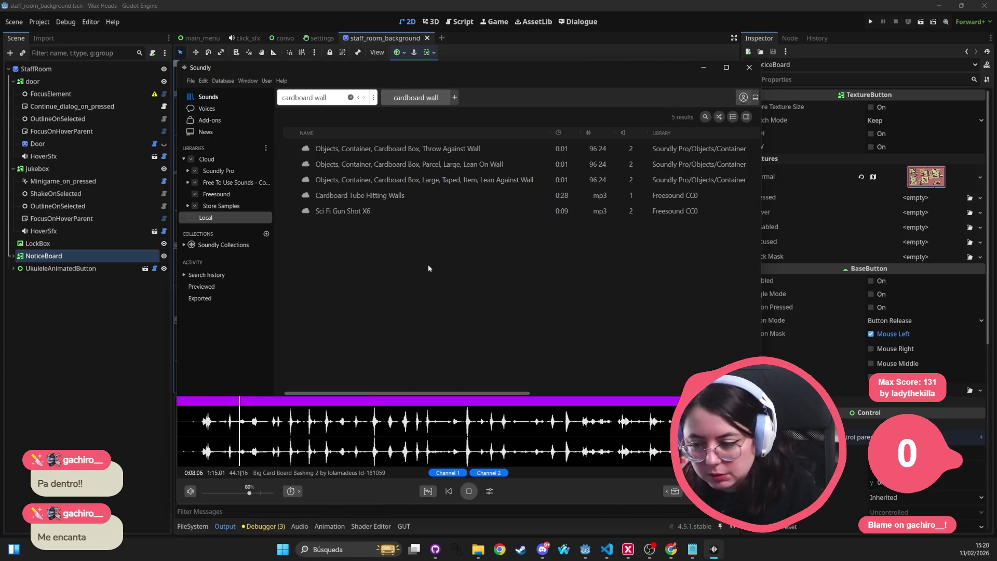
{"action": "left_click", "coordinate": [436, 149]}
{"action": "left_click", "coordinate": [436, 166]}
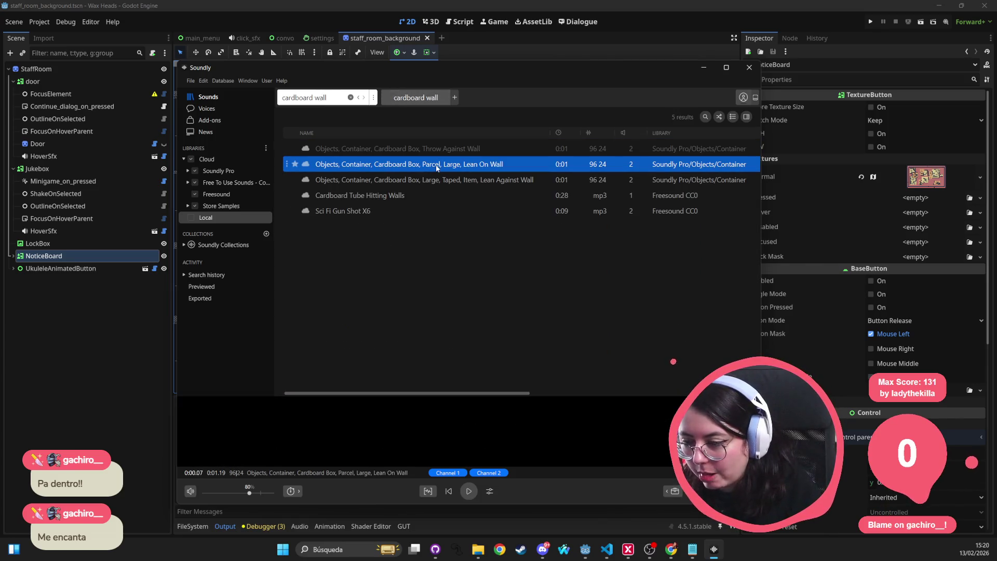
{"action": "left_click", "coordinate": [434, 181]}
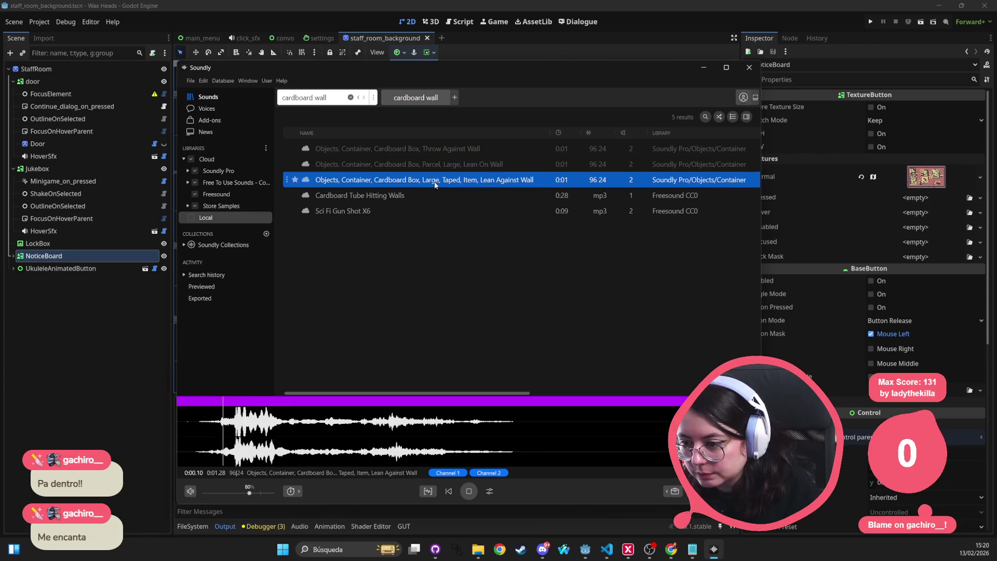
{"action": "left_click", "coordinate": [425, 192]}
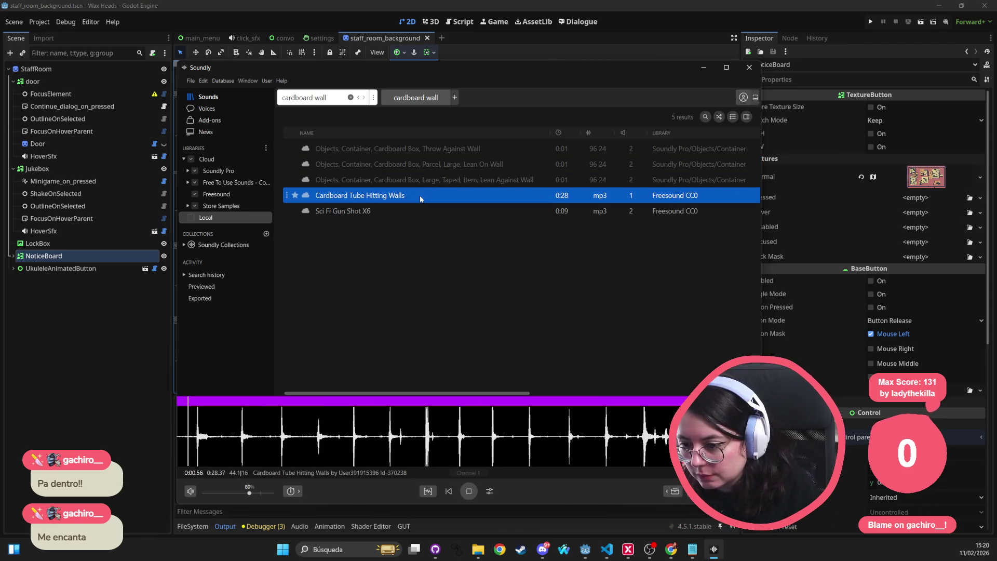
{"action": "left_click", "coordinate": [422, 180]}
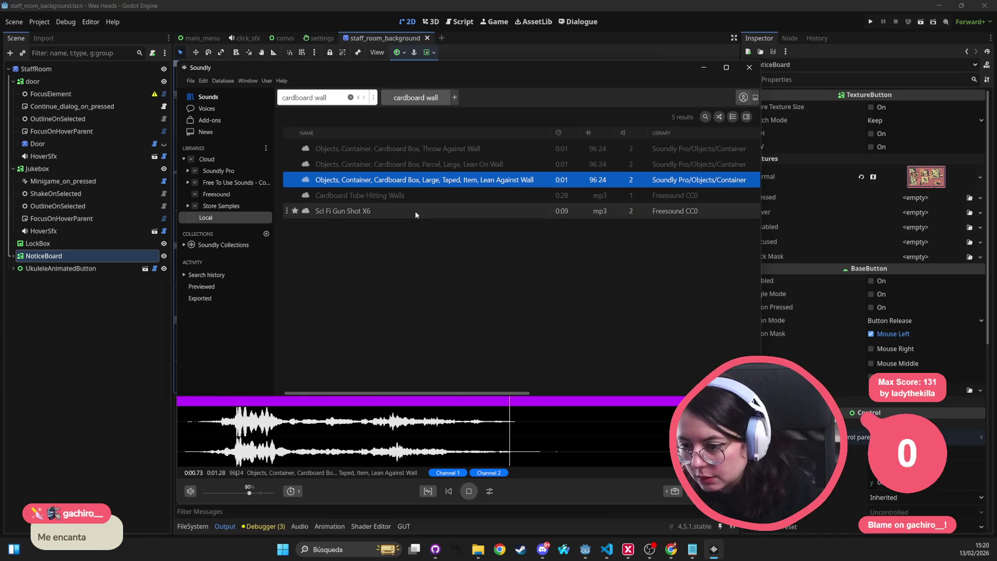
{"action": "left_click", "coordinate": [416, 165]}
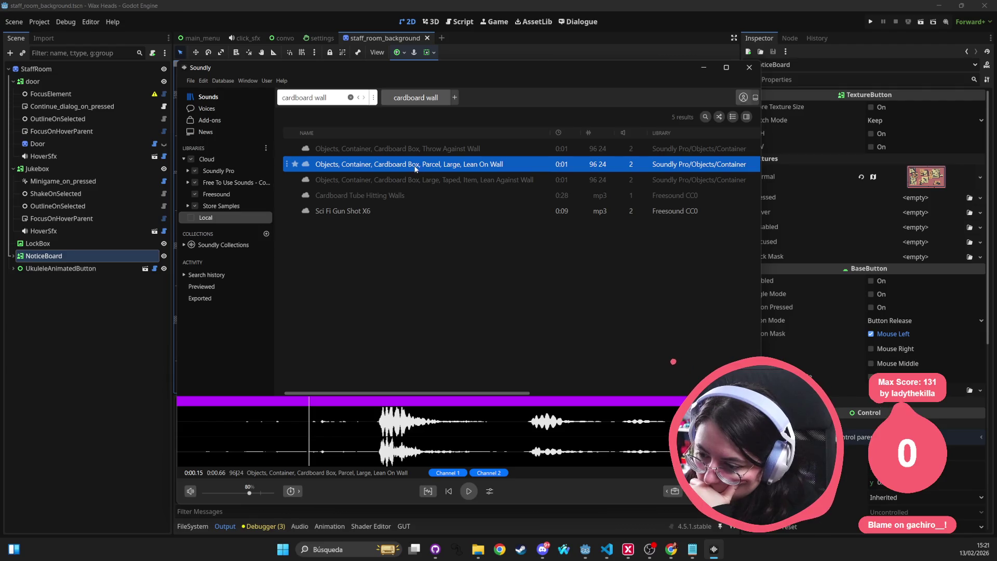
{"action": "left_click", "coordinate": [413, 180]}
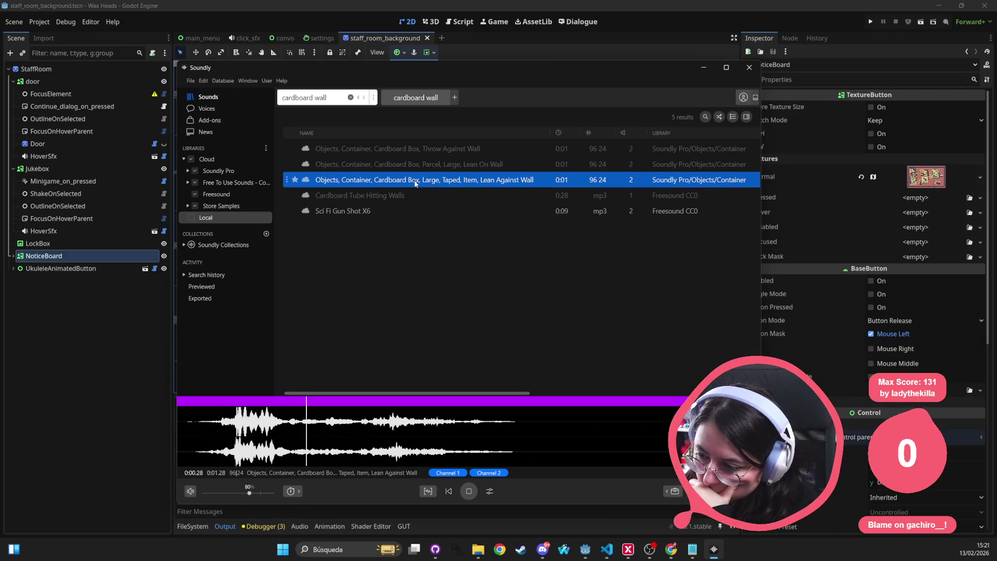
{"action": "left_click", "coordinate": [419, 169]}
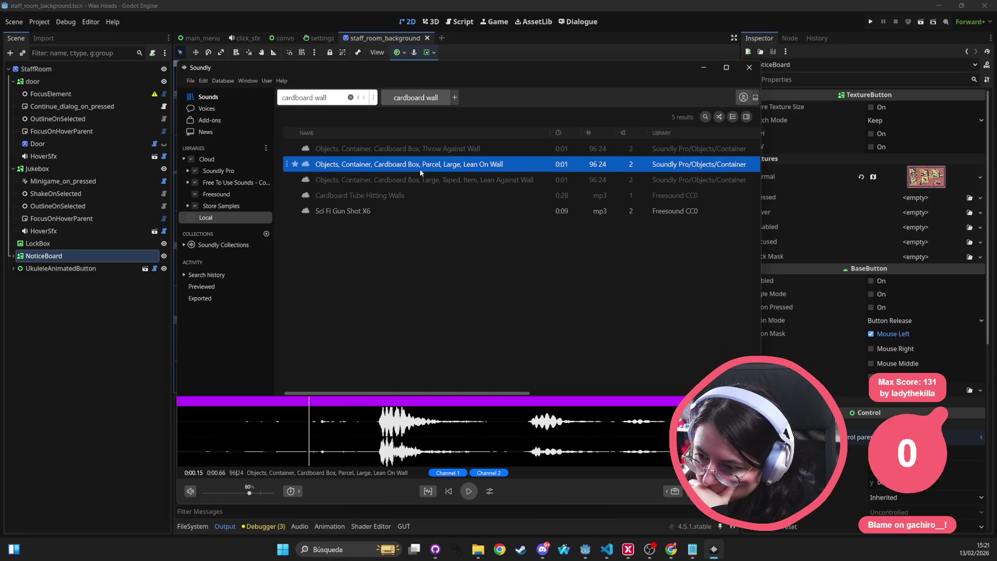
{"action": "left_click", "coordinate": [421, 180]}
{"action": "left_click", "coordinate": [426, 151]}
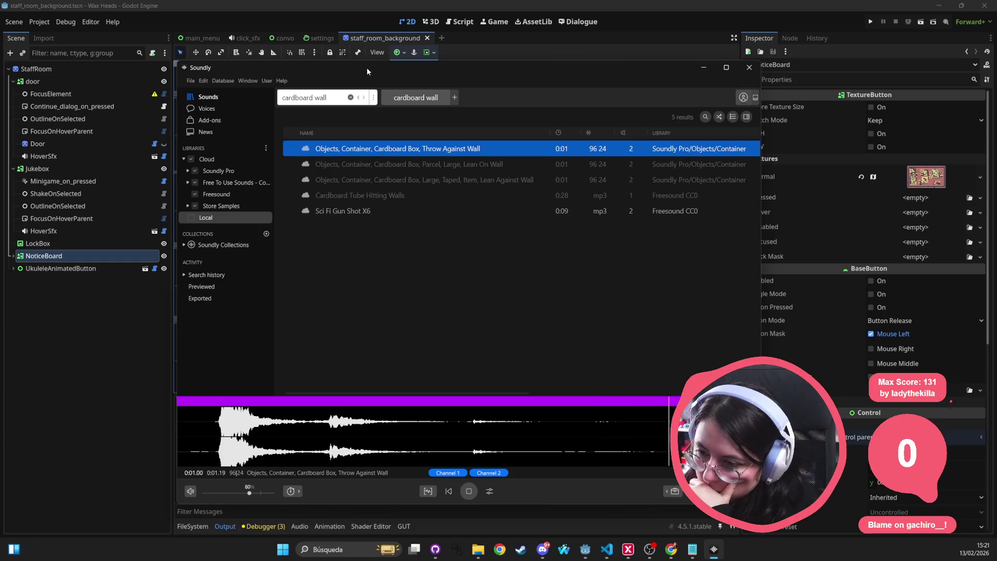
Broaden the search to 'cardboard' and audition the box drop, rip, movement, hit and impact clips
{"action": "key", "text": "BackSpace"}
{"action": "key", "text": "BackSpace"}
{"action": "key", "text": "Return"}
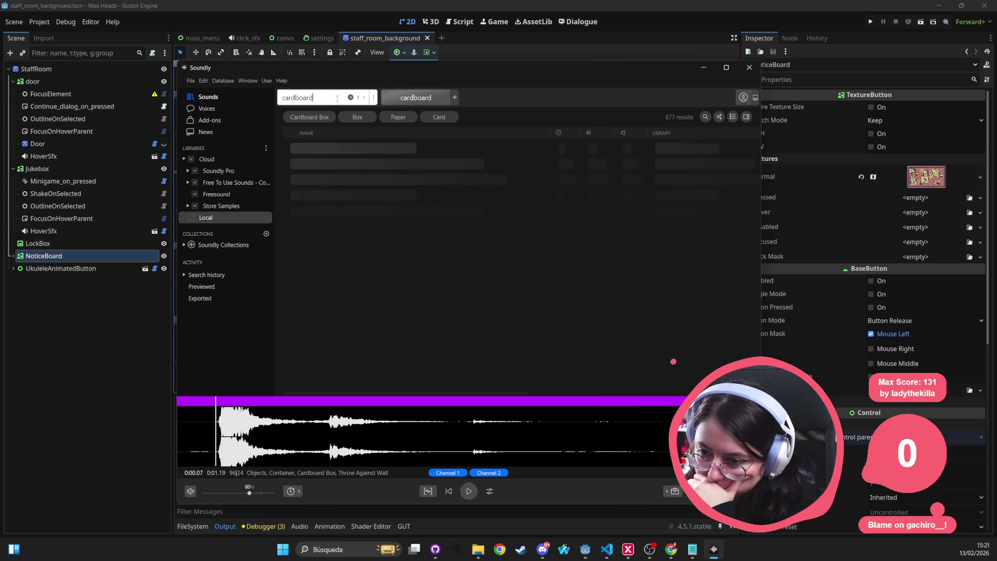
{"action": "left_click", "coordinate": [357, 147]}
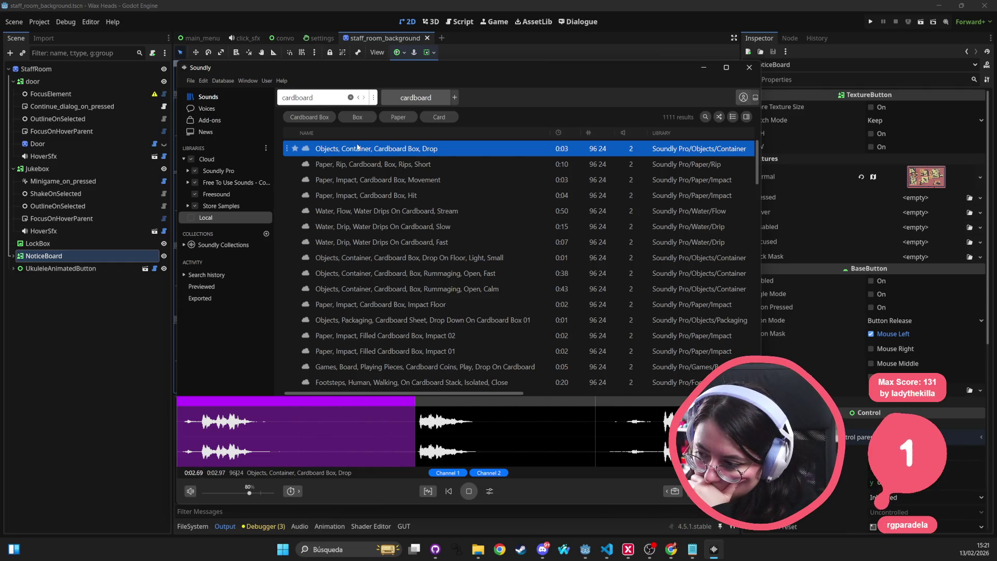
{"action": "left_click", "coordinate": [341, 164]}
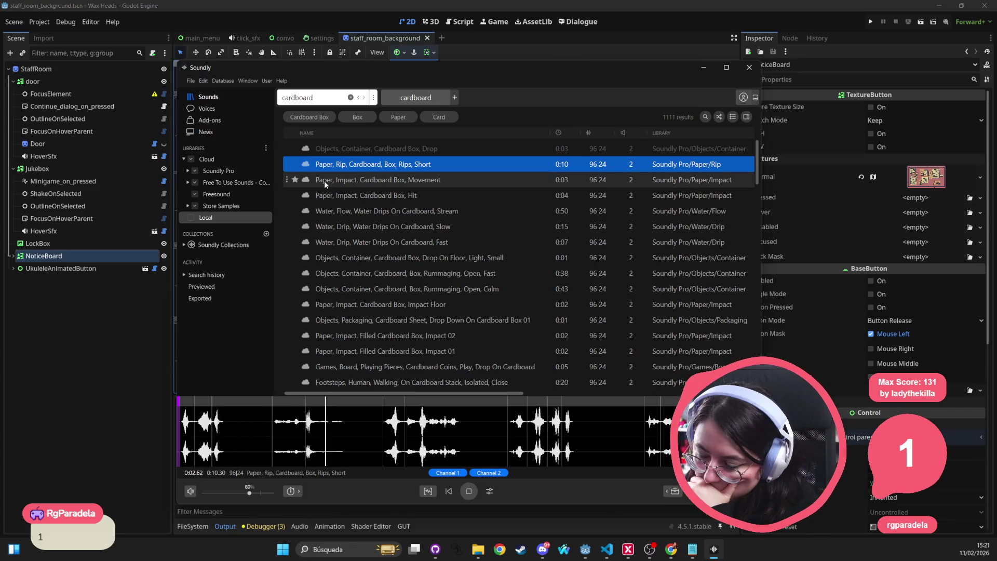
{"action": "left_click", "coordinate": [324, 181]}
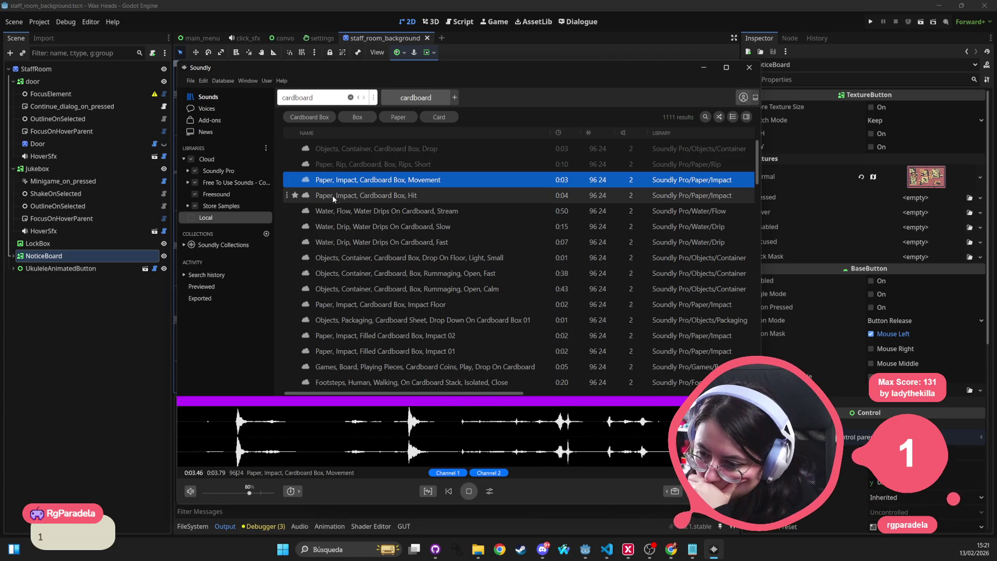
{"action": "left_click", "coordinate": [344, 195]}
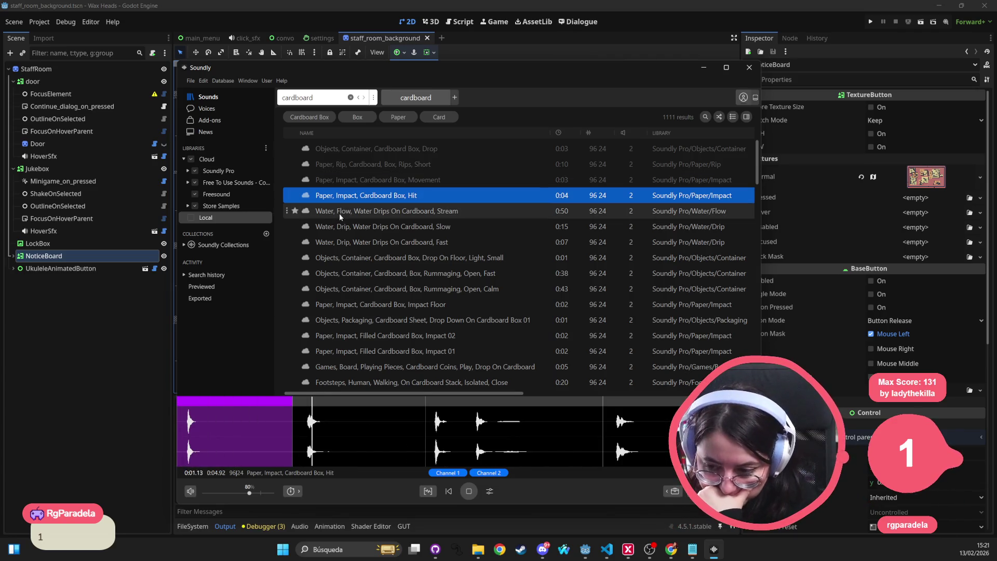
{"action": "left_click", "coordinate": [375, 335]}
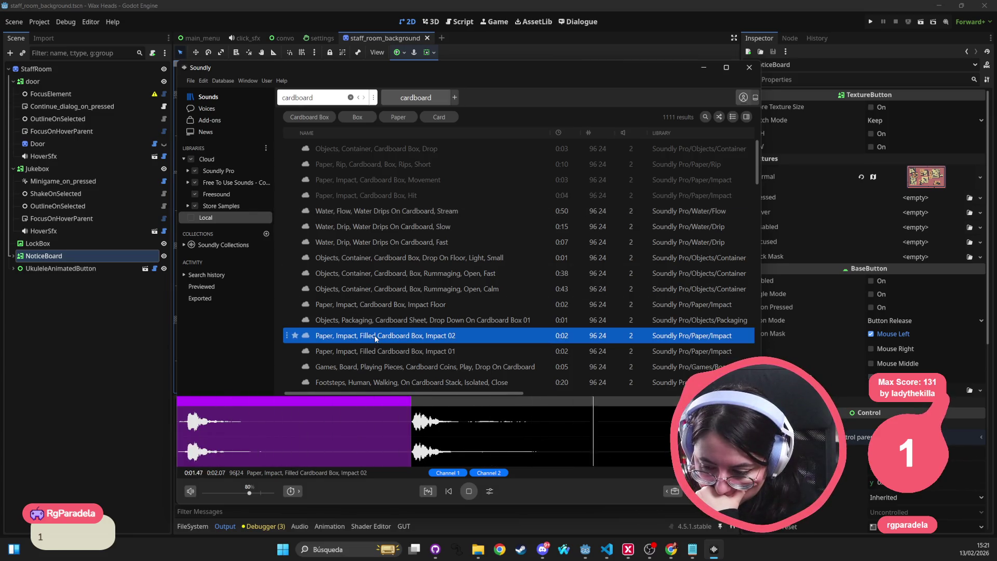
{"action": "key", "text": "Down"}
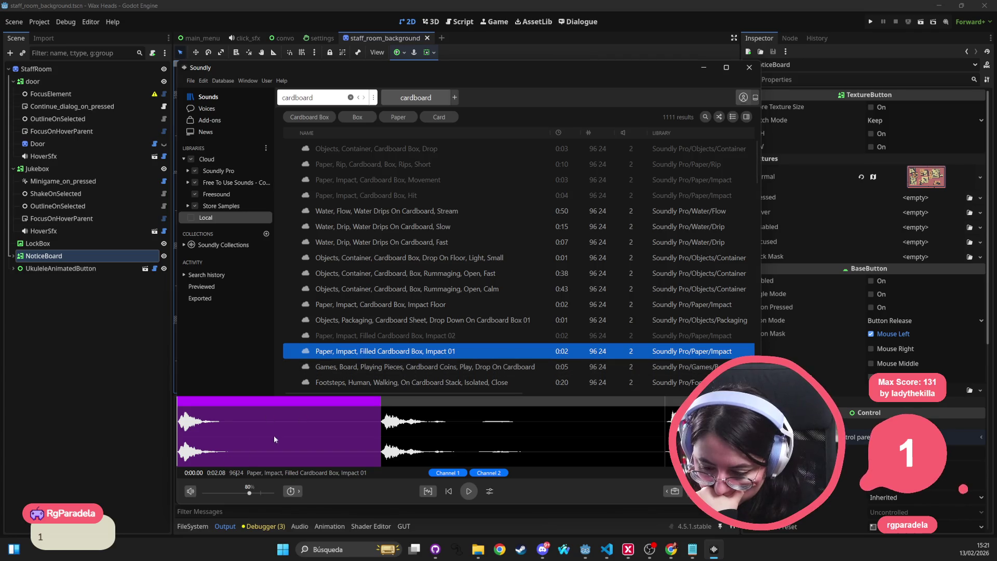
{"action": "left_click", "coordinate": [374, 352]}
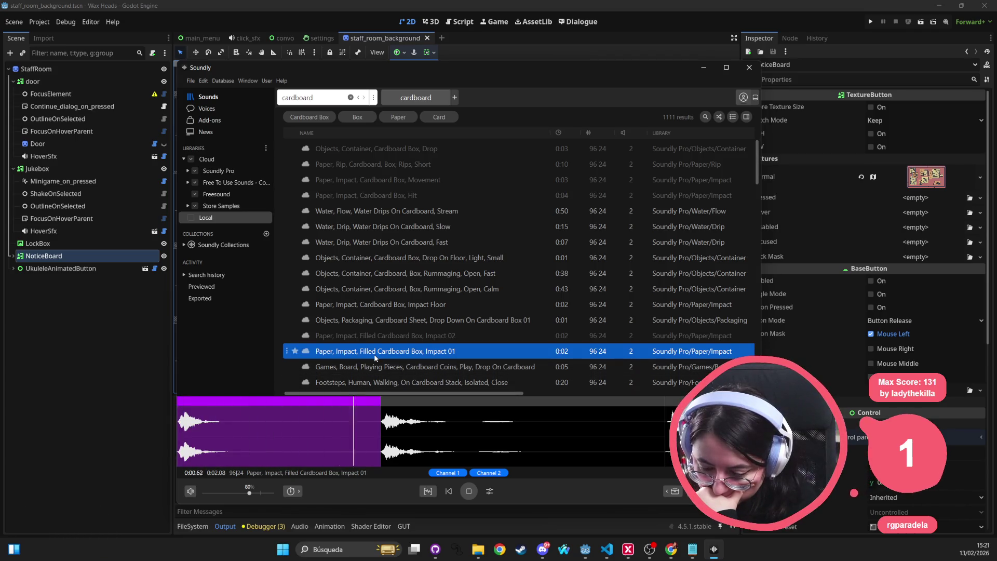
Audition the Paper And Cardboard kicks, scrub the Unpacking recording, then enter 'paper' as the search
{"action": "scroll", "coordinate": [374, 353], "scroll_direction": "down", "scroll_amount": 3}
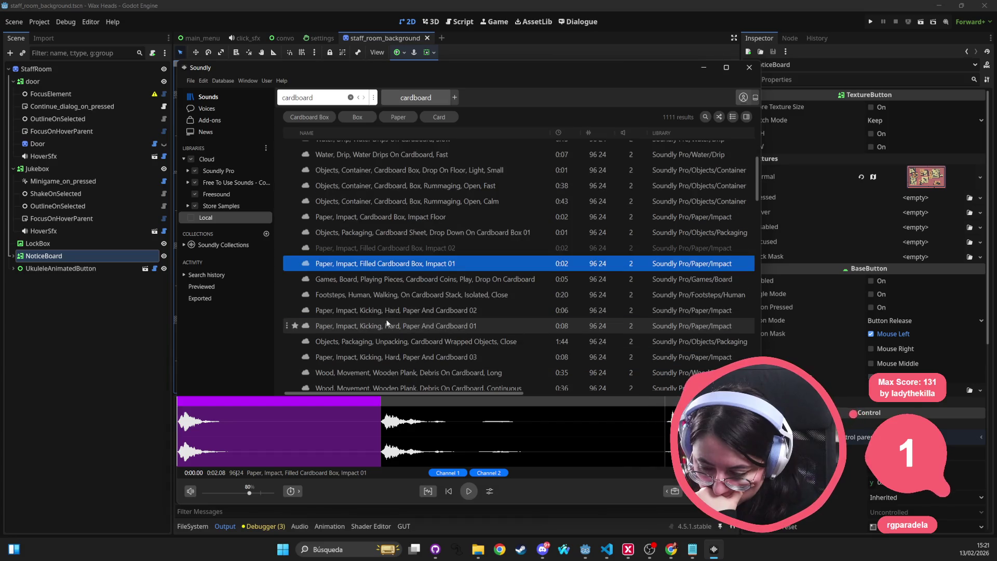
{"action": "left_click", "coordinate": [371, 342]}
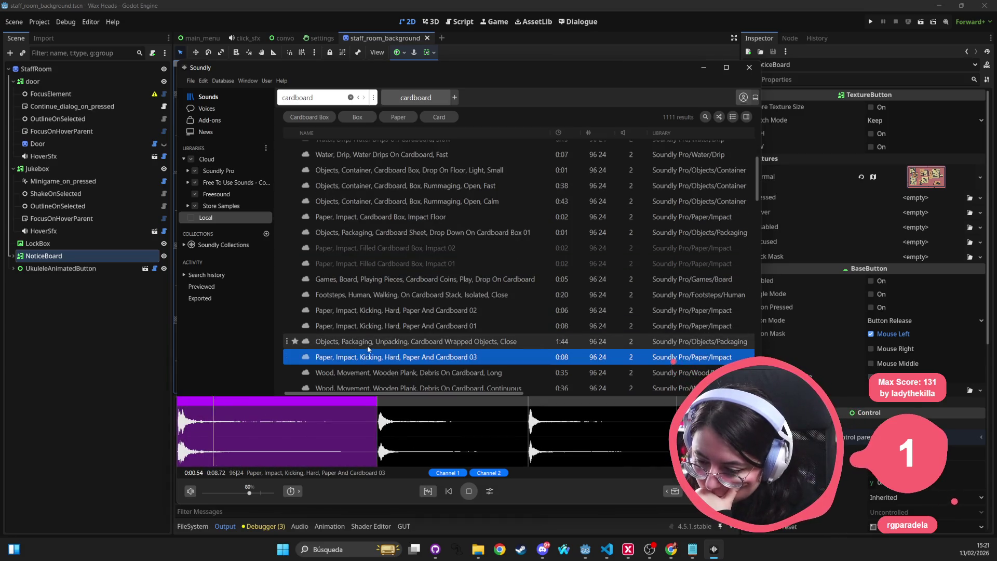
{"action": "left_click", "coordinate": [382, 325]}
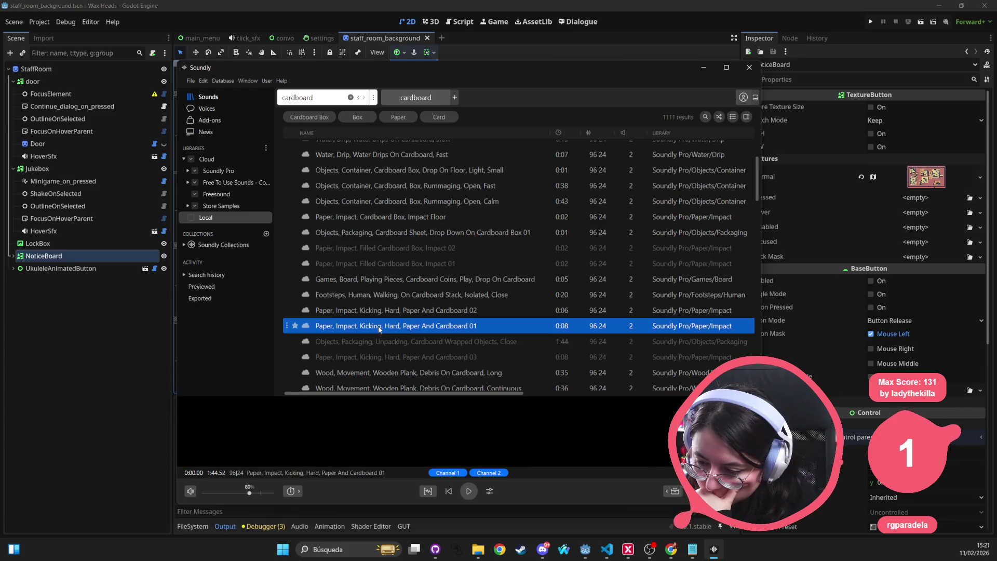
{"action": "left_click", "coordinate": [378, 340]}
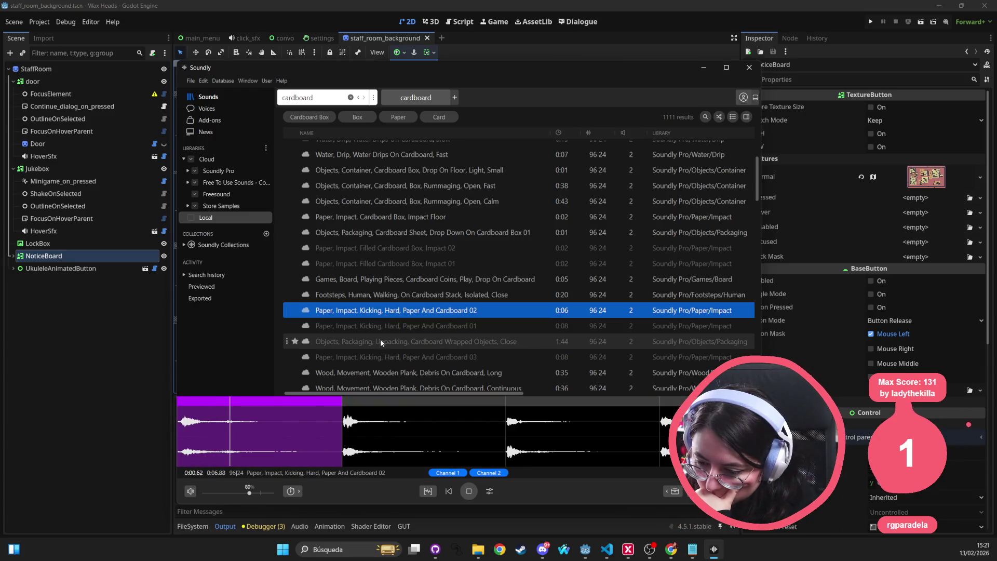
{"action": "left_click_drag", "start_coordinate": [215, 401], "coordinate": [247, 402]}
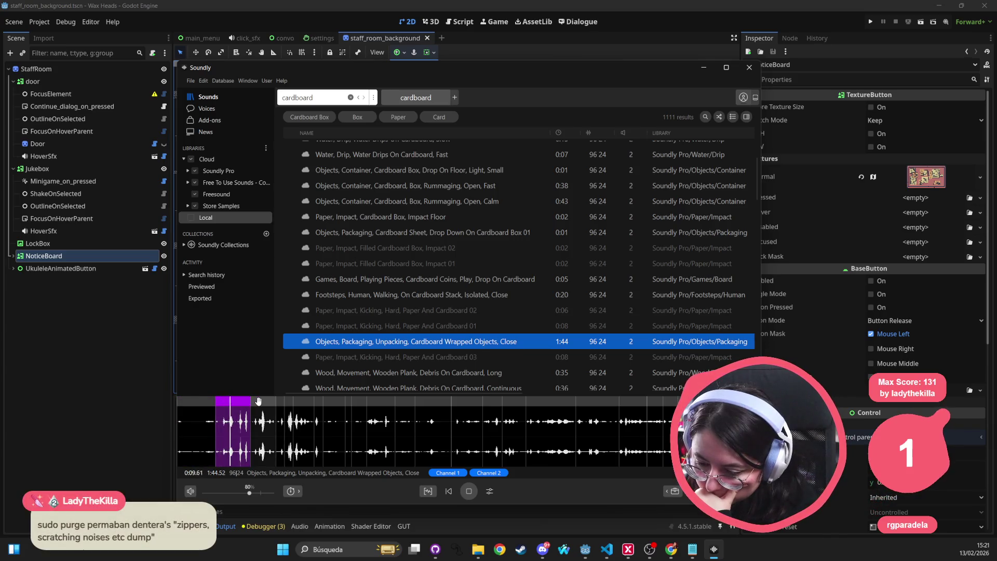
{"action": "left_click_drag", "start_coordinate": [258, 401], "coordinate": [280, 402]}
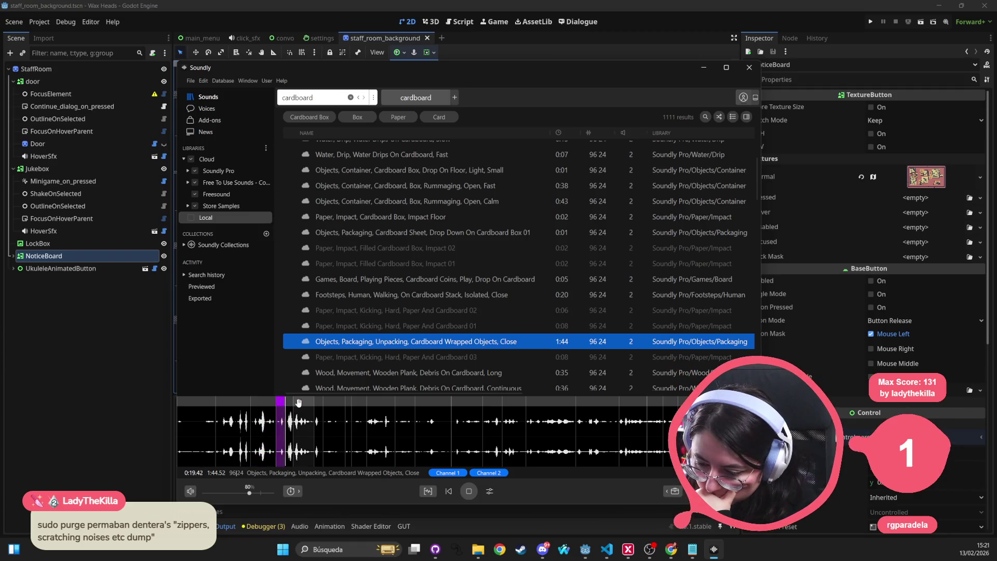
{"action": "left_click_drag", "start_coordinate": [294, 403], "coordinate": [313, 403]}
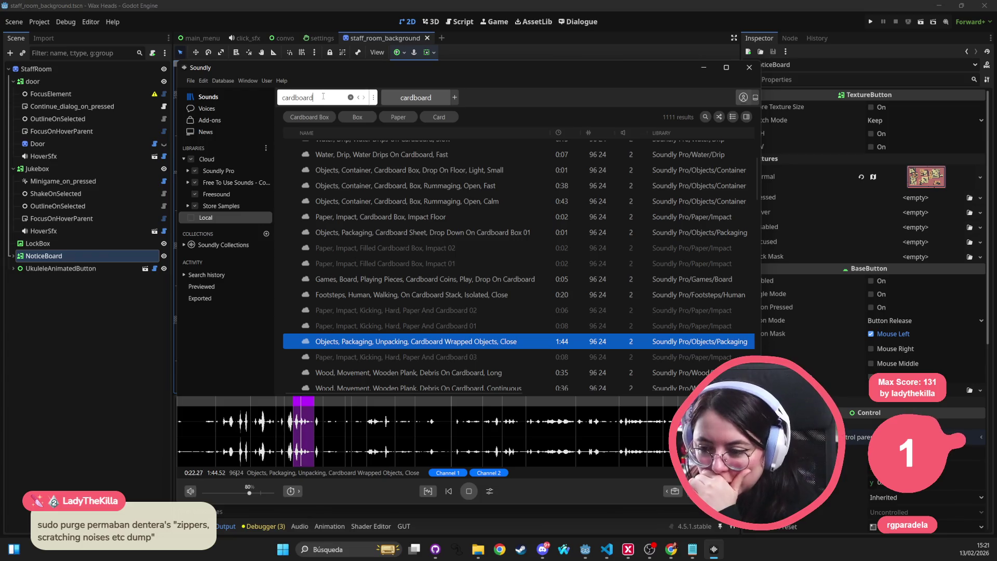
{"action": "double_click", "coordinate": [323, 96]}
{"action": "type", "text": "paper"}
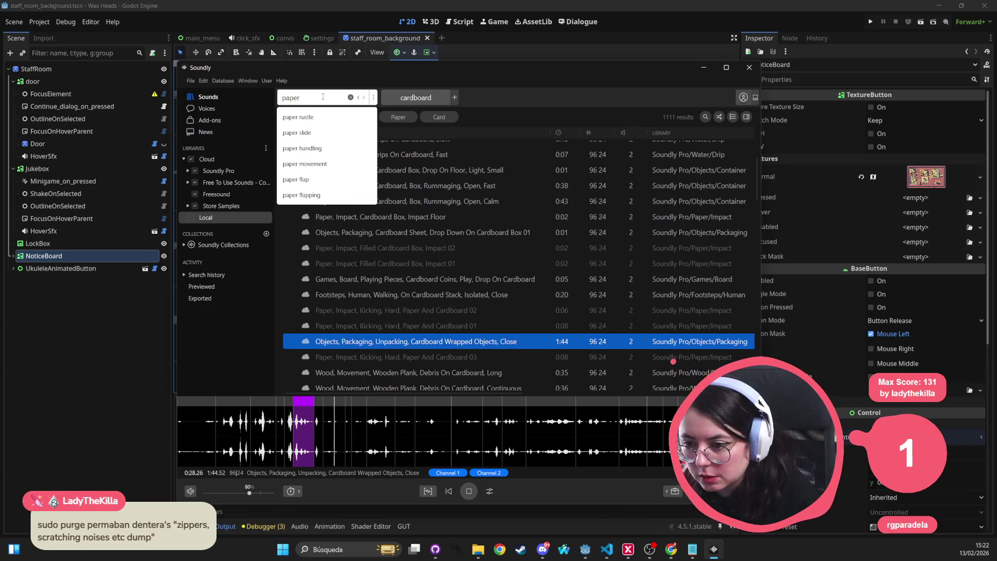
Run the 'paper' search and audition the newspaper, scrunching, movement and baking paper clips
{"action": "key", "text": "Return"}
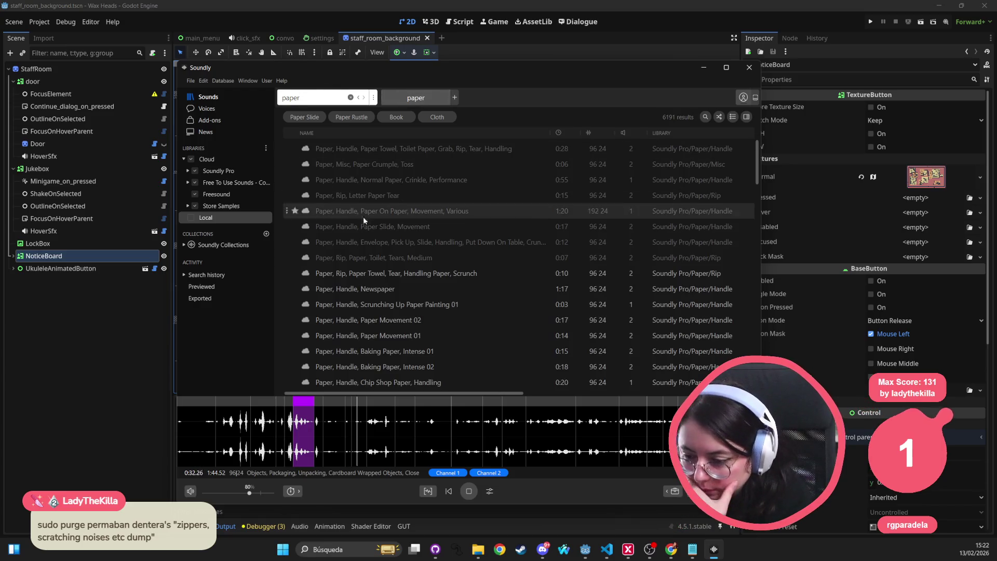
{"action": "left_click", "coordinate": [358, 290]}
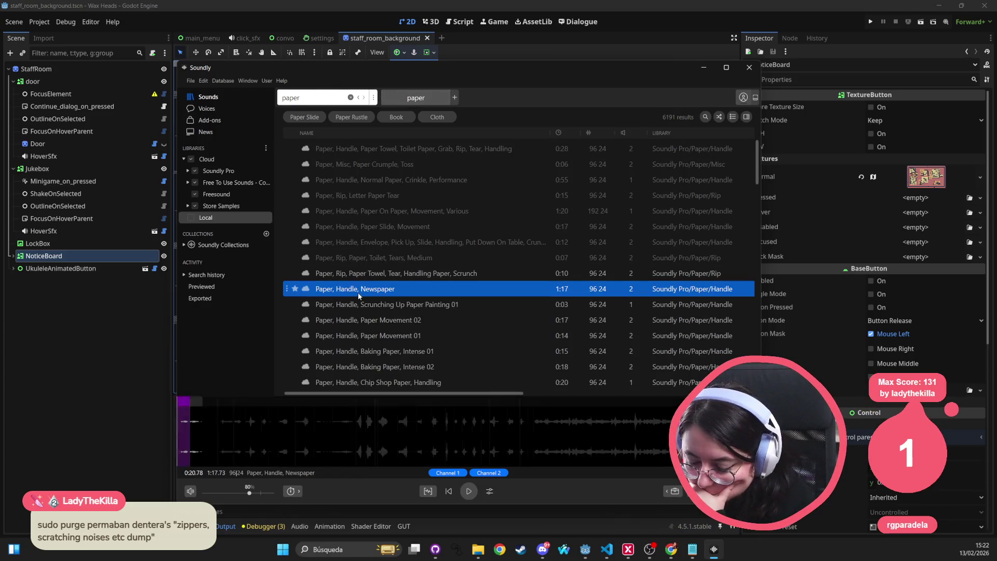
{"action": "left_click", "coordinate": [223, 429]}
{"action": "left_click", "coordinate": [382, 307]}
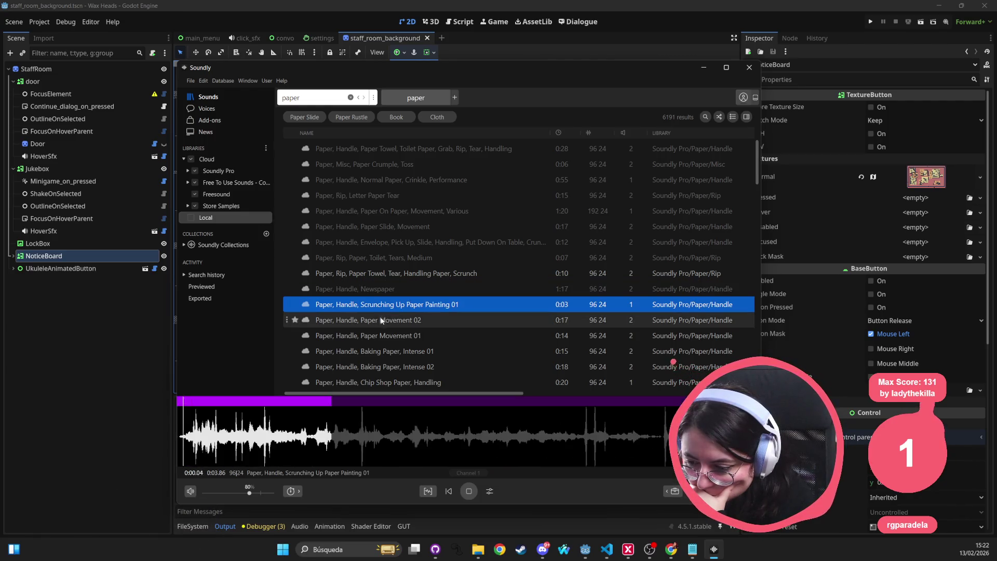
{"action": "left_click", "coordinate": [379, 319]}
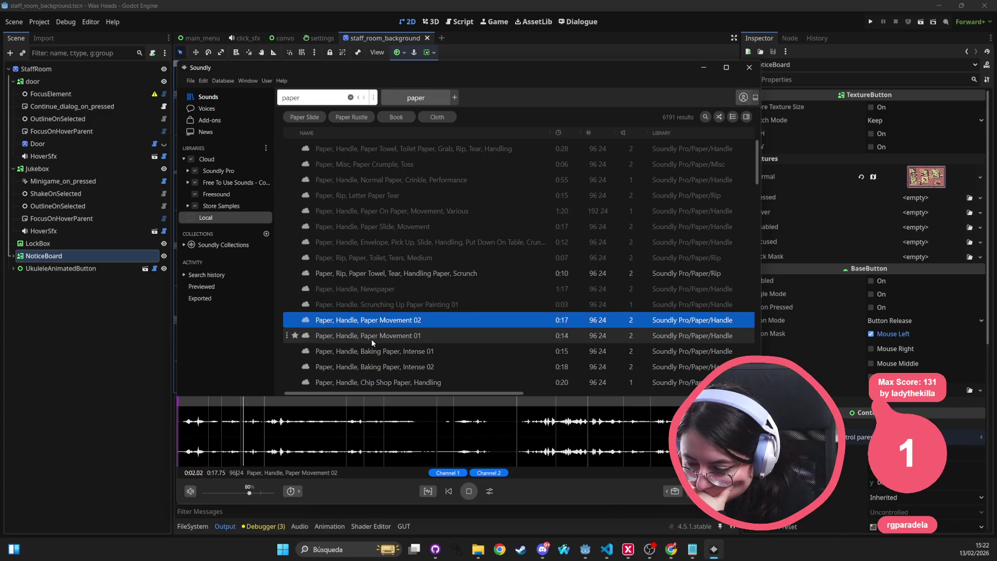
{"action": "left_click", "coordinate": [371, 352]}
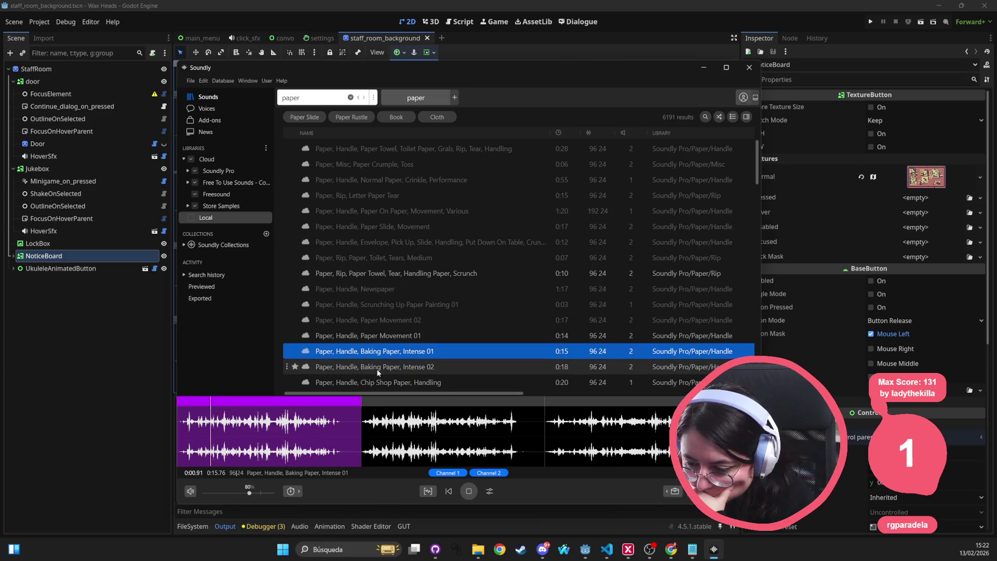
{"action": "left_click", "coordinate": [376, 367]}
{"action": "scroll", "coordinate": [420, 343], "scroll_direction": "down", "scroll_amount": 2}
Audition the chip shop, toilet paper, paper bag and origami clips, starring 'Origami, Paper, Quick, Moves, Thin'
{"action": "left_click", "coordinate": [413, 296]}
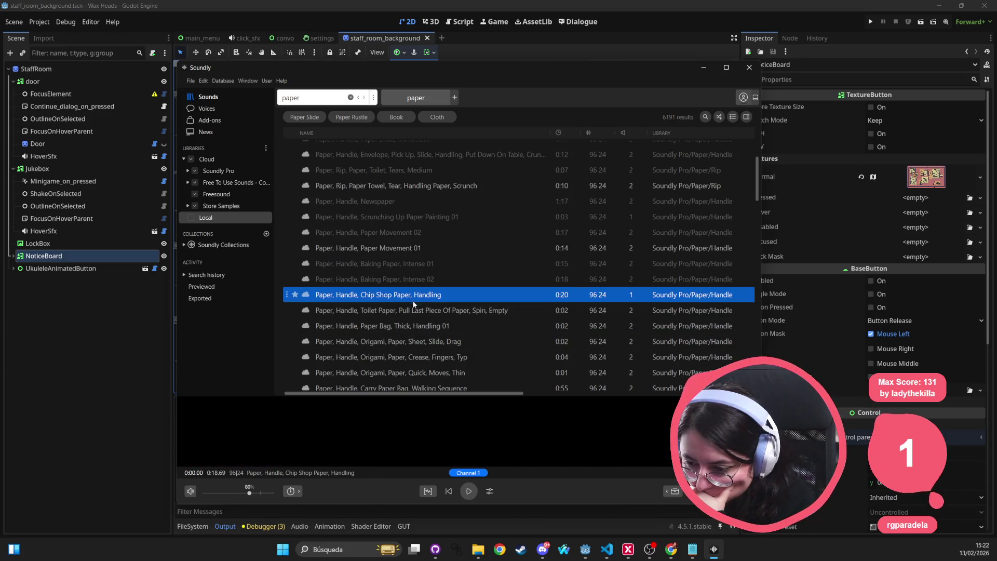
{"action": "left_click", "coordinate": [400, 310]}
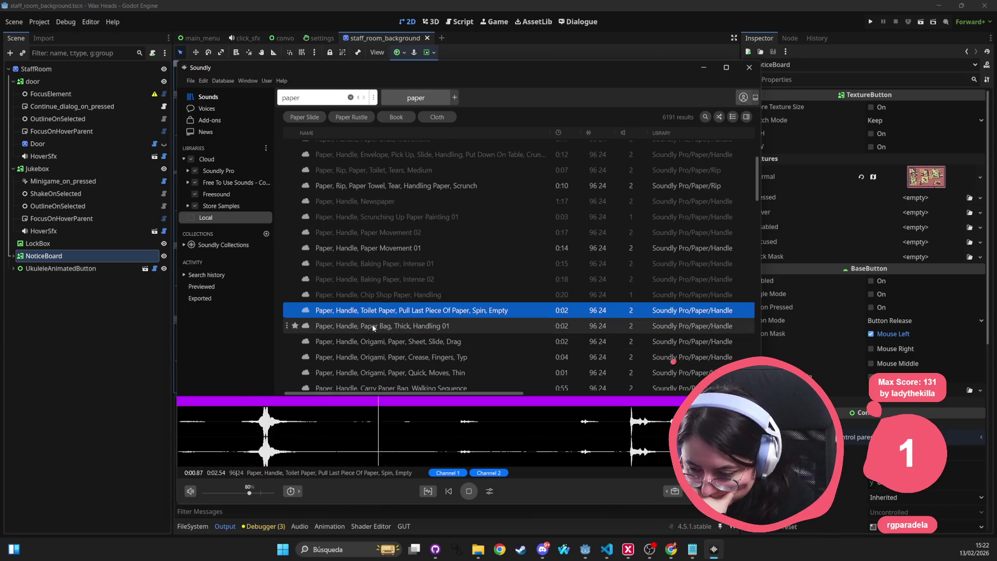
{"action": "left_click", "coordinate": [369, 327]}
{"action": "left_click", "coordinate": [367, 343]}
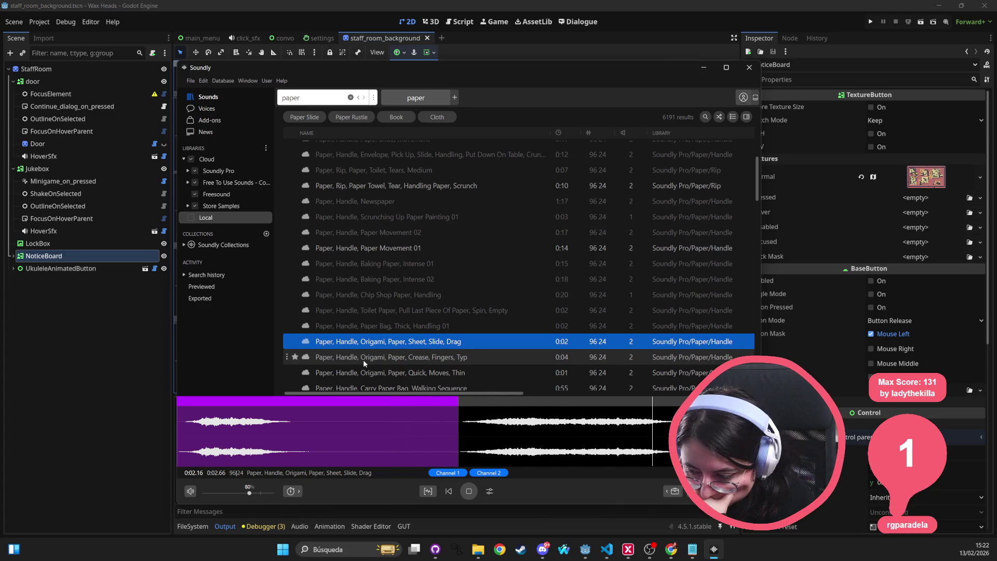
{"action": "left_click", "coordinate": [363, 359]}
{"action": "scroll", "coordinate": [394, 326], "scroll_direction": "down", "scroll_amount": 1}
{"action": "left_click", "coordinate": [384, 329]}
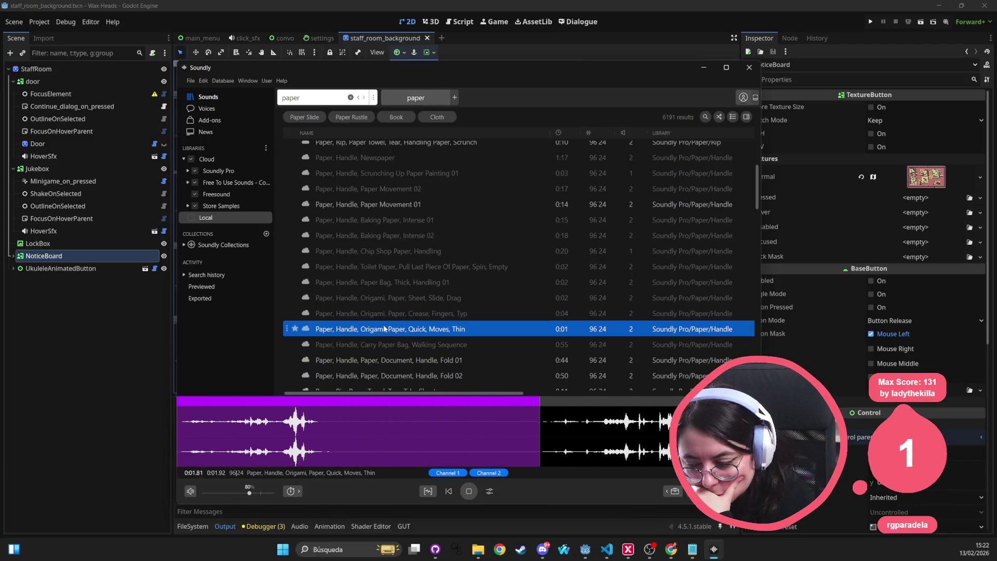
{"action": "key", "text": "Up"}
{"action": "key", "text": "Down"}
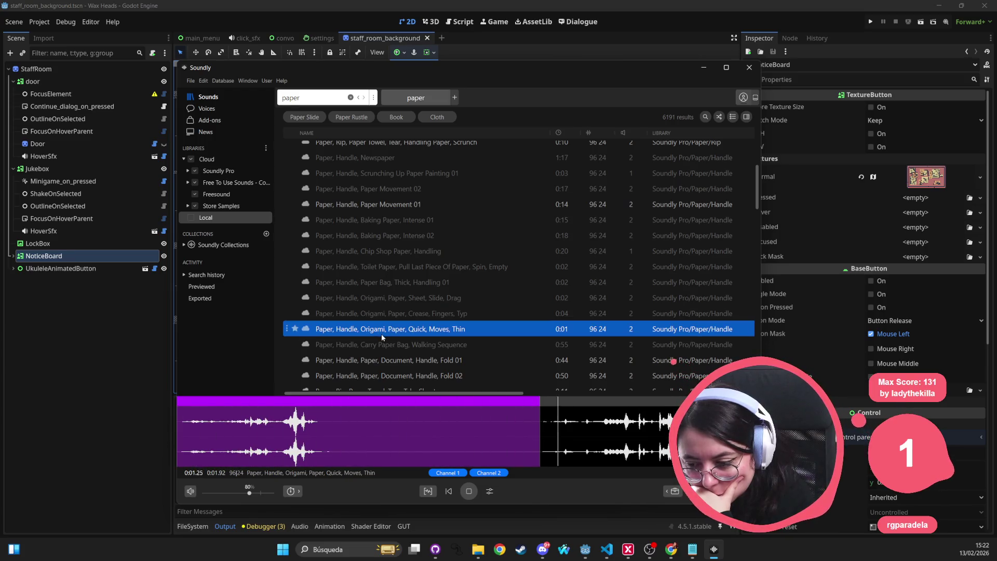
{"action": "left_click", "coordinate": [294, 329]}
Audition the document fold, thin paper handling, origami rustle and paper box friction screech clips
{"action": "left_click", "coordinate": [346, 359]}
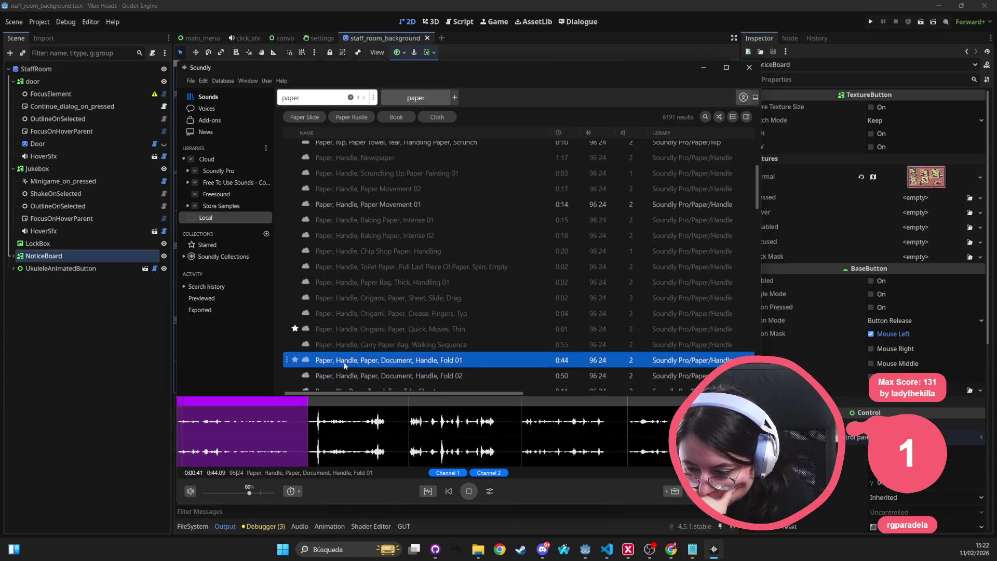
{"action": "left_click", "coordinate": [353, 431]}
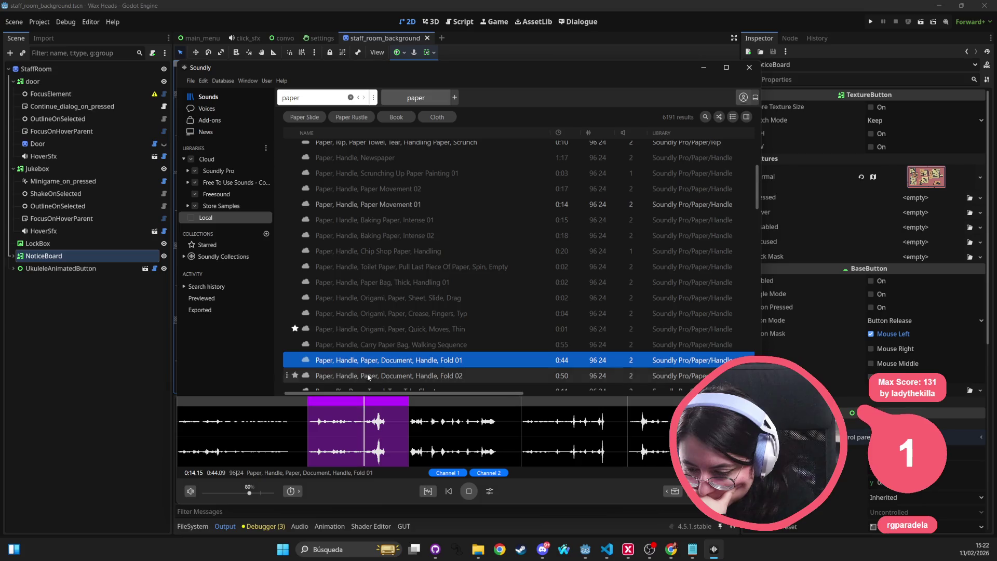
{"action": "scroll", "coordinate": [372, 366], "scroll_direction": "down", "scroll_amount": 3}
{"action": "left_click", "coordinate": [368, 289]}
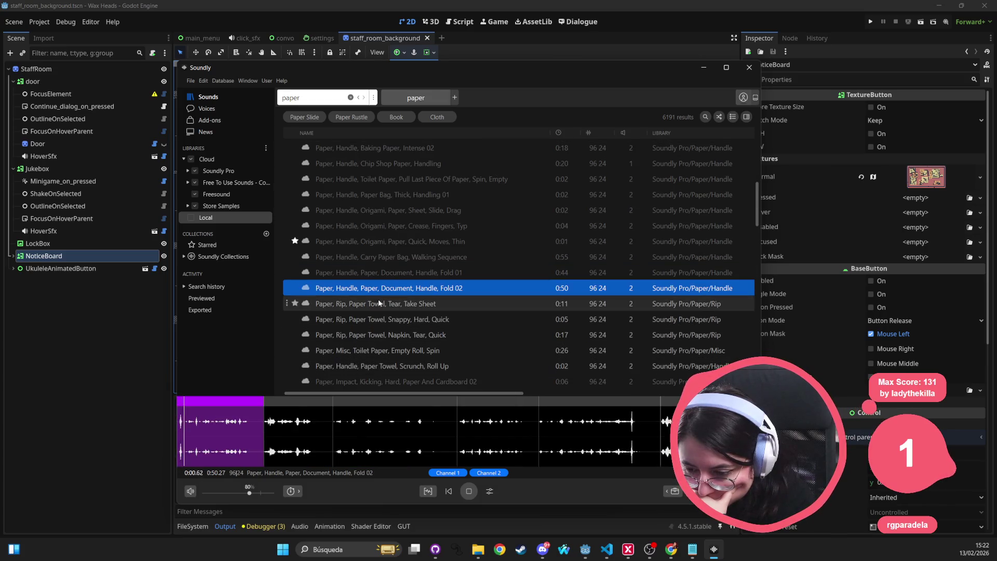
{"action": "scroll", "coordinate": [362, 349], "scroll_direction": "down", "scroll_amount": 1}
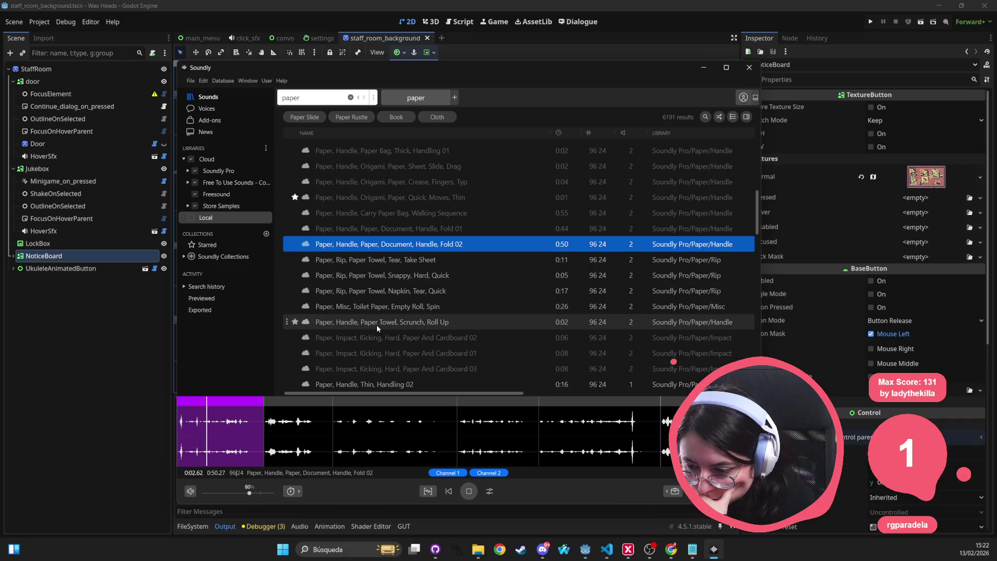
{"action": "scroll", "coordinate": [375, 332], "scroll_direction": "down", "scroll_amount": 1}
{"action": "left_click", "coordinate": [376, 342]}
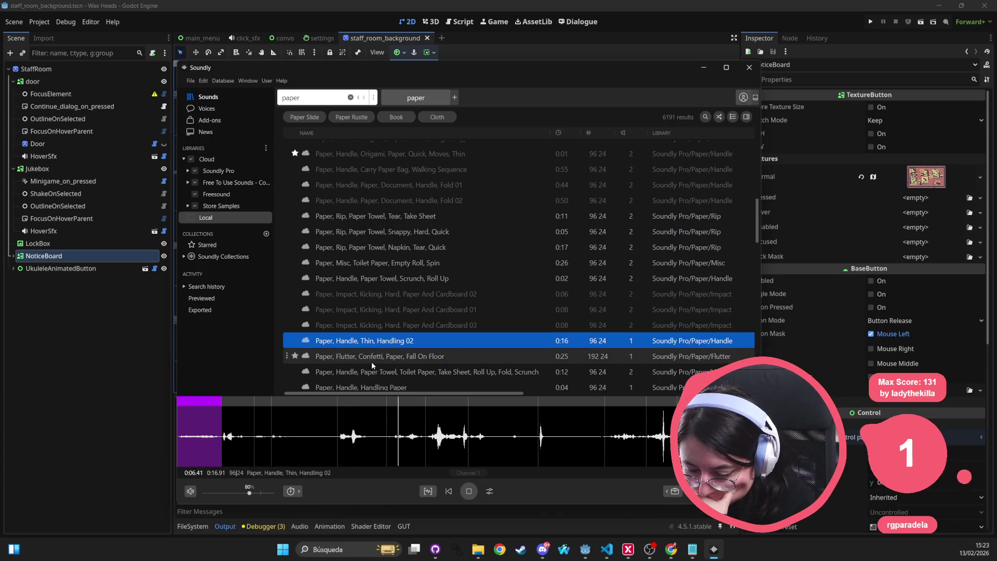
{"action": "scroll", "coordinate": [372, 364], "scroll_direction": "down", "scroll_amount": 2}
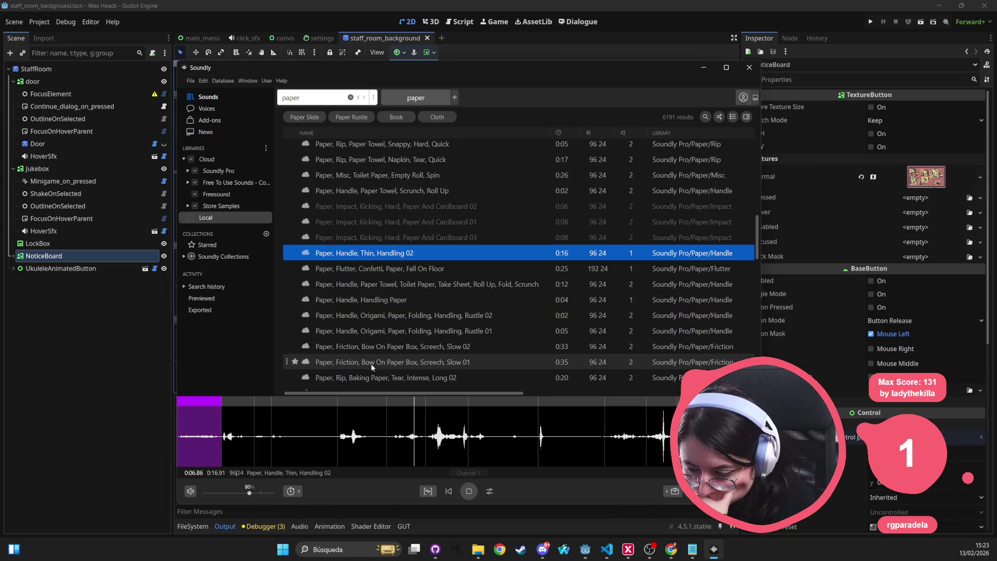
{"action": "left_click", "coordinate": [386, 330]}
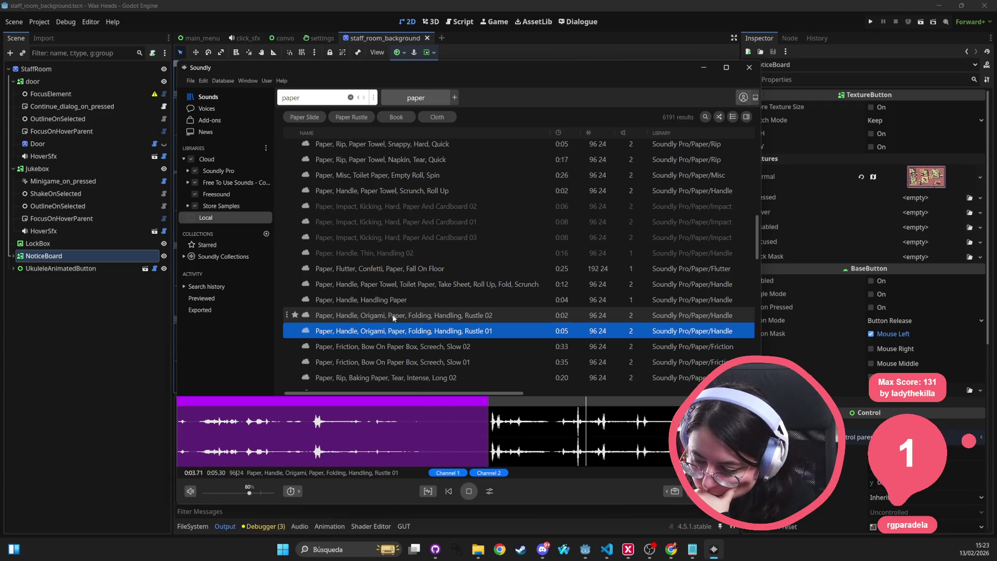
{"action": "left_click", "coordinate": [384, 347]}
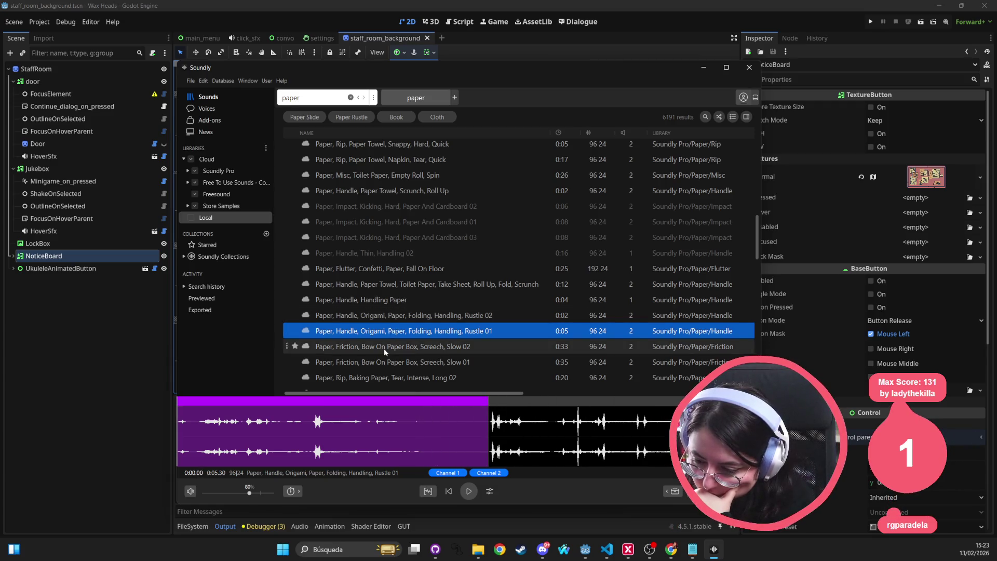
{"action": "scroll", "coordinate": [378, 364], "scroll_direction": "down", "scroll_amount": 1}
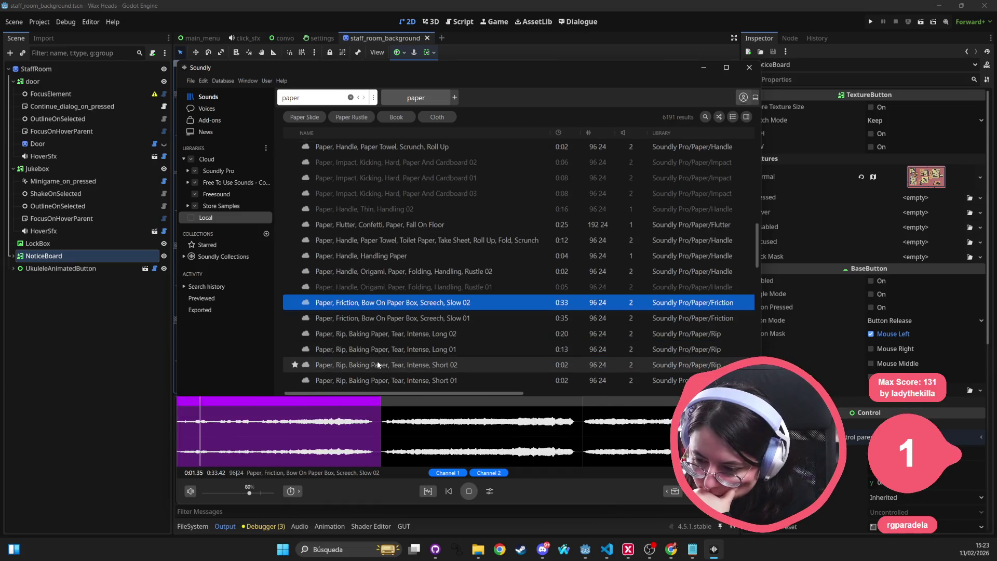
{"action": "scroll", "coordinate": [376, 364], "scroll_direction": "down", "scroll_amount": 3}
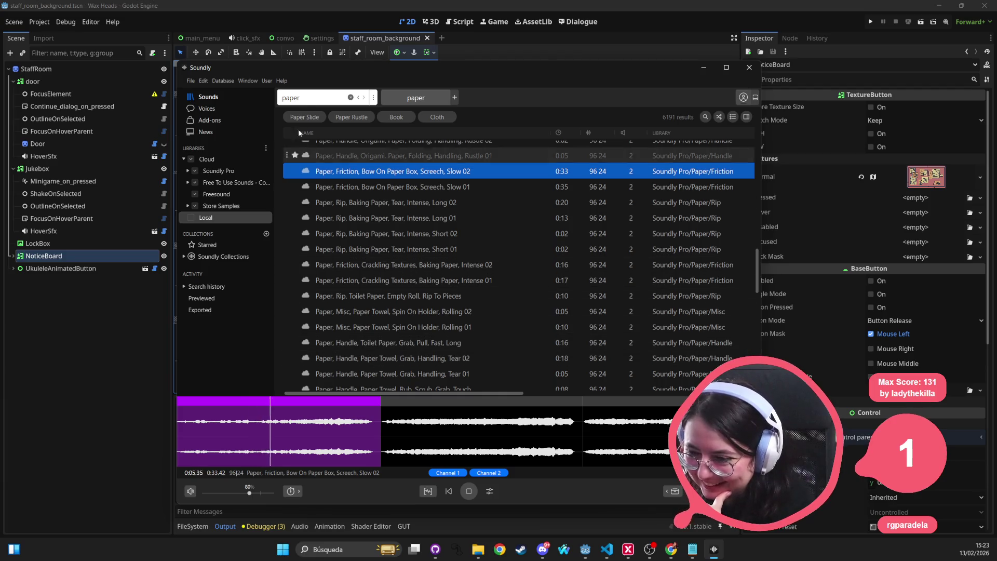
Change the search to 'paper -toilet' and audition the thick paper sheet shake
{"action": "type", "text": " -"}
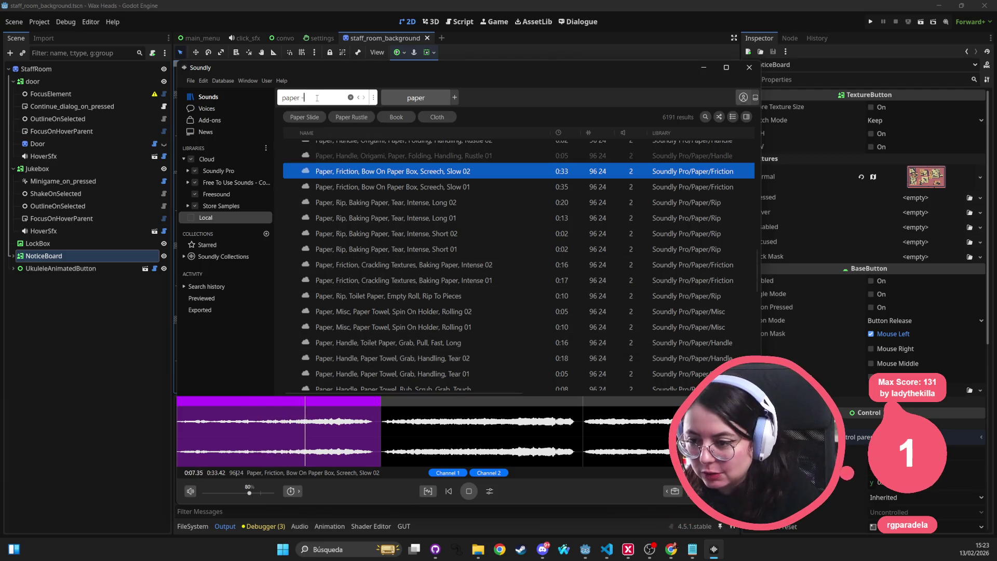
{"action": "type", "text": "iilet"}
{"action": "key", "text": "Return"}
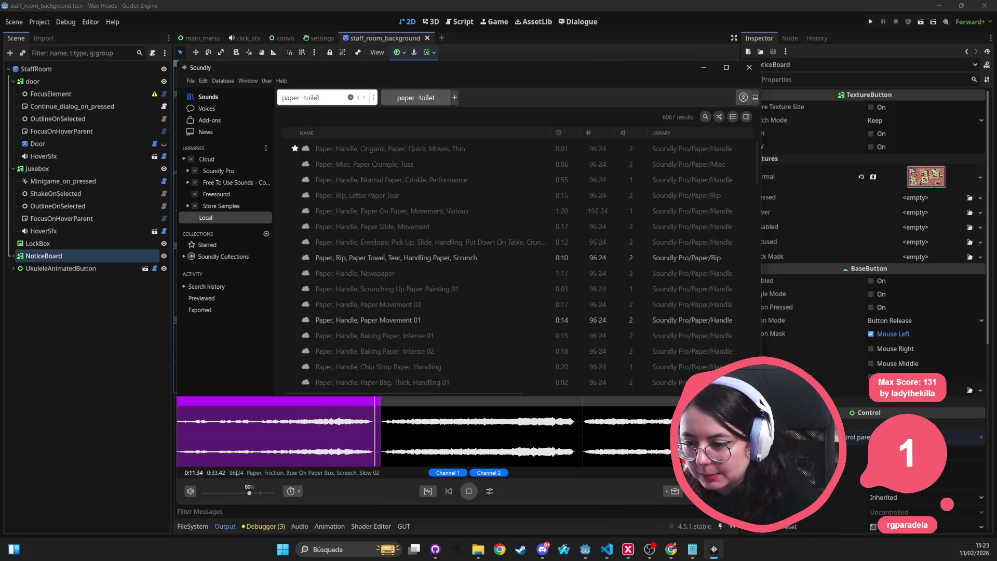
{"action": "scroll", "coordinate": [413, 262], "scroll_direction": "down", "scroll_amount": 5}
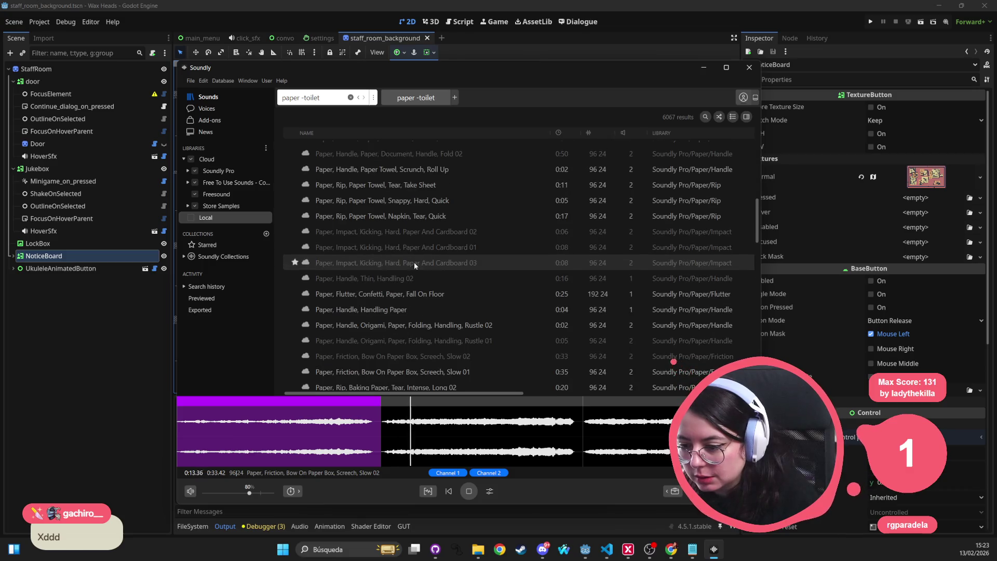
{"action": "scroll", "coordinate": [414, 264], "scroll_direction": "down", "scroll_amount": 5}
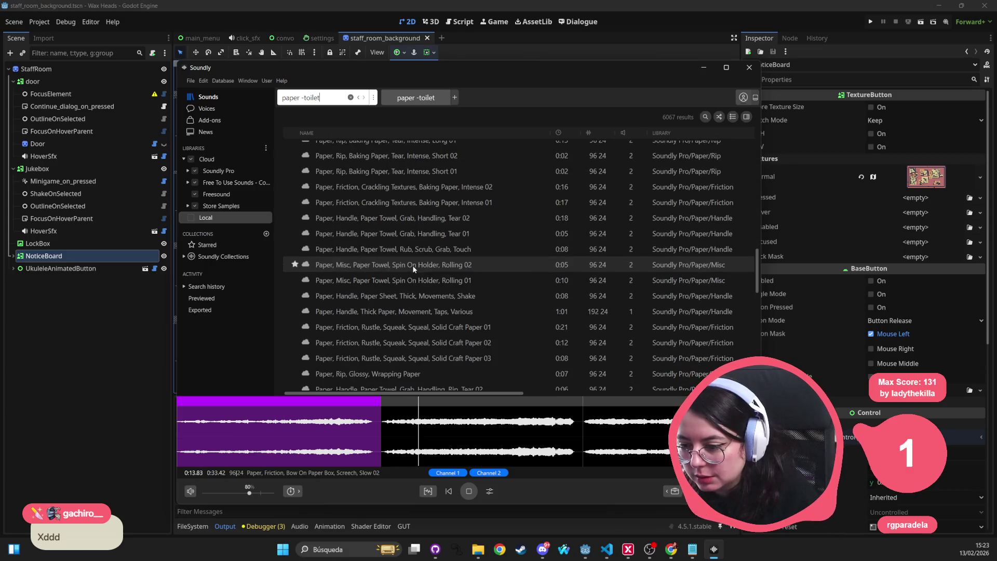
{"action": "left_click", "coordinate": [400, 297]}
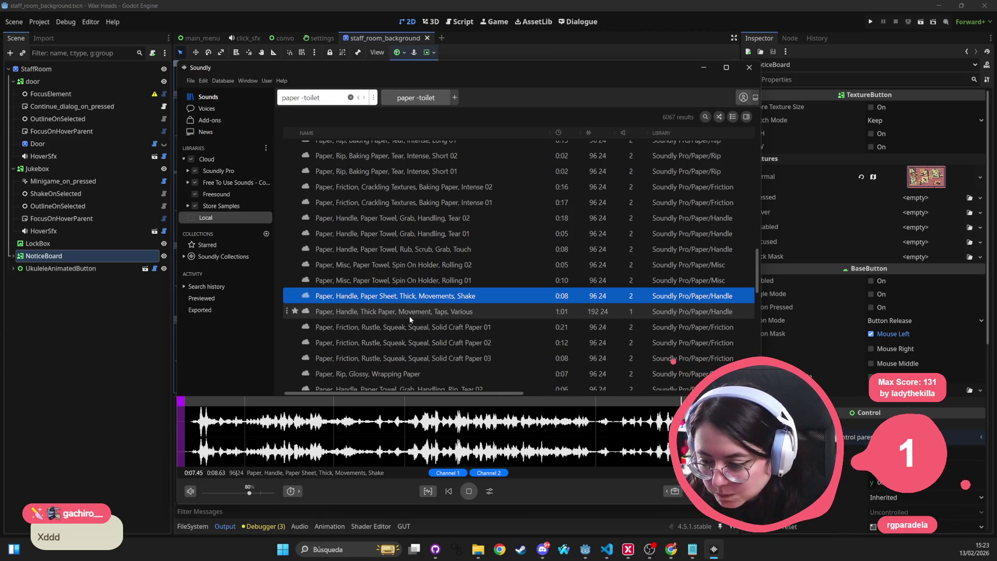
Audition the note sheet on piano desk, tissue box handling and paper map pick-up clips
{"action": "scroll", "coordinate": [410, 315], "scroll_direction": "down", "scroll_amount": 2}
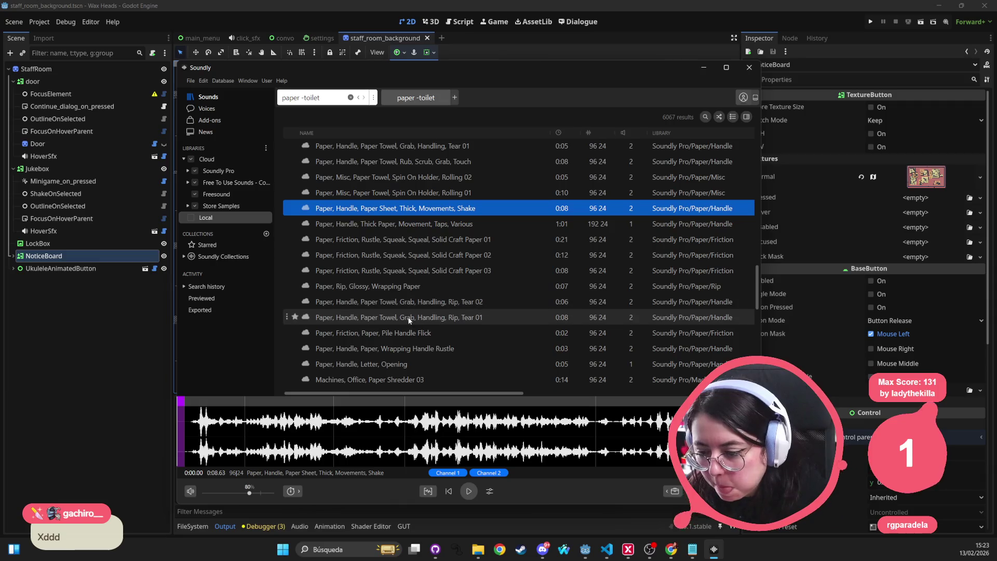
{"action": "scroll", "coordinate": [408, 317], "scroll_direction": "down", "scroll_amount": 4}
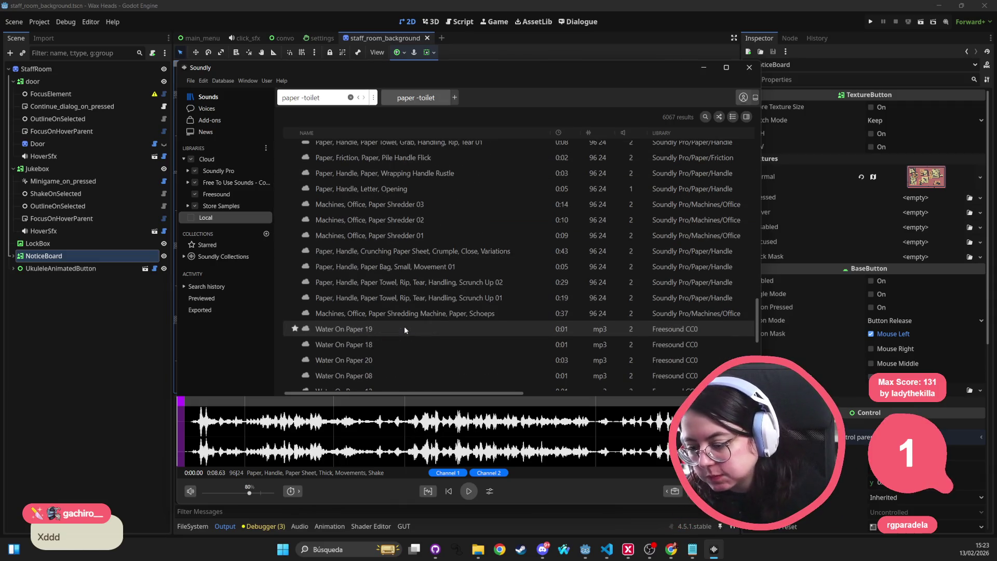
{"action": "scroll", "coordinate": [404, 329], "scroll_direction": "down", "scroll_amount": 6}
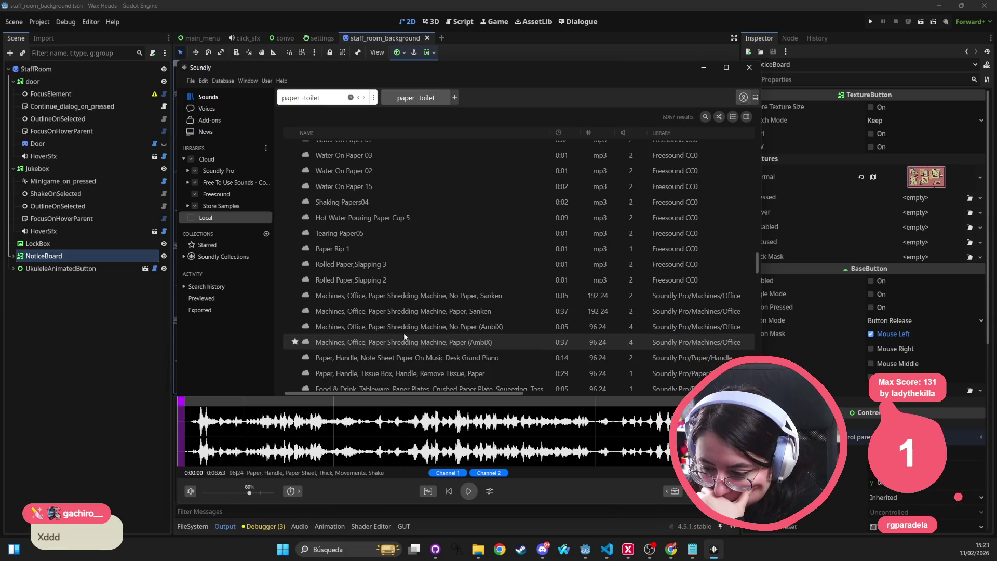
{"action": "left_click", "coordinate": [394, 363]}
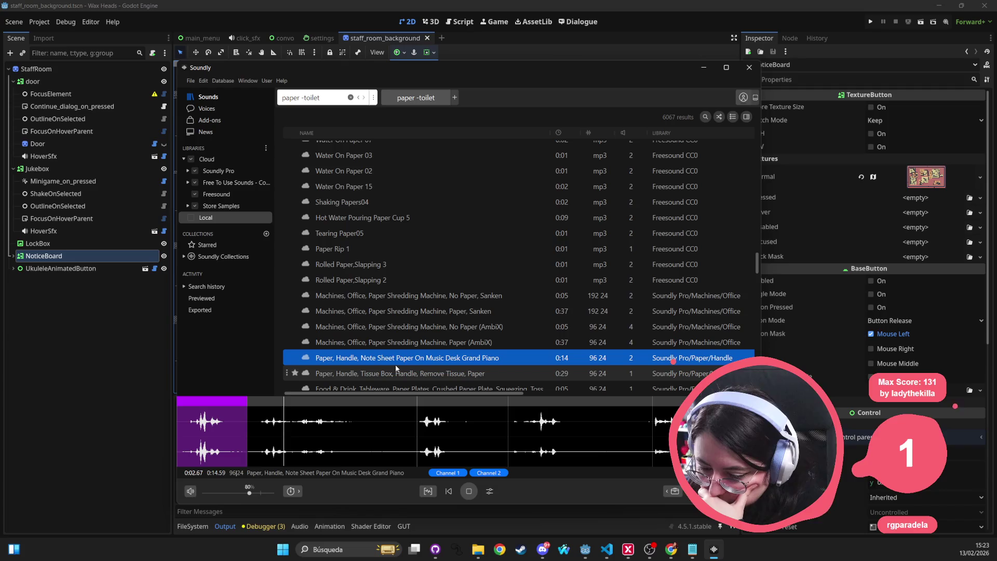
{"action": "left_click", "coordinate": [396, 370]}
{"action": "scroll", "coordinate": [410, 353], "scroll_direction": "down", "scroll_amount": 1}
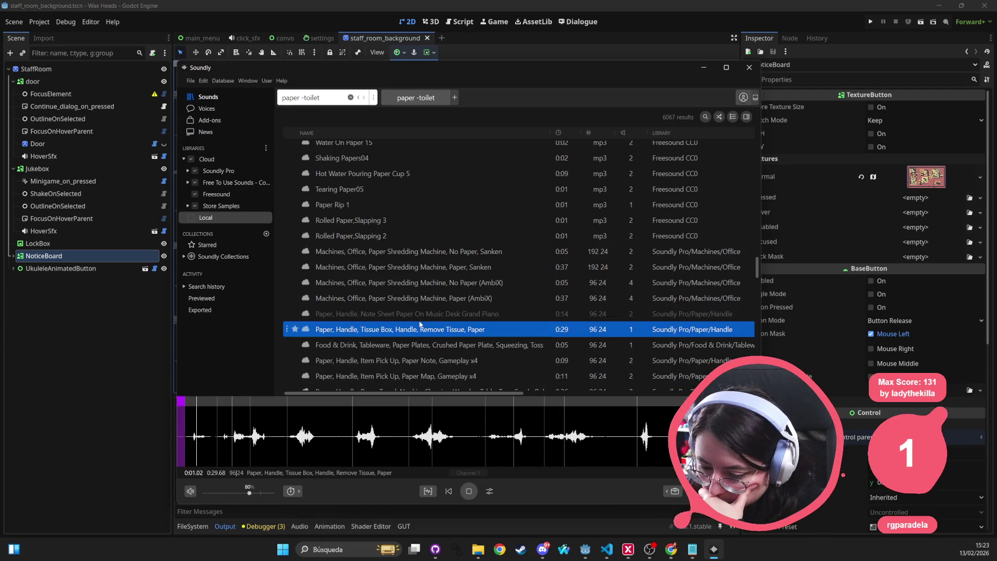
{"action": "scroll", "coordinate": [394, 353], "scroll_direction": "down", "scroll_amount": 2}
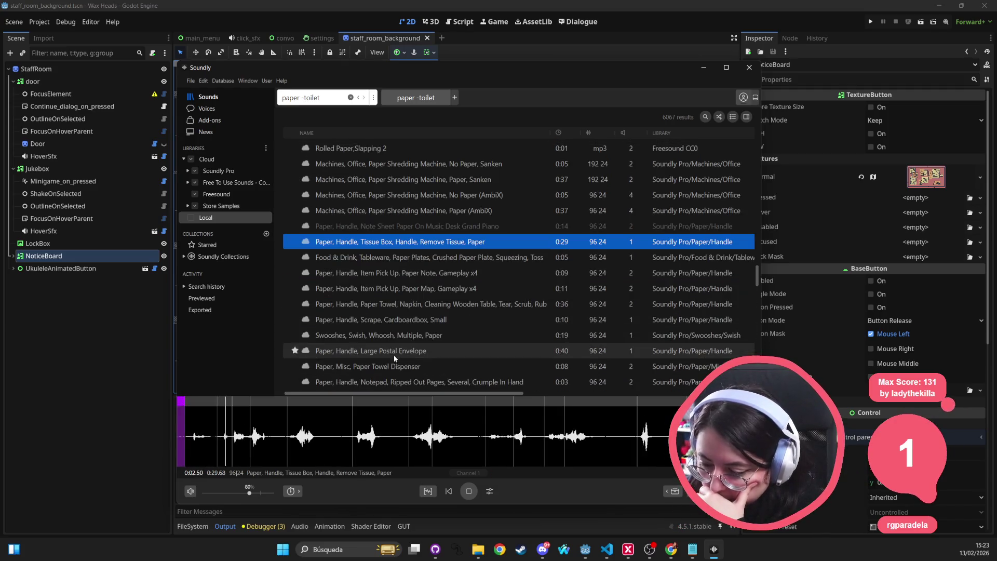
{"action": "left_click", "coordinate": [403, 286]}
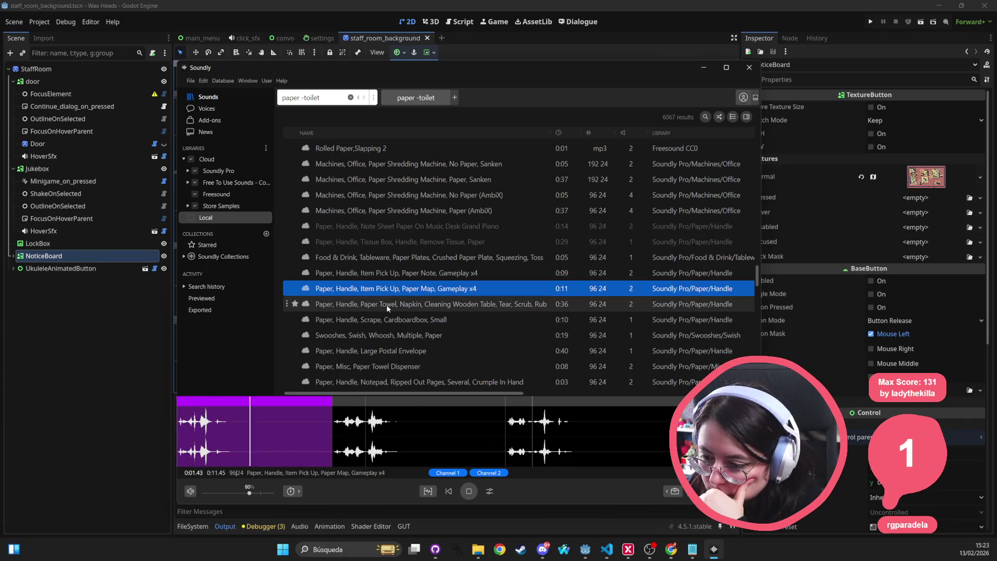
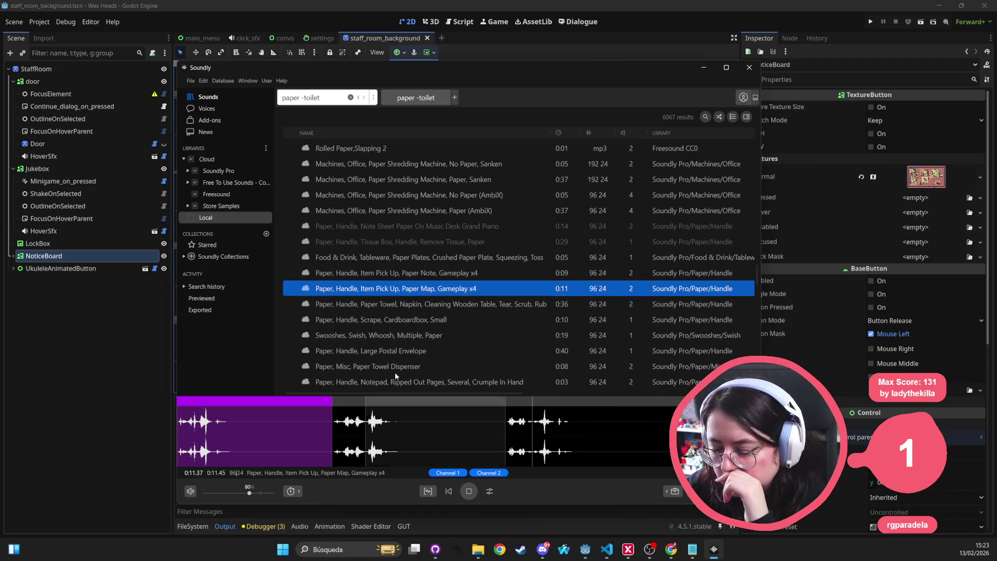
Compare Paper Map with the Scrape Cardboardbox sound, mark Paper Map's later pickup, and return to Godot
{"action": "left_click", "coordinate": [397, 292]}
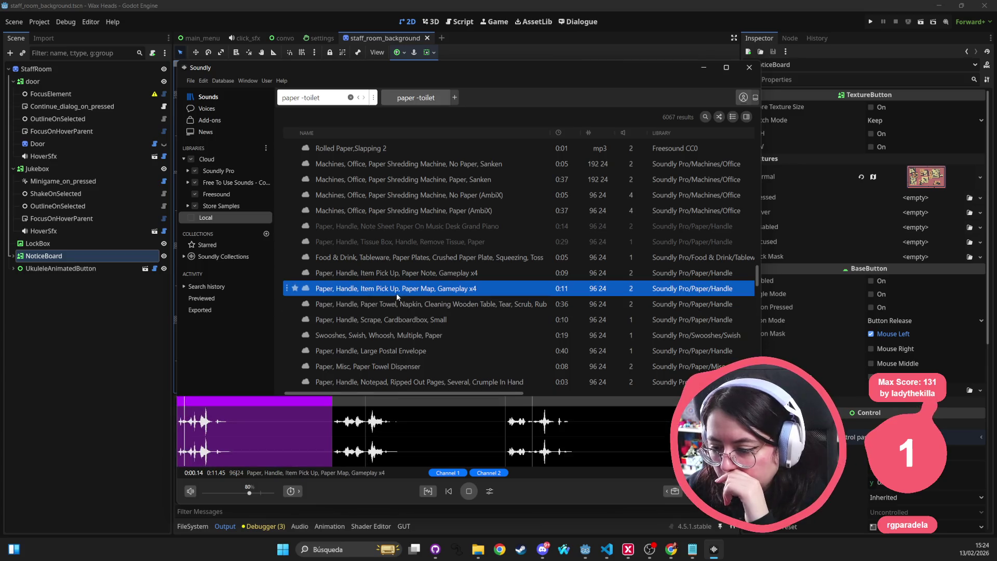
{"action": "key", "text": "Down"}
{"action": "key", "text": "Down"}
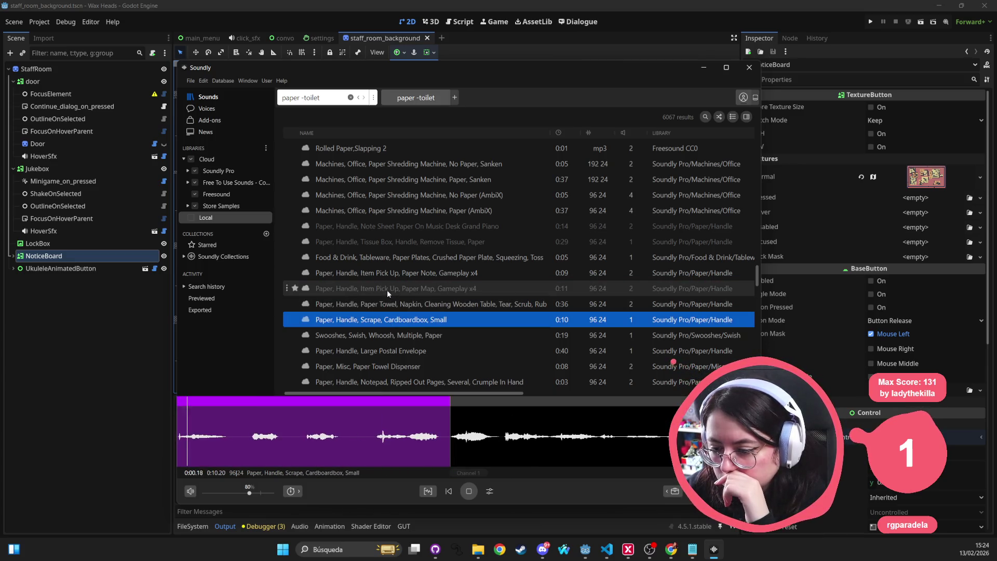
{"action": "left_click", "coordinate": [387, 290]}
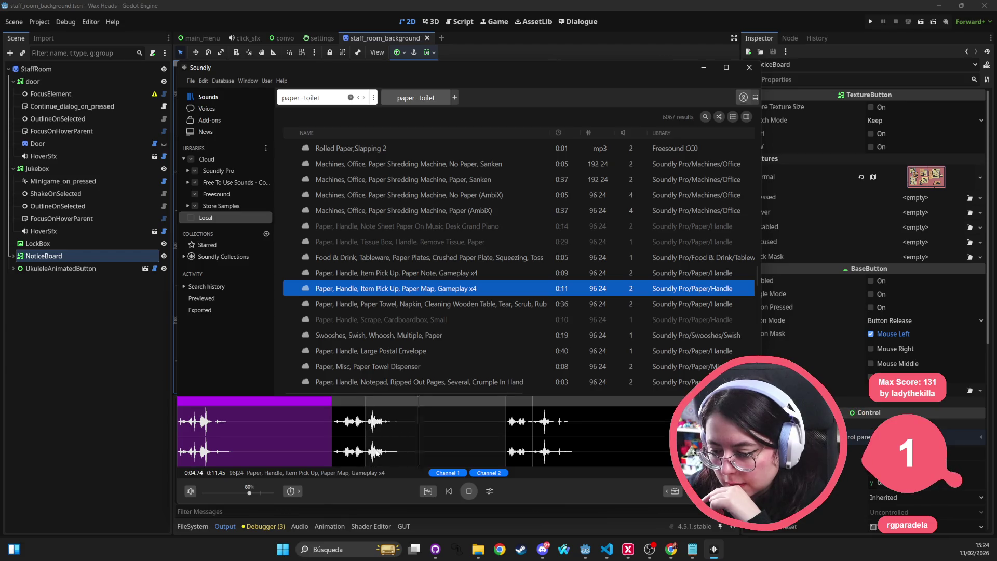
{"action": "left_click", "coordinate": [346, 397]}
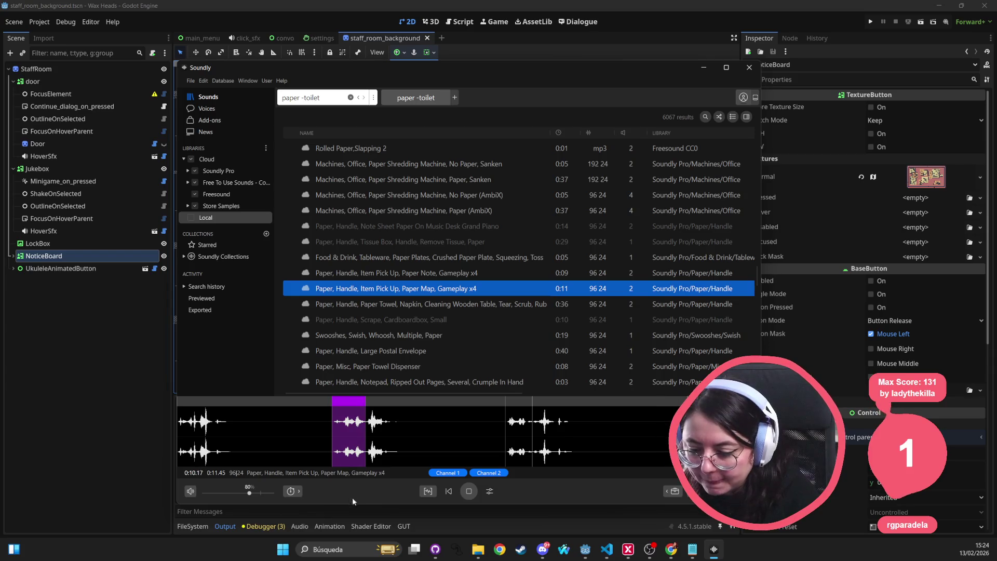
{"action": "left_click", "coordinate": [347, 513]}
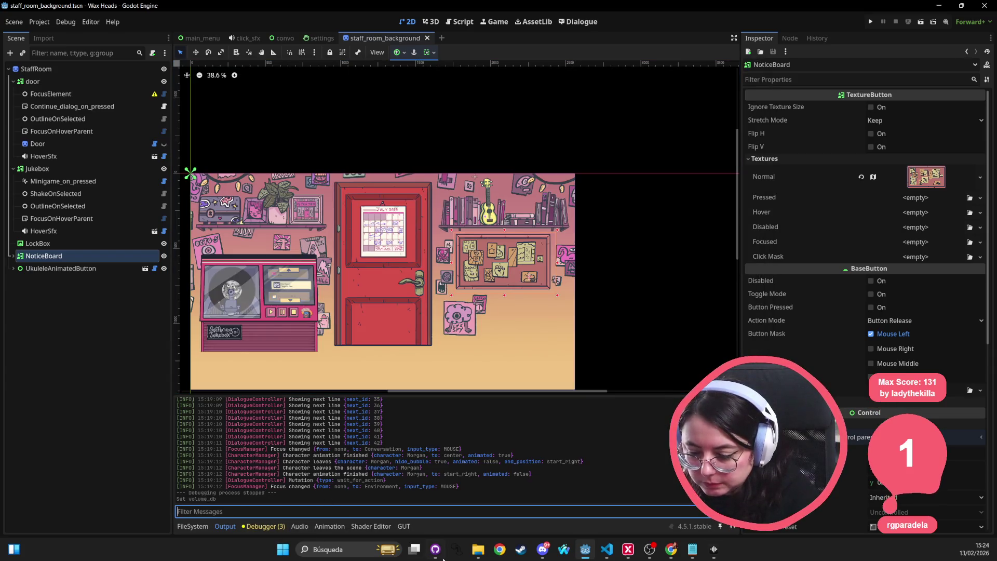
Browse the FileSystem dock to the res://audio/sfx/flip_paper folder
{"action": "left_click", "coordinate": [203, 528]}
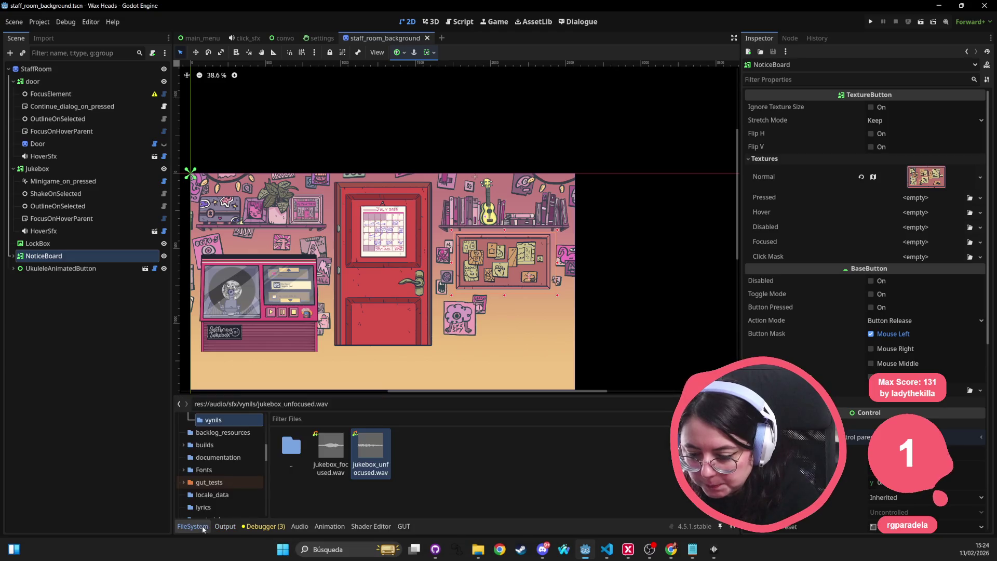
{"action": "scroll", "coordinate": [222, 475], "scroll_direction": "up", "scroll_amount": 5}
{"action": "scroll", "coordinate": [218, 447], "scroll_direction": "up", "scroll_amount": 2}
{"action": "left_click", "coordinate": [237, 438]}
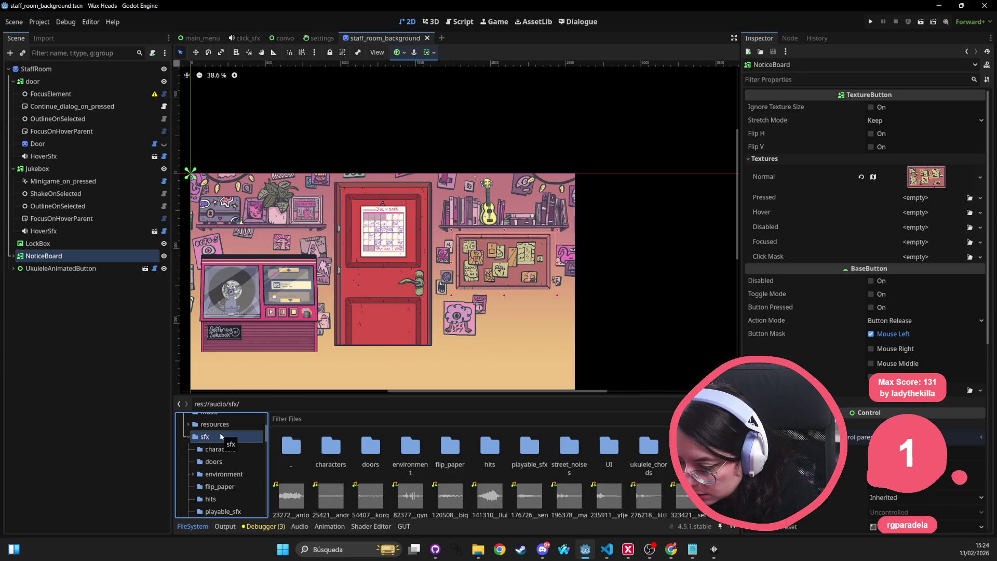
{"action": "double_click", "coordinate": [449, 445]}
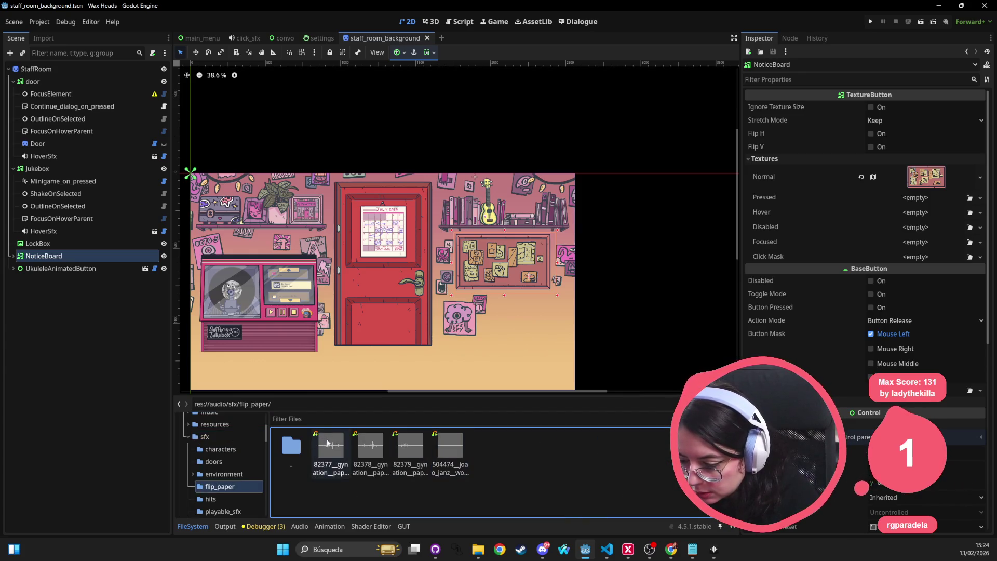
Drag the Paper Map sound from Soundly into flip_paper and rename it board_focused.wav
{"action": "key", "text": "alt+Tab"}
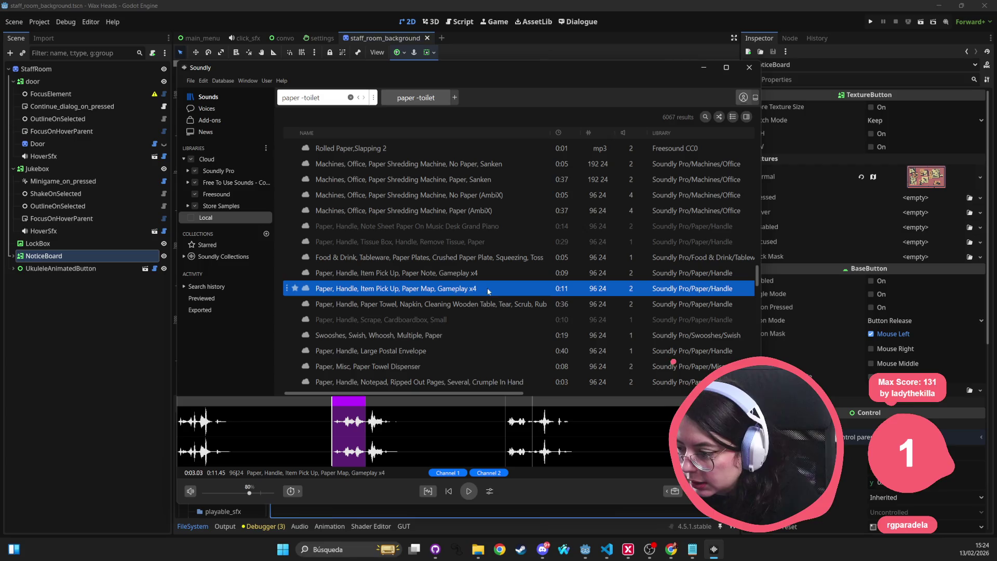
{"action": "mouse_move", "coordinate": [434, 291]}
{"action": "left_mouse_down"}
{"action": "mouse_move", "coordinate": [447, 296]}
{"action": "mouse_move", "coordinate": [347, 401]}
{"action": "mouse_move", "coordinate": [534, 478]}
{"action": "mouse_move", "coordinate": [506, 450]}
{"action": "left_mouse_up"}
{"action": "left_click_drag", "start_coordinate": [433, 397], "coordinate": [419, 392]}
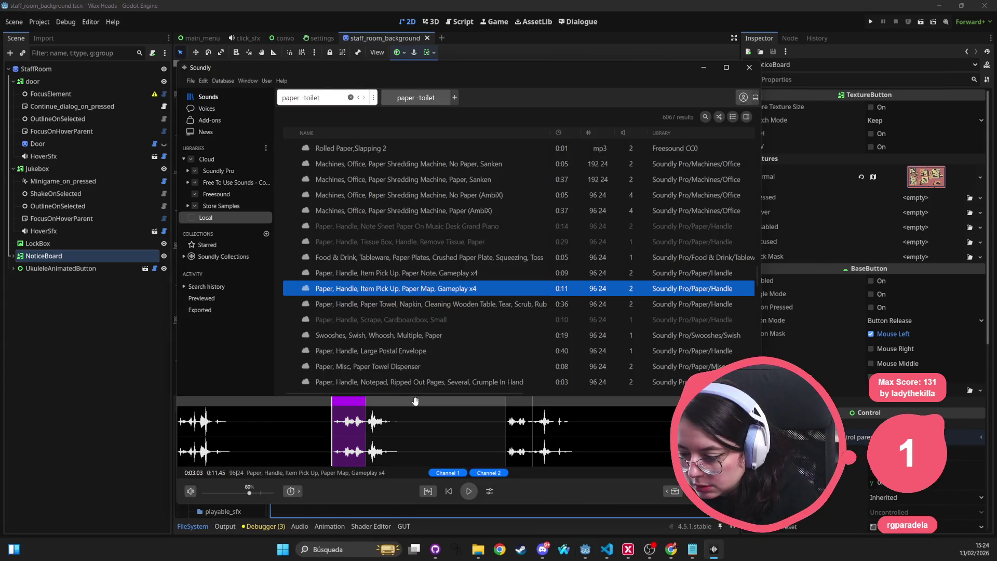
{"action": "left_click_drag", "start_coordinate": [377, 441], "coordinate": [517, 449]}
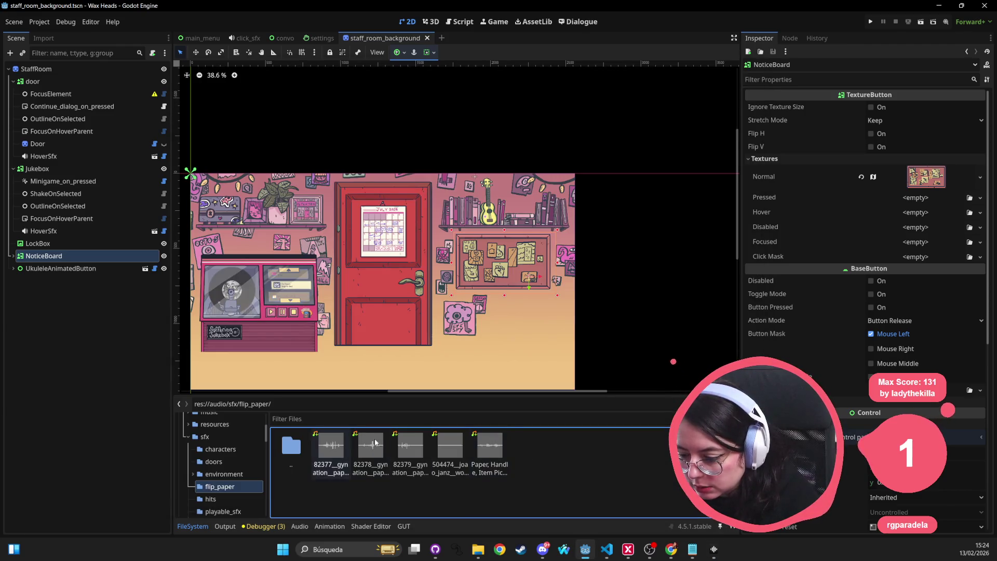
{"action": "left_click", "coordinate": [504, 471]}
{"action": "key", "text": "F2"}
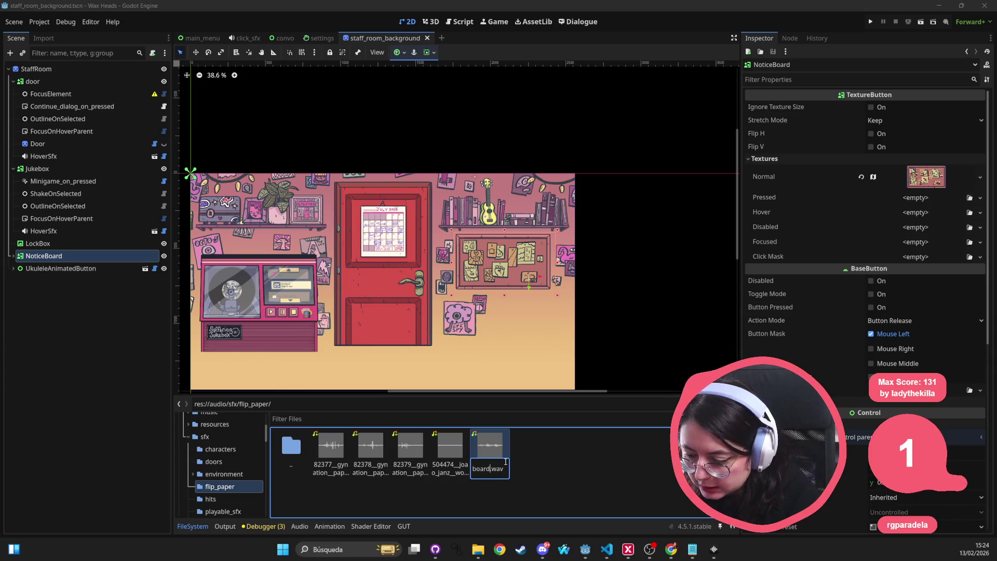
{"action": "type", "text": "used"}
{"action": "key", "text": "Return"}
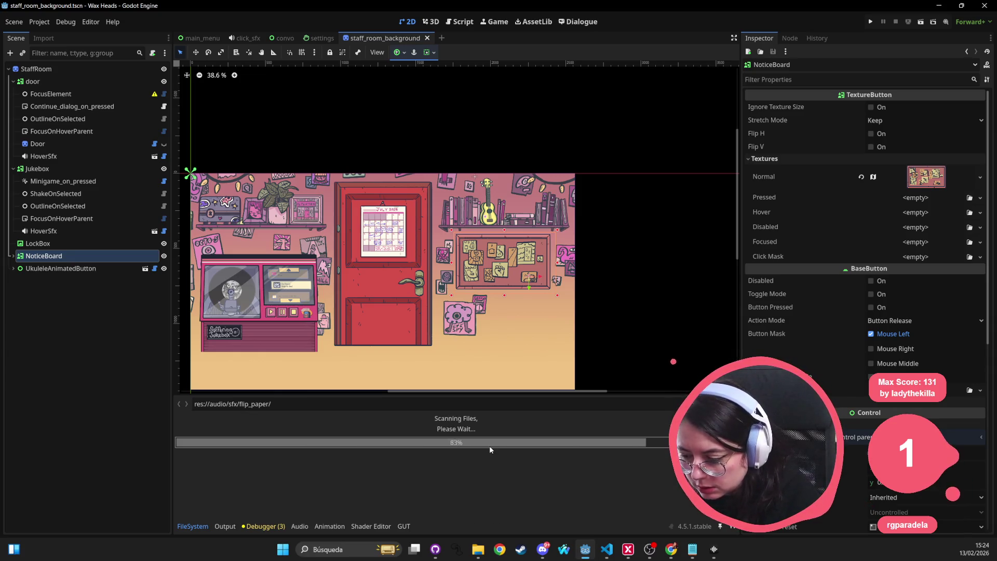
Preview board_focused.wav in the Inspector, then go back to Soundly
{"action": "left_click", "coordinate": [500, 450]}
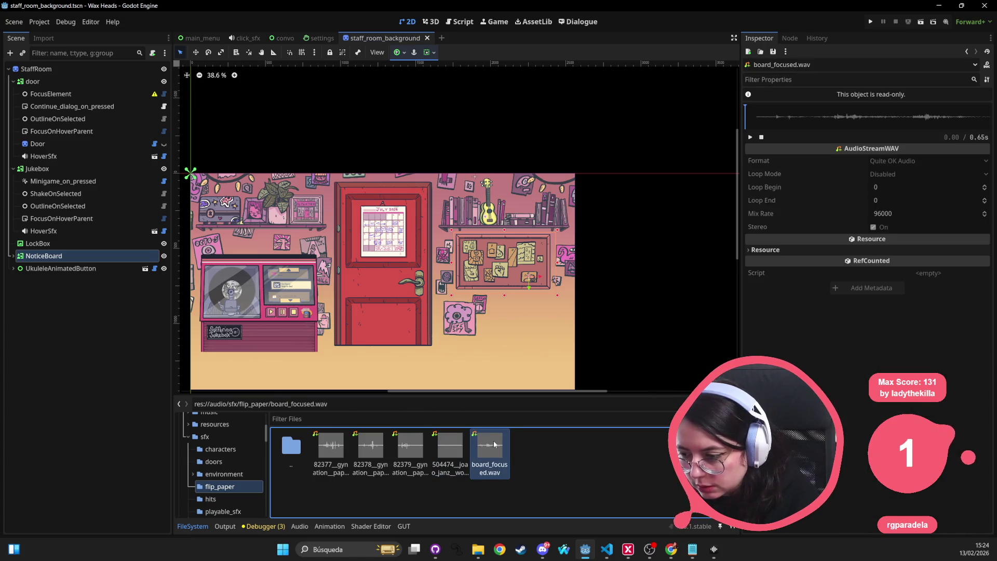
{"action": "left_click", "coordinate": [750, 137]}
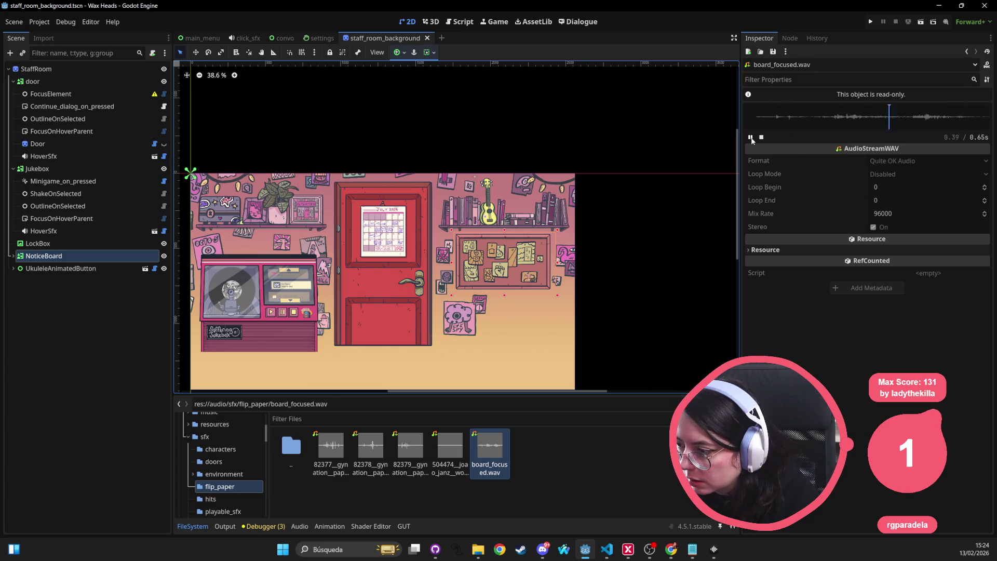
{"action": "left_click", "coordinate": [497, 455]}
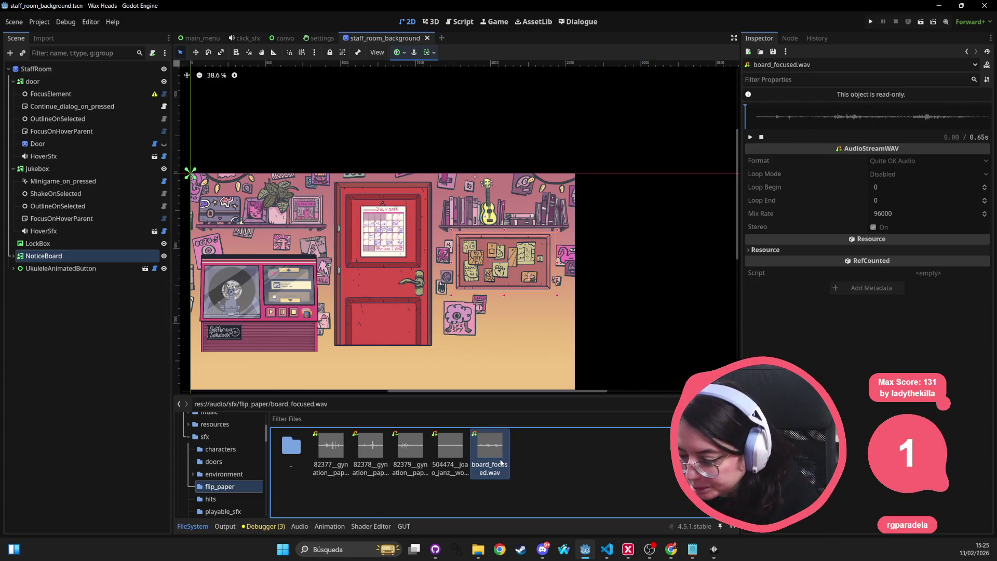
{"action": "key", "text": "Escape"}
{"action": "key", "text": "alt+Tab"}
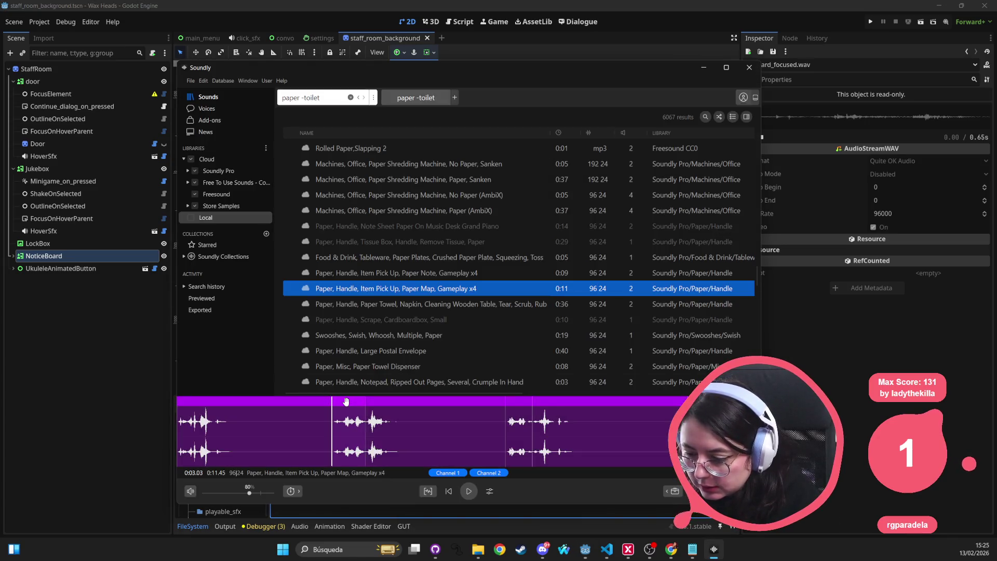
Open a copy of the Paper Map waveform in Audacity through Open in external editor
{"action": "right_click", "coordinate": [351, 402]}
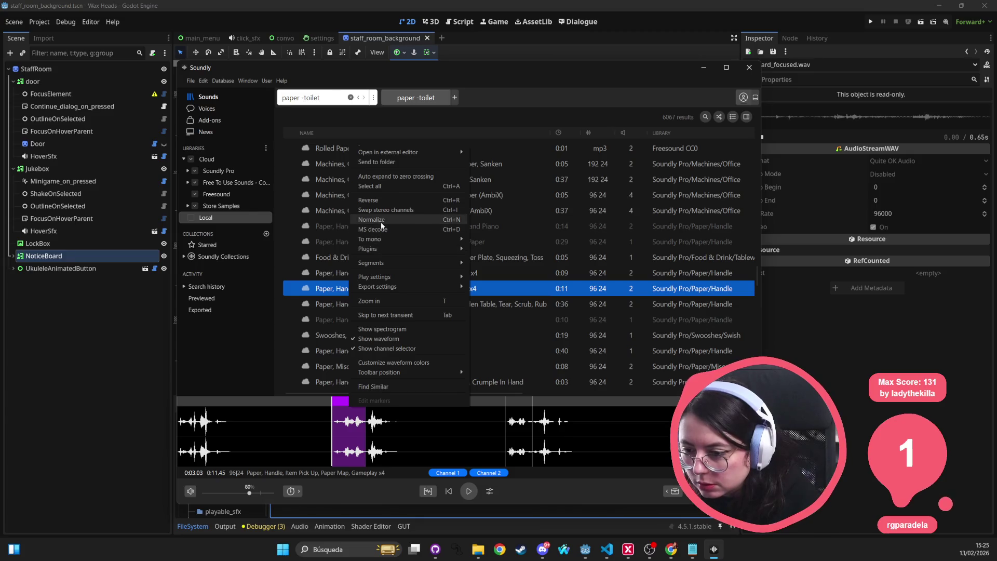
{"action": "left_click", "coordinate": [337, 401]}
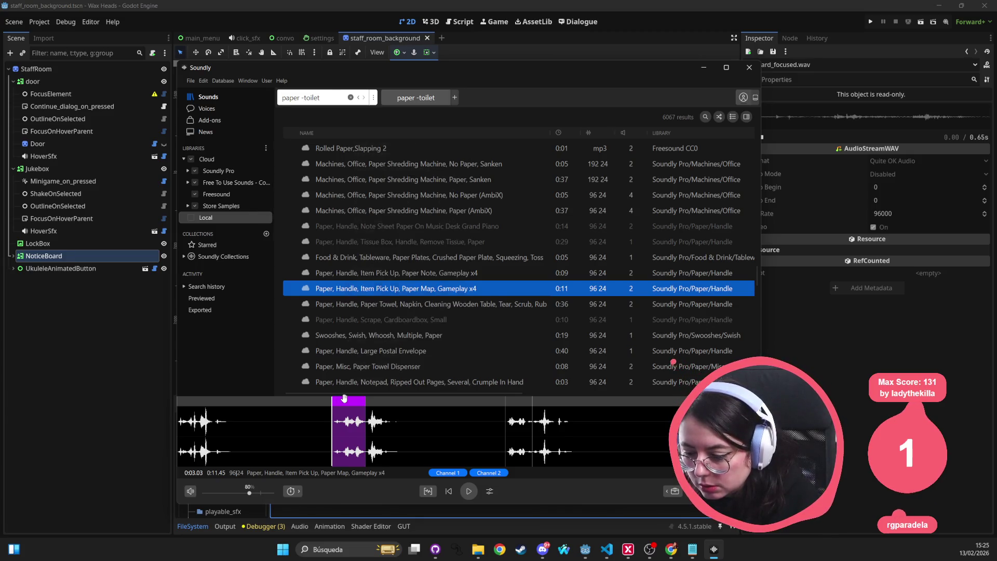
{"action": "right_click", "coordinate": [345, 399]}
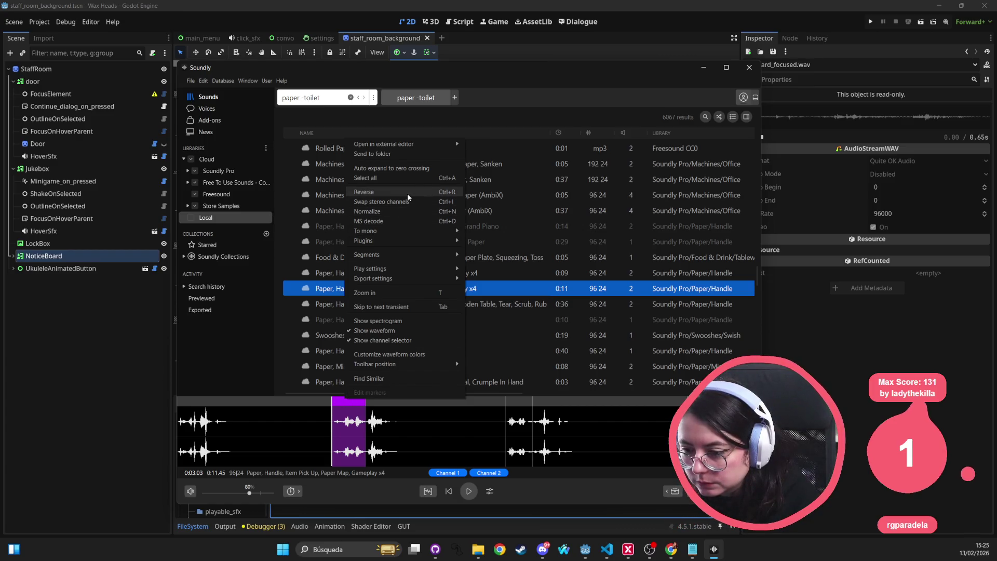
{"action": "mouse_move", "coordinate": [435, 146]}
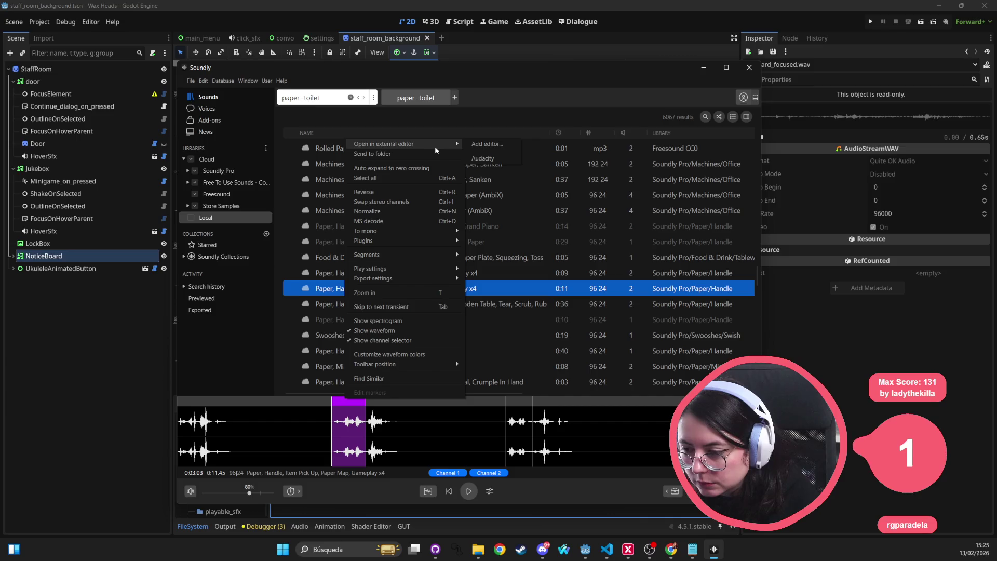
{"action": "left_click", "coordinate": [485, 156]}
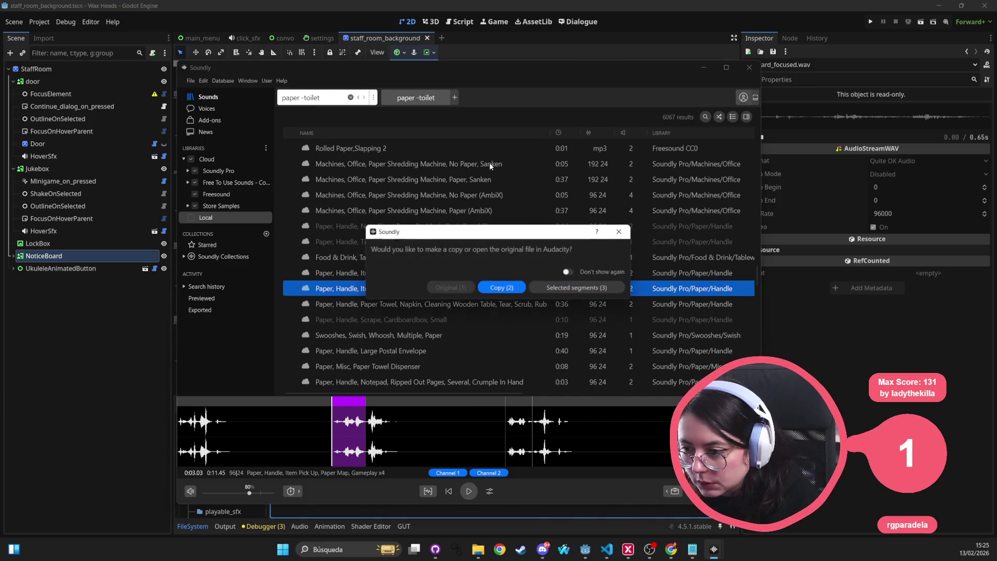
{"action": "left_click", "coordinate": [515, 288]}
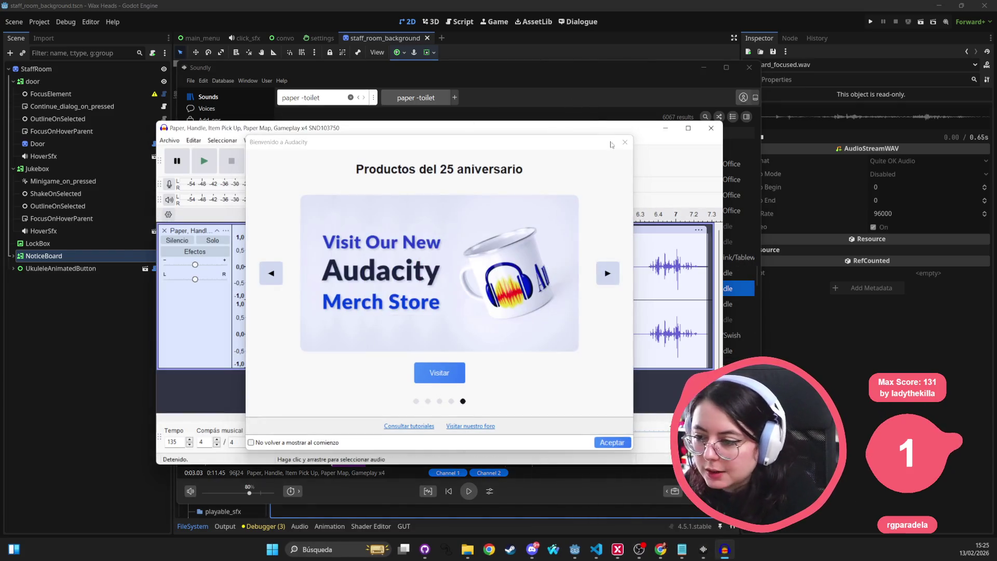
Play the copied Paper Map track, then close Audacity without saving
{"action": "left_click", "coordinate": [627, 144]}
{"action": "key", "text": "space"}
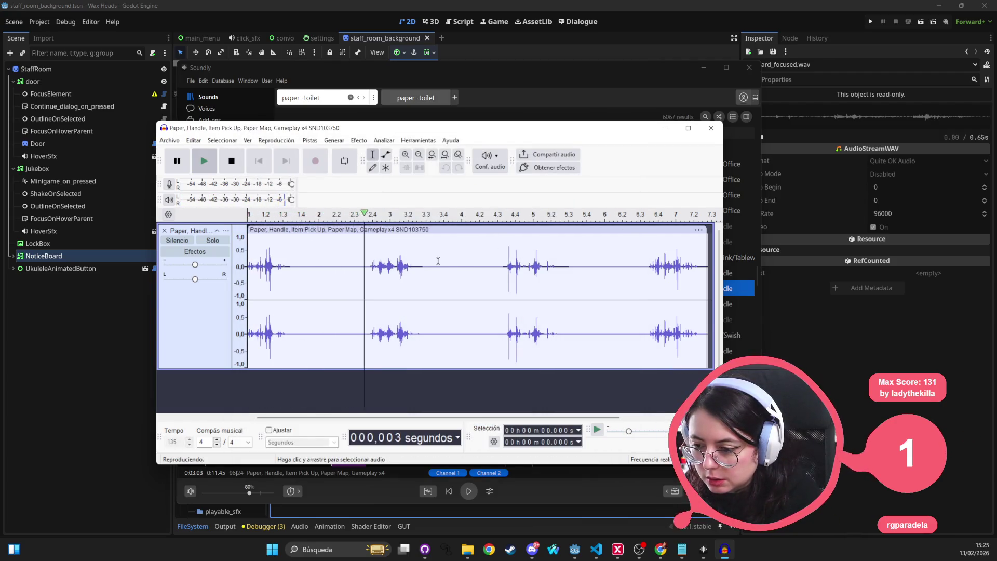
{"action": "left_click", "coordinate": [711, 128]}
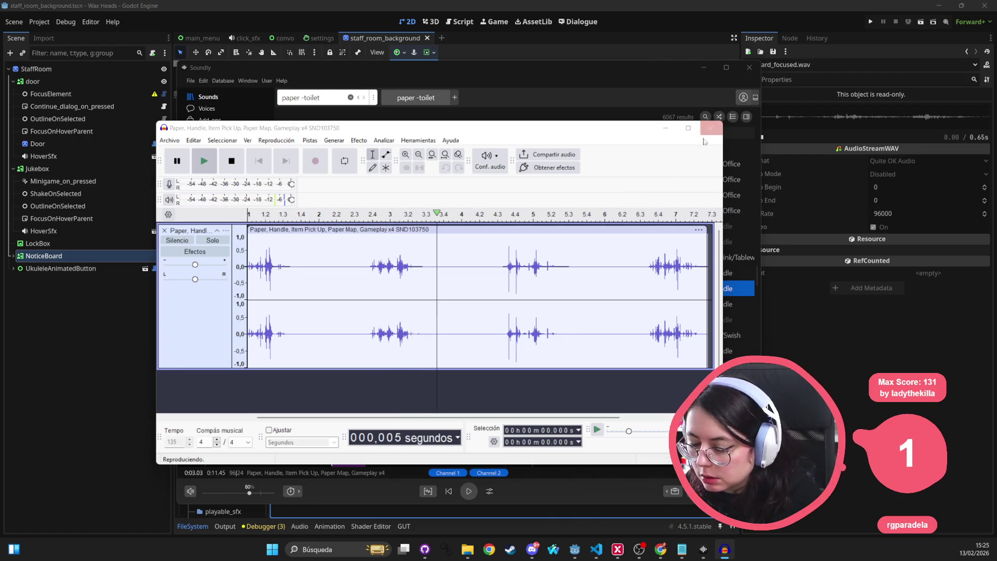
{"action": "left_click", "coordinate": [456, 295]}
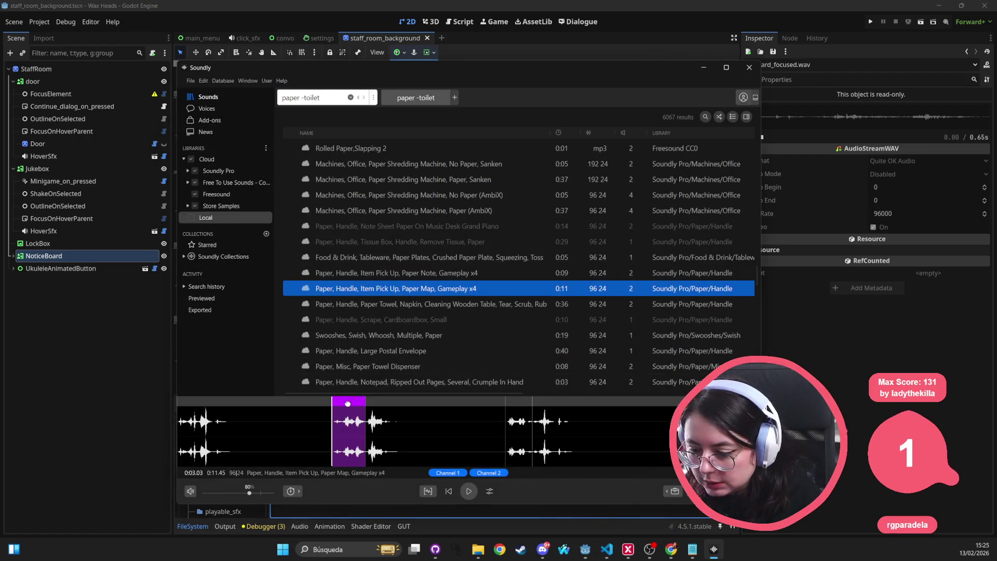
Reopen the Paper Map waveform in Audacity through Open in external editor, confirming the copy
{"action": "right_click", "coordinate": [348, 403]}
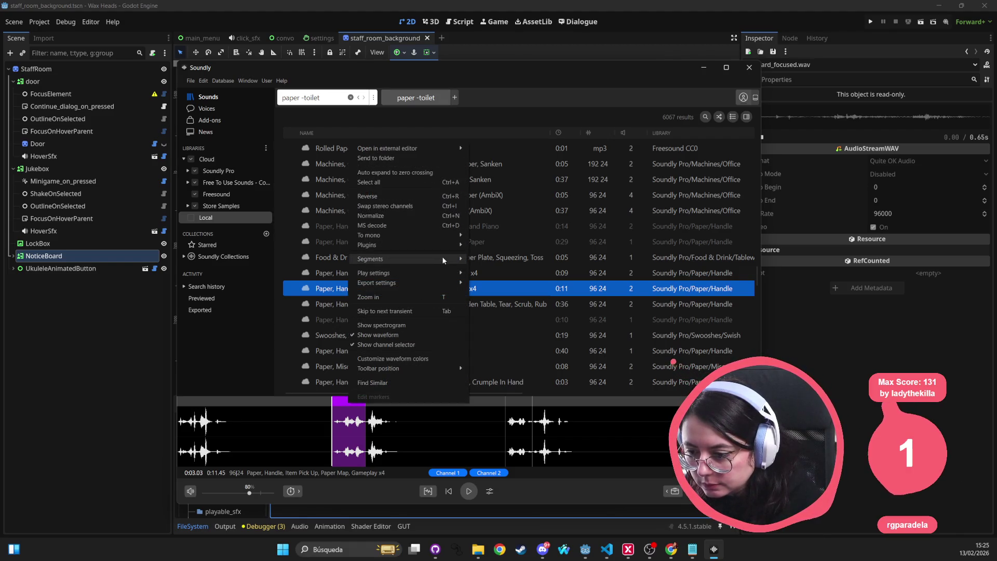
{"action": "mouse_move", "coordinate": [442, 259]}
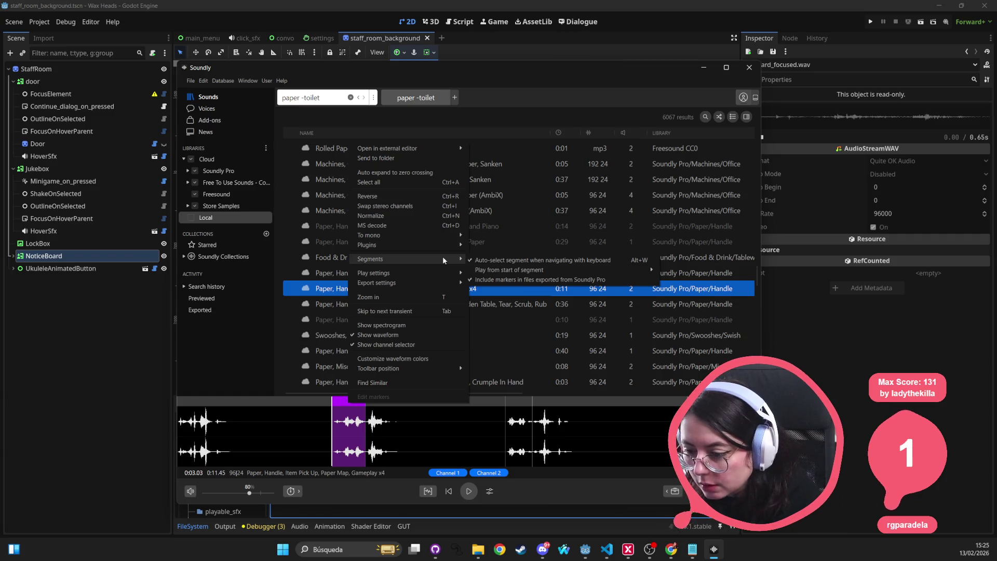
{"action": "mouse_move", "coordinate": [435, 282]}
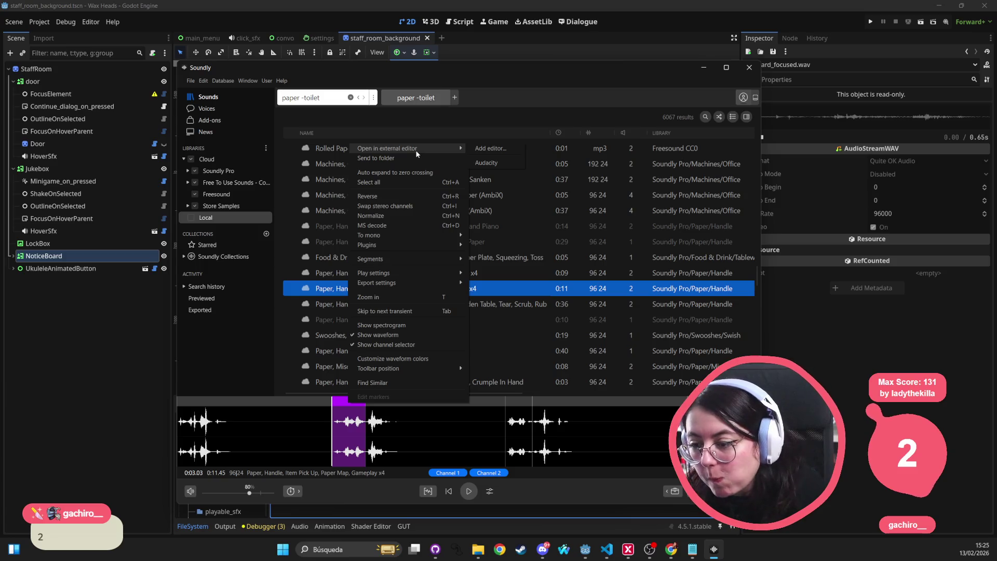
{"action": "left_click", "coordinate": [486, 163]}
{"action": "left_click", "coordinate": [509, 291]}
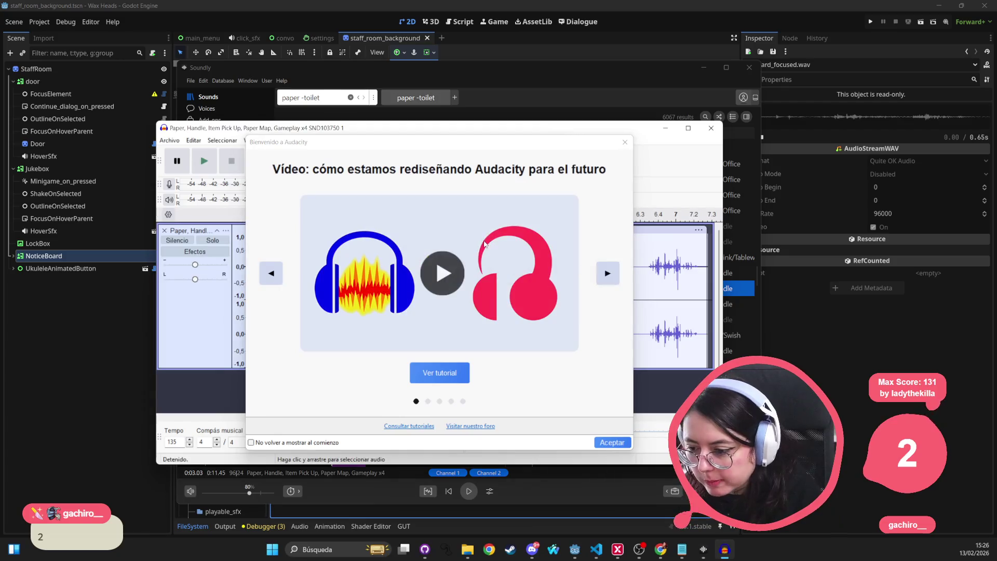
Replace the whole track with one short paper sound selected from the recording
{"action": "left_click", "coordinate": [624, 143]}
{"action": "key", "text": "space"}
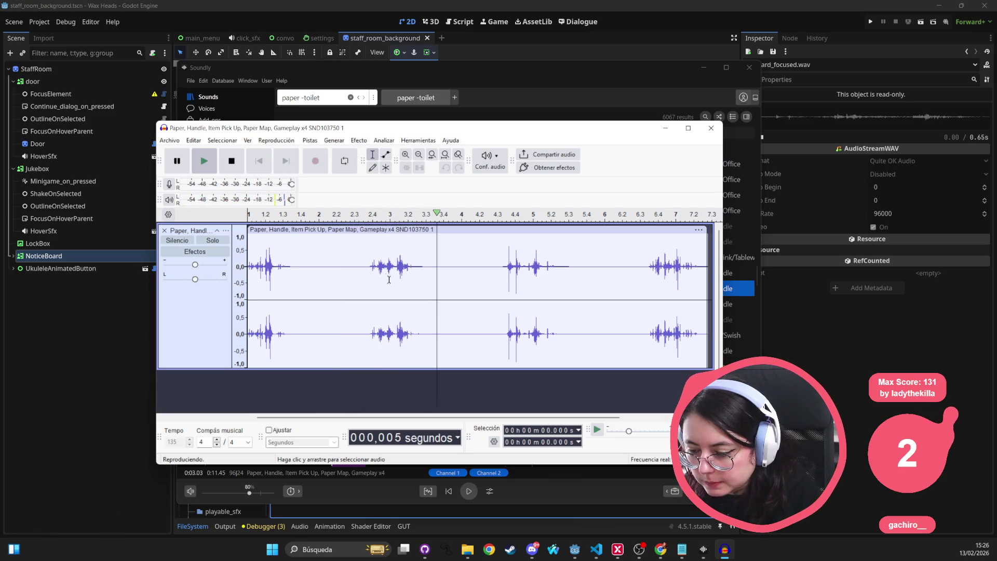
{"action": "key", "text": "space"}
{"action": "left_click_drag", "start_coordinate": [369, 267], "coordinate": [383, 267]}
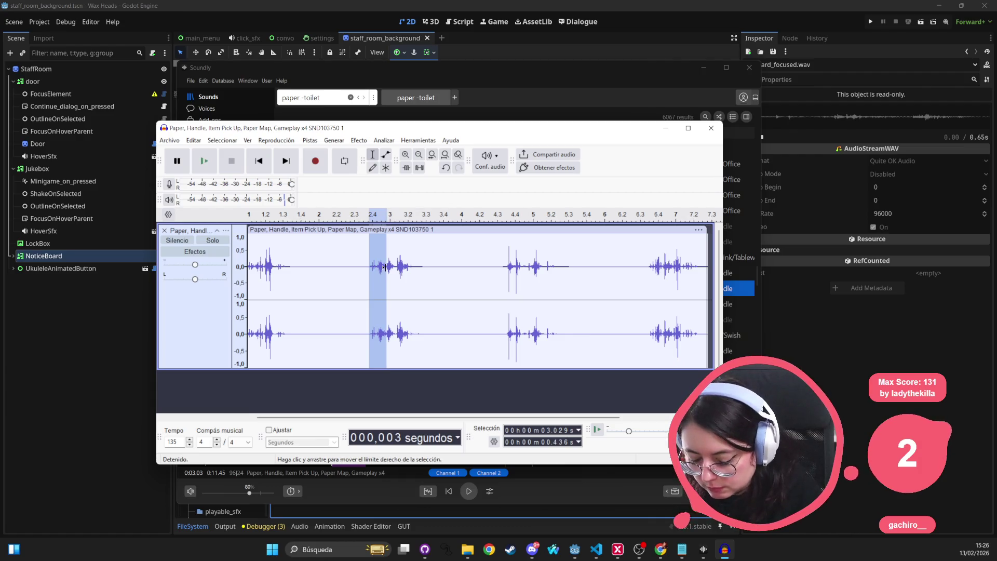
{"action": "key", "text": "Delete"}
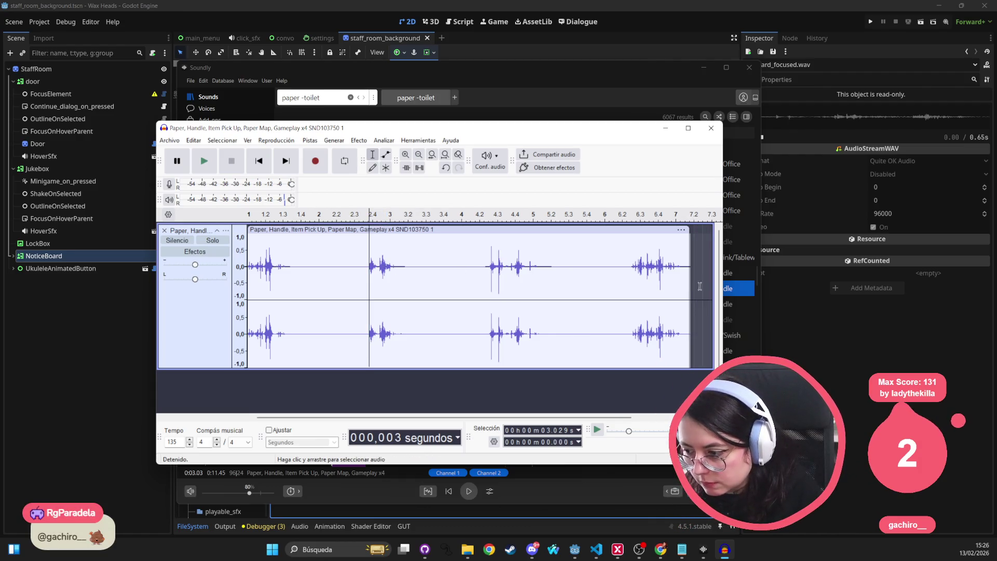
{"action": "key", "text": "ctrl+a"}
{"action": "key", "text": "ctrl+v"}
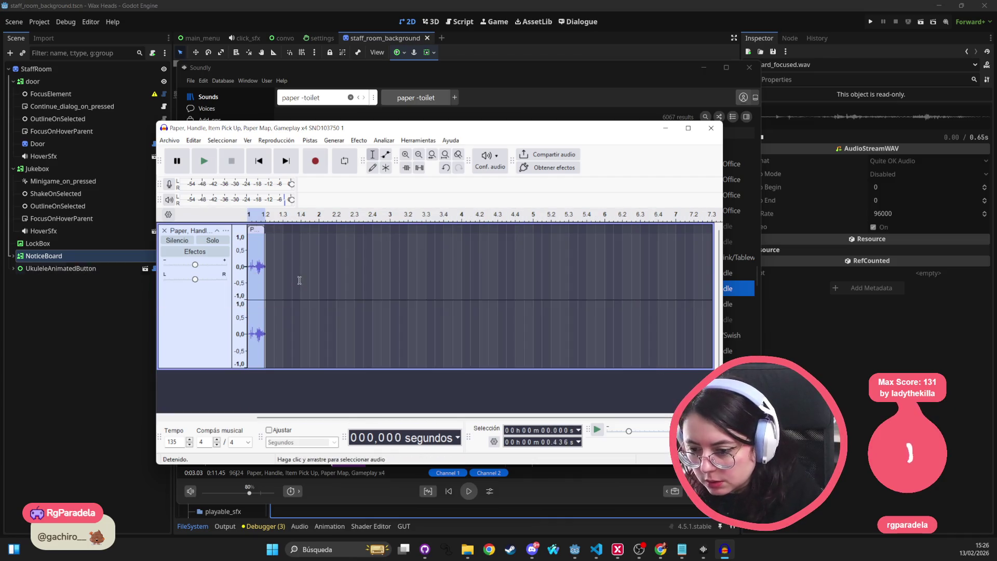
{"action": "left_click", "coordinate": [215, 169]}
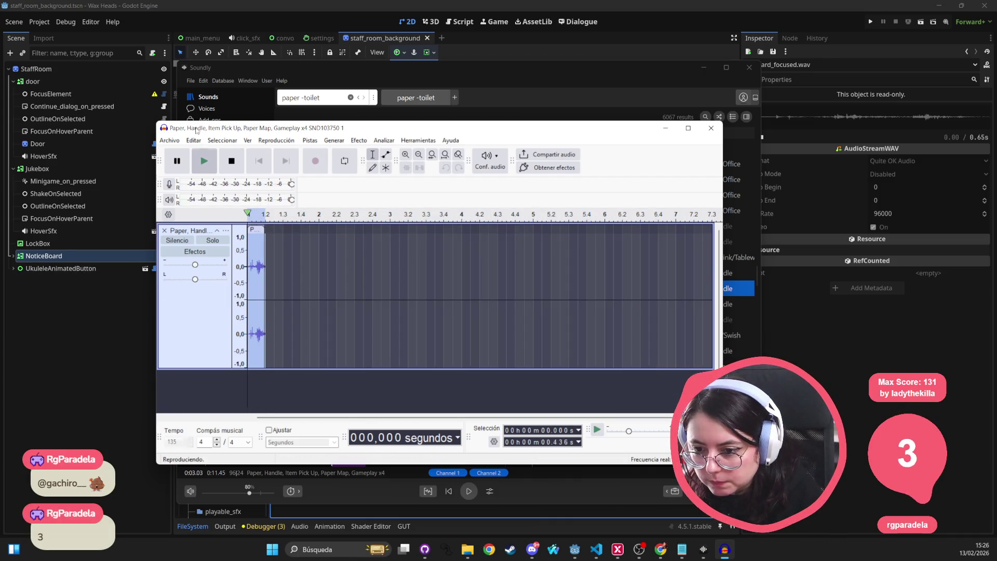
Delete the silent lead-in before the sound so the clip starts immediately
{"action": "left_click", "coordinate": [169, 140]}
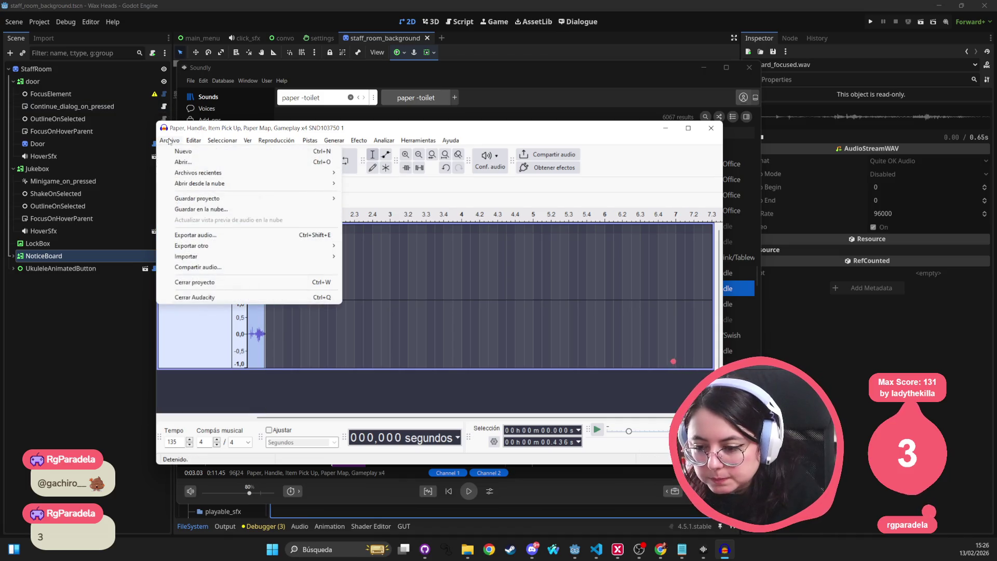
{"action": "left_click", "coordinate": [285, 317]}
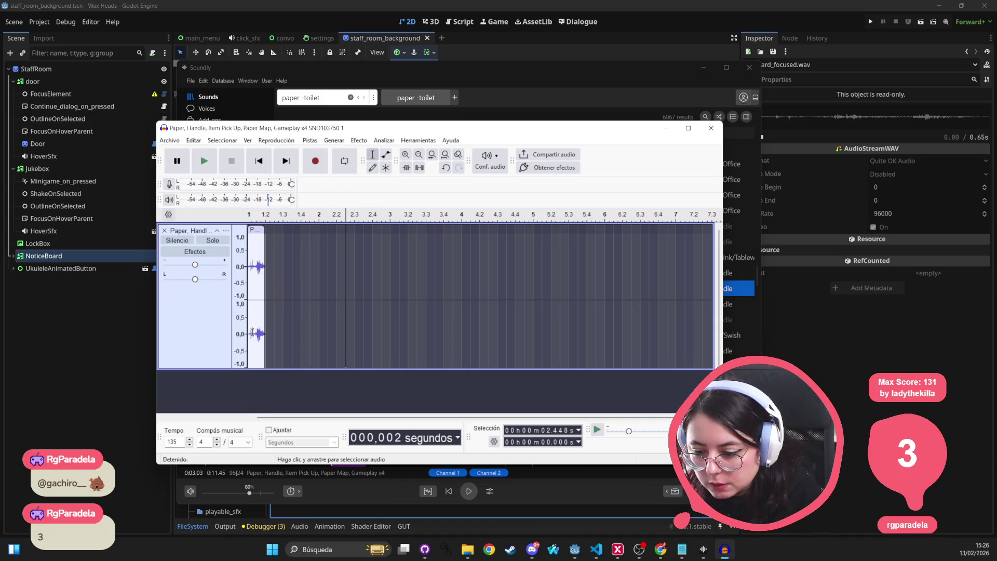
{"action": "left_click", "coordinate": [250, 332]}
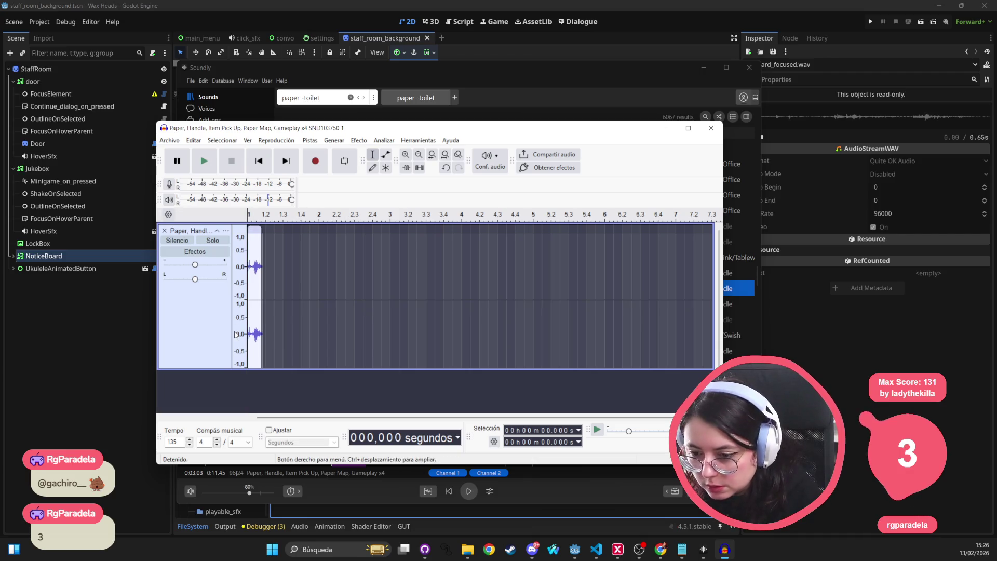
{"action": "key", "text": "space"}
{"action": "key", "text": "space"}
{"action": "key", "text": "space"}
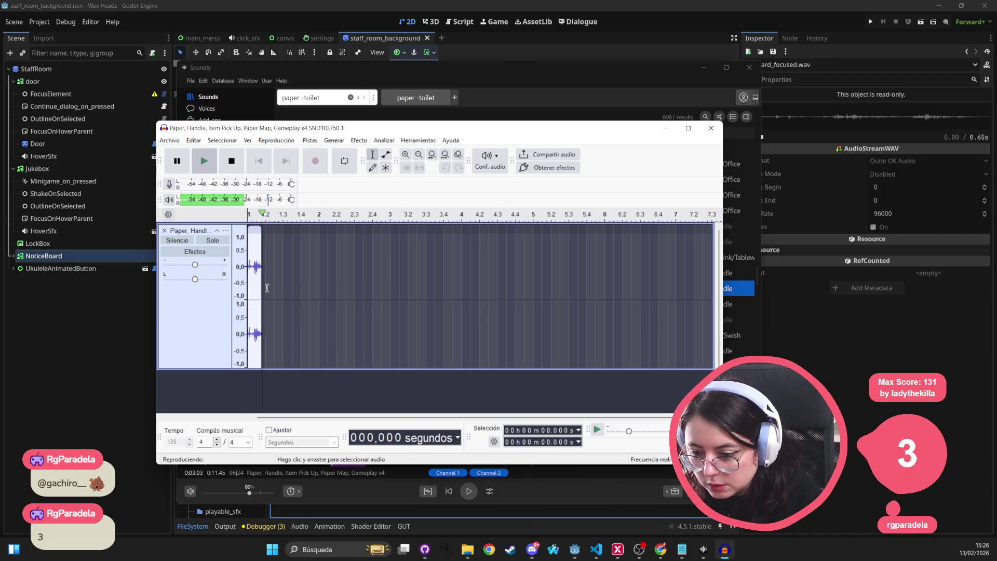
{"action": "left_click_drag", "start_coordinate": [251, 267], "coordinate": [260, 267]}
{"action": "key", "text": "space"}
{"action": "key", "text": "Home"}
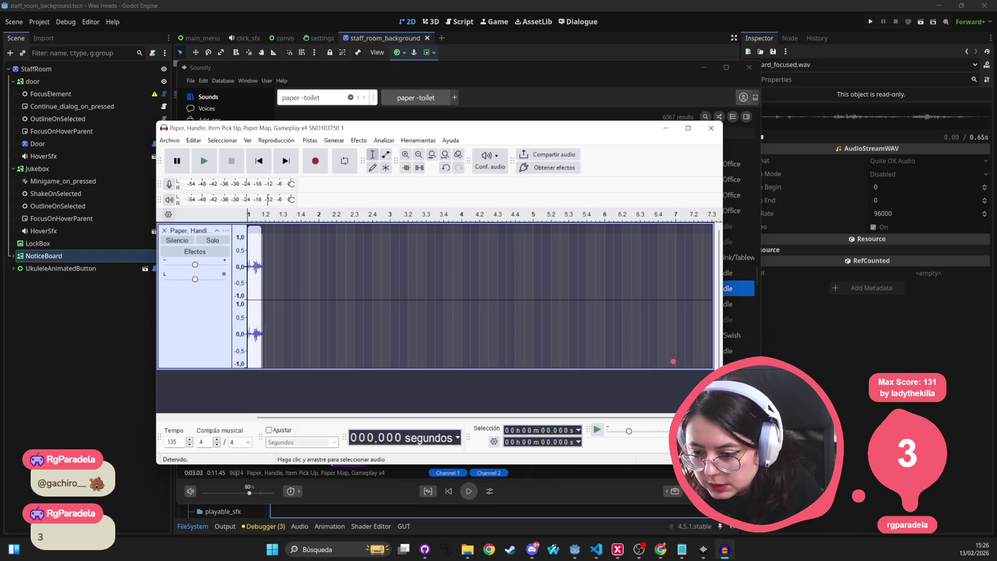
{"action": "left_click_drag", "start_coordinate": [251, 266], "coordinate": [258, 266]}
{"action": "key", "text": "Delete"}
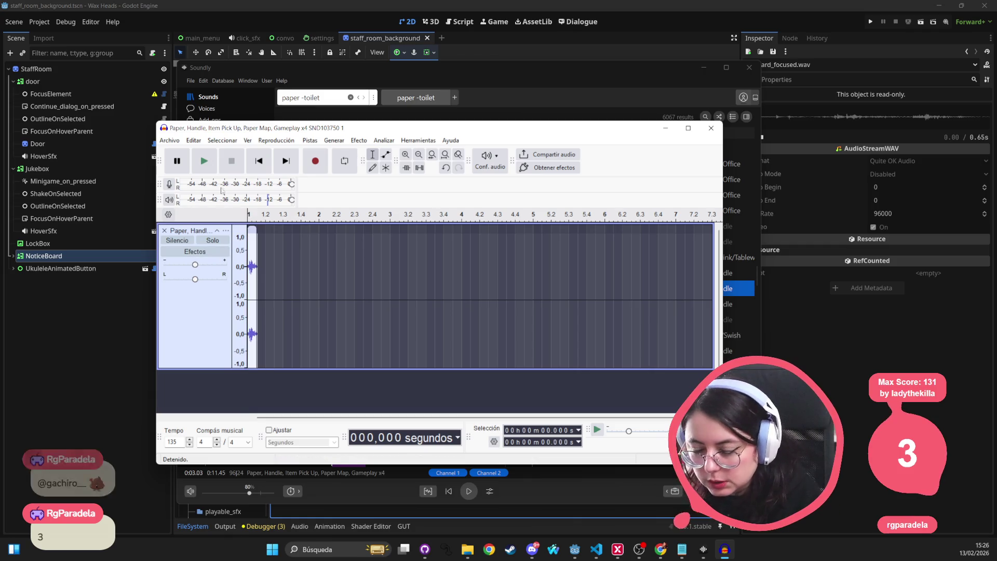
{"action": "left_click", "coordinate": [181, 140]}
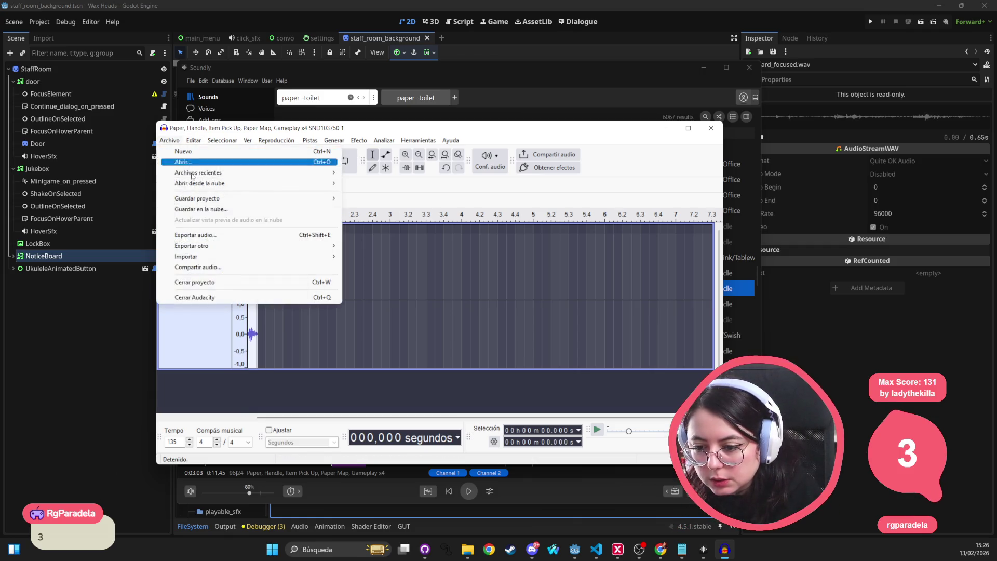
Start the audio export and browse to the audio/sfx/flip_paper folder
{"action": "left_click", "coordinate": [223, 237]}
{"action": "left_click", "coordinate": [557, 230]}
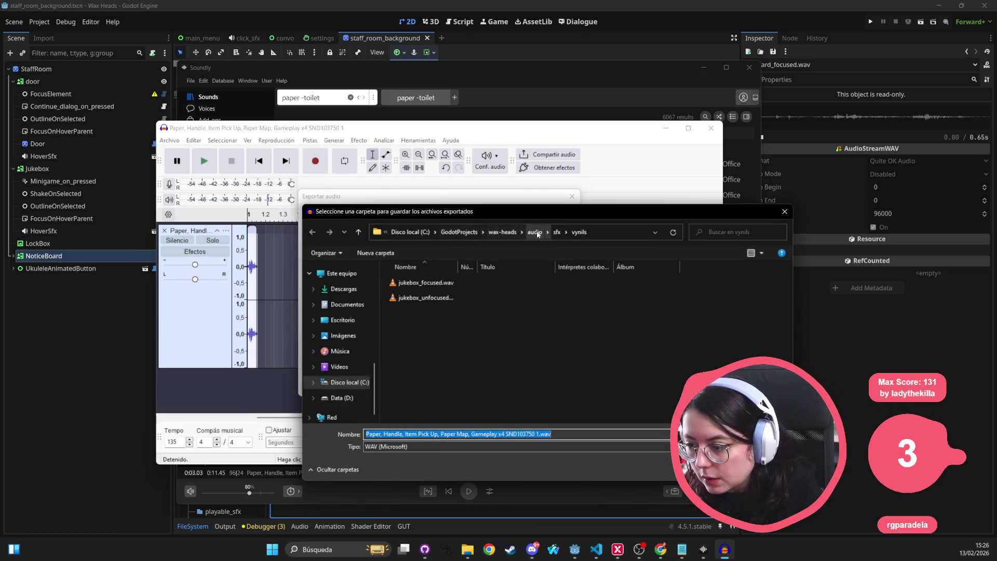
{"action": "left_click", "coordinate": [556, 232]}
{"action": "left_click", "coordinate": [493, 297]}
{"action": "left_click", "coordinate": [420, 374]}
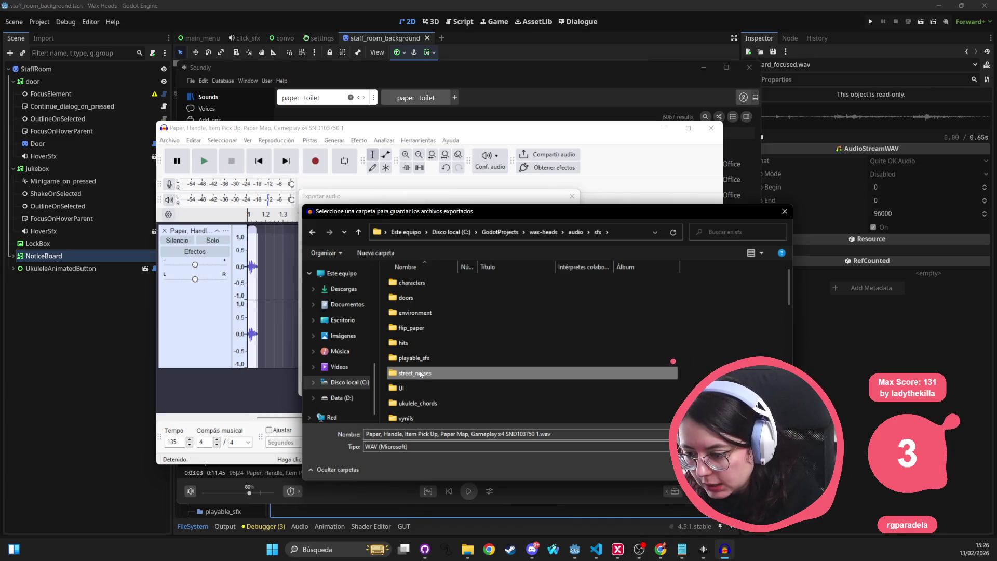
{"action": "left_click", "coordinate": [410, 343]}
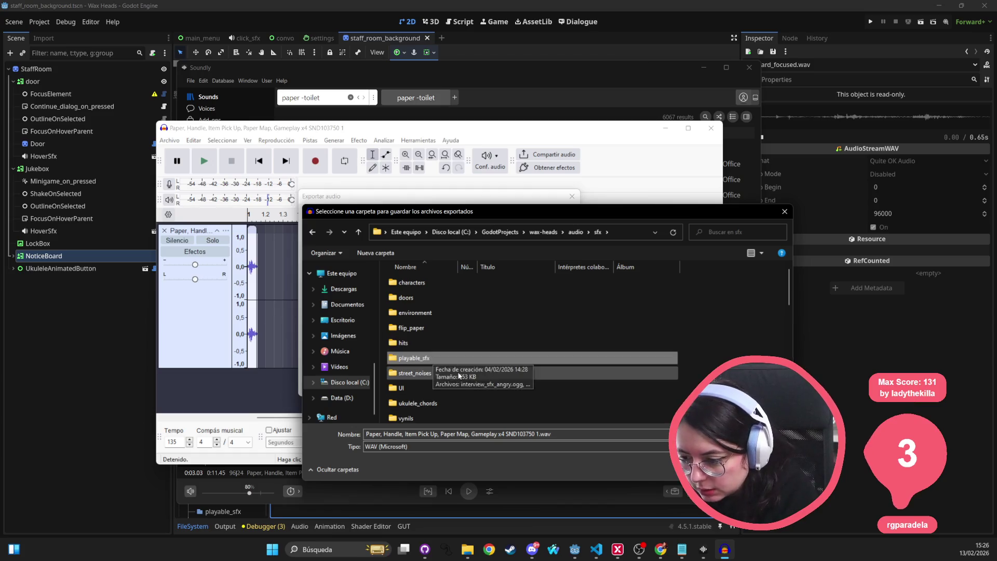
{"action": "left_click", "coordinate": [426, 332]}
{"action": "double_click", "coordinate": [427, 334]}
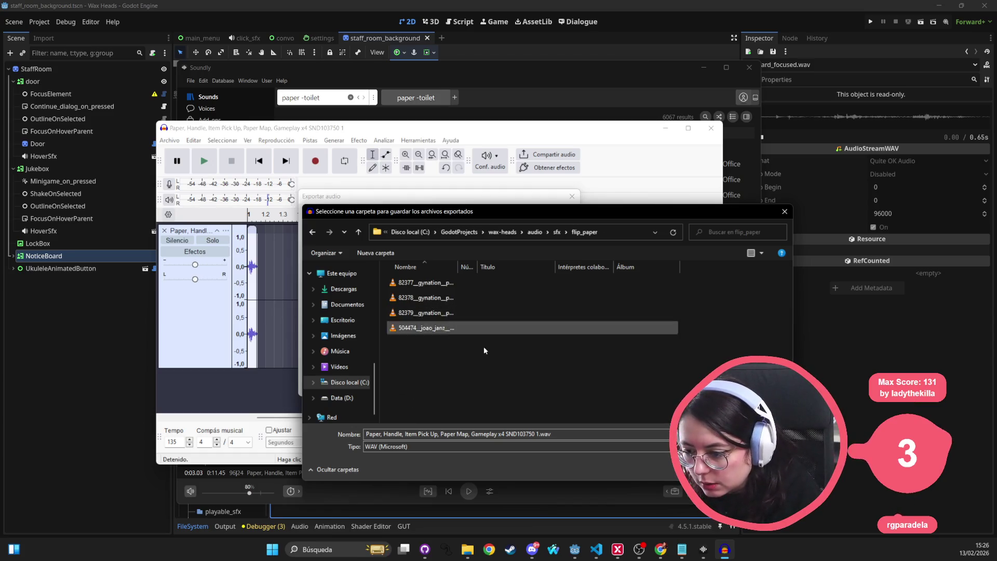
Export the clip as WAV named board_focused.wav
{"action": "left_click", "coordinate": [434, 447]}
{"action": "left_click", "coordinate": [434, 453]}
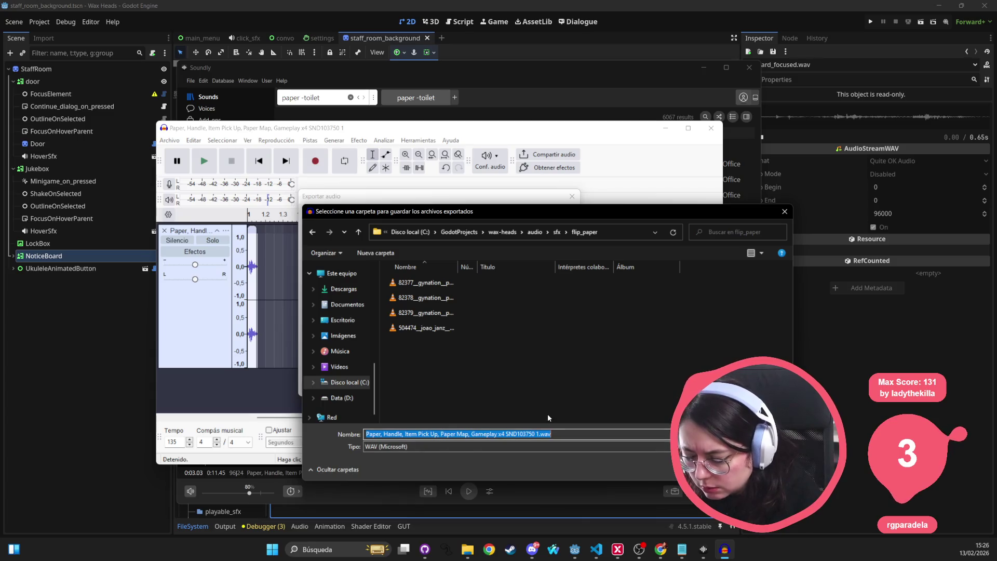
{"action": "left_click", "coordinate": [543, 434]}
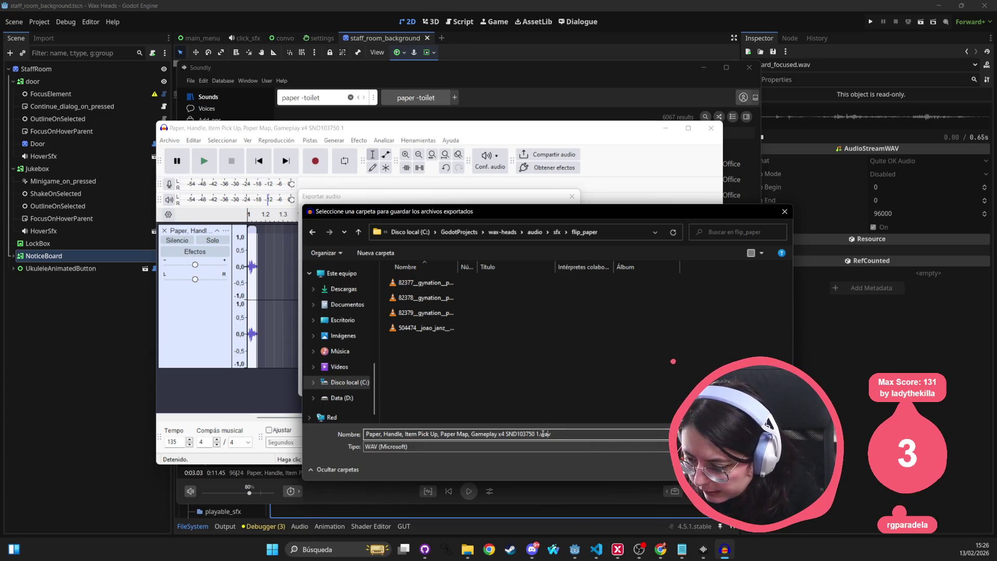
{"action": "left_click_drag", "start_coordinate": [539, 433], "coordinate": [327, 424]}
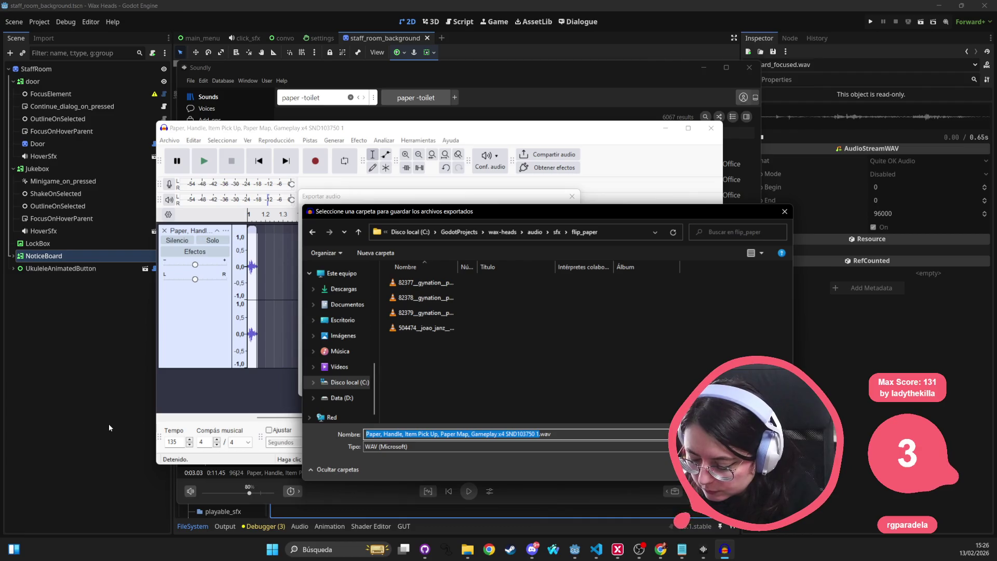
{"action": "type", "text": "board_focused"}
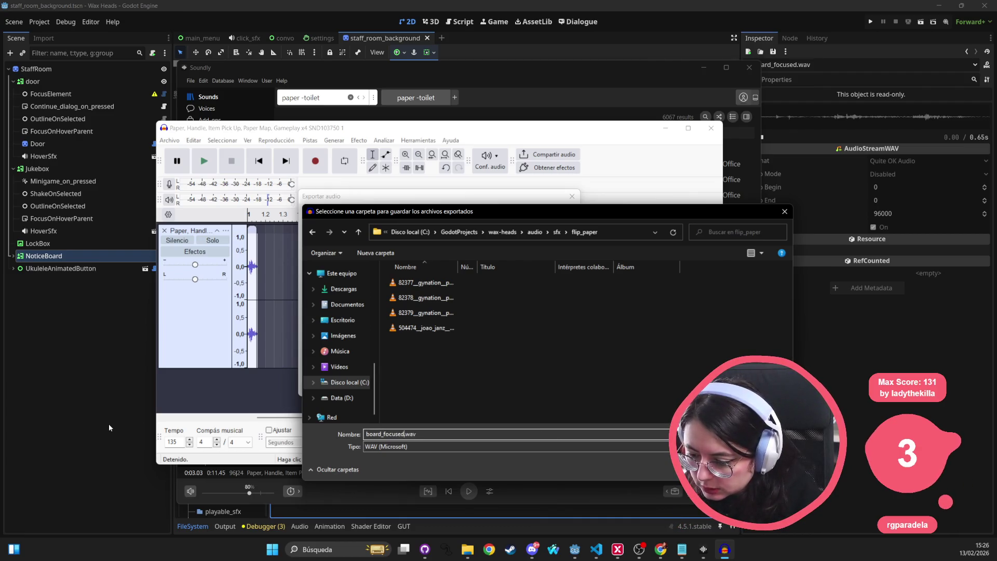
{"action": "key", "text": "Return"}
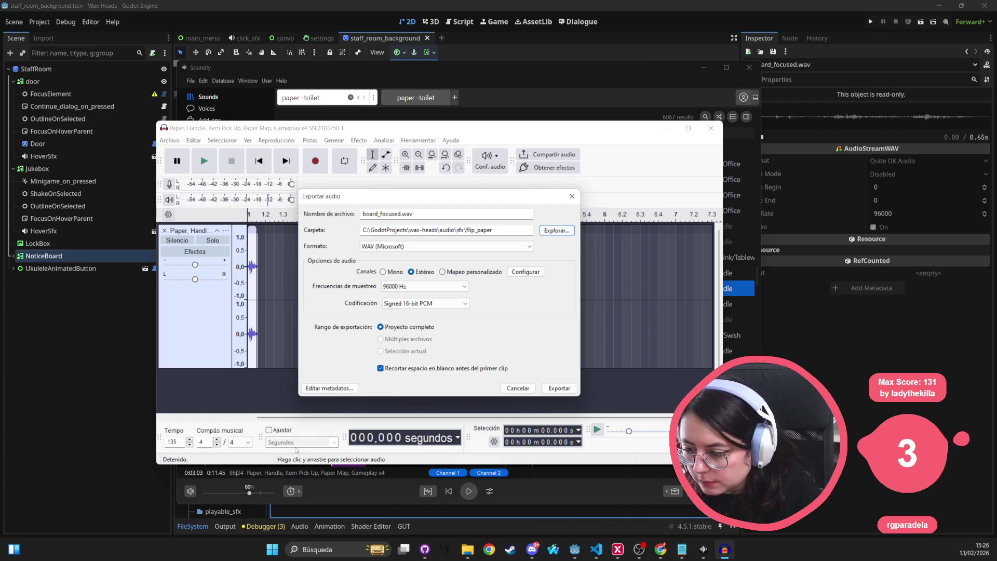
{"action": "left_click", "coordinate": [559, 387]}
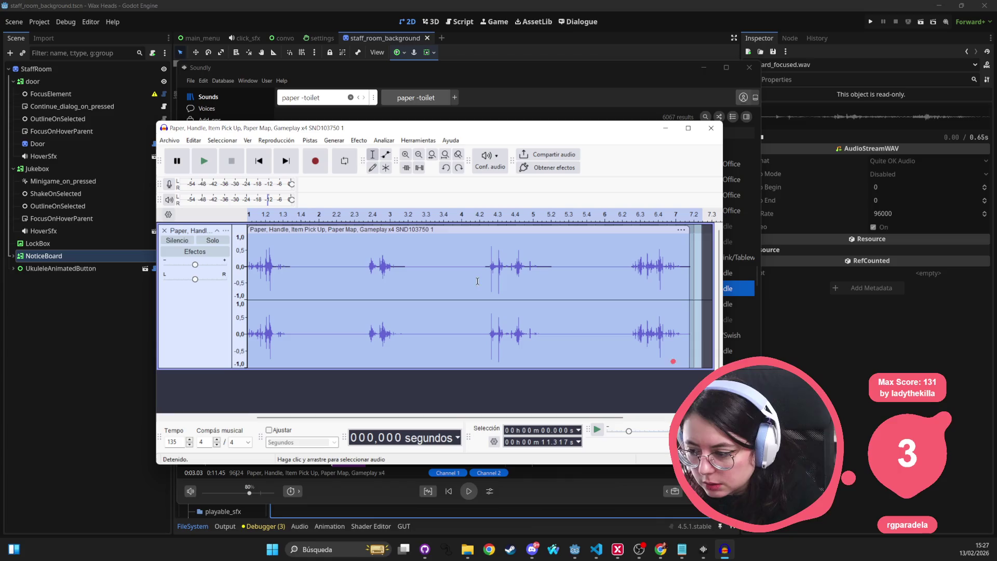
Play the recording and audition slices near 3.4 s and 6.6 s, zooming in
{"action": "key", "text": "space"}
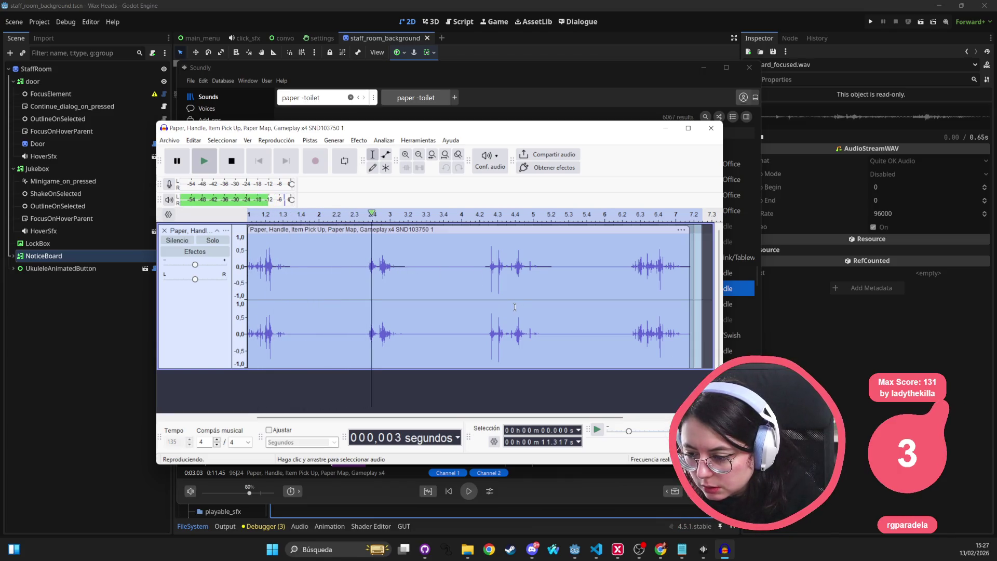
{"action": "key", "text": "space"}
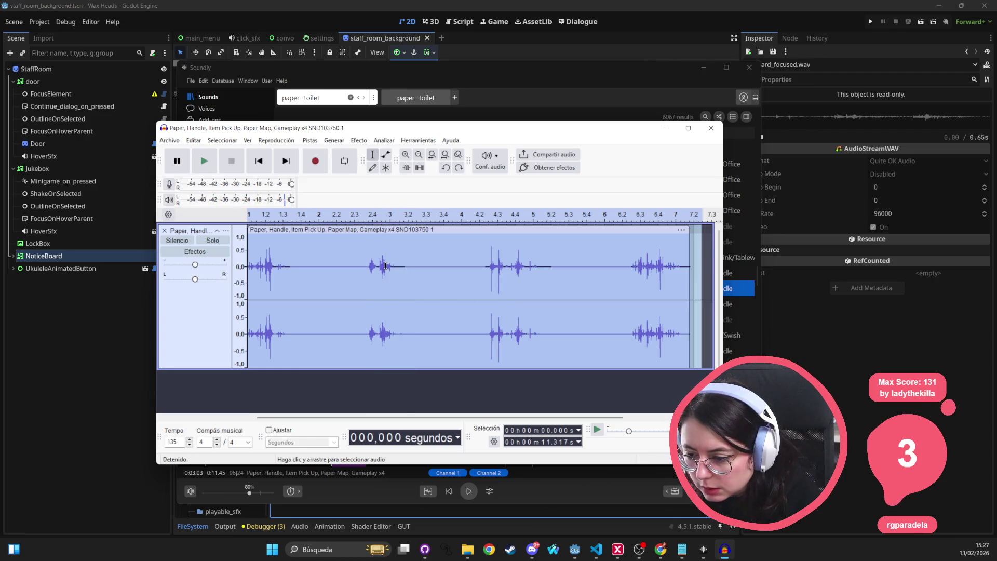
{"action": "left_click_drag", "start_coordinate": [385, 265], "coordinate": [391, 266]}
{"action": "key", "text": "space"}
{"action": "key", "text": "space"}
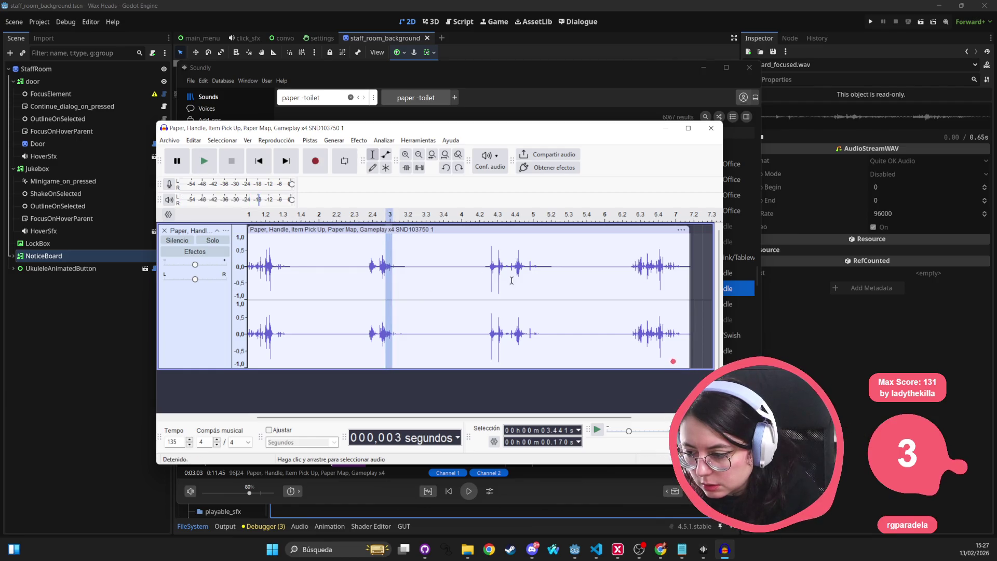
{"action": "mouse_move", "coordinate": [512, 266]}
{"action": "left_mouse_down"}
{"action": "mouse_move", "coordinate": [523, 272]}
{"action": "mouse_move", "coordinate": [539, 263]}
{"action": "left_mouse_up"}
{"action": "key", "text": "space"}
{"action": "key", "text": "space"}
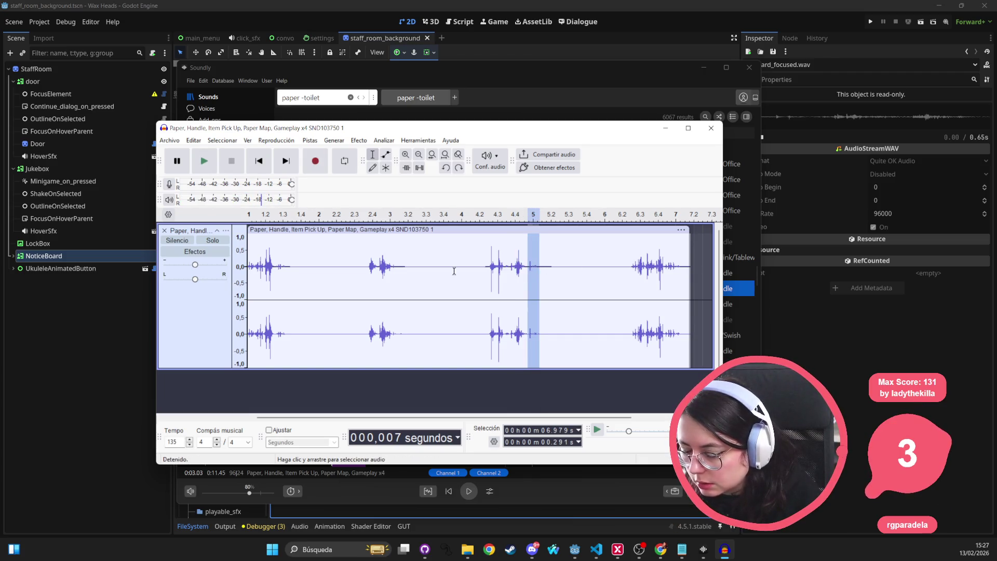
{"action": "key", "text": "ctrl+1"}
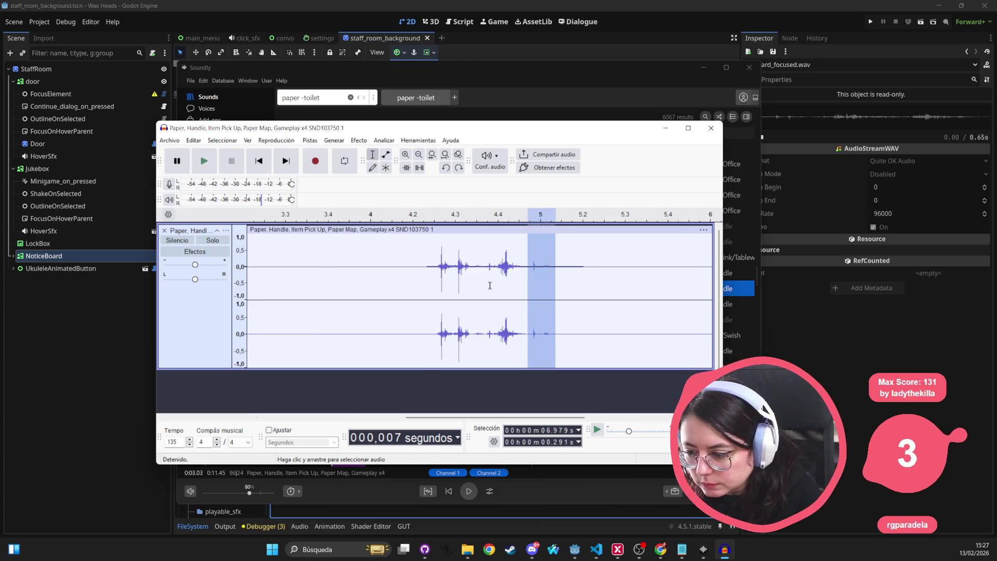
{"action": "left_click_drag", "start_coordinate": [423, 256], "coordinate": [541, 263]}
{"action": "key", "text": "space"}
{"action": "left_click", "coordinate": [493, 258]}
{"action": "key", "text": "space"}
{"action": "left_click", "coordinate": [522, 263]}
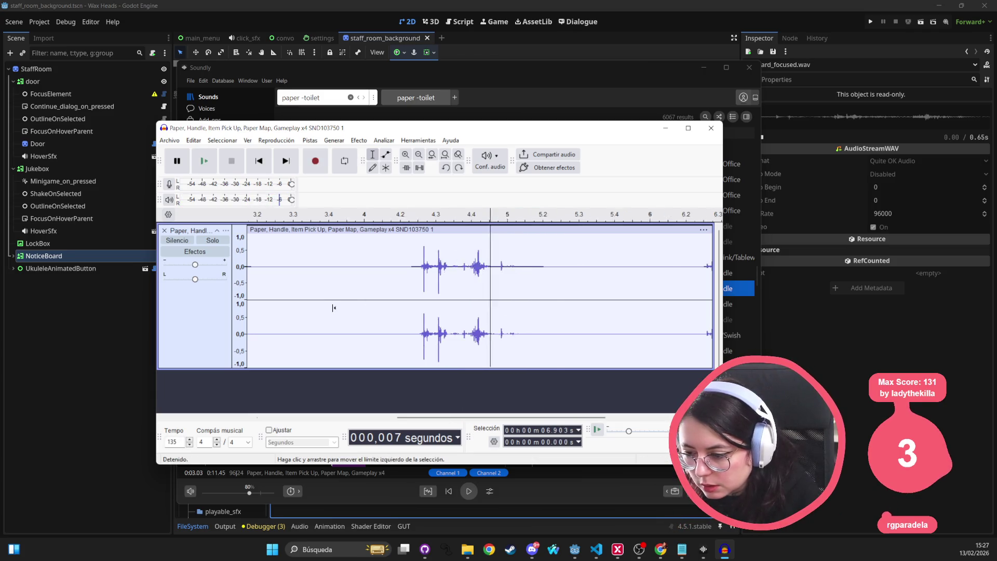
{"action": "scroll", "coordinate": [328, 306], "scroll_direction": "down", "scroll_amount": 2, "text": "ctrl"}
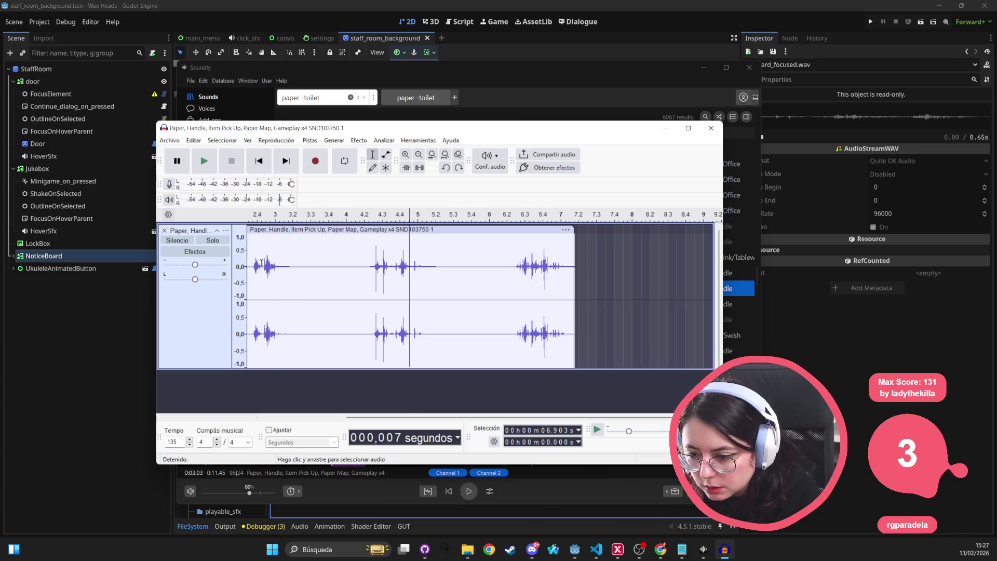
Audition the sound near 3.27 s, narrowing the selection to 0.206 s at 3.318 s
{"action": "left_click_drag", "start_coordinate": [262, 262], "coordinate": [275, 263]}
{"action": "key", "text": "space"}
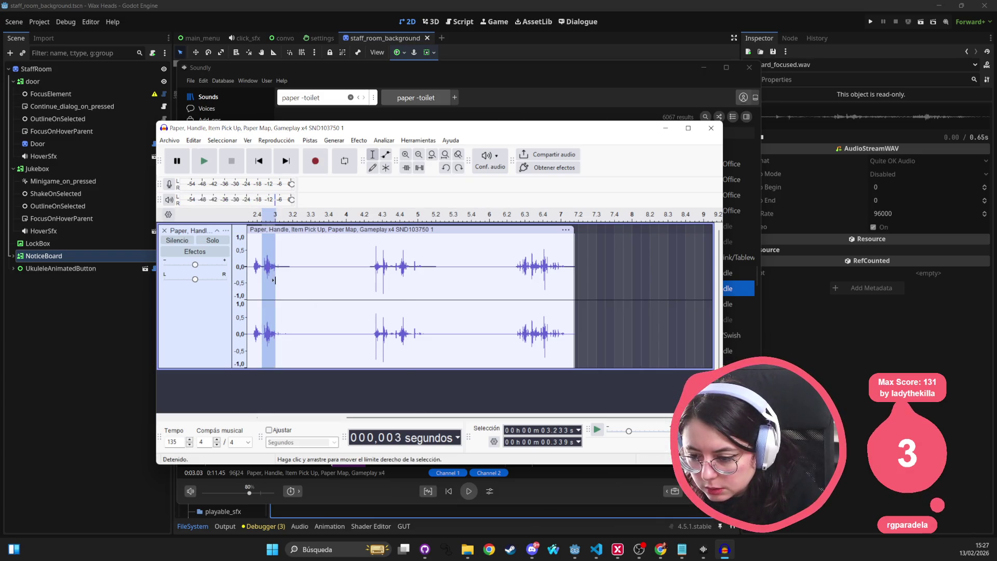
{"action": "key", "text": "space"}
{"action": "left_click", "coordinate": [263, 263]}
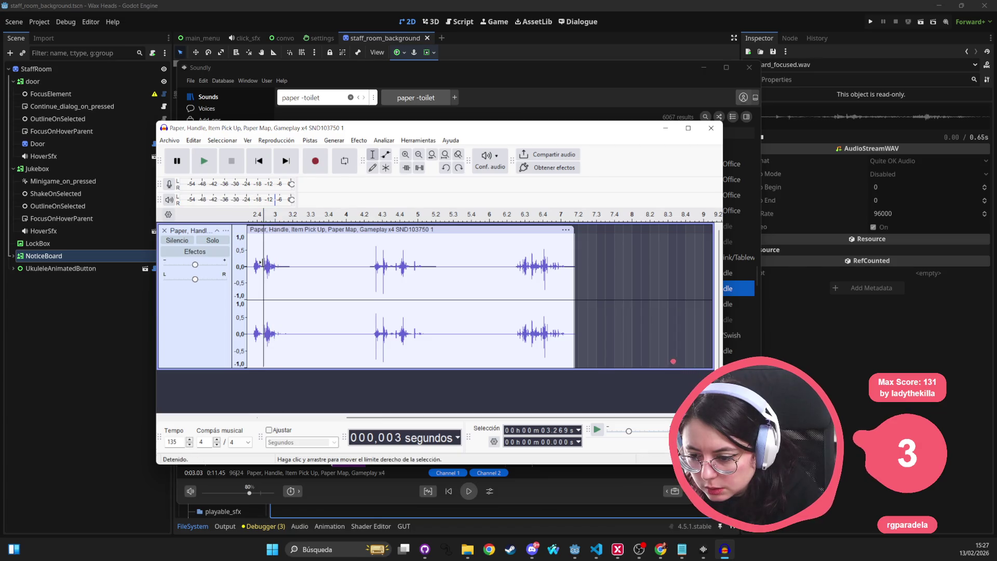
{"action": "left_click_drag", "start_coordinate": [264, 263], "coordinate": [272, 263]}
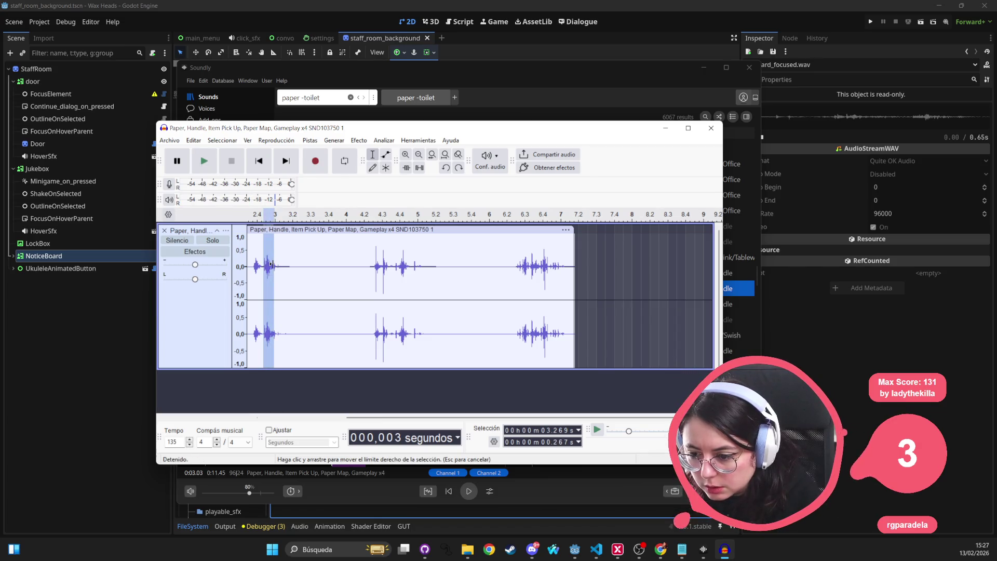
{"action": "key", "text": "space"}
{"action": "left_click_drag", "start_coordinate": [266, 263], "coordinate": [277, 266]}
{"action": "key", "text": "space"}
{"action": "key", "text": "space"}
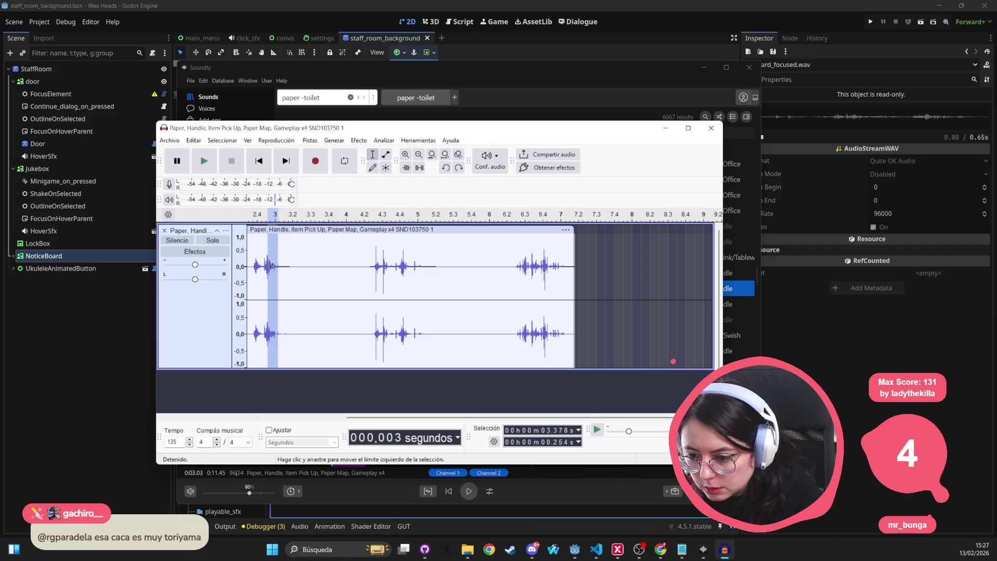
Zoom in further and audition short slices around 3.35–3.48 s
{"action": "left_click_drag", "start_coordinate": [436, 416], "coordinate": [344, 417]}
{"action": "key", "text": "ctrl+1"}
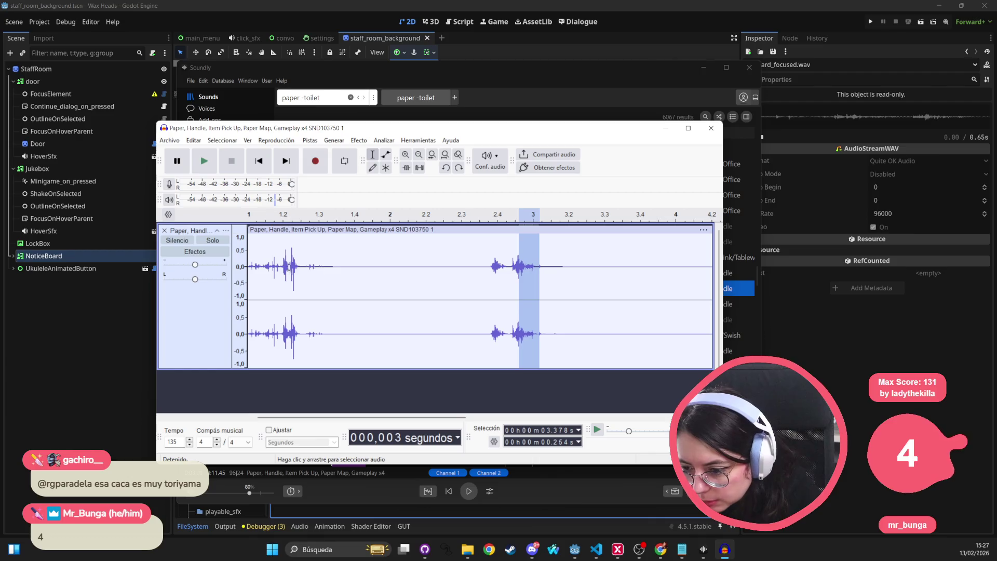
{"action": "left_click_drag", "start_coordinate": [290, 266], "coordinate": [298, 266]}
{"action": "key", "text": "space"}
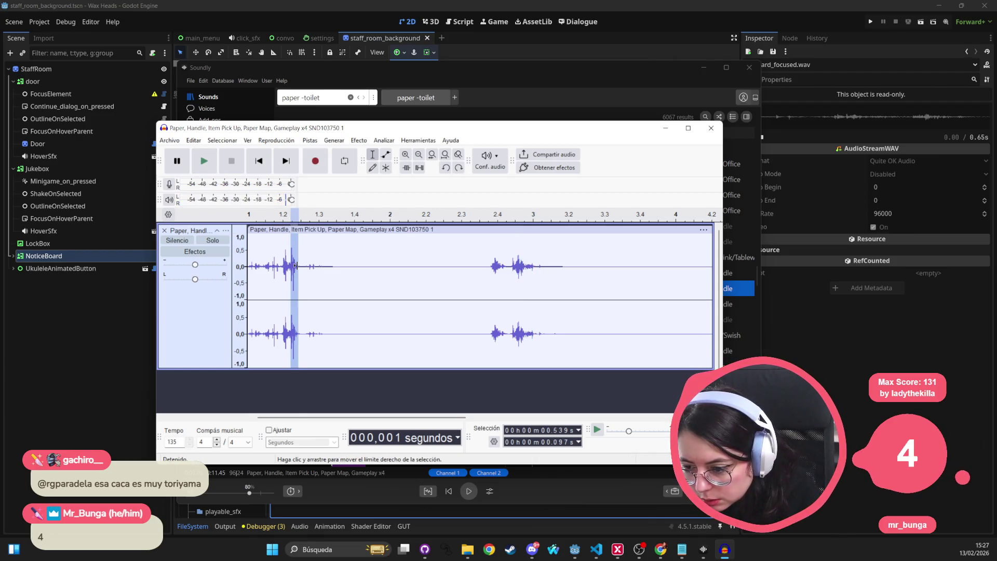
{"action": "left_click_drag", "start_coordinate": [516, 265], "coordinate": [536, 267]}
{"action": "key", "text": "space"}
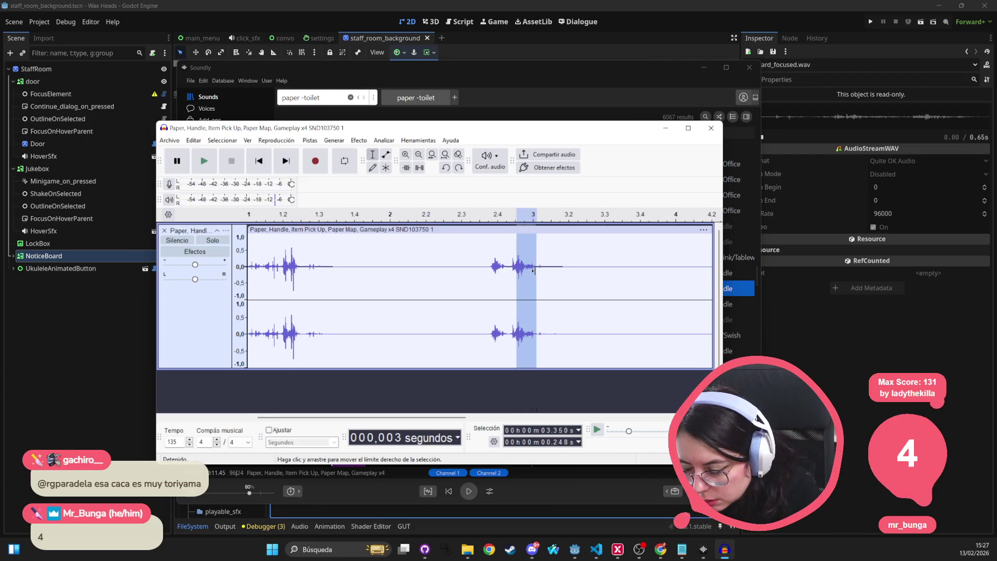
{"action": "key", "text": "space"}
{"action": "mouse_move", "coordinate": [521, 267]}
{"action": "left_mouse_down"}
{"action": "mouse_move", "coordinate": [536, 267]}
{"action": "mouse_move", "coordinate": [520, 268]}
{"action": "left_mouse_up"}
{"action": "key", "text": "space"}
{"action": "key", "text": "space"}
{"action": "key", "text": "space"}
{"action": "left_click", "coordinate": [527, 267]}
{"action": "key", "text": "space"}
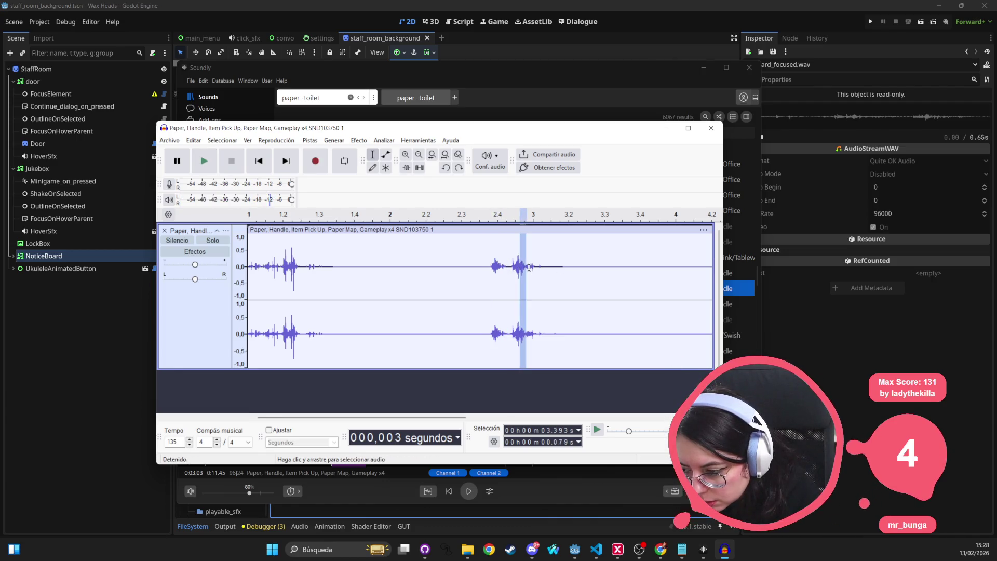
Keep the sound from 3.399 to 3.550 s and delete the rest, leaving a ~0.17 s snippet
{"action": "left_click", "coordinate": [522, 263]}
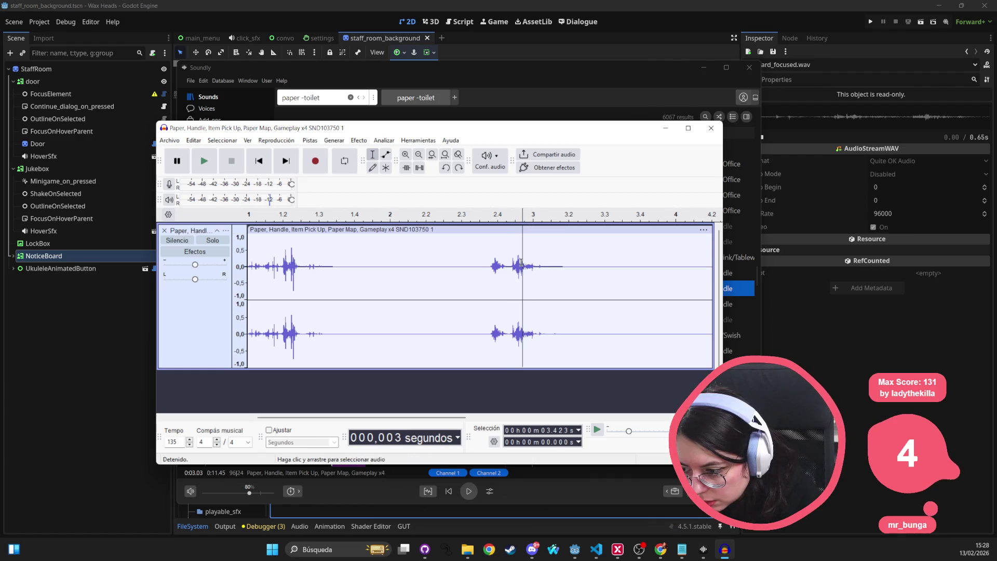
{"action": "left_click_drag", "start_coordinate": [521, 262], "coordinate": [532, 265]}
{"action": "key", "text": "space"}
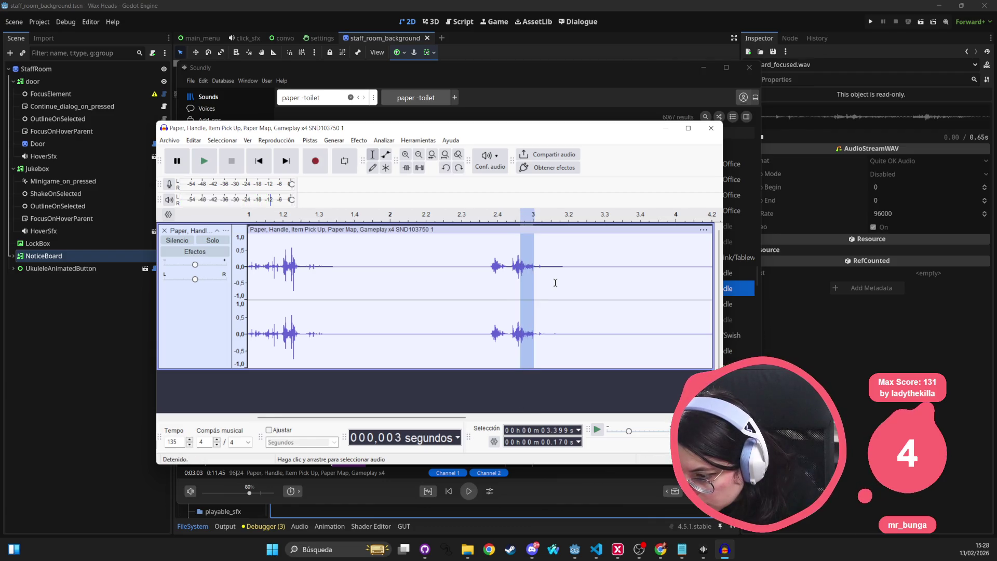
{"action": "left_click", "coordinate": [521, 275]}
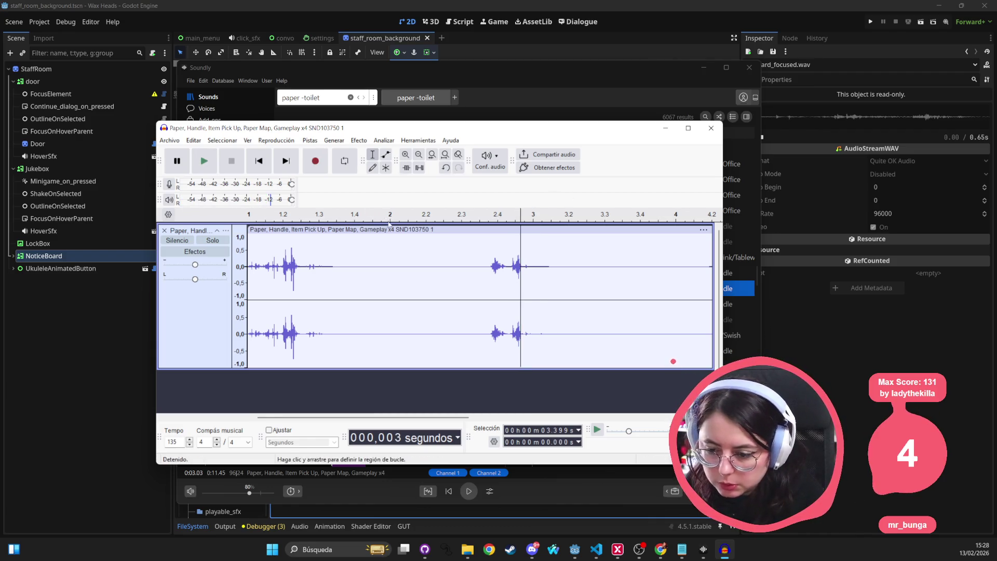
{"action": "scroll", "coordinate": [334, 327], "scroll_direction": "down", "scroll_amount": 3}
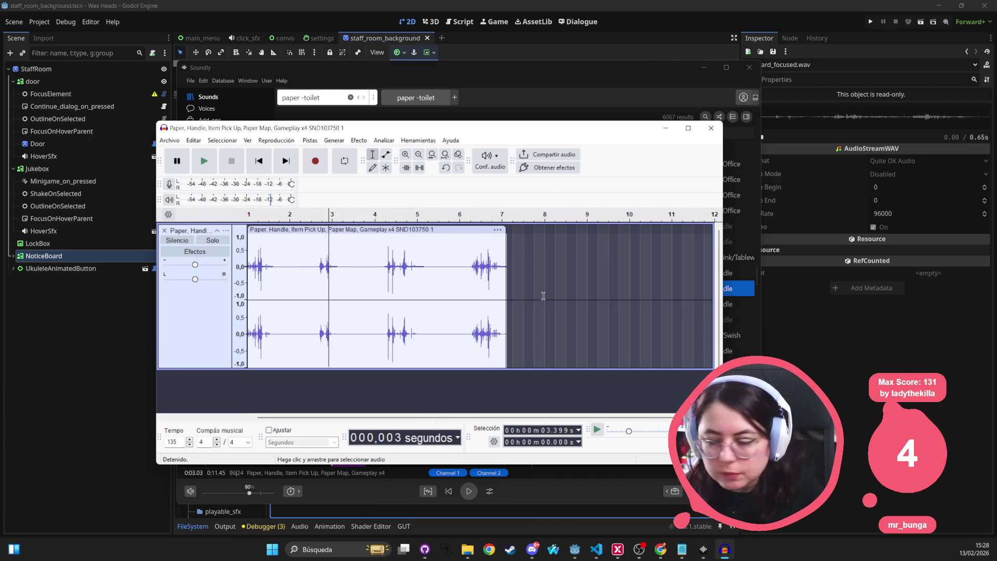
{"action": "left_click_drag", "start_coordinate": [543, 295], "coordinate": [97, 290]}
{"action": "key", "text": "Delete"}
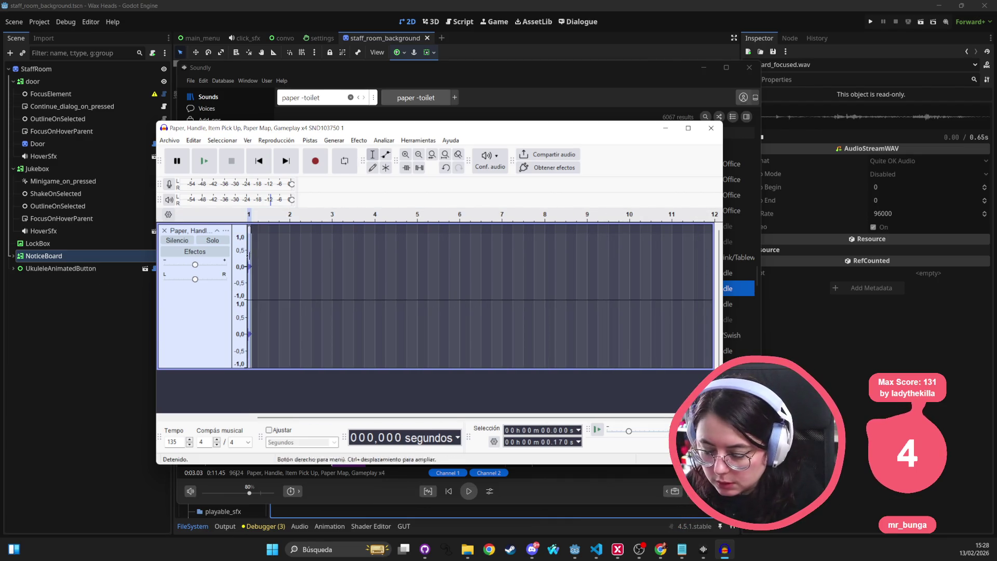
Export the trimmed sound as WAV named board_unfocused.wav into flip_paper
{"action": "left_click", "coordinate": [169, 141]}
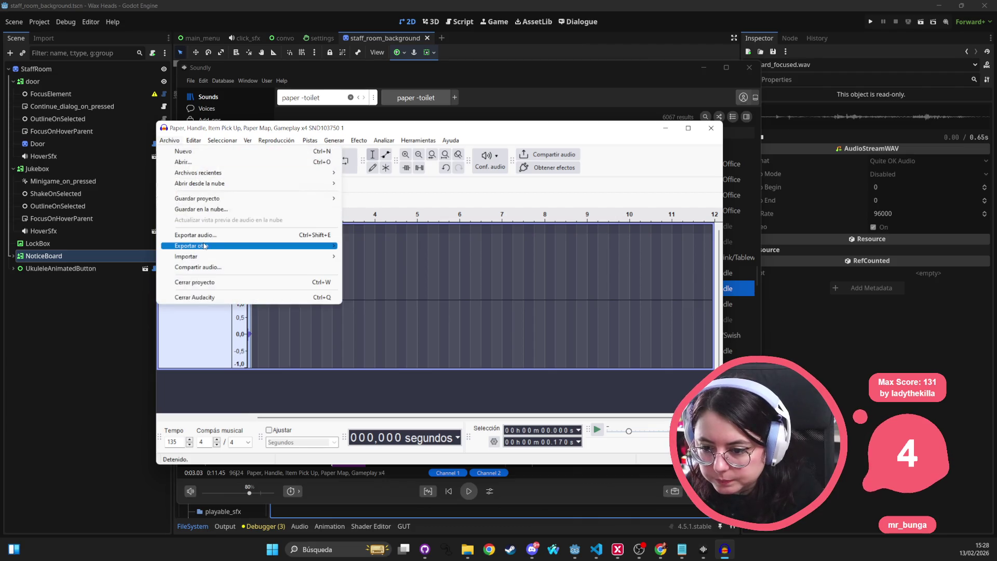
{"action": "mouse_move", "coordinate": [266, 248]}
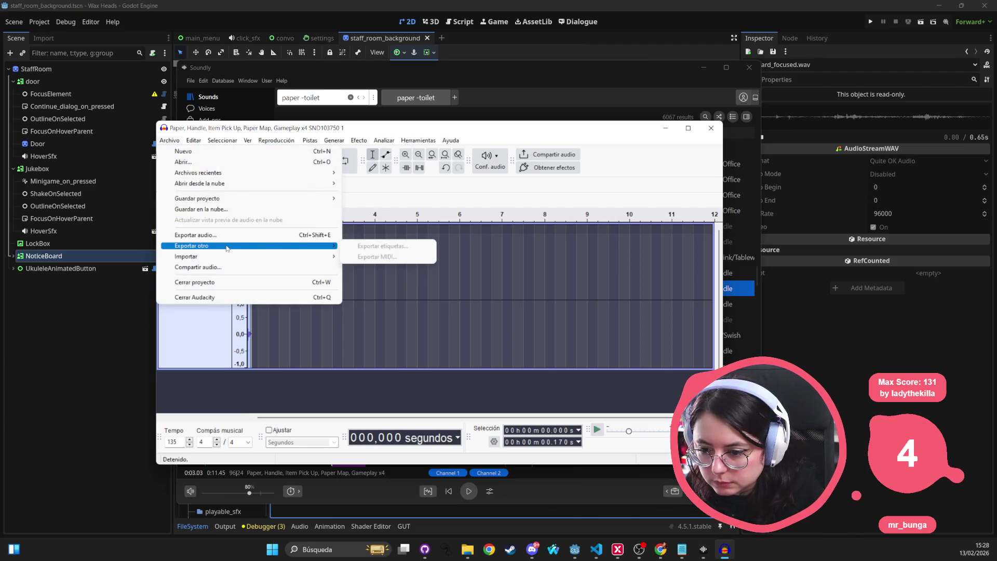
{"action": "left_click", "coordinate": [196, 234]}
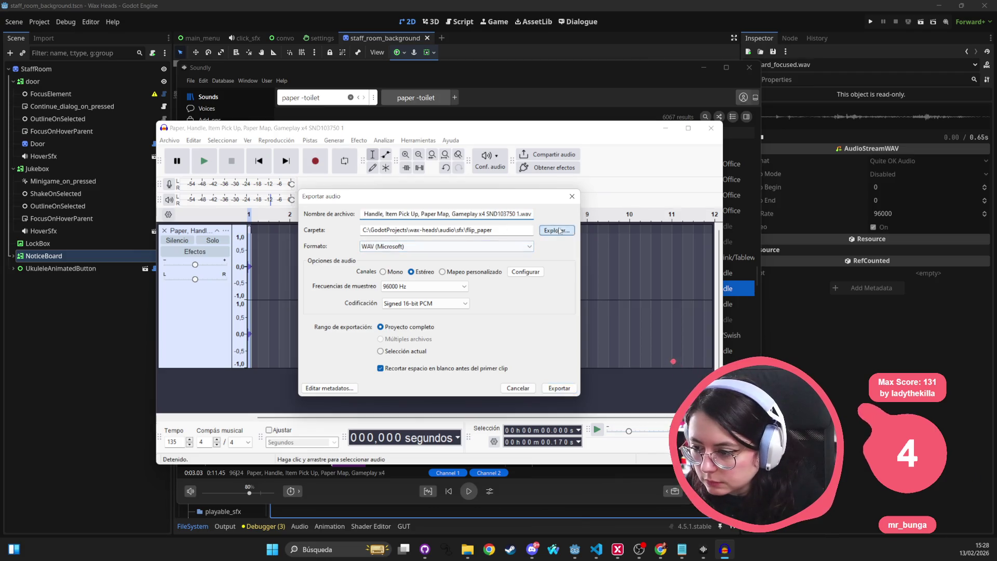
{"action": "left_click", "coordinate": [559, 229]}
{"action": "left_click", "coordinate": [423, 342]}
{"action": "left_click", "coordinate": [390, 446]}
{"action": "left_click", "coordinate": [390, 445]}
{"action": "left_click", "coordinate": [385, 434]}
{"action": "left_click", "coordinate": [385, 433]}
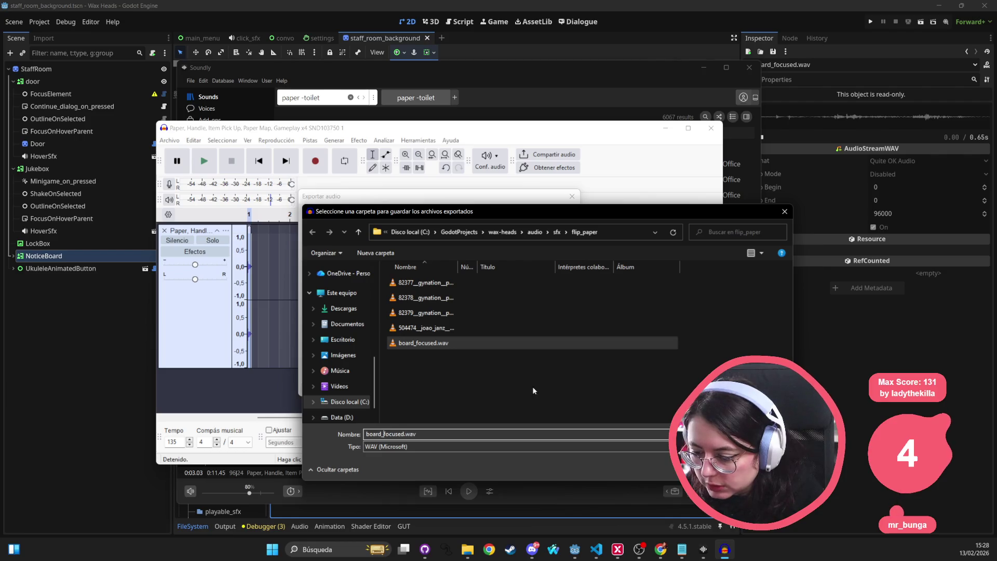
{"action": "type", "text": "un"}
{"action": "key", "text": "Return"}
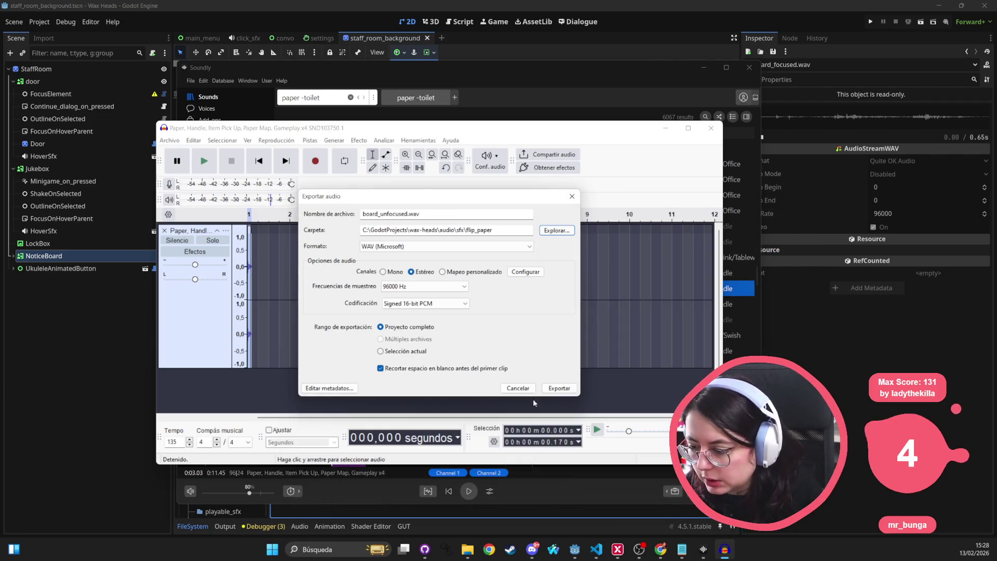
{"action": "left_click", "coordinate": [559, 388]}
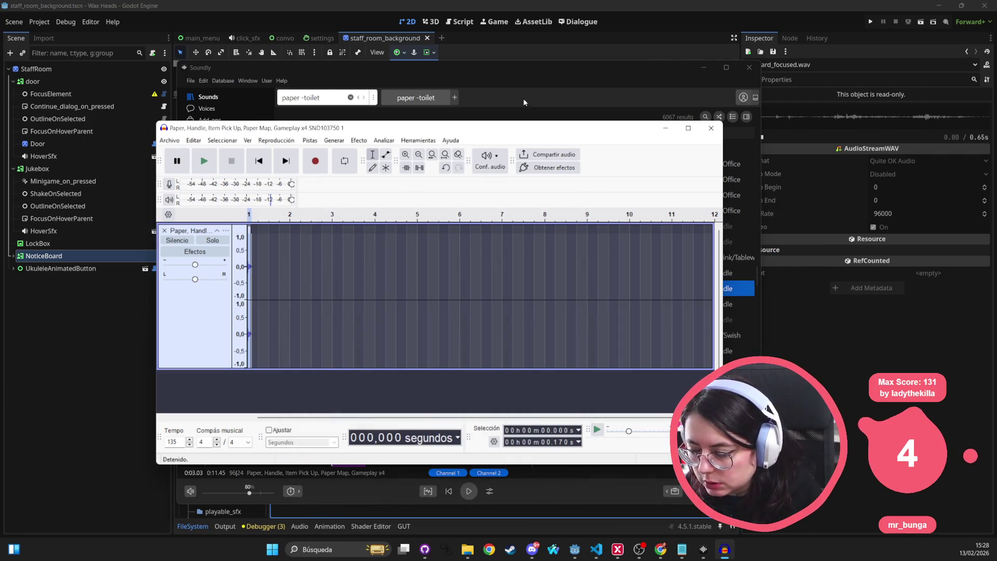
Close Audacity without saving the project and return to Godot
{"action": "left_click", "coordinate": [711, 128]}
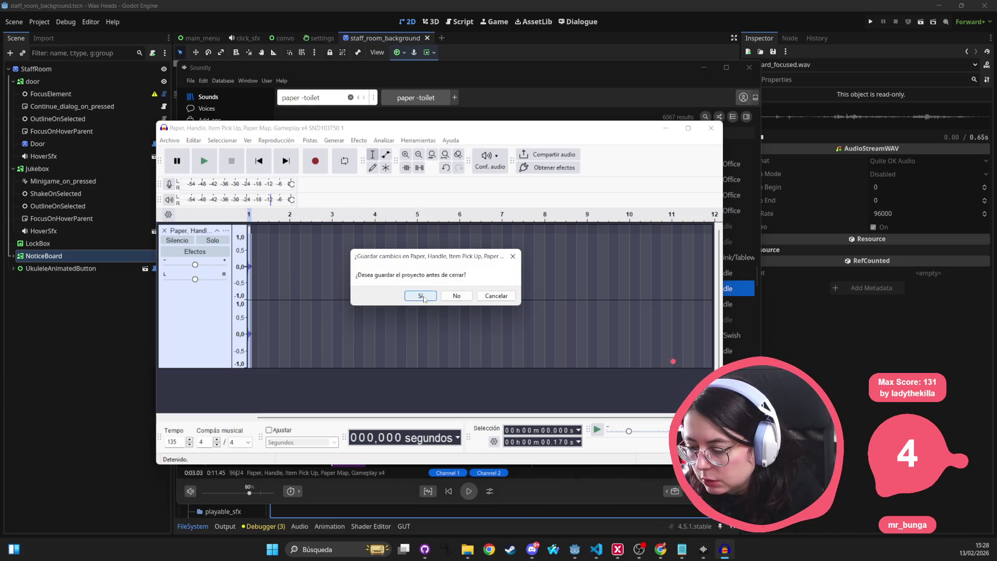
{"action": "left_click", "coordinate": [456, 296]}
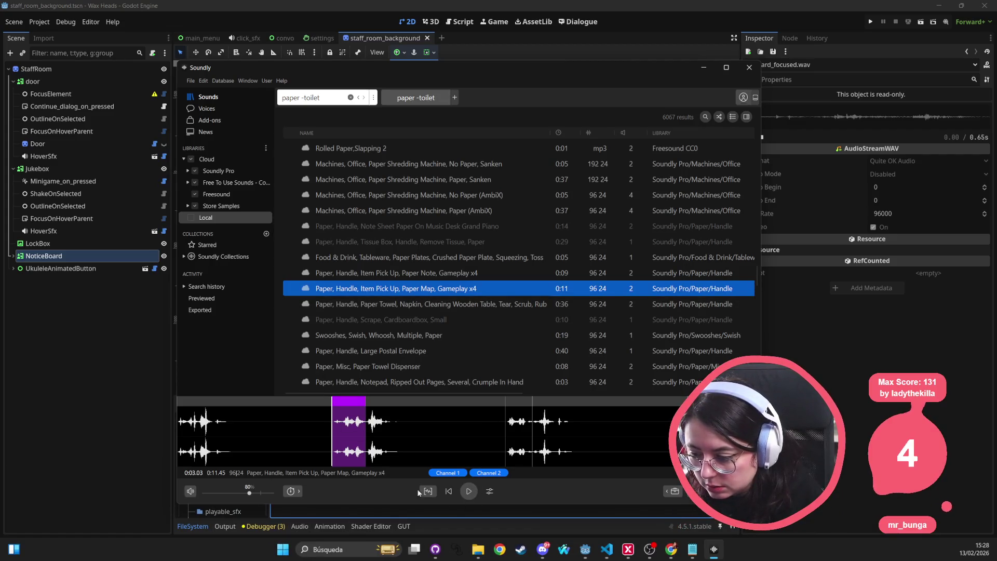
{"action": "left_click", "coordinate": [118, 452]}
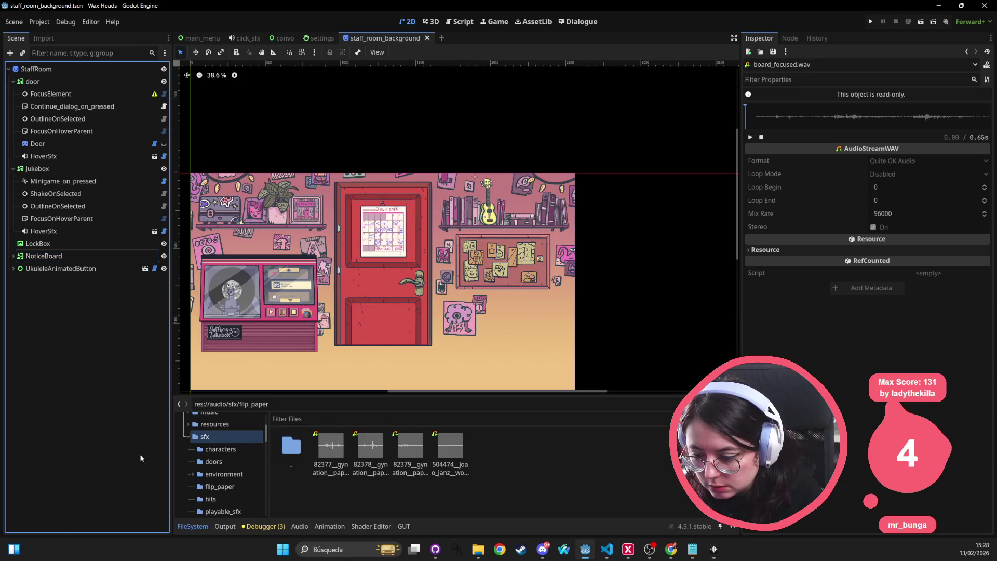
Refresh flip_paper and paste a copy of Jukebox's HoverSfx under NoticeBoard
{"action": "left_click", "coordinate": [522, 478]}
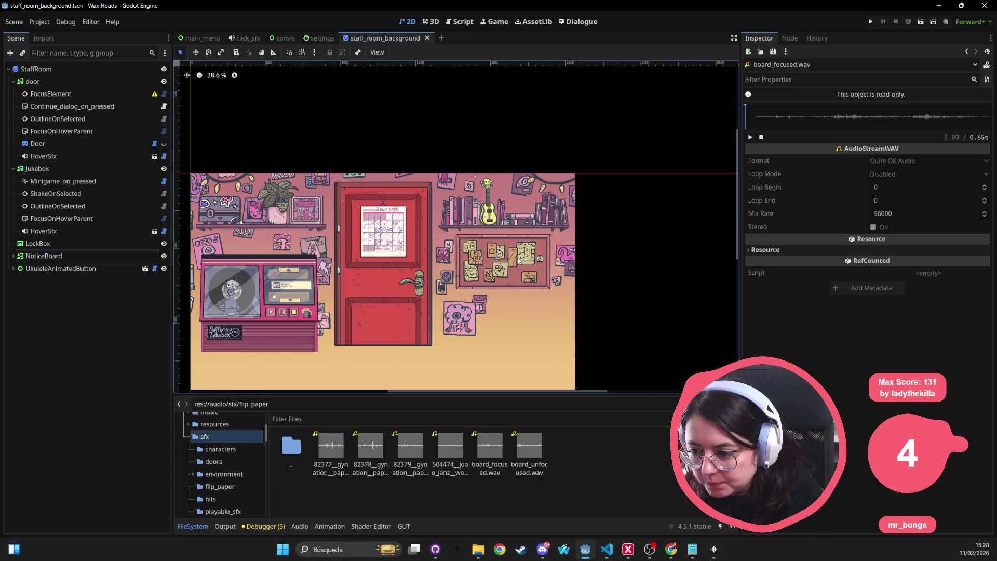
{"action": "left_click", "coordinate": [51, 256]}
{"action": "left_click", "coordinate": [13, 256]}
{"action": "left_click", "coordinate": [44, 230]}
{"action": "key", "text": "ctrl+c"}
{"action": "left_click", "coordinate": [82, 256]}
{"action": "key", "text": "ctrl+v"}
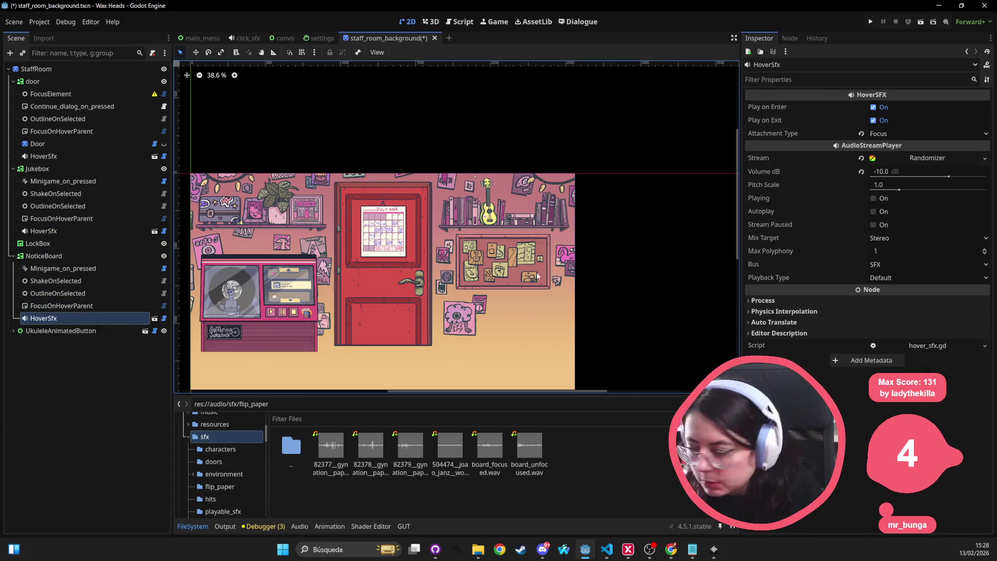
Make the Randomizer stream unique, load board_focused.wav and board_unfocused.wav into it, and run the game
{"action": "left_click", "coordinate": [984, 158]}
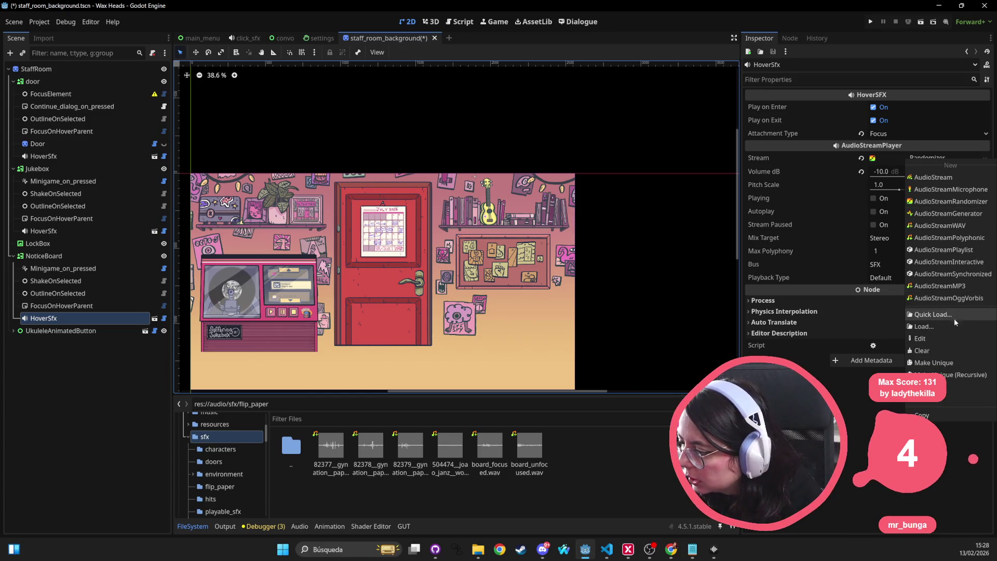
{"action": "left_click", "coordinate": [961, 361]}
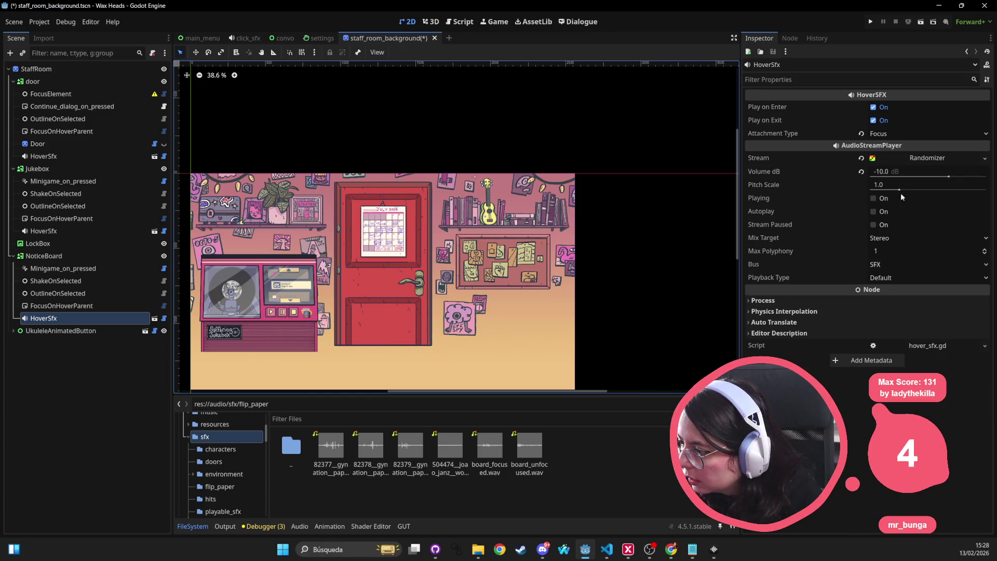
{"action": "left_click", "coordinate": [914, 157]}
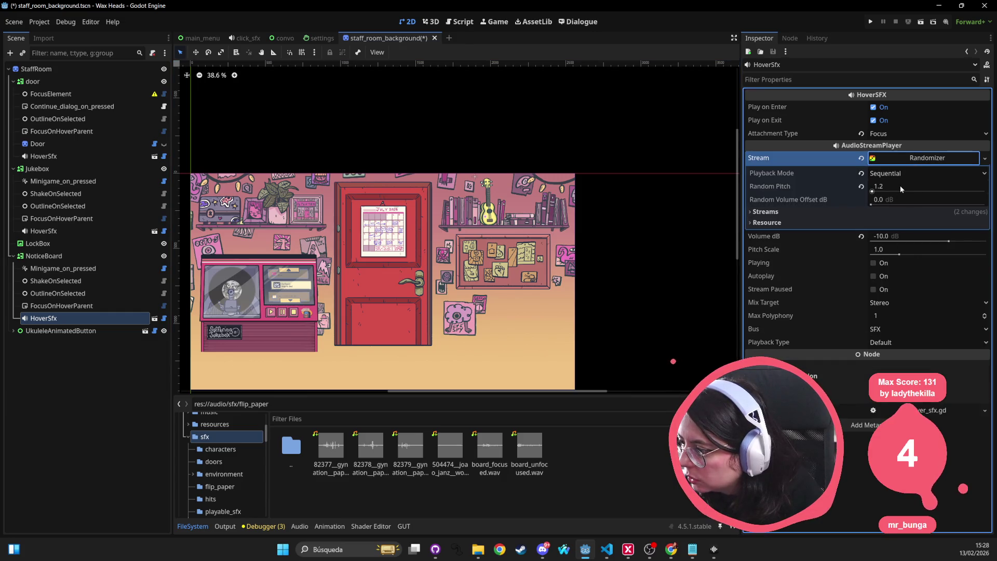
{"action": "left_click", "coordinate": [915, 211]}
{"action": "left_click_drag", "start_coordinate": [489, 449], "coordinate": [955, 238]}
{"action": "left_click_drag", "start_coordinate": [529, 449], "coordinate": [913, 286]}
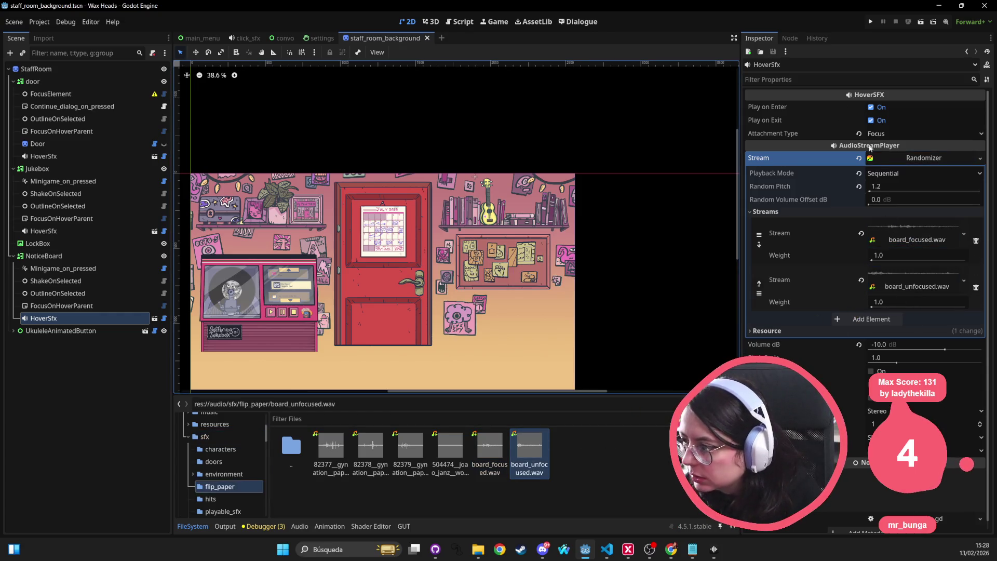
{"action": "left_click", "coordinate": [871, 22]}
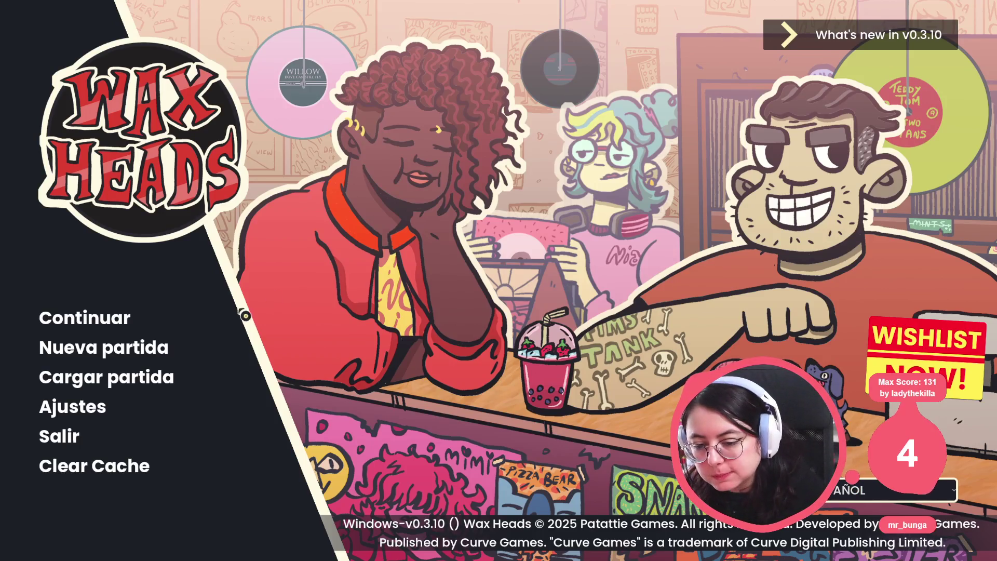
Continue the saved Wax Heads game, pick the first dialogue reply, then quit the game with F8
{"action": "left_click", "coordinate": [117, 321]}
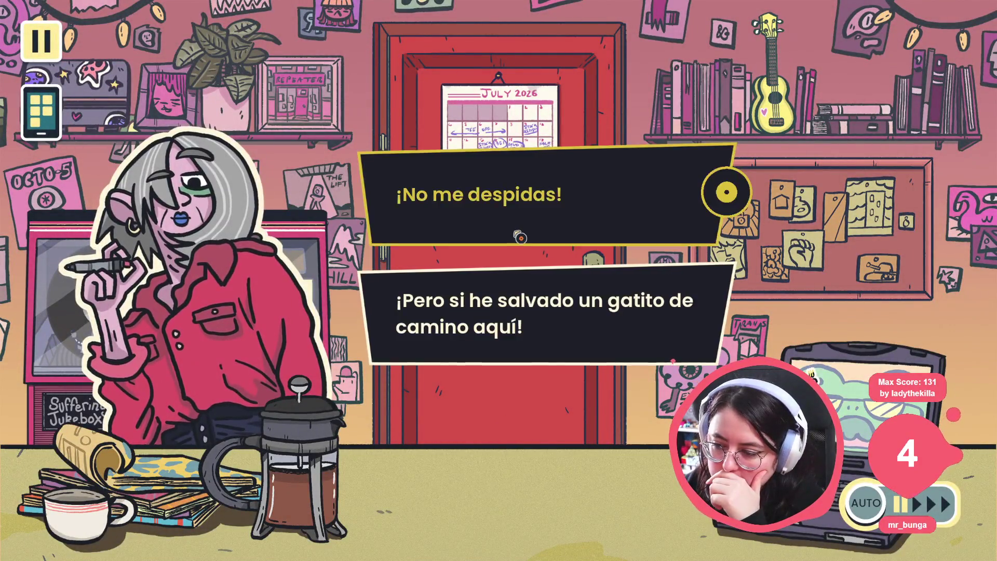
{"action": "left_click", "coordinate": [519, 237]}
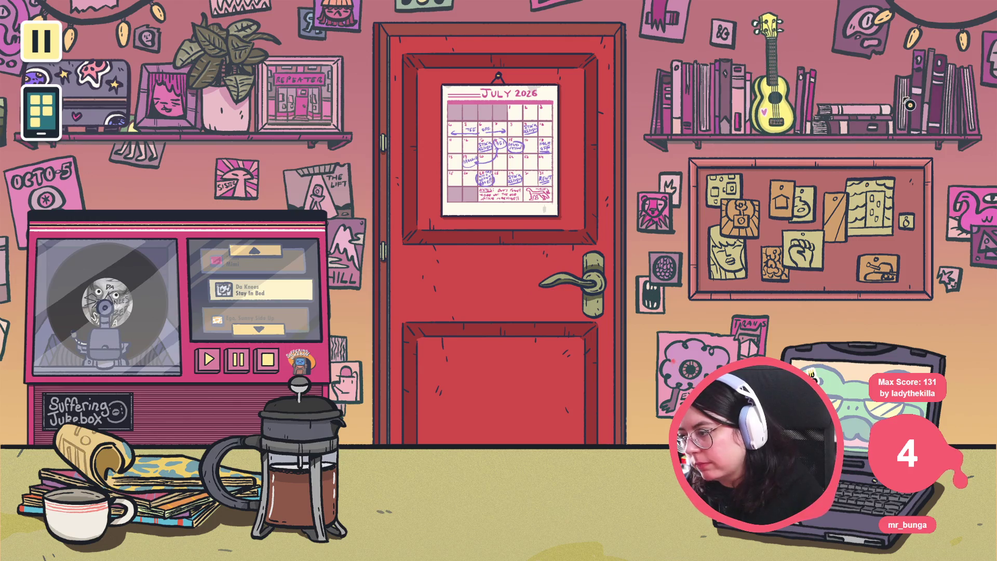
{"action": "key", "text": "F8"}
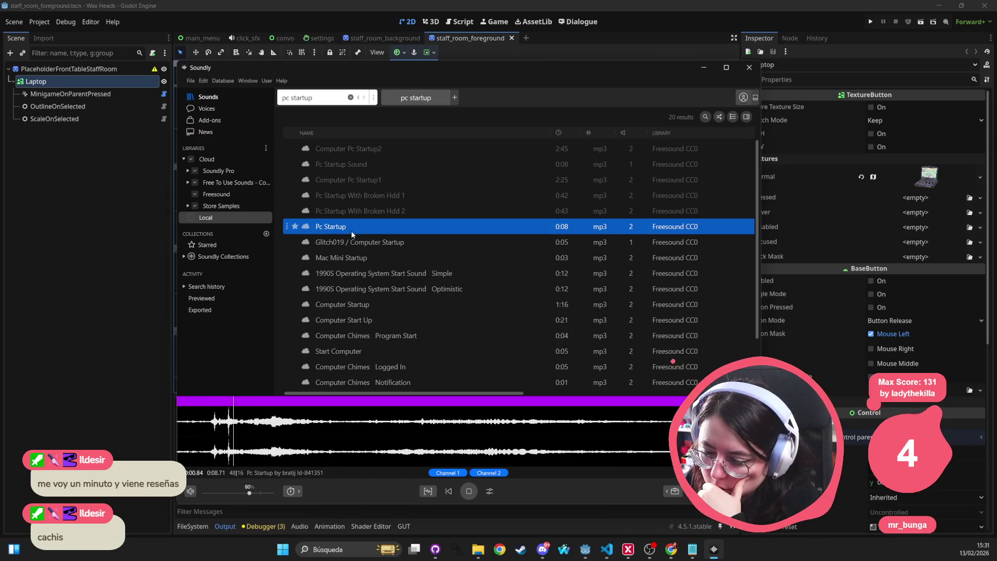
Preview the pc startup results, from Glitch019 Computer Startup and Mac Mini Startup through Start Computer and Console Startup
{"action": "left_click", "coordinate": [351, 241]}
{"action": "left_click", "coordinate": [348, 257]}
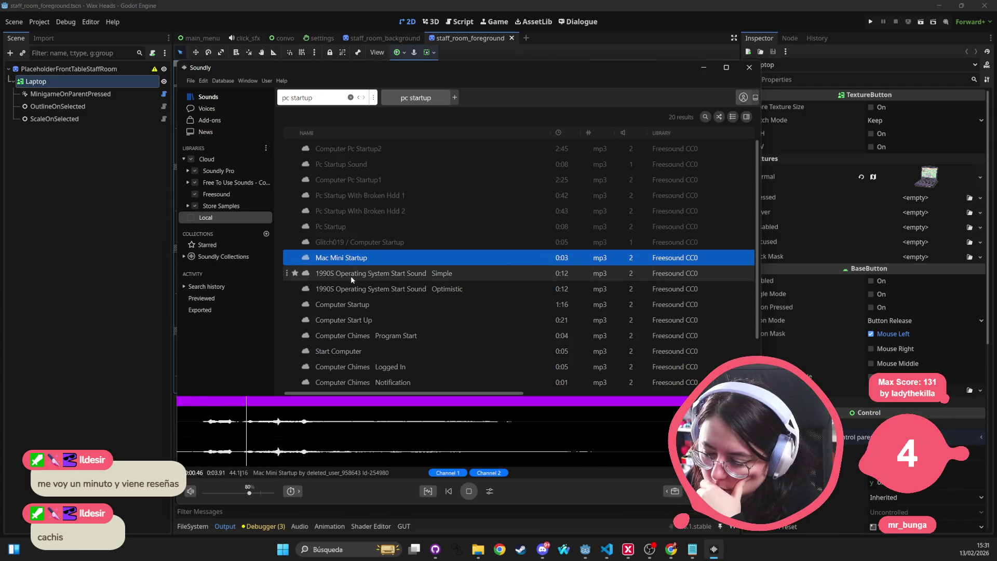
{"action": "left_click", "coordinate": [350, 275]}
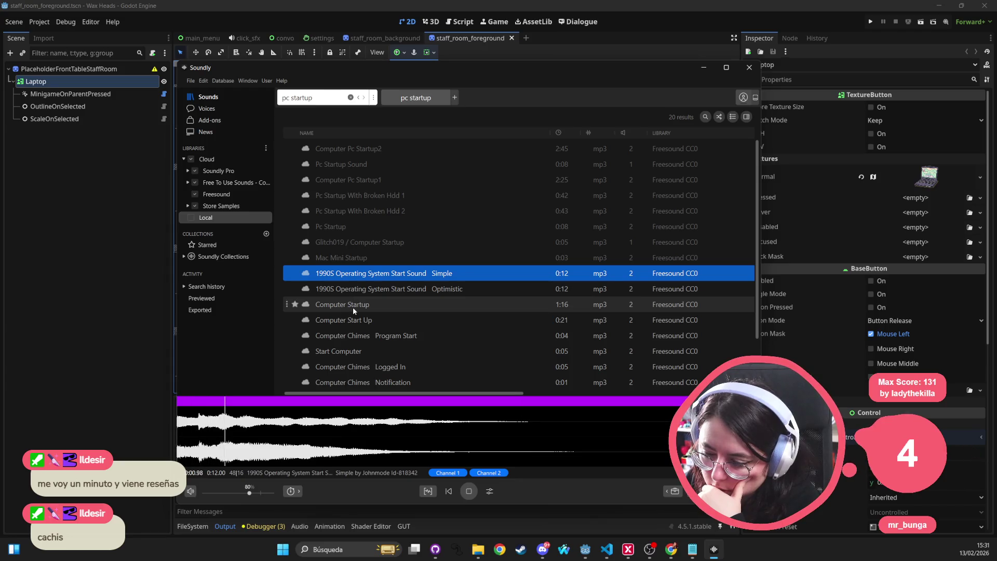
{"action": "left_click", "coordinate": [353, 307]}
{"action": "left_click", "coordinate": [356, 322]}
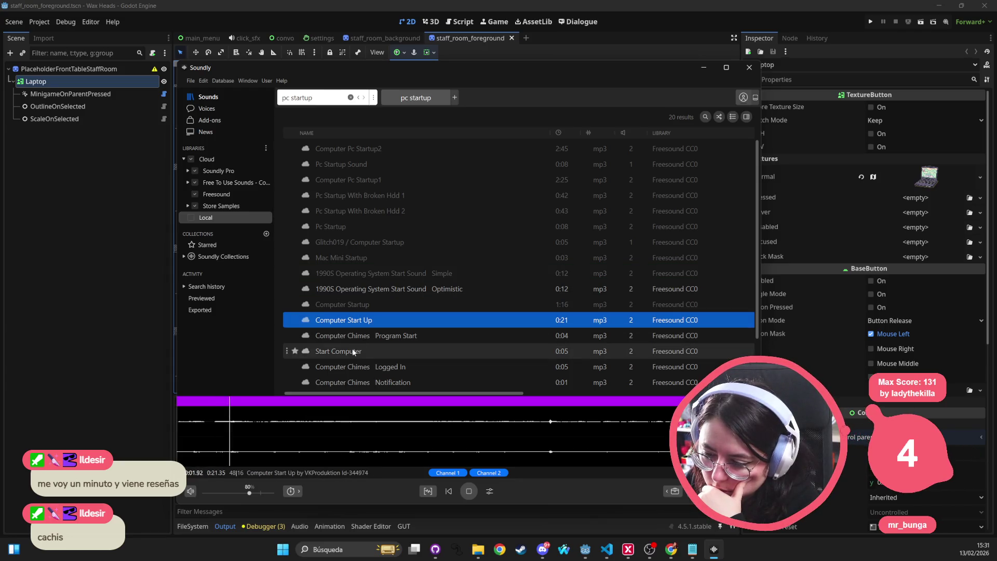
{"action": "left_click", "coordinate": [352, 351]}
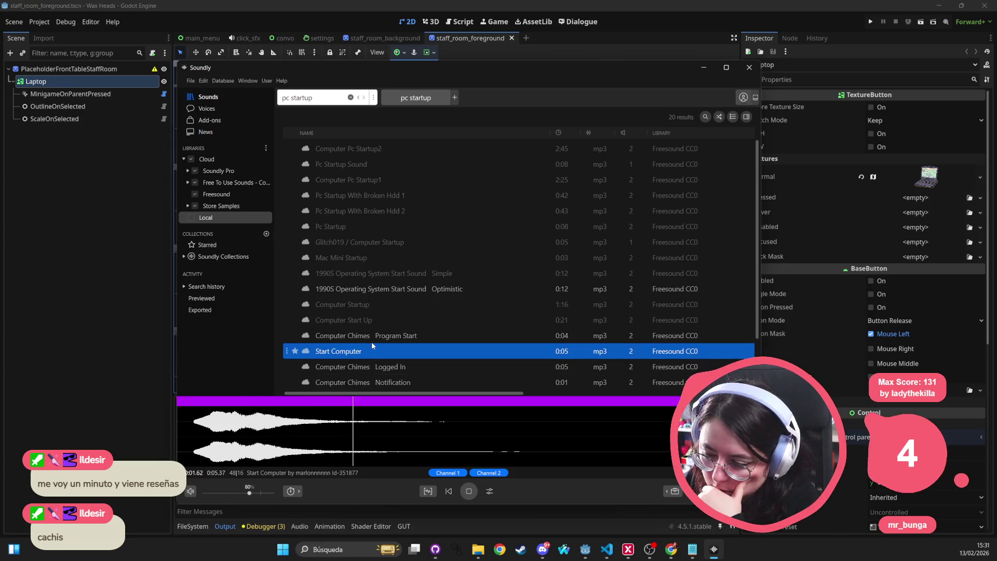
{"action": "scroll", "coordinate": [371, 344], "scroll_direction": "down", "scroll_amount": 3}
{"action": "left_click", "coordinate": [316, 355]}
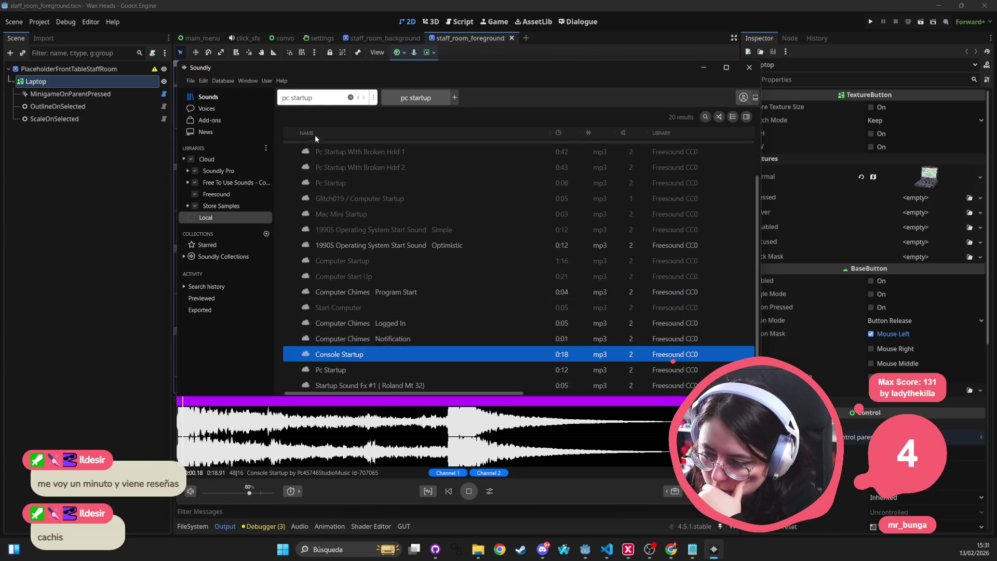
Search Soundly for 'electronic sound', then refine the query to 'electronic short beep'
{"action": "type", "text": "e"}
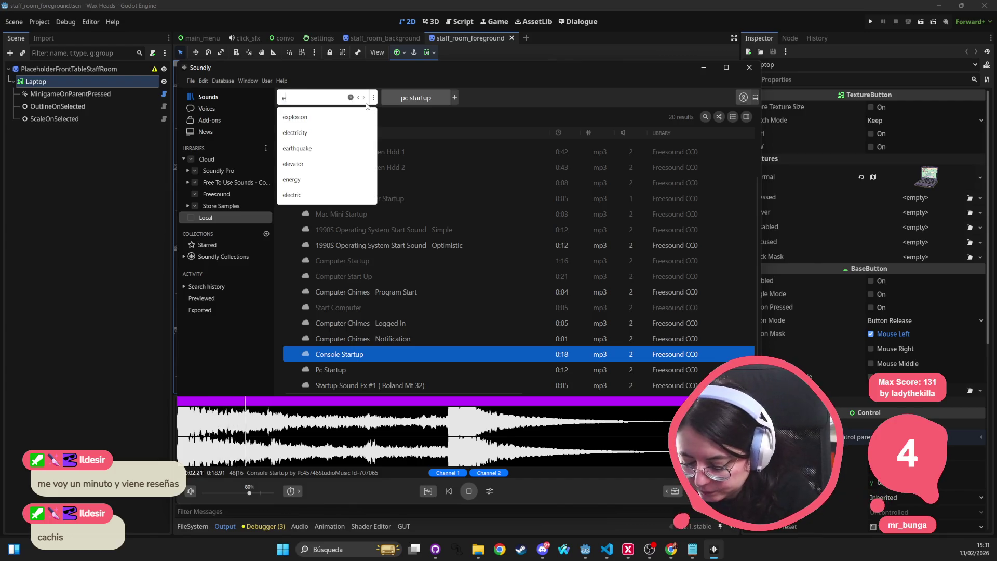
{"action": "type", "text": "ctronic sound"}
{"action": "key", "text": "Return"}
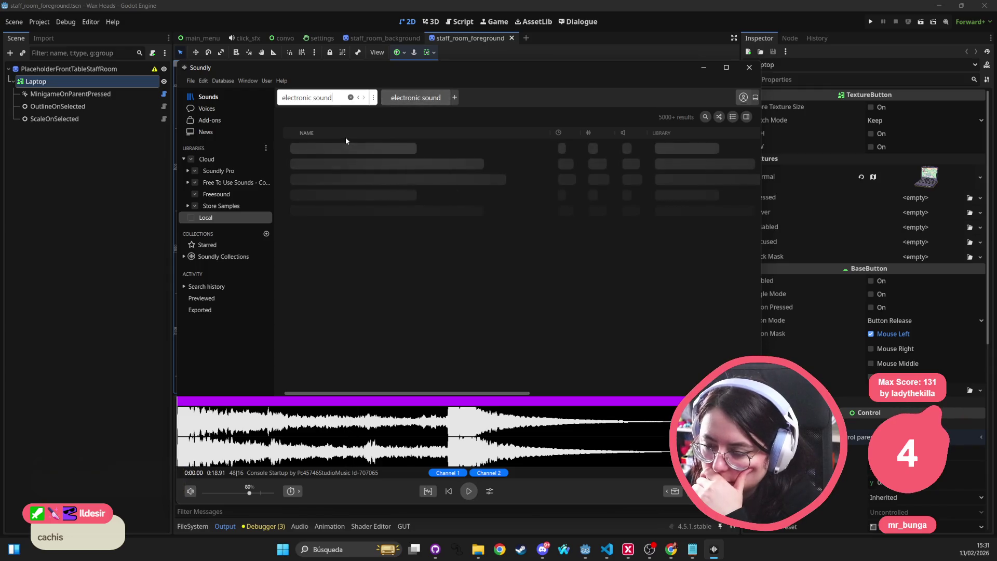
{"action": "double_click", "coordinate": [340, 93]}
{"action": "key", "text": "BackSpace"}
{"action": "key", "text": "Return"}
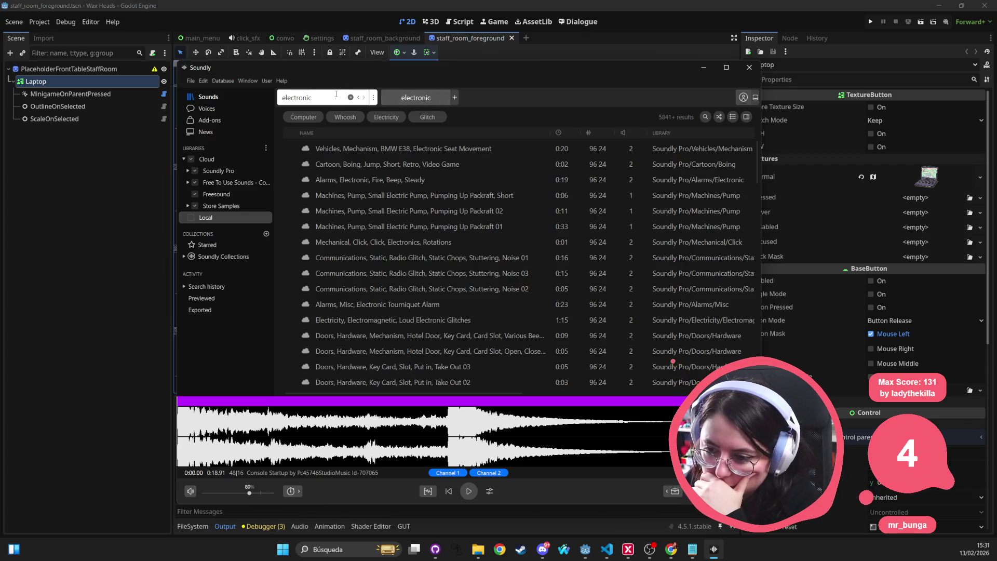
{"action": "type", "text": " short beep"}
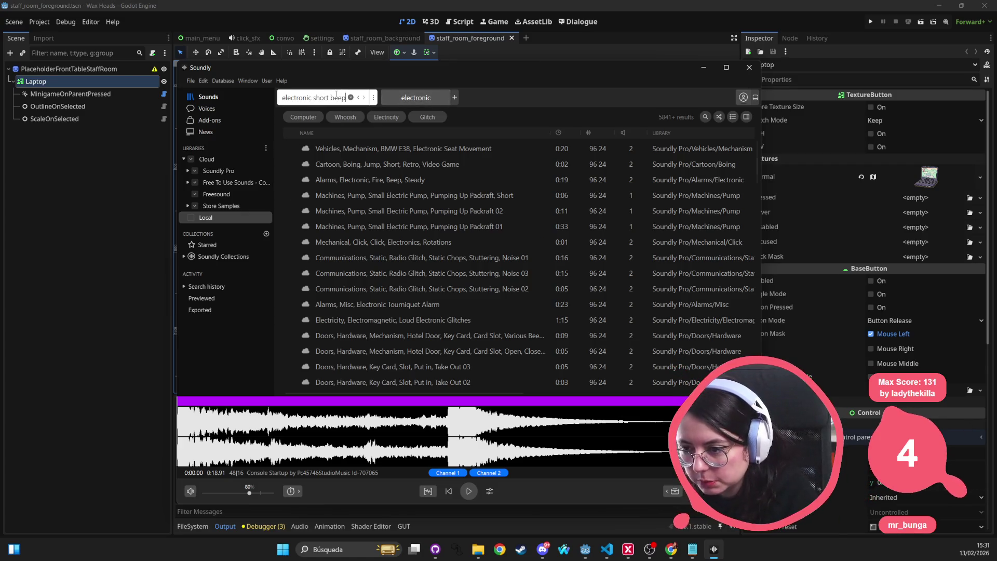
{"action": "key", "text": "Return"}
Preview the Alarms beeps, DOORHdwr keycard beeps, and Sfx Monosjam Slayer Impulse 14 down to 10
{"action": "left_click", "coordinate": [337, 150]}
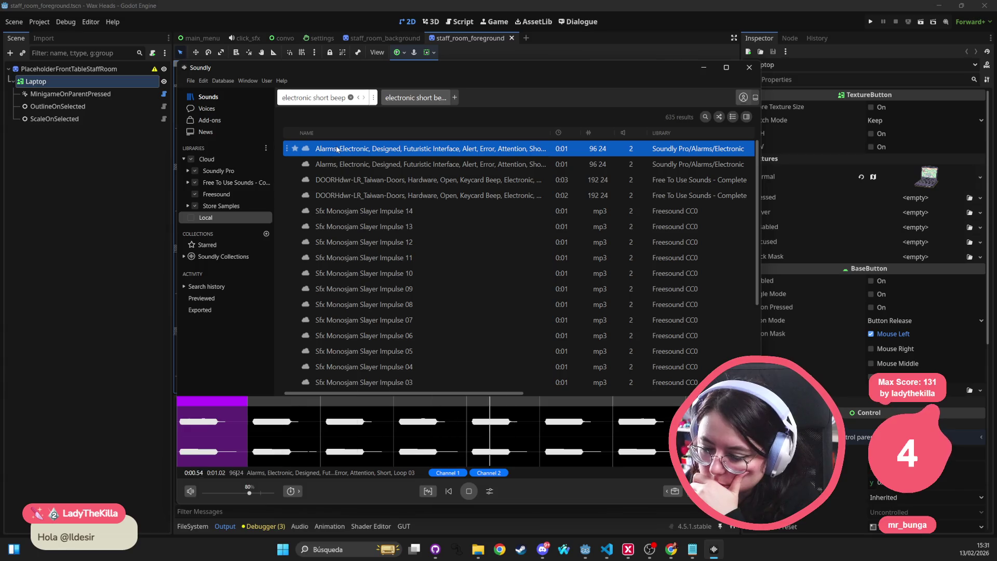
{"action": "left_click", "coordinate": [340, 166]}
{"action": "left_click", "coordinate": [336, 181]}
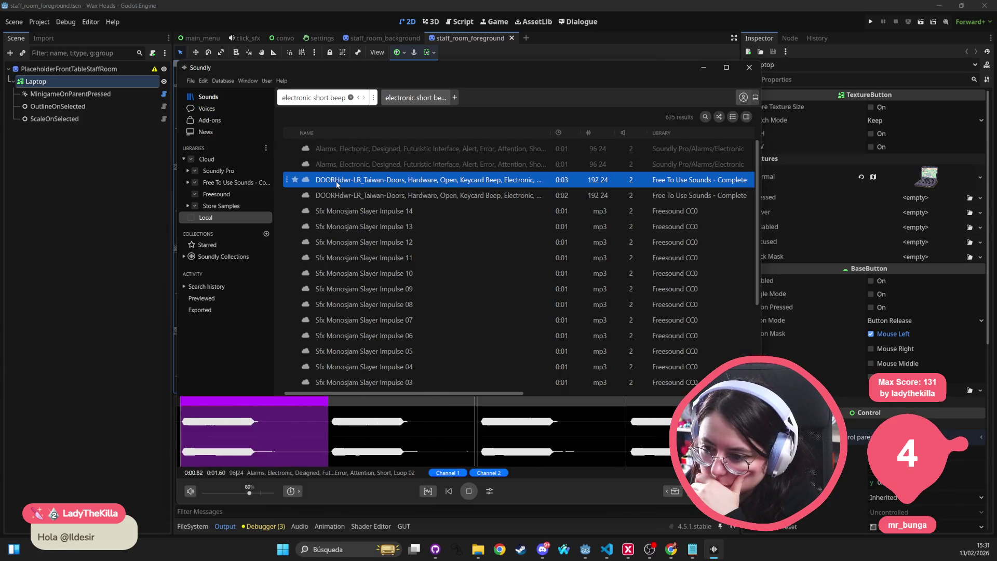
{"action": "left_click", "coordinate": [334, 196]}
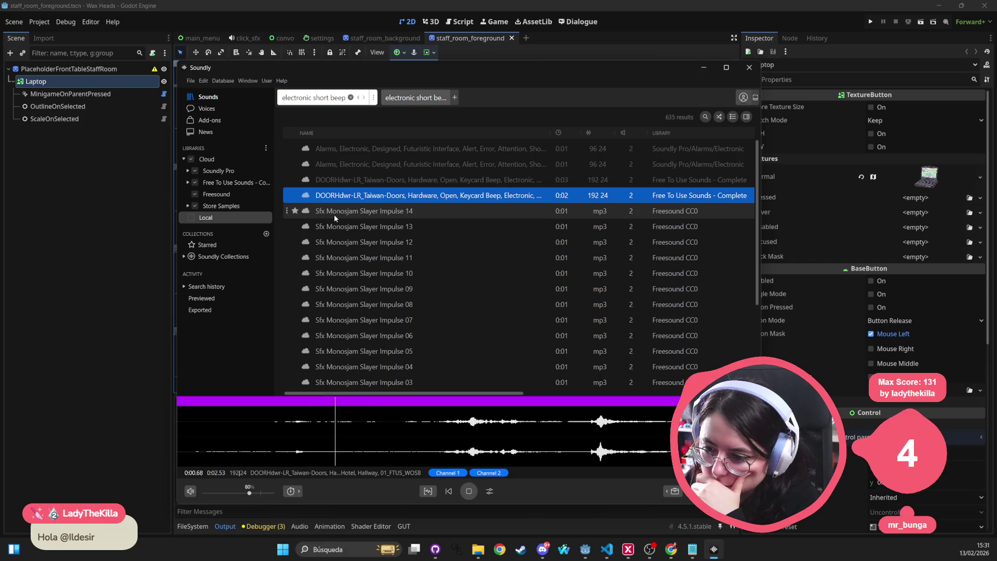
{"action": "left_click", "coordinate": [335, 214]}
{"action": "left_click", "coordinate": [338, 230]}
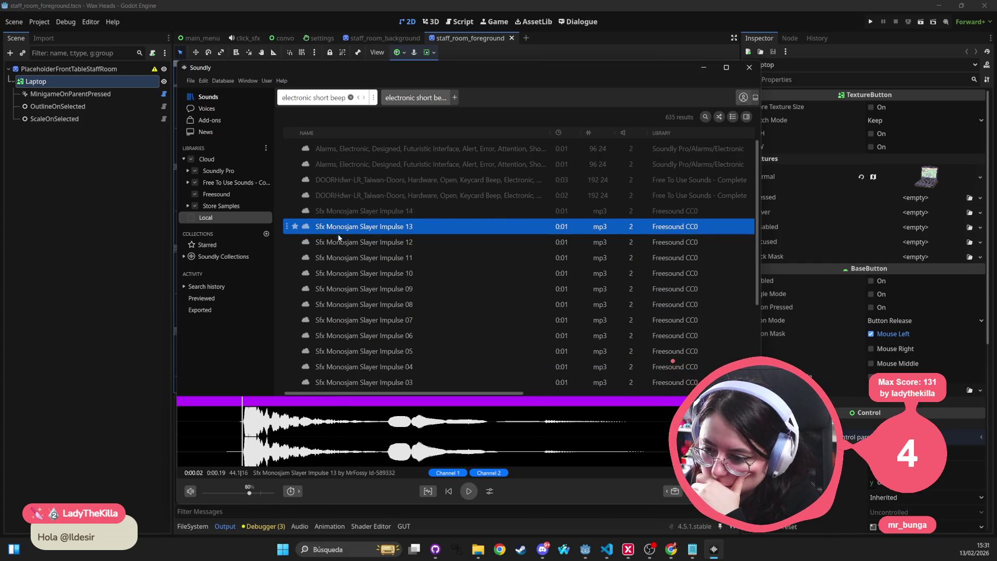
{"action": "left_click", "coordinate": [339, 241]}
{"action": "left_click", "coordinate": [339, 257]}
{"action": "left_click", "coordinate": [341, 274]}
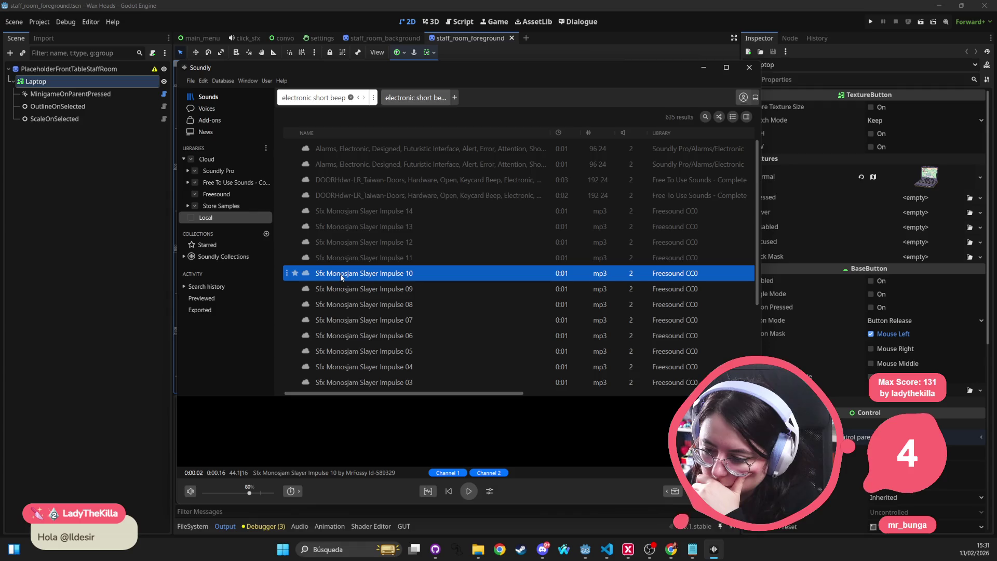
Scroll on and preview Slayer Impulse 09, 03, 55, 44 and 46
{"action": "scroll", "coordinate": [340, 273], "scroll_direction": "down", "scroll_amount": 3}
{"action": "left_click", "coordinate": [354, 247]}
{"action": "scroll", "coordinate": [355, 265], "scroll_direction": "down", "scroll_amount": 5}
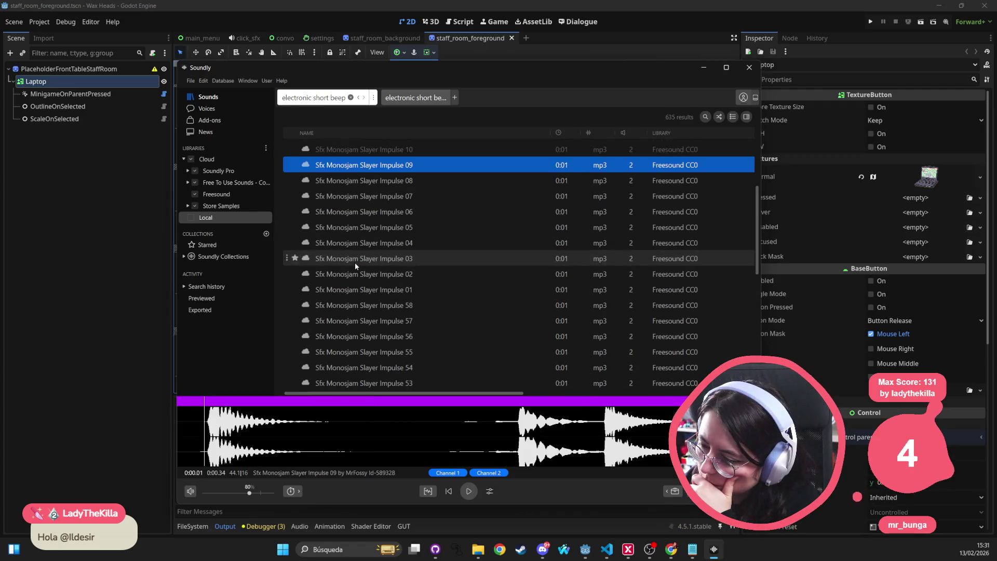
{"action": "left_click", "coordinate": [355, 265]}
{"action": "scroll", "coordinate": [355, 265], "scroll_direction": "down", "scroll_amount": 2}
{"action": "left_click", "coordinate": [355, 265]}
{"action": "scroll", "coordinate": [355, 265], "scroll_direction": "down", "scroll_amount": 4}
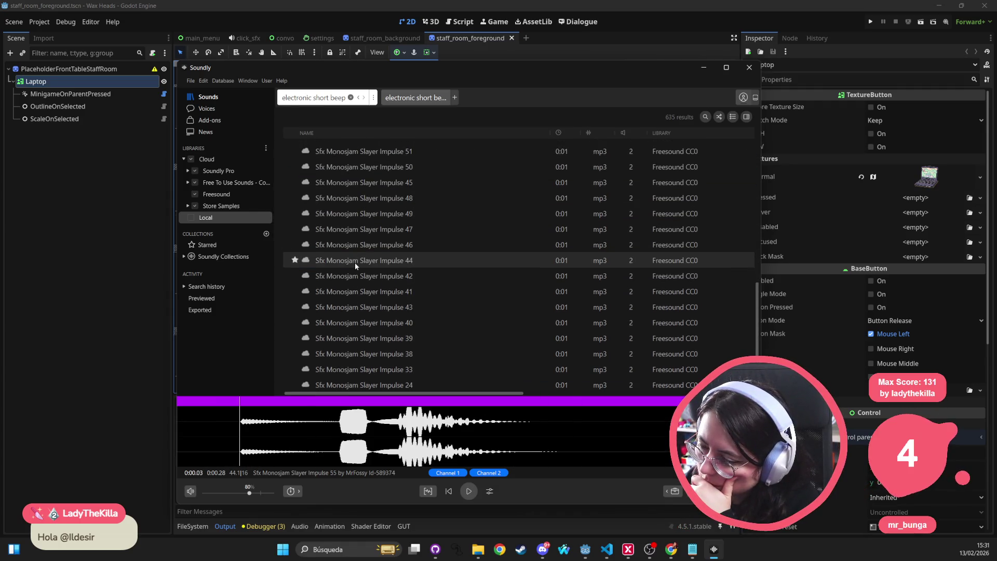
{"action": "left_click", "coordinate": [355, 264]}
{"action": "scroll", "coordinate": [355, 262], "scroll_direction": "down", "scroll_amount": 2}
{"action": "left_click", "coordinate": [354, 181]}
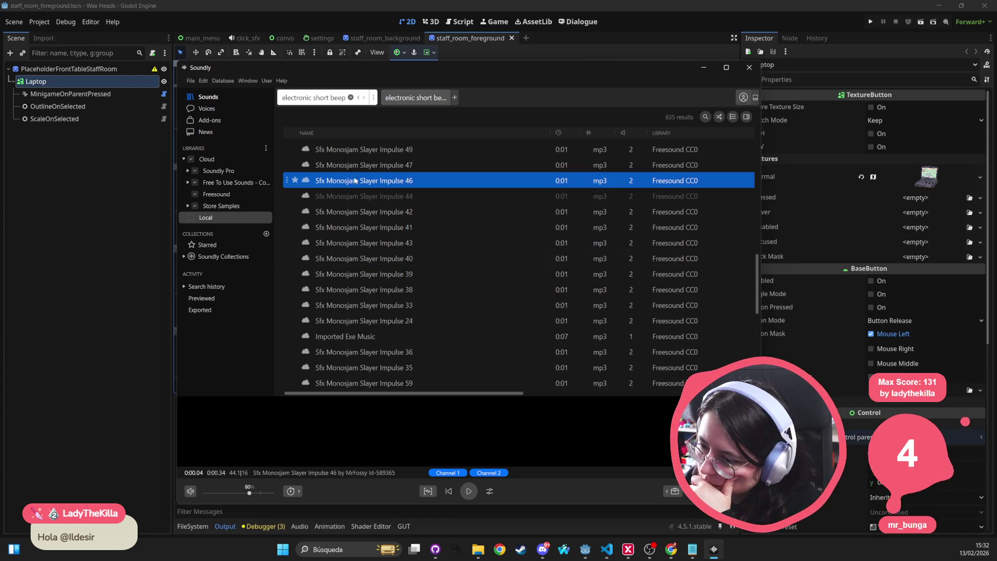
Compare Slayer Impulse 44 against Impulses 42 and 46, then star Impulse 44
{"action": "left_click", "coordinate": [351, 195]}
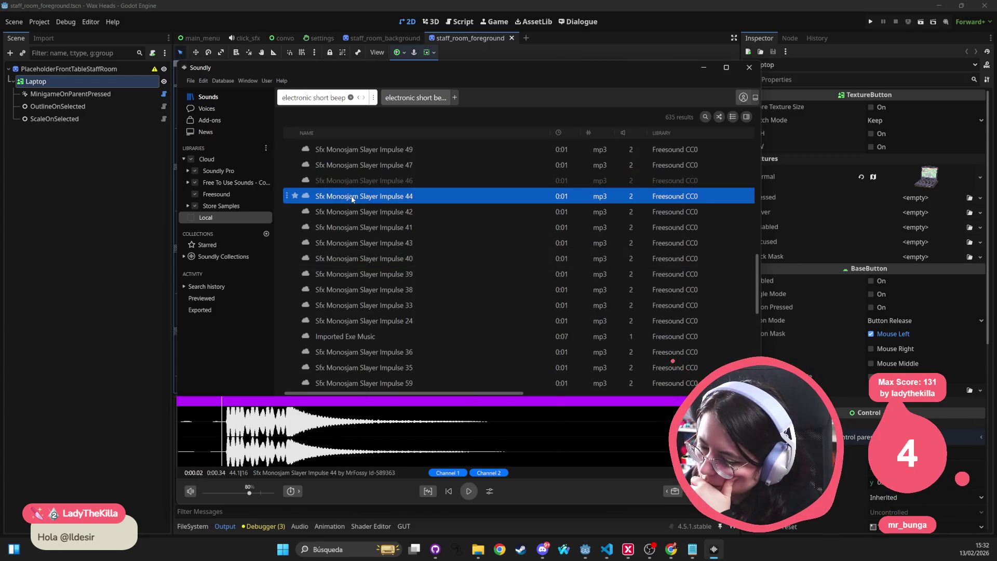
{"action": "left_click", "coordinate": [338, 212]}
{"action": "left_click", "coordinate": [344, 198]}
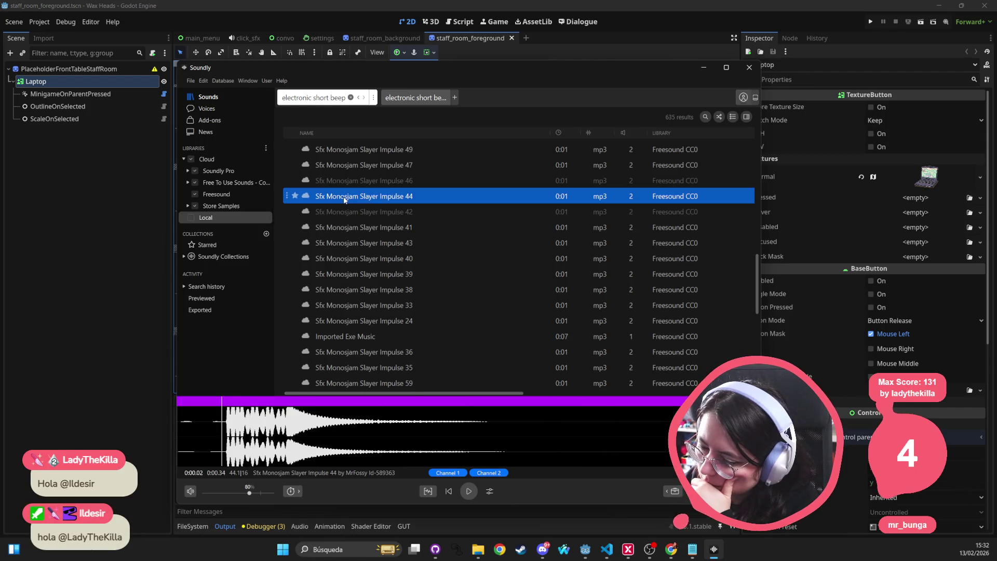
{"action": "left_click", "coordinate": [345, 209]}
{"action": "left_click", "coordinate": [350, 198]}
{"action": "left_click", "coordinate": [357, 180]}
{"action": "left_click", "coordinate": [353, 195]}
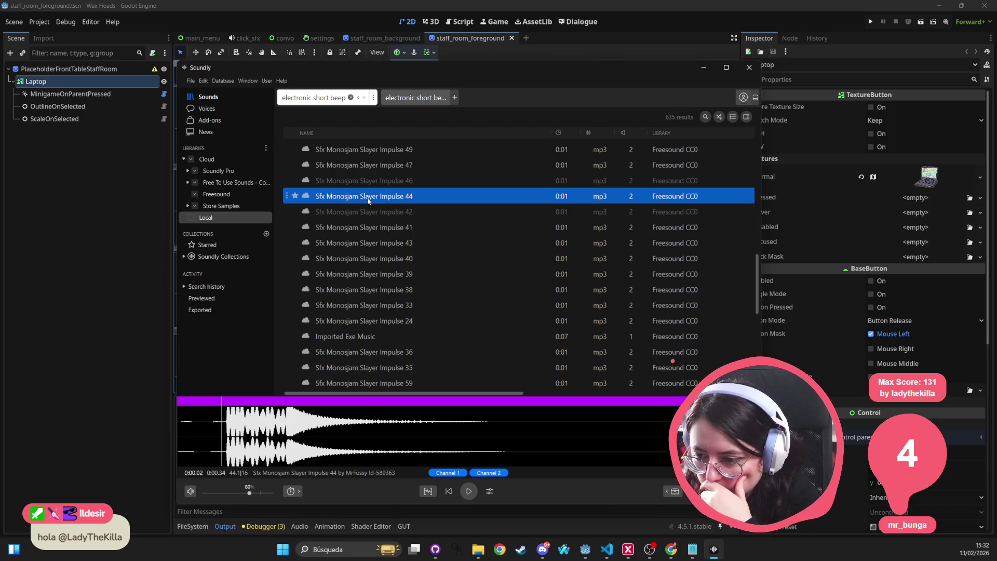
{"action": "left_click", "coordinate": [295, 196]}
Preview Slayer Impulse 41, 43, 40, 39, 38, 33, 24 and the Imported Exe Music sound
{"action": "left_click", "coordinate": [385, 226]}
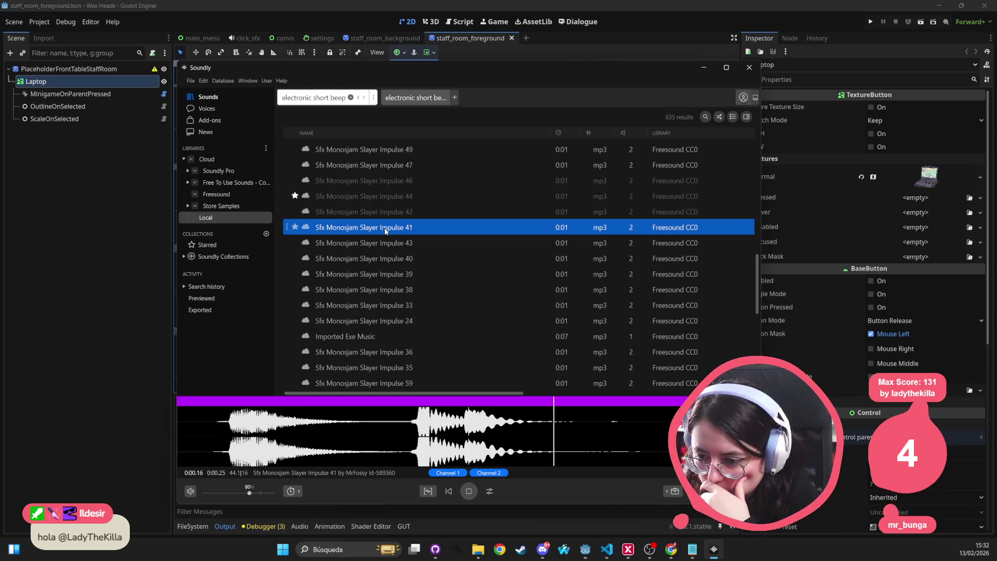
{"action": "left_click", "coordinate": [374, 243]}
{"action": "left_click", "coordinate": [363, 258]}
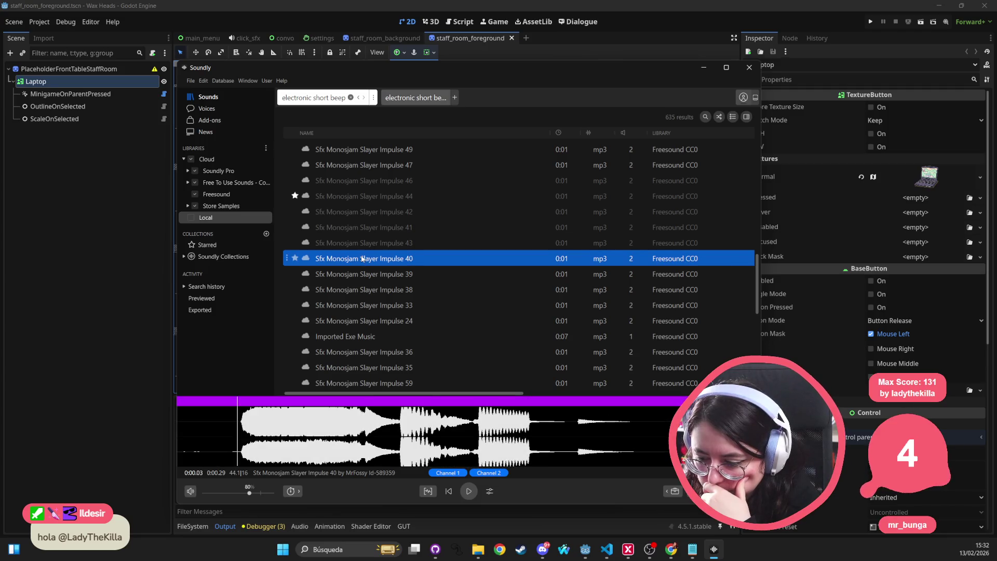
{"action": "left_click", "coordinate": [358, 274]}
{"action": "left_click", "coordinate": [353, 289]}
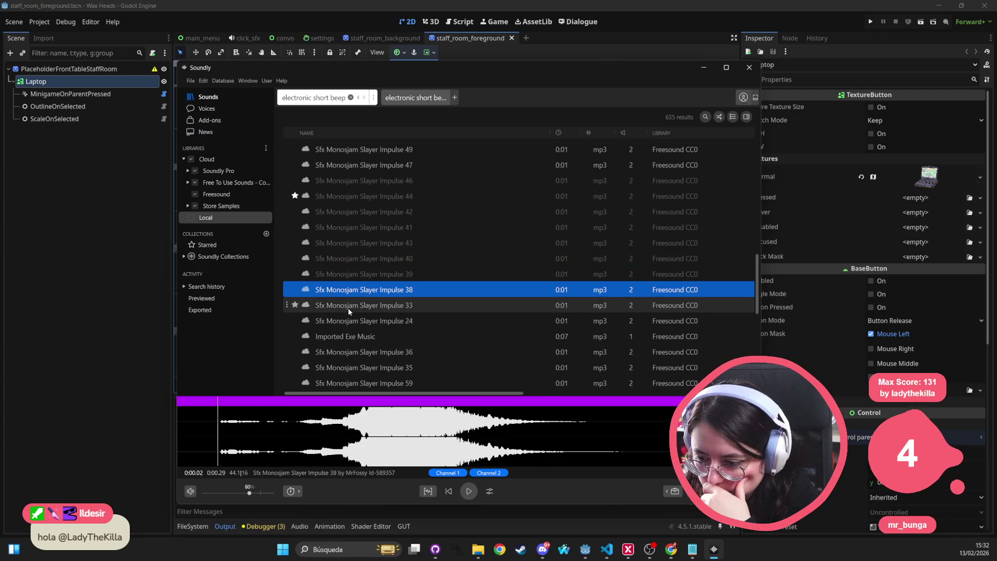
{"action": "left_click", "coordinate": [347, 306]}
{"action": "left_click", "coordinate": [344, 322]}
{"action": "left_click", "coordinate": [343, 337]}
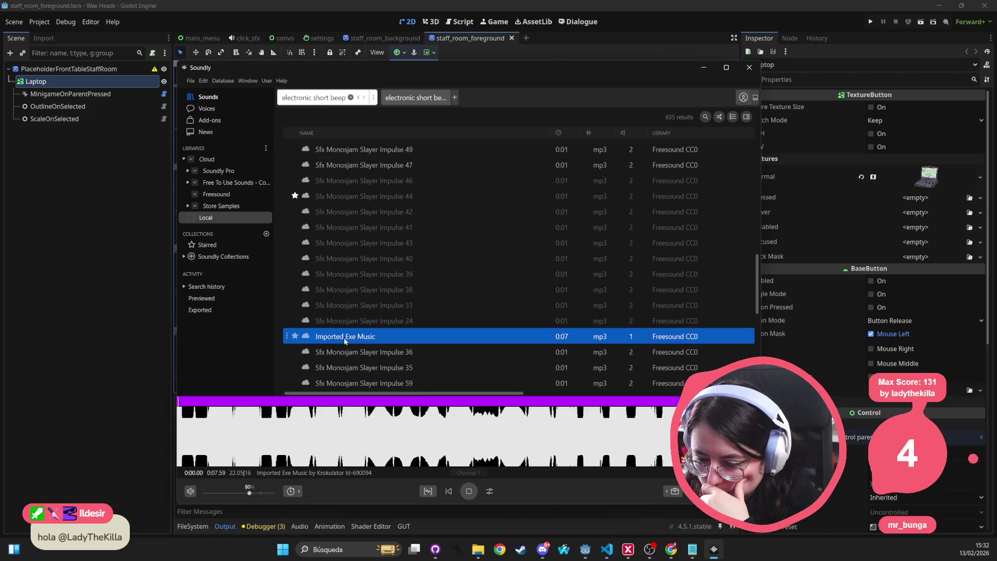
Preview Slayer Impulse 59, 34, 31, 18, Beep Short, Monosjam Rising 41 and Impulse 69 further down the list
{"action": "scroll", "coordinate": [346, 332], "scroll_direction": "down", "scroll_amount": 1}
{"action": "left_click", "coordinate": [347, 340]}
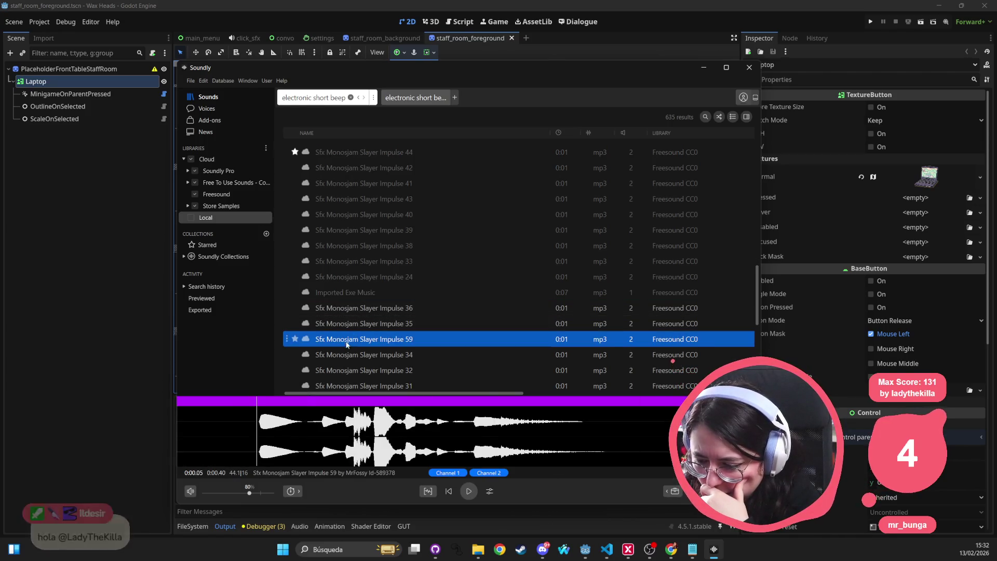
{"action": "left_click", "coordinate": [346, 354]}
{"action": "scroll", "coordinate": [342, 352], "scroll_direction": "down", "scroll_amount": 1}
{"action": "left_click", "coordinate": [349, 342]}
{"action": "scroll", "coordinate": [347, 338], "scroll_direction": "down", "scroll_amount": 4}
{"action": "left_click", "coordinate": [353, 327]}
{"action": "scroll", "coordinate": [355, 327], "scroll_direction": "down", "scroll_amount": 2}
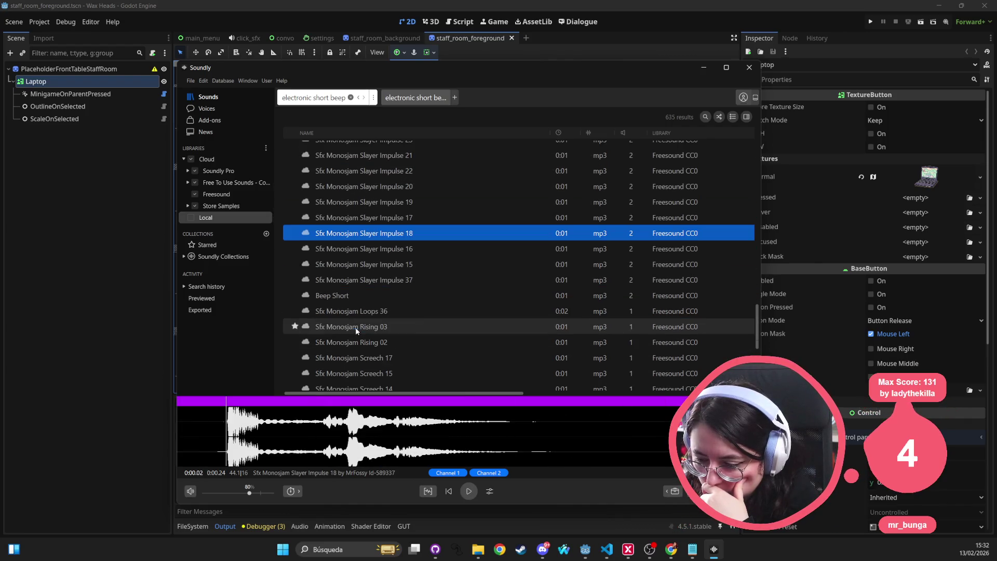
{"action": "left_click", "coordinate": [358, 295]}
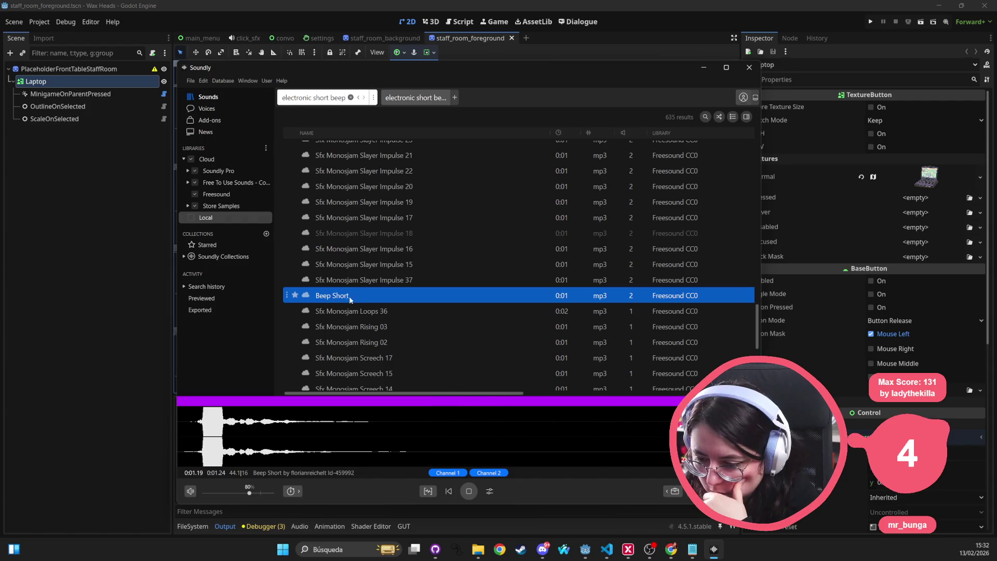
{"action": "left_click", "coordinate": [343, 297]}
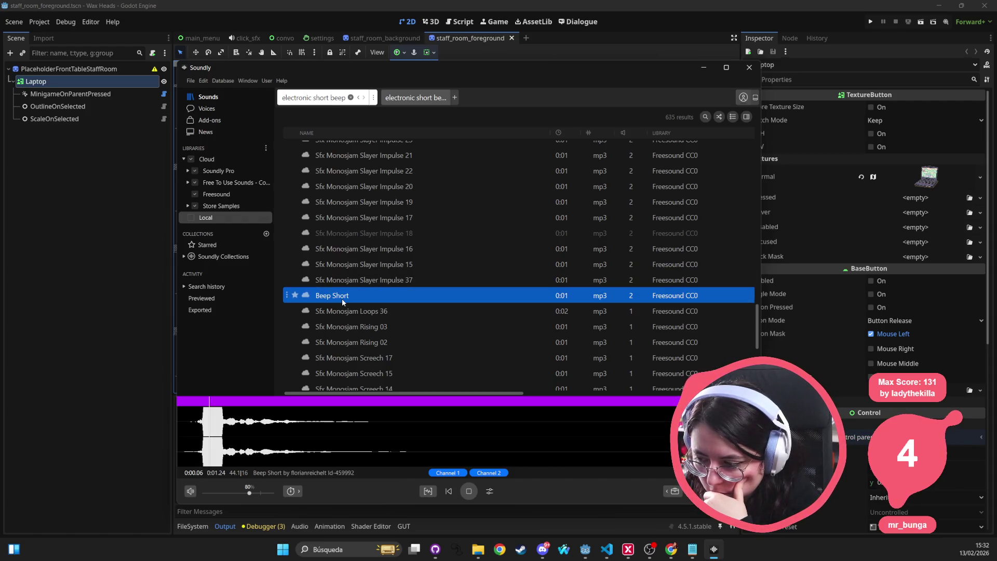
{"action": "scroll", "coordinate": [342, 298], "scroll_direction": "down", "scroll_amount": 4}
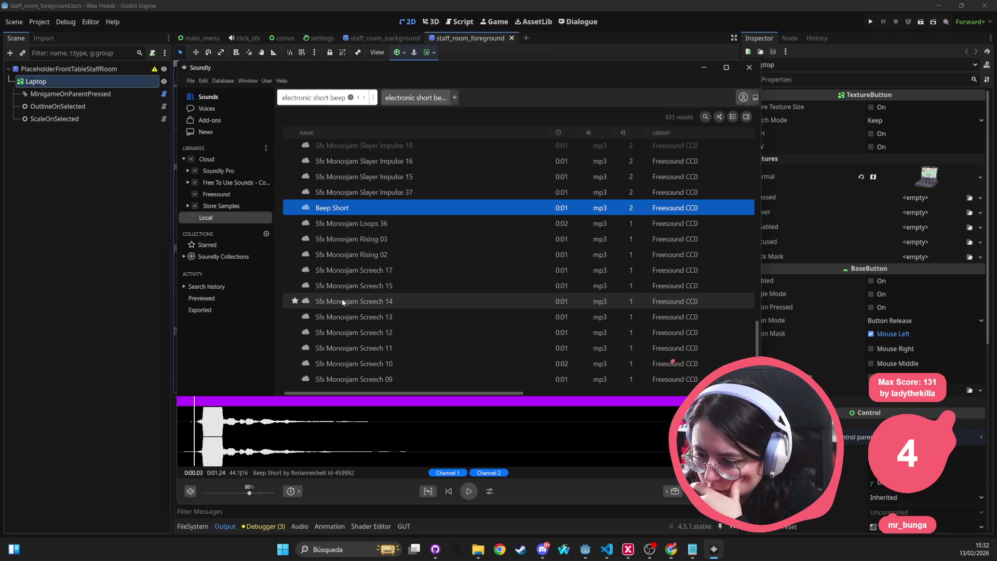
{"action": "scroll", "coordinate": [341, 298], "scroll_direction": "down", "scroll_amount": 5}
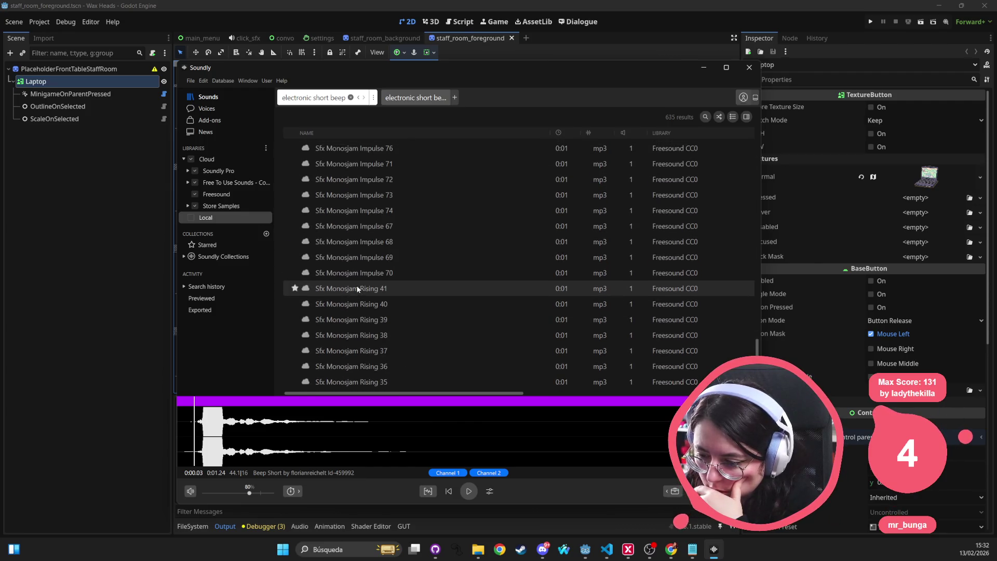
{"action": "left_click", "coordinate": [357, 288]}
{"action": "left_click", "coordinate": [358, 256]}
{"action": "scroll", "coordinate": [370, 279], "scroll_direction": "down", "scroll_amount": 3}
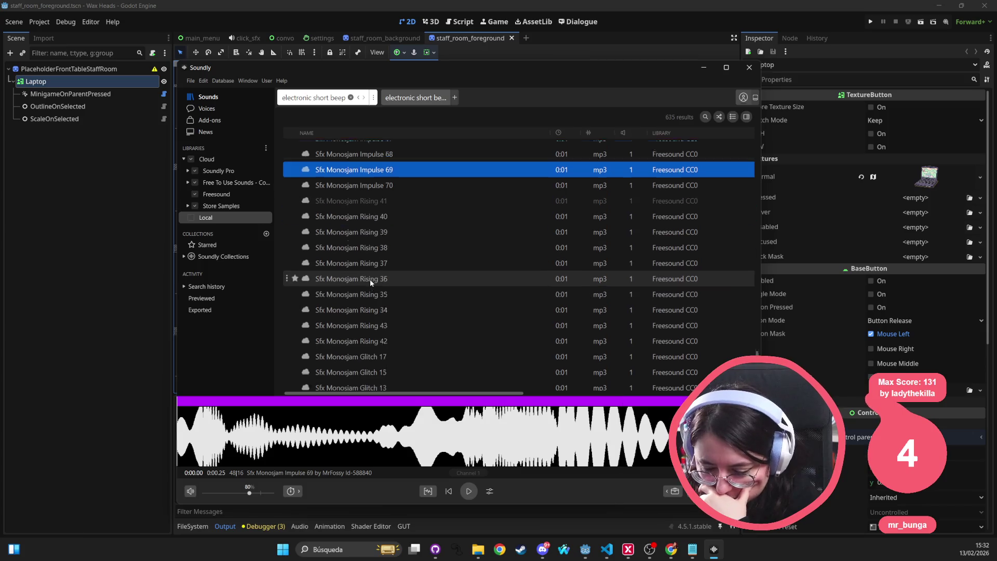
{"action": "scroll", "coordinate": [369, 280], "scroll_direction": "down", "scroll_amount": 5}
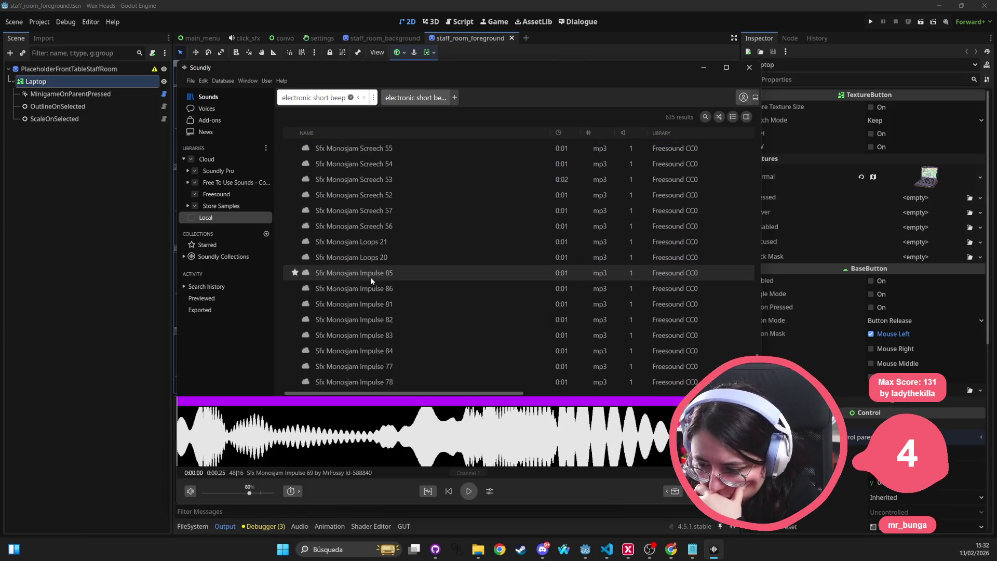
{"action": "scroll", "coordinate": [372, 280], "scroll_direction": "down", "scroll_amount": 5}
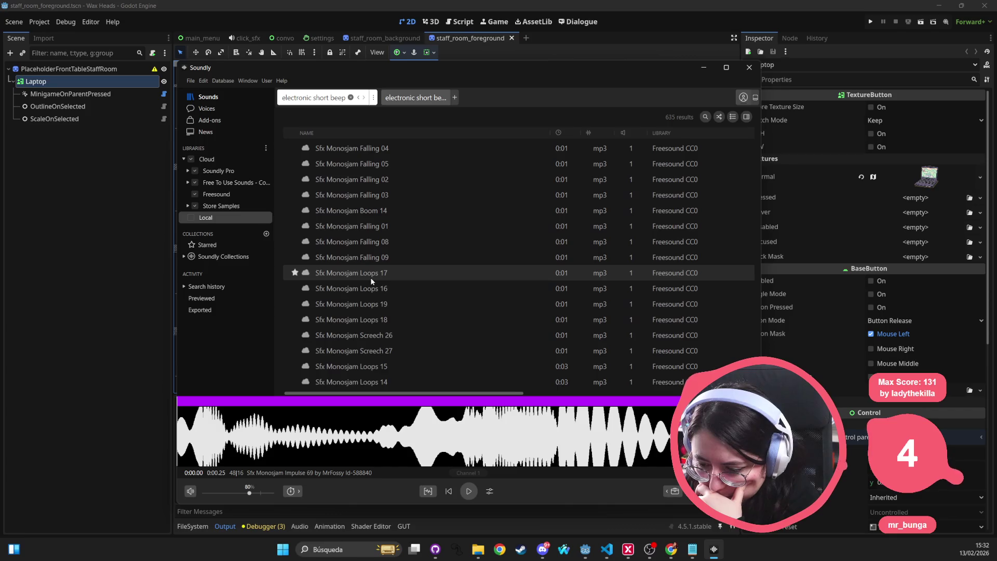
{"action": "scroll", "coordinate": [370, 279], "scroll_direction": "down", "scroll_amount": 8}
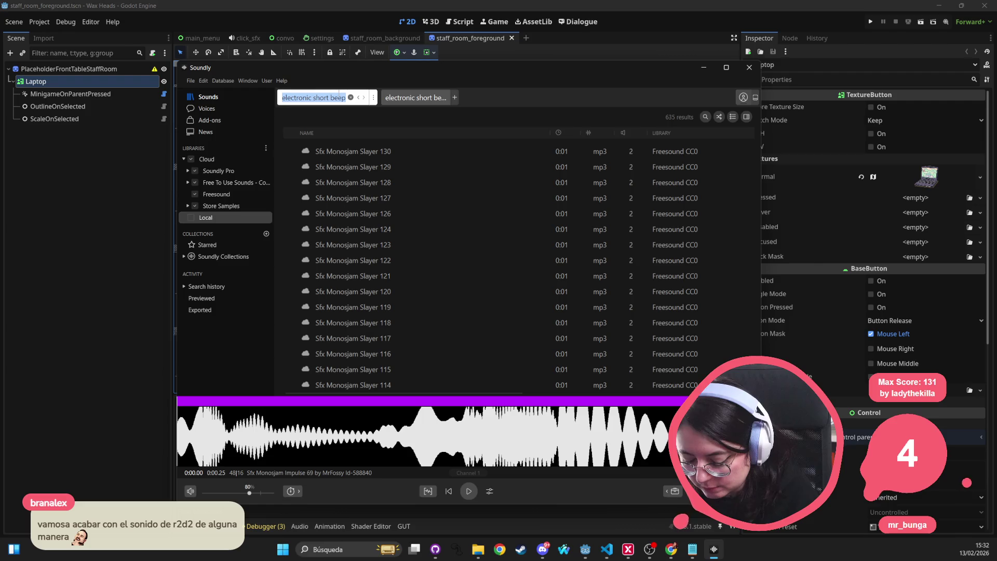
Search 'short beep' and preview results from Button Click to Generic Response Short, Thin
{"action": "type", "text": "short beep"}
{"action": "key", "text": "Return"}
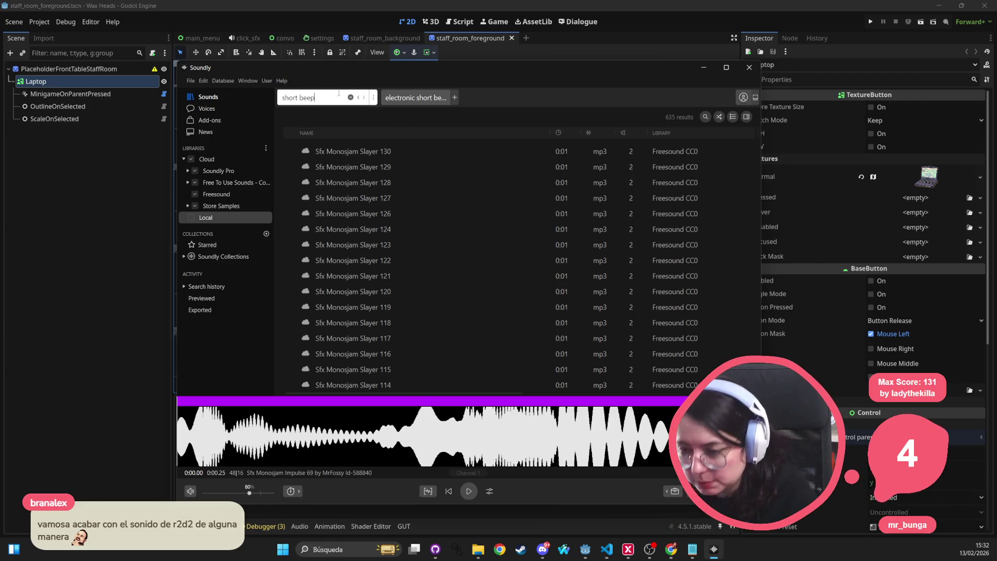
{"action": "left_click", "coordinate": [372, 161]}
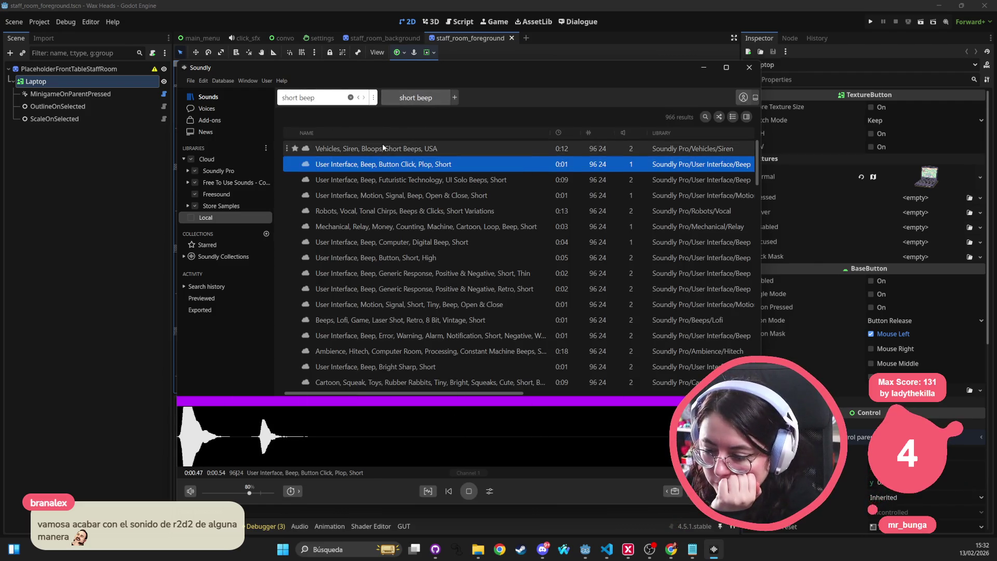
{"action": "left_click", "coordinate": [382, 147]}
{"action": "left_click", "coordinate": [373, 169]}
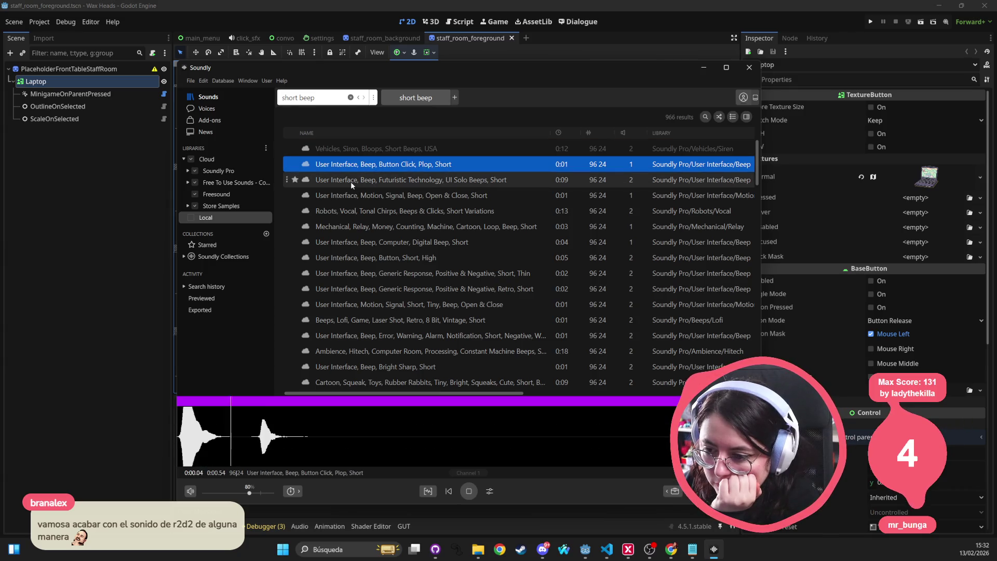
{"action": "left_click", "coordinate": [364, 179]}
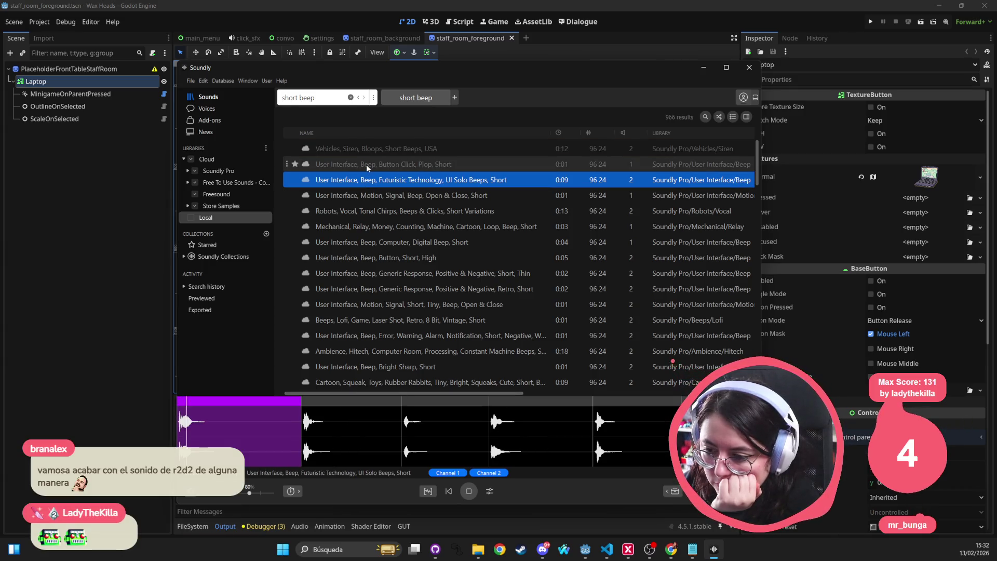
{"action": "left_click", "coordinate": [362, 194]}
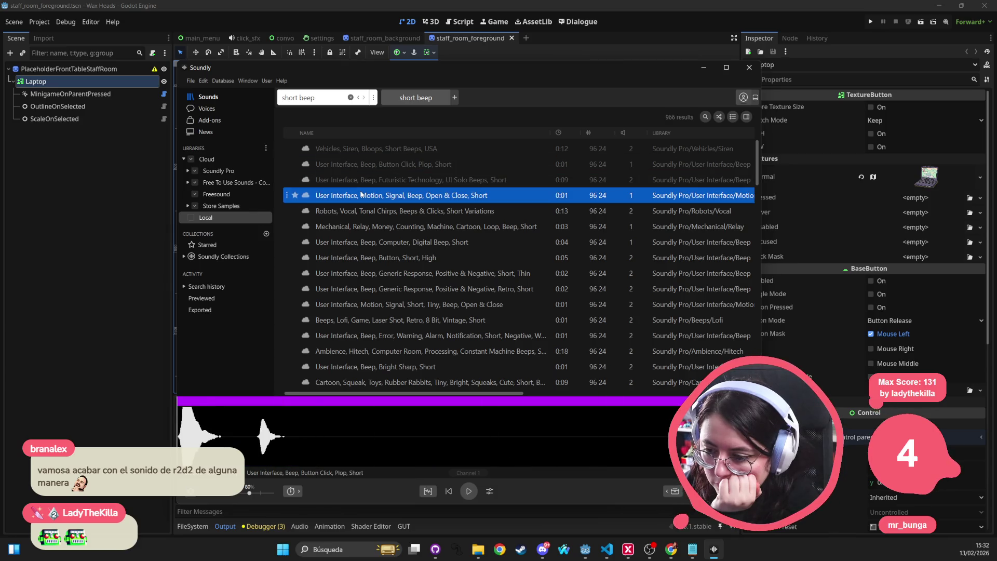
{"action": "left_click", "coordinate": [360, 211]}
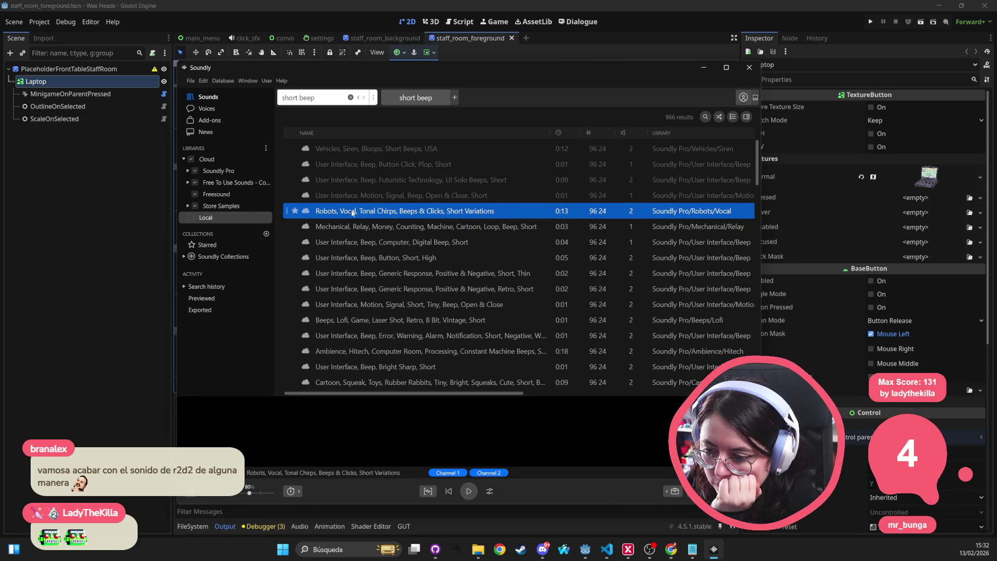
{"action": "left_click", "coordinate": [374, 226]}
{"action": "left_click", "coordinate": [368, 244]}
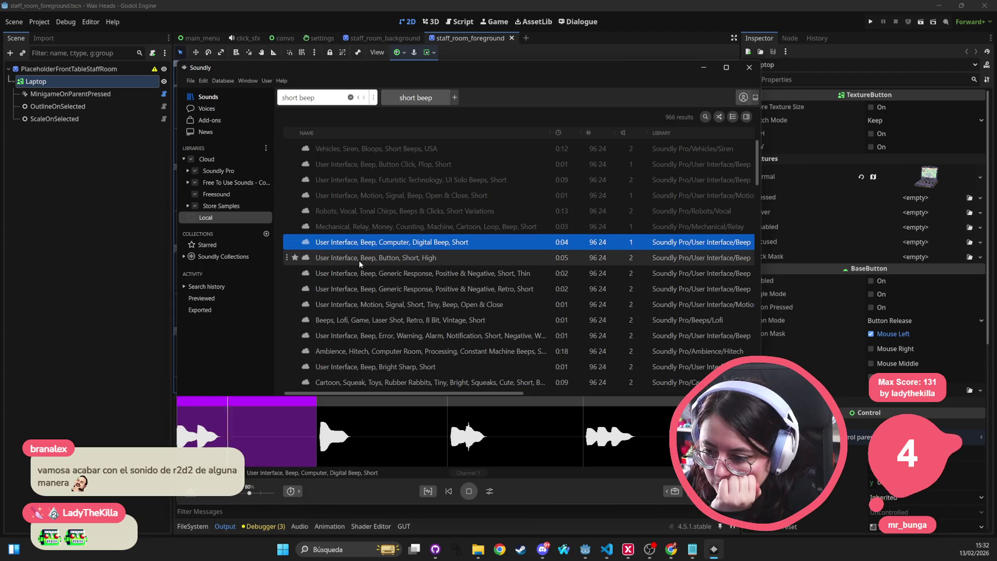
{"action": "left_click", "coordinate": [359, 260]}
{"action": "left_click", "coordinate": [359, 273]}
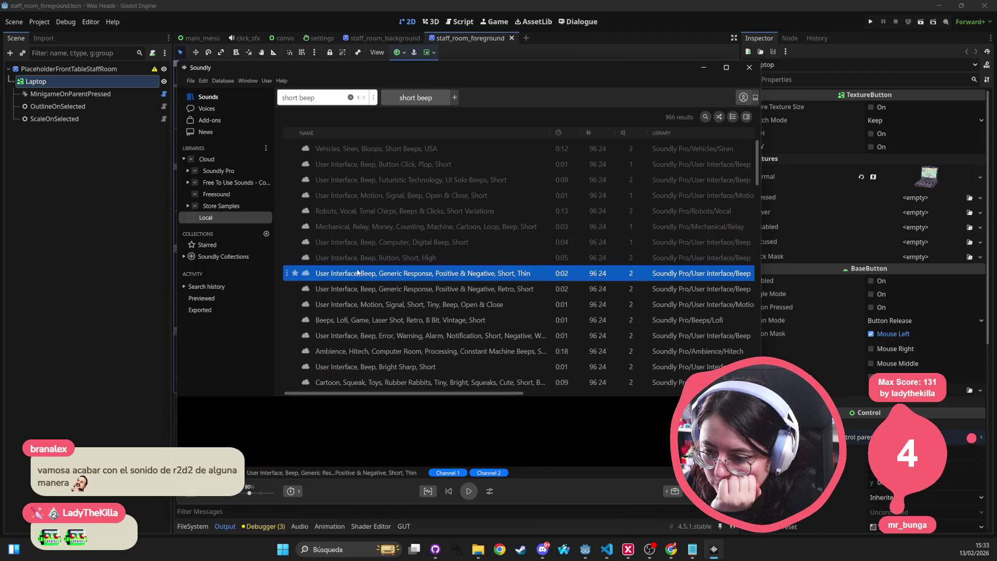
Preview Motion Signal Short Tiny, Lofi laser, Error alarm, Bright Sharp, and Scifi Short Beeps Glitch 01–02
{"action": "scroll", "coordinate": [393, 263], "scroll_direction": "down", "scroll_amount": 1}
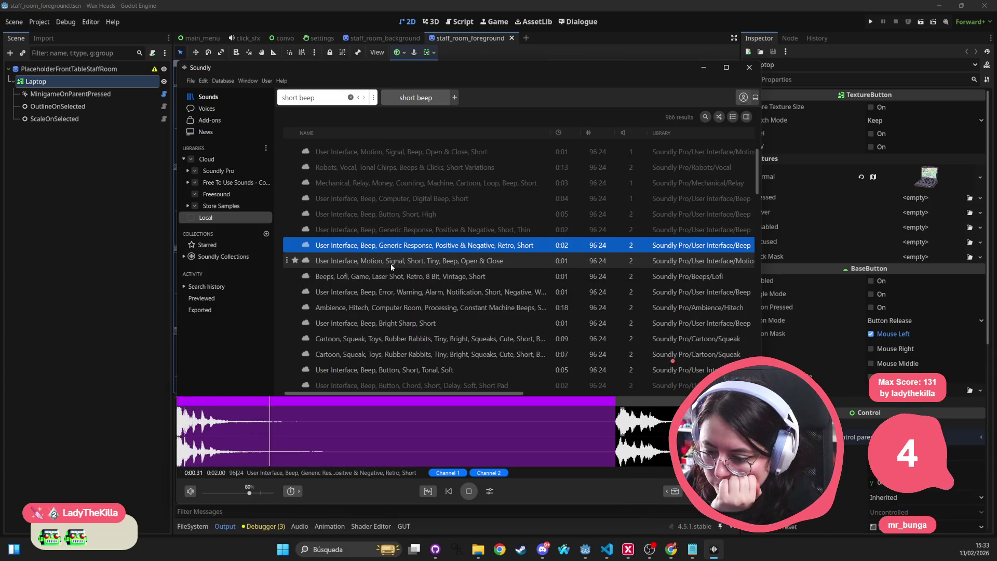
{"action": "left_click", "coordinate": [390, 263]}
{"action": "left_click", "coordinate": [382, 277]}
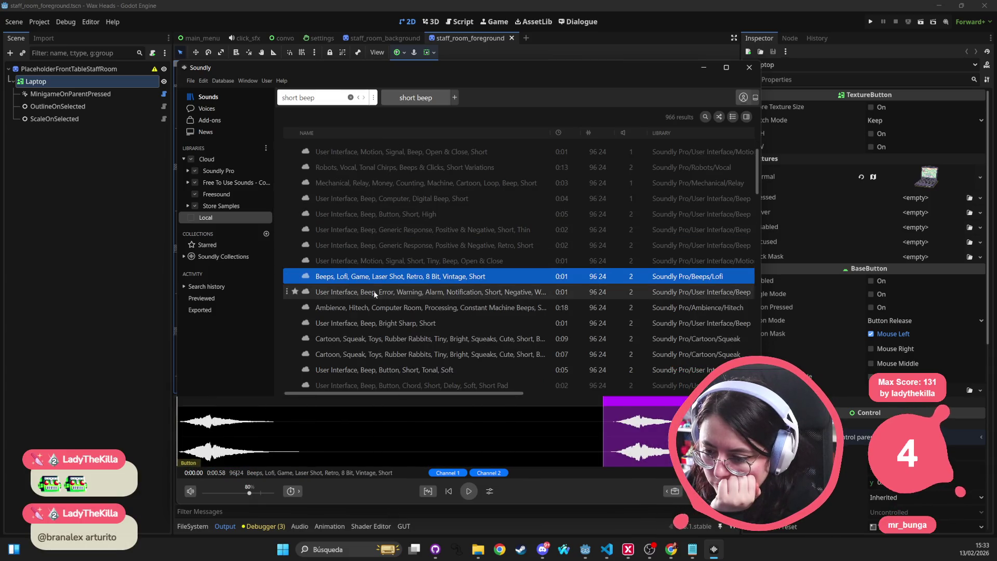
{"action": "left_click", "coordinate": [377, 291]}
{"action": "left_click", "coordinate": [370, 313]}
{"action": "left_click", "coordinate": [367, 326]}
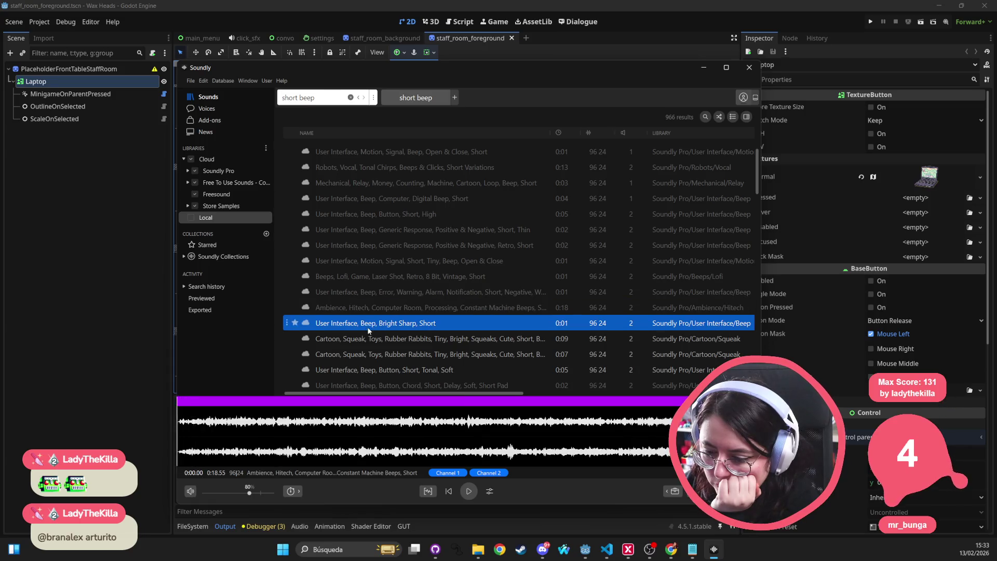
{"action": "left_click", "coordinate": [363, 341]}
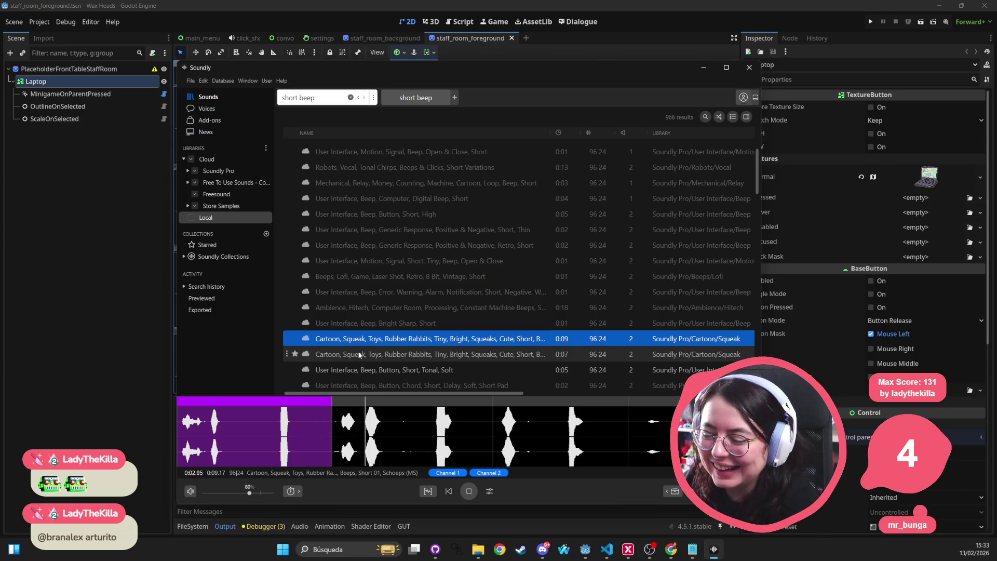
{"action": "scroll", "coordinate": [359, 354], "scroll_direction": "down", "scroll_amount": 1}
{"action": "left_click", "coordinate": [362, 327]}
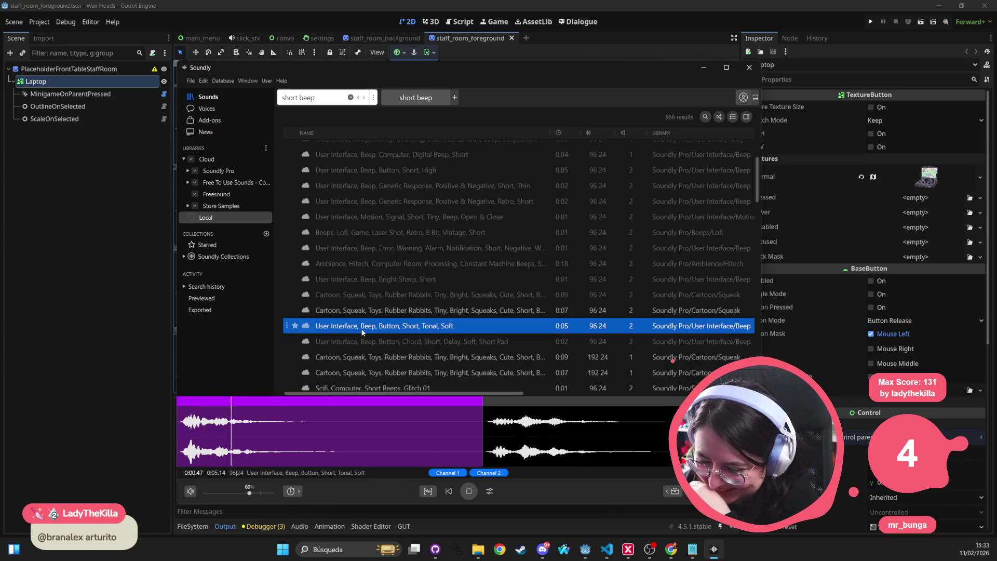
{"action": "scroll", "coordinate": [359, 334], "scroll_direction": "down", "scroll_amount": 1}
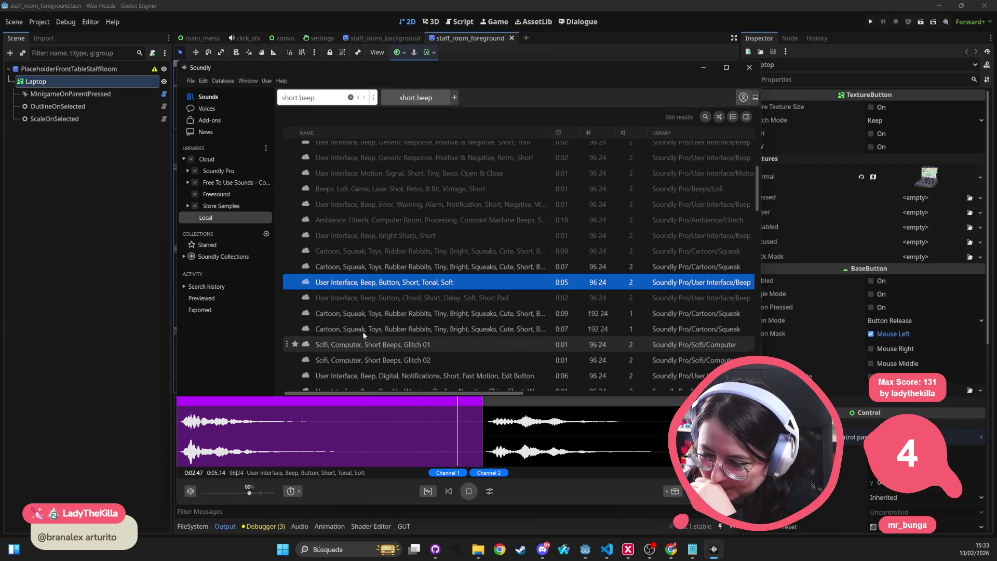
{"action": "left_click", "coordinate": [360, 347]}
{"action": "left_click", "coordinate": [355, 359]}
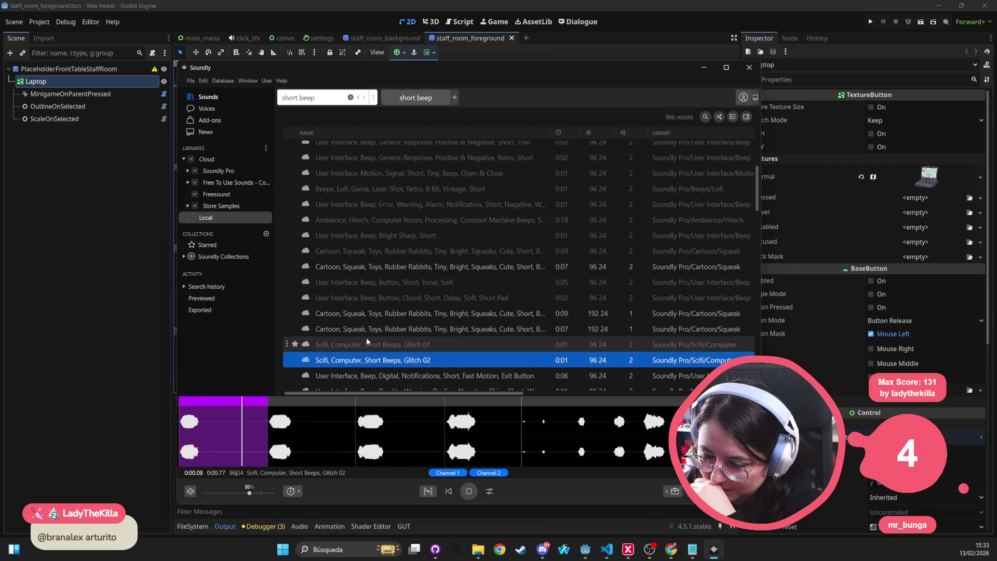
{"action": "scroll", "coordinate": [366, 338], "scroll_direction": "down", "scroll_amount": 1}
Preview the exit button beep, Pop Up warnings, Scifi stinger, Error Buzz and Button Short Very High 01
{"action": "left_click", "coordinate": [366, 337]}
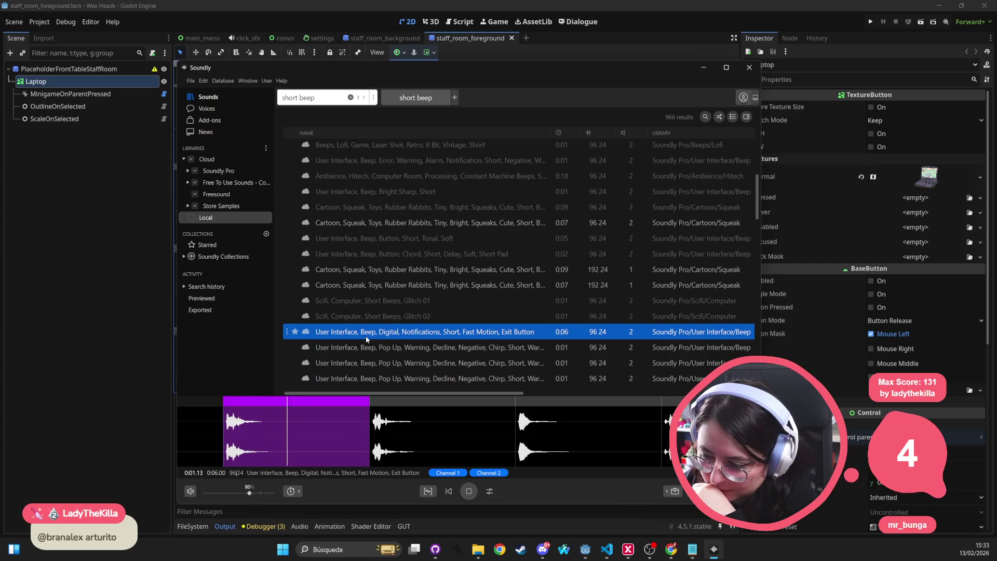
{"action": "scroll", "coordinate": [365, 337], "scroll_direction": "down", "scroll_amount": 1}
{"action": "left_click", "coordinate": [371, 306]}
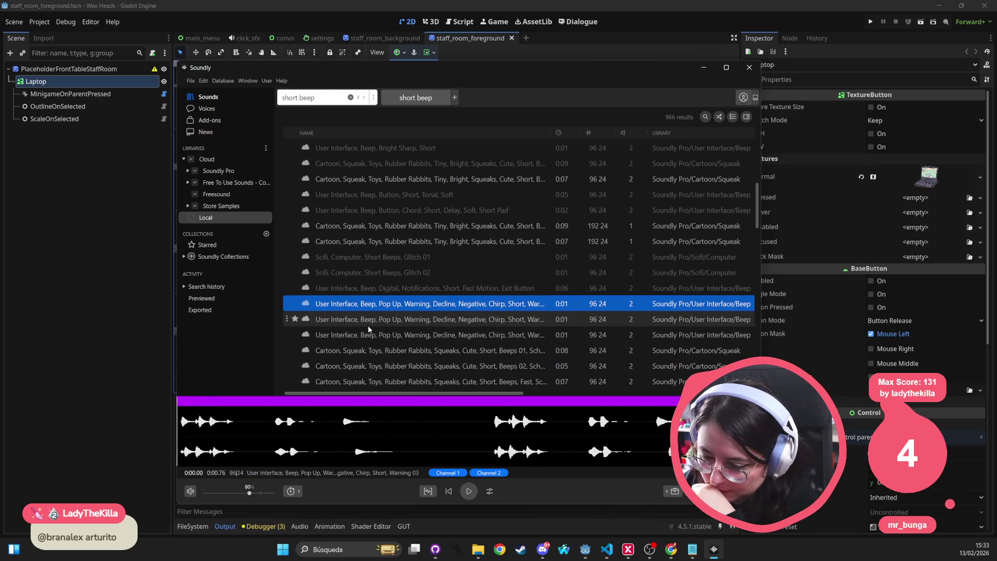
{"action": "left_click", "coordinate": [367, 324]}
{"action": "left_click", "coordinate": [365, 336]}
{"action": "scroll", "coordinate": [366, 335], "scroll_direction": "down", "scroll_amount": 2}
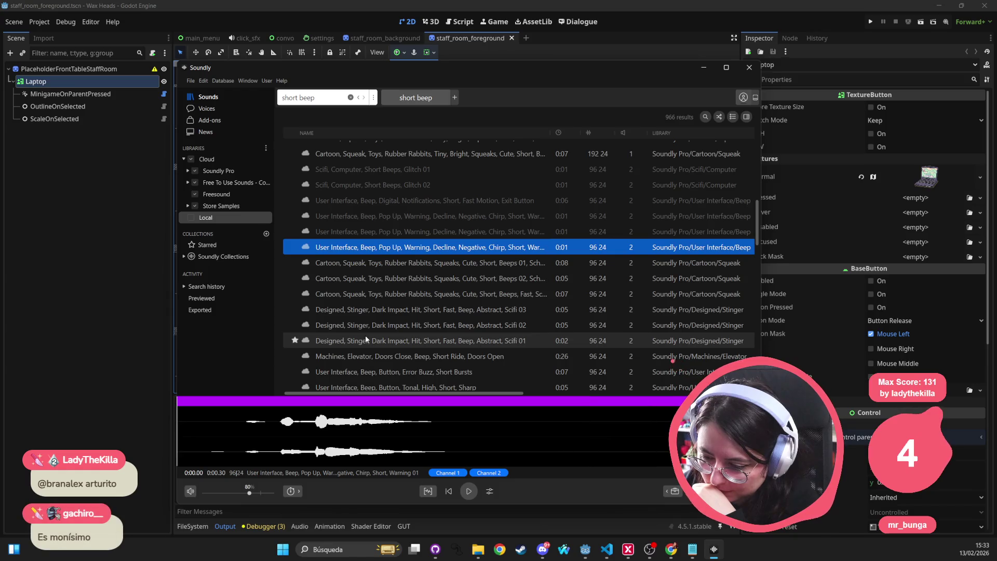
{"action": "left_click", "coordinate": [365, 340]}
{"action": "scroll", "coordinate": [388, 329], "scroll_direction": "down", "scroll_amount": 1}
{"action": "left_click", "coordinate": [387, 318]}
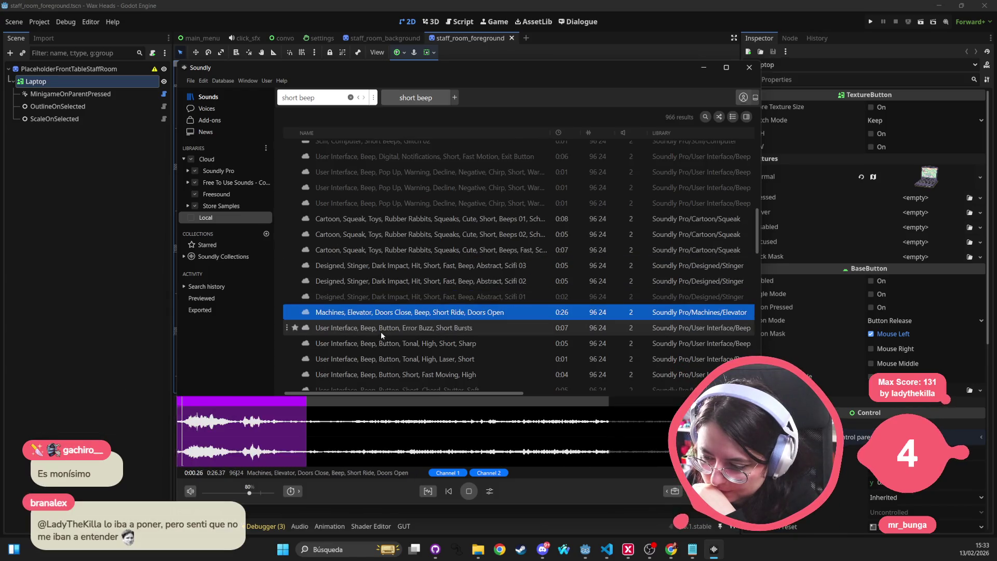
{"action": "left_click", "coordinate": [381, 330]}
{"action": "scroll", "coordinate": [374, 337], "scroll_direction": "down", "scroll_amount": 1}
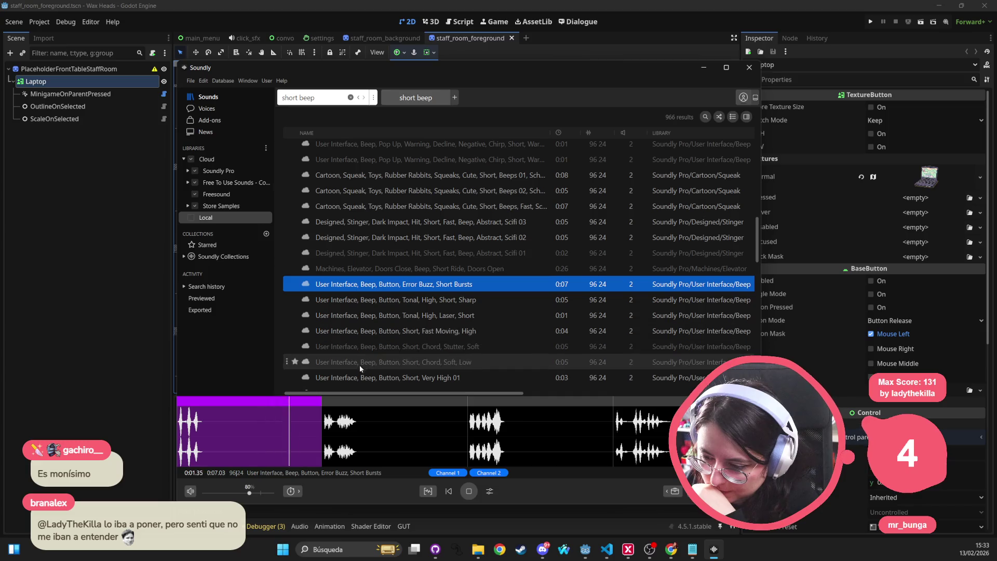
{"action": "left_click", "coordinate": [366, 377]}
Preview Short Beep 02, Beep Oops, Beep Touch, Beep Phone, Beep Boing and Digital Beep
{"action": "scroll", "coordinate": [370, 357], "scroll_direction": "down", "scroll_amount": 1}
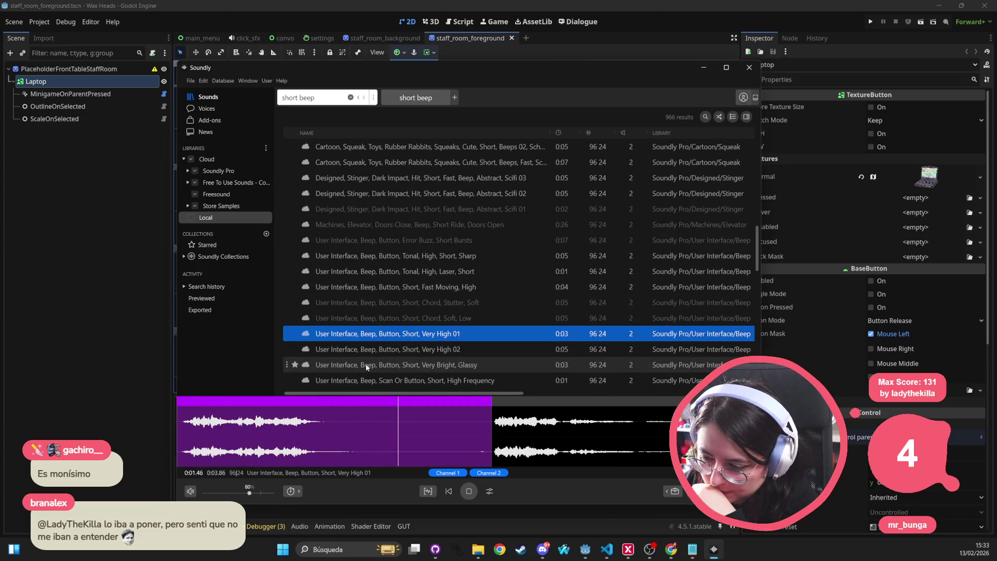
{"action": "scroll", "coordinate": [366, 367], "scroll_direction": "down", "scroll_amount": 2}
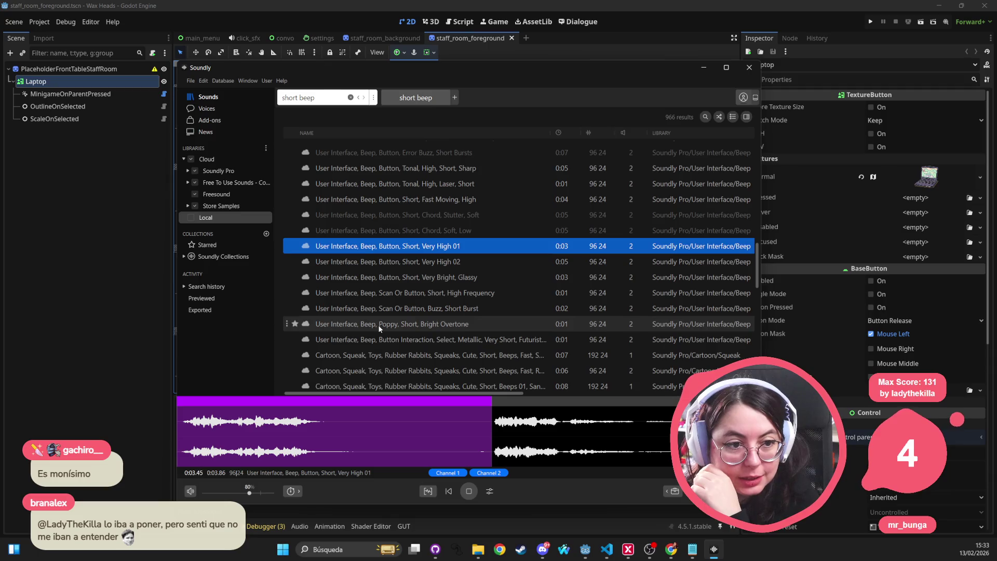
{"action": "scroll", "coordinate": [378, 325], "scroll_direction": "down", "scroll_amount": 2}
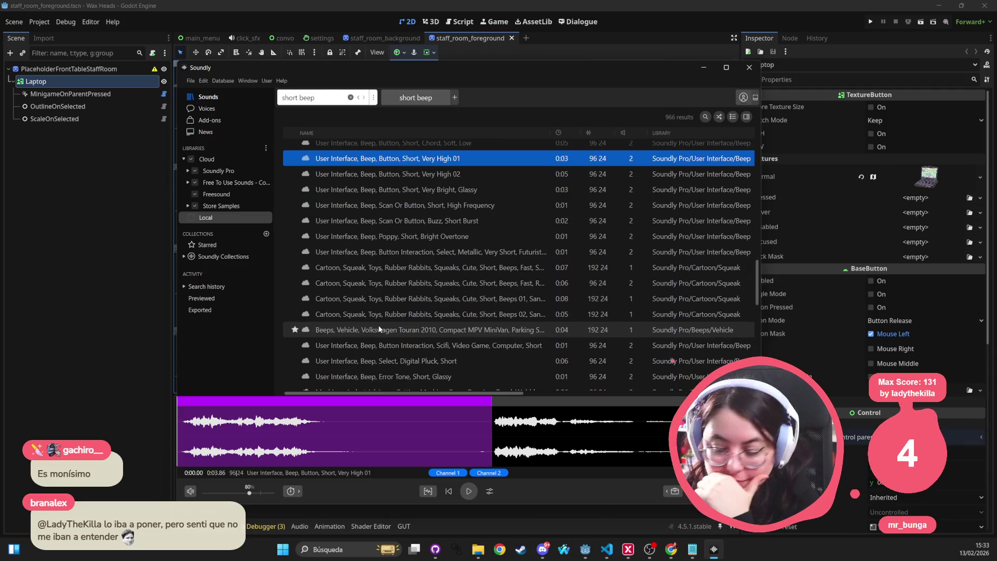
{"action": "scroll", "coordinate": [378, 325], "scroll_direction": "down", "scroll_amount": 2}
{"action": "scroll", "coordinate": [378, 329], "scroll_direction": "down", "scroll_amount": 1}
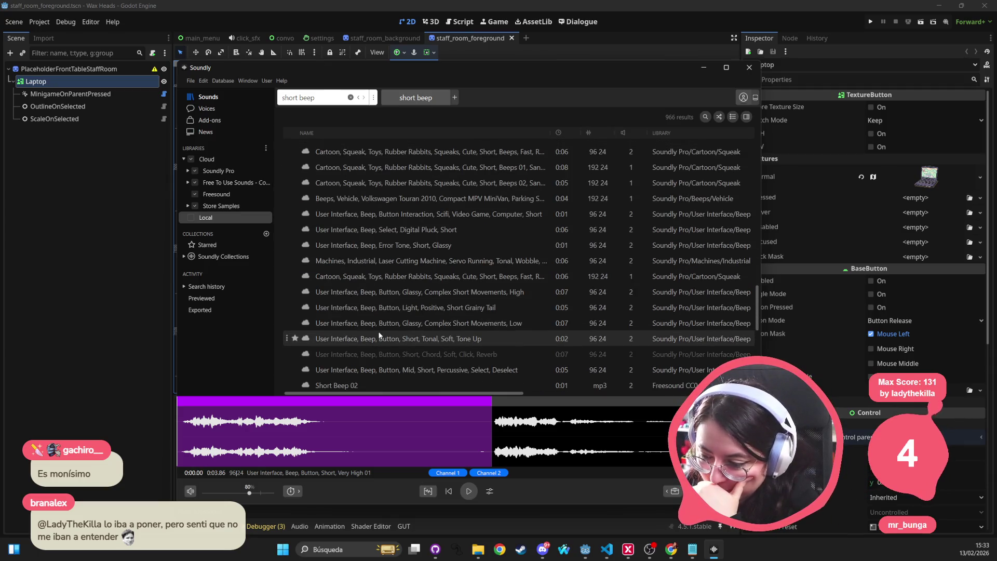
{"action": "left_click", "coordinate": [354, 384]}
{"action": "scroll", "coordinate": [382, 338], "scroll_direction": "down", "scroll_amount": 1}
{"action": "left_click", "coordinate": [361, 358]}
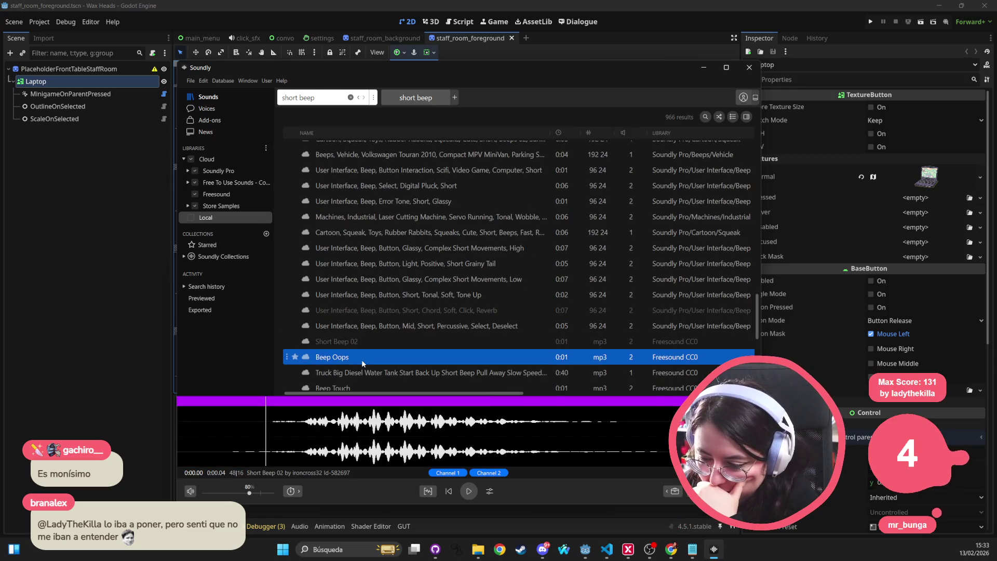
{"action": "scroll", "coordinate": [361, 360], "scroll_direction": "down", "scroll_amount": 1}
{"action": "left_click", "coordinate": [359, 344]}
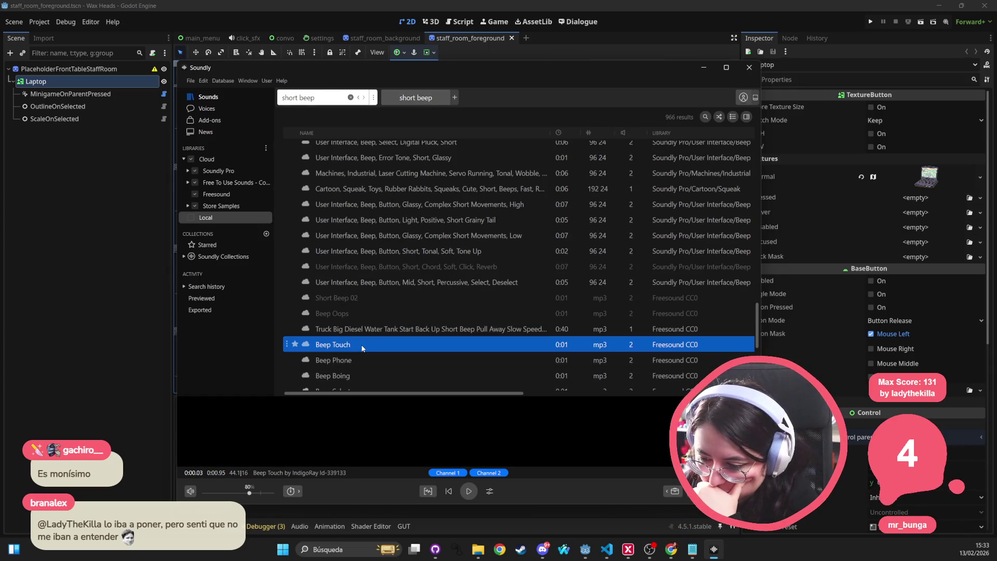
{"action": "left_click", "coordinate": [357, 358]}
{"action": "left_click", "coordinate": [349, 376]}
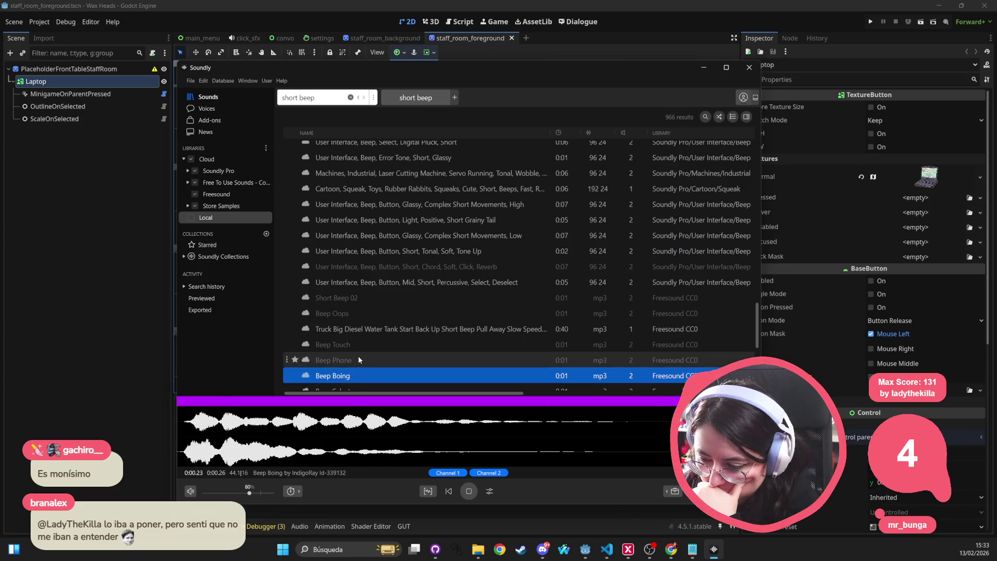
{"action": "scroll", "coordinate": [351, 363], "scroll_direction": "down", "scroll_amount": 1}
{"action": "left_click", "coordinate": [338, 378]}
{"action": "scroll", "coordinate": [372, 350], "scroll_direction": "down", "scroll_amount": 1}
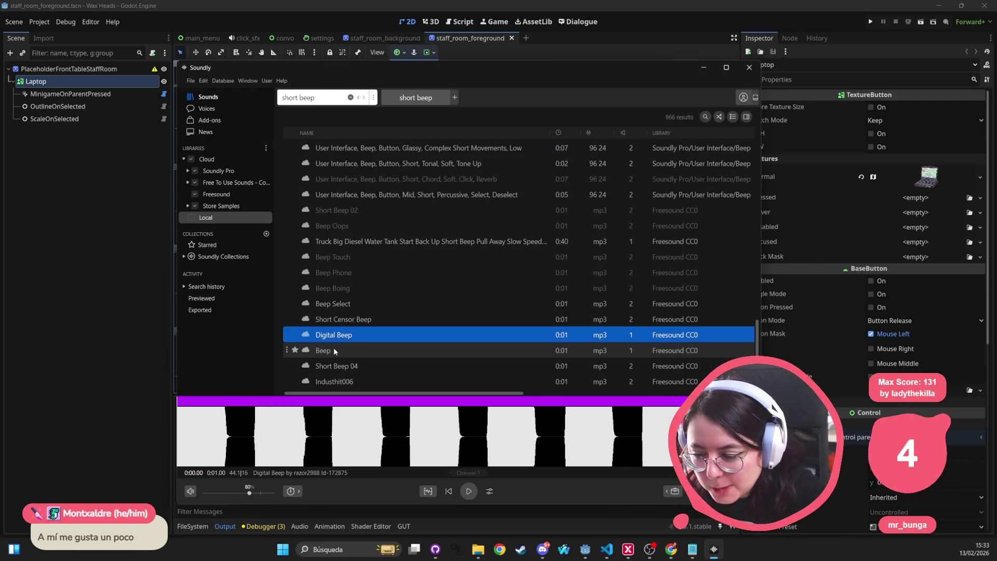
Compare the Freesound 'Beep' with Digital Beep, settle on Beep, and view the Starred collection
{"action": "left_click", "coordinate": [333, 349]}
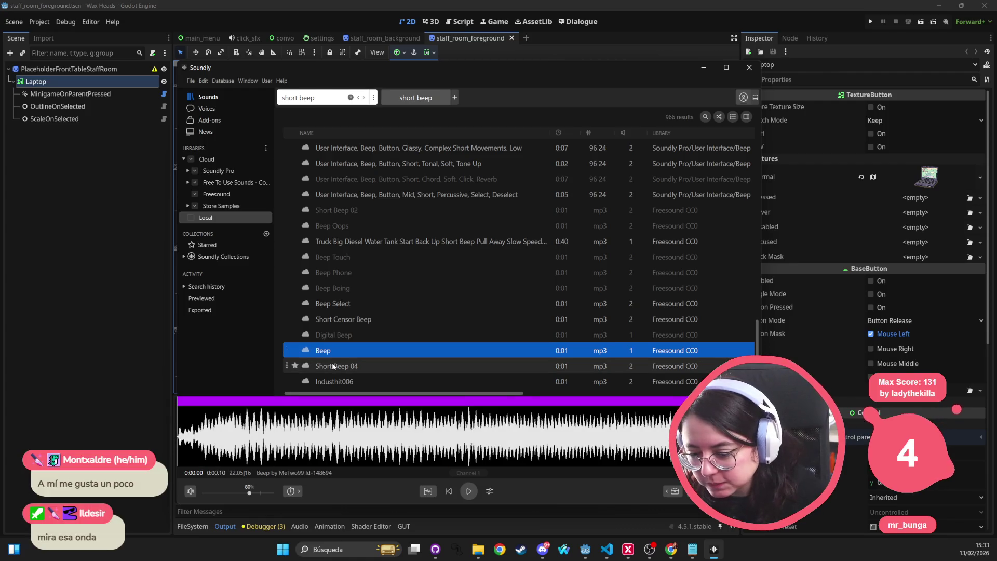
{"action": "left_click", "coordinate": [331, 335]}
{"action": "left_click", "coordinate": [330, 355]}
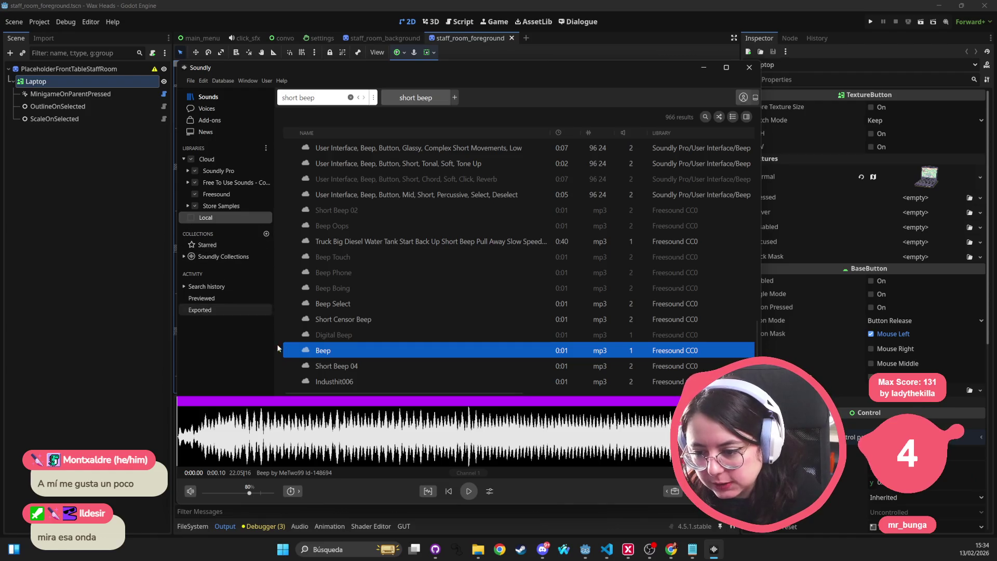
{"action": "mouse_move", "coordinate": [296, 351]}
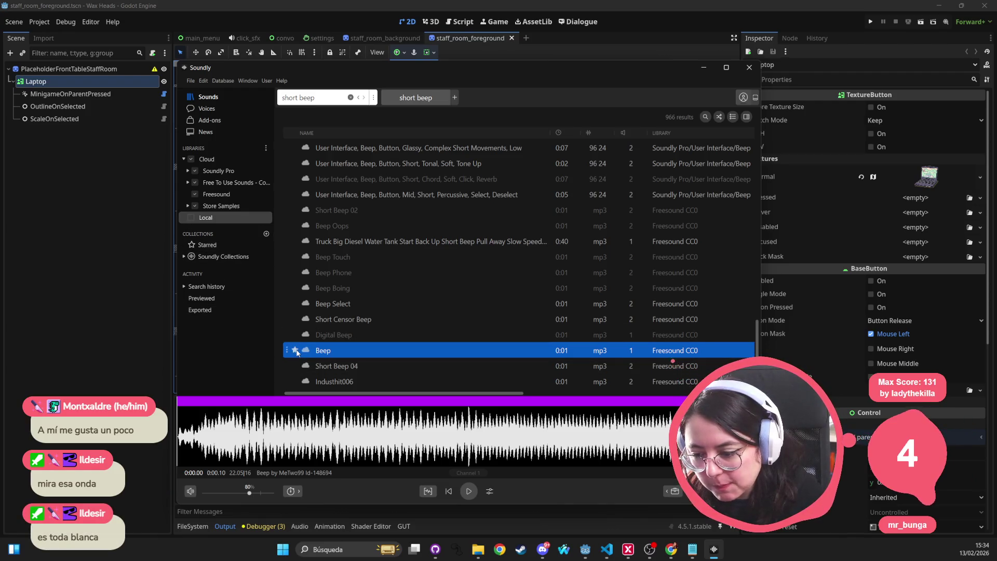
{"action": "left_click", "coordinate": [188, 245]}
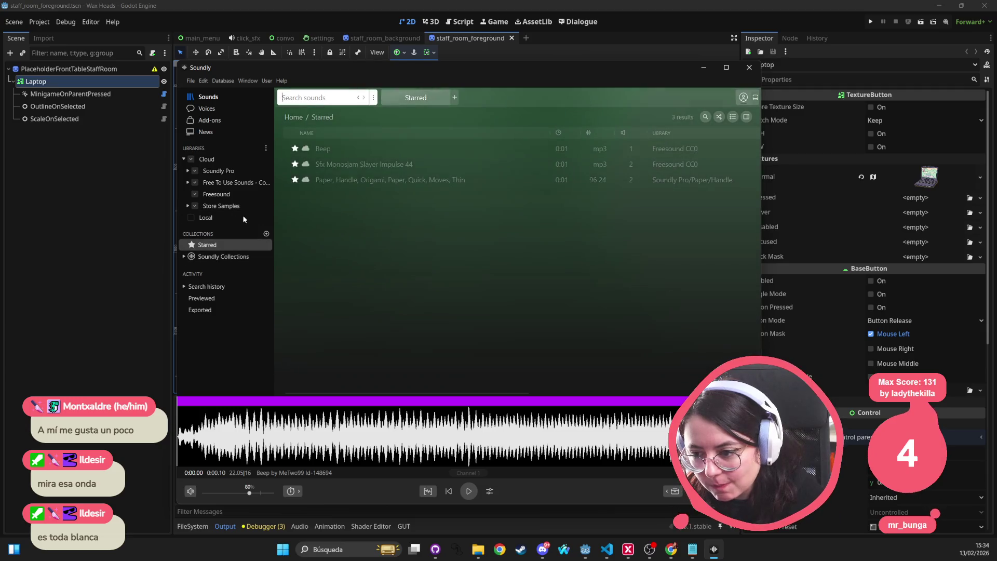
{"action": "left_click", "coordinate": [334, 148]}
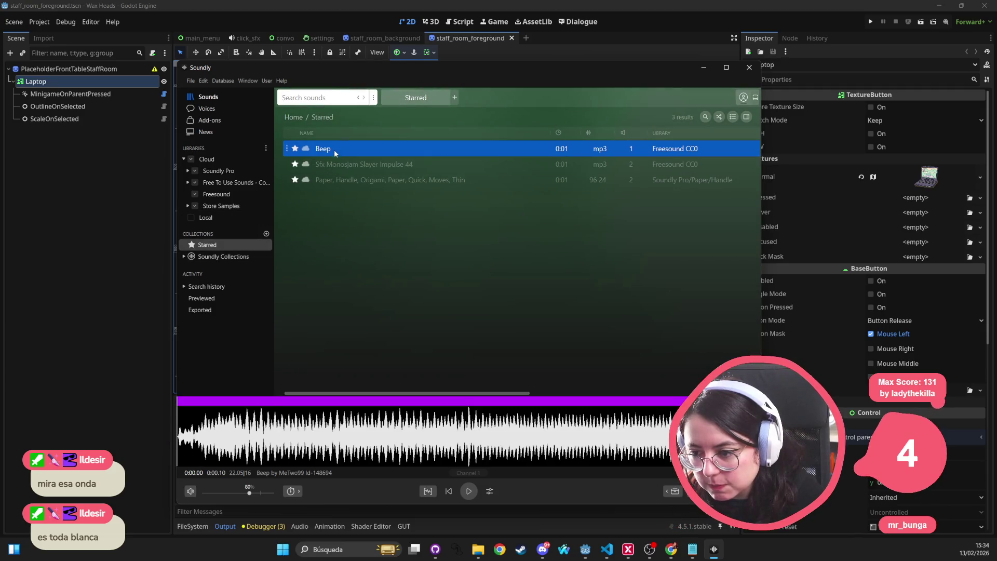
{"action": "left_click", "coordinate": [332, 165]}
{"action": "left_click", "coordinate": [334, 149]}
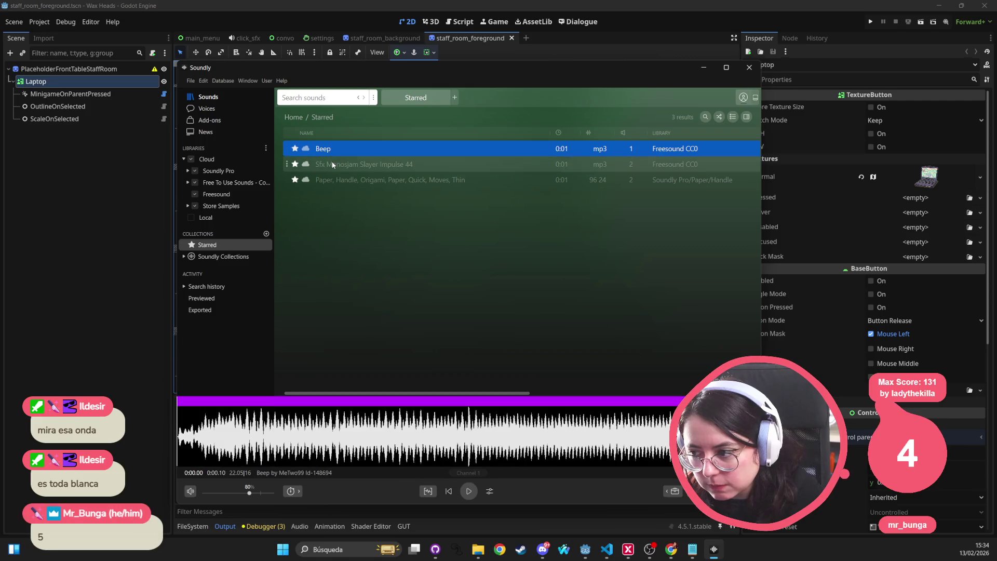
{"action": "left_click", "coordinate": [332, 164]}
{"action": "left_click", "coordinate": [335, 149]}
{"action": "left_click", "coordinate": [333, 164]}
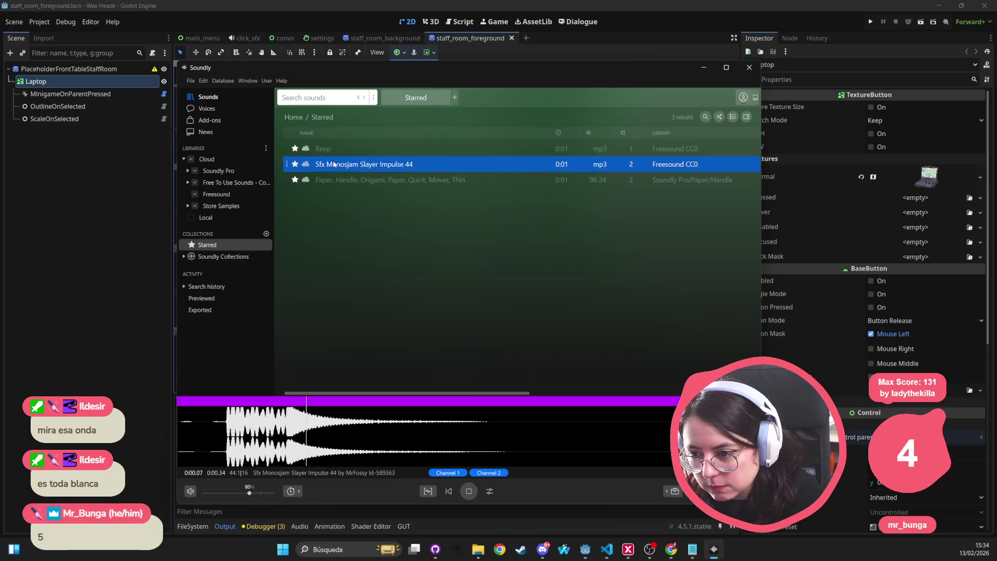
{"action": "left_click", "coordinate": [332, 148]}
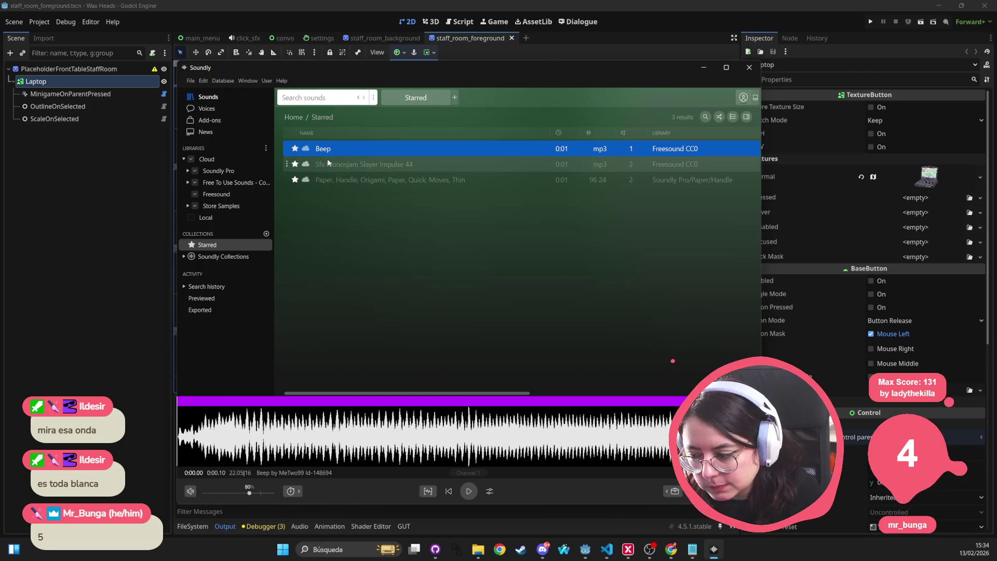
{"action": "left_click", "coordinate": [332, 164]}
{"action": "left_click", "coordinate": [328, 149]}
{"action": "left_click", "coordinate": [329, 164]}
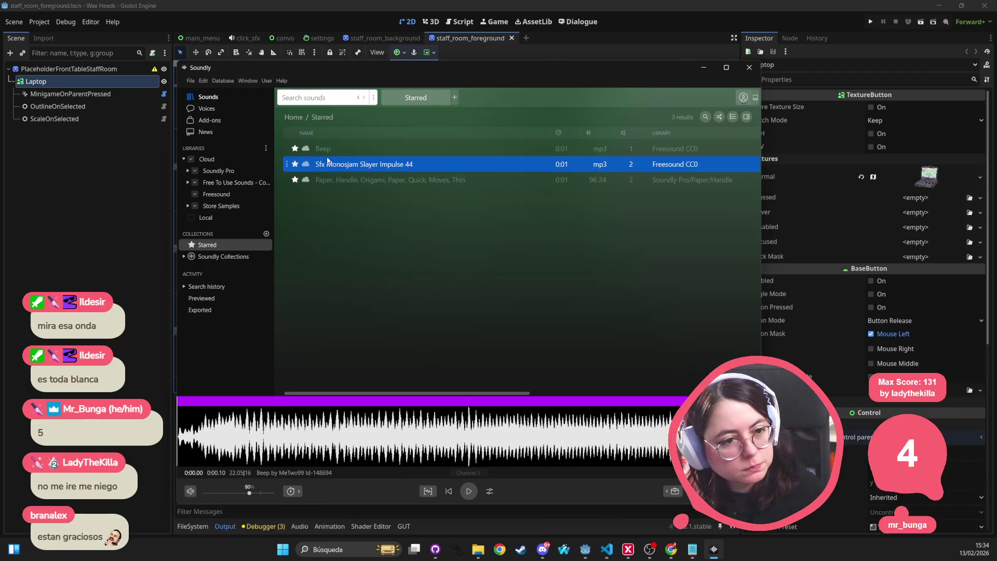
{"action": "left_click", "coordinate": [326, 145]}
{"action": "left_click", "coordinate": [320, 165]}
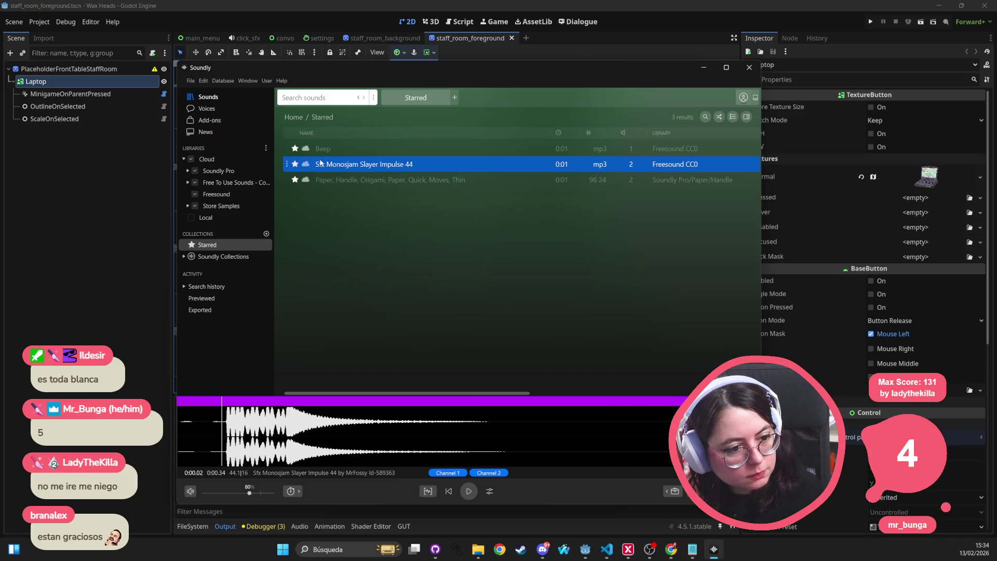
{"action": "left_click", "coordinate": [322, 149]}
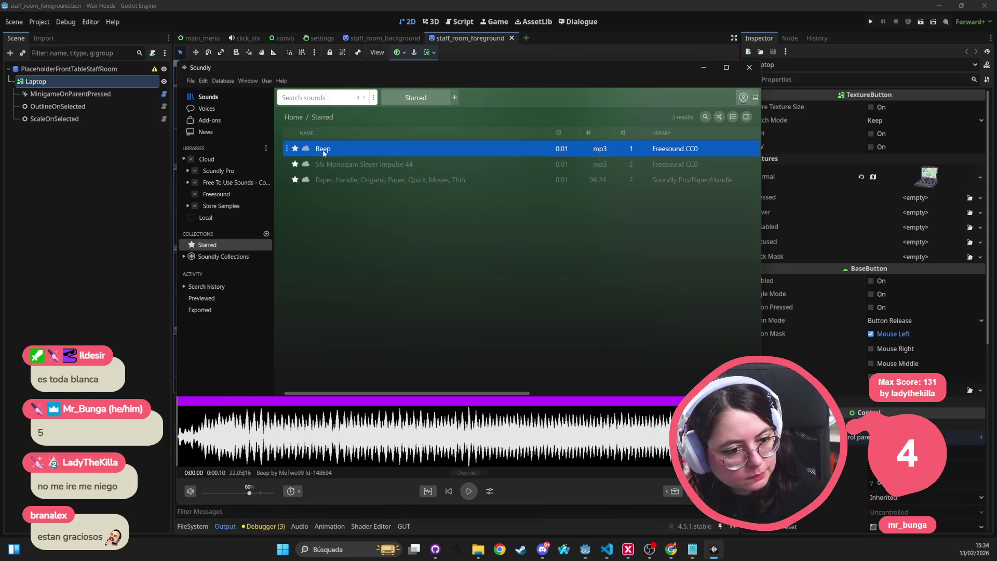
{"action": "key", "text": "Down"}
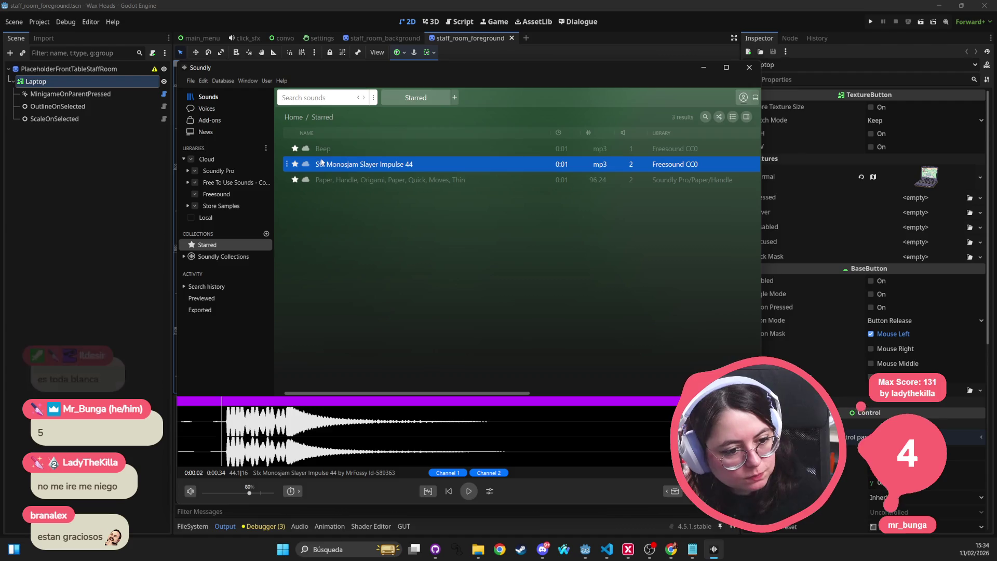
{"action": "key", "text": "Up"}
{"action": "key", "text": "Down"}
{"action": "key", "text": "Up"}
{"action": "left_click", "coordinate": [321, 165]}
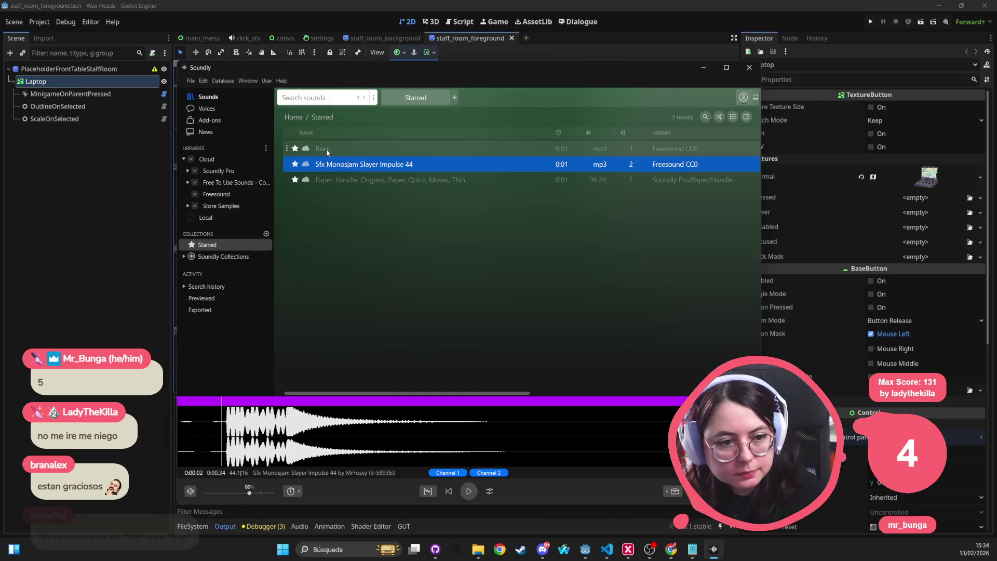
{"action": "left_click", "coordinate": [326, 149]}
{"action": "left_click", "coordinate": [323, 166]}
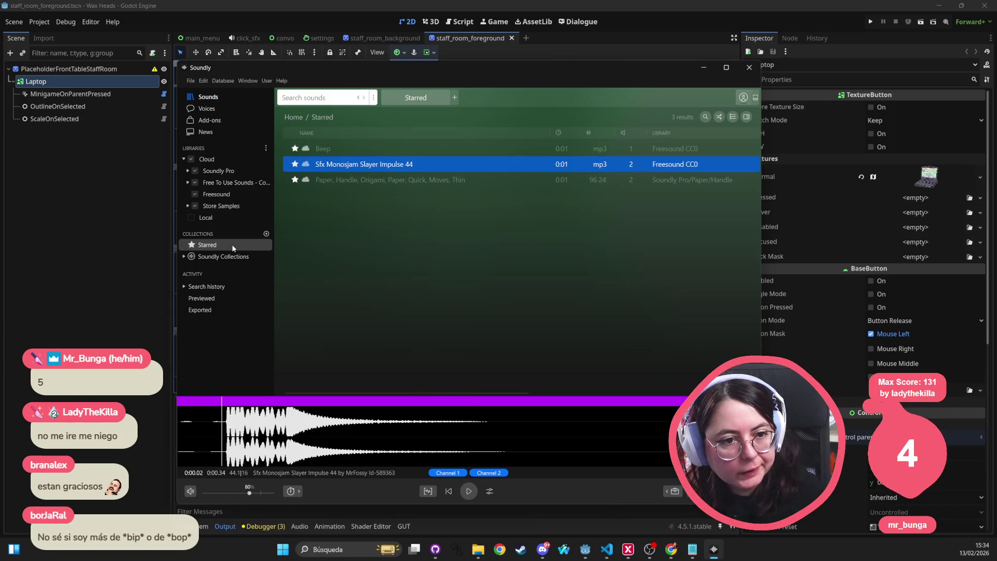
{"action": "left_click", "coordinate": [324, 149]}
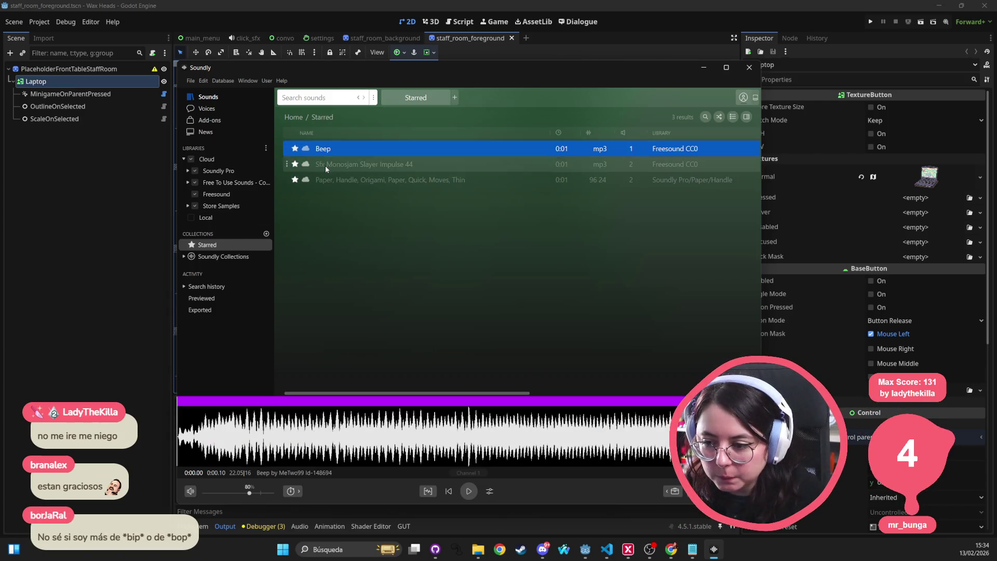
{"action": "left_click", "coordinate": [325, 165]}
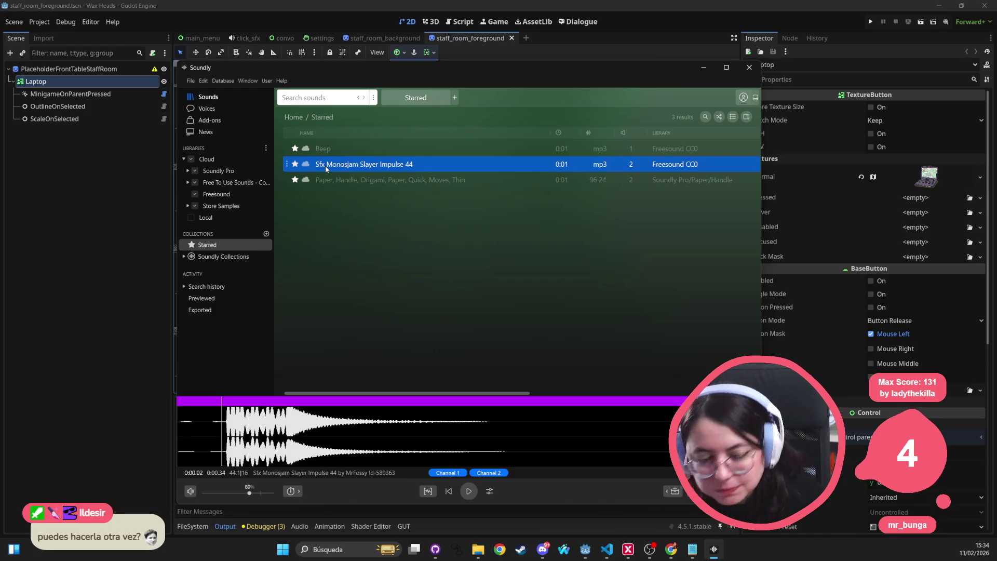
{"action": "left_click", "coordinate": [327, 149]}
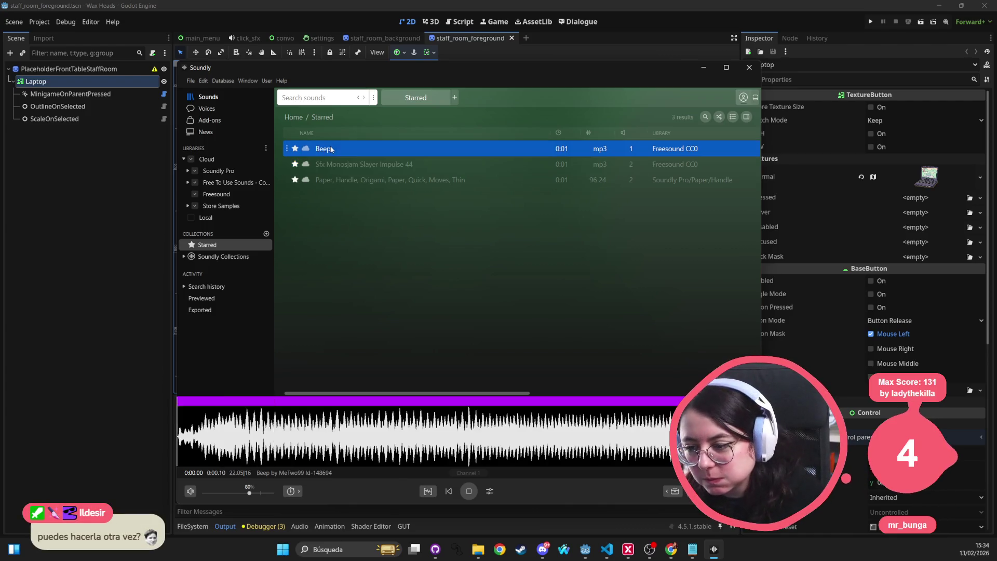
{"action": "left_click", "coordinate": [330, 162]}
{"action": "left_click", "coordinate": [335, 162]}
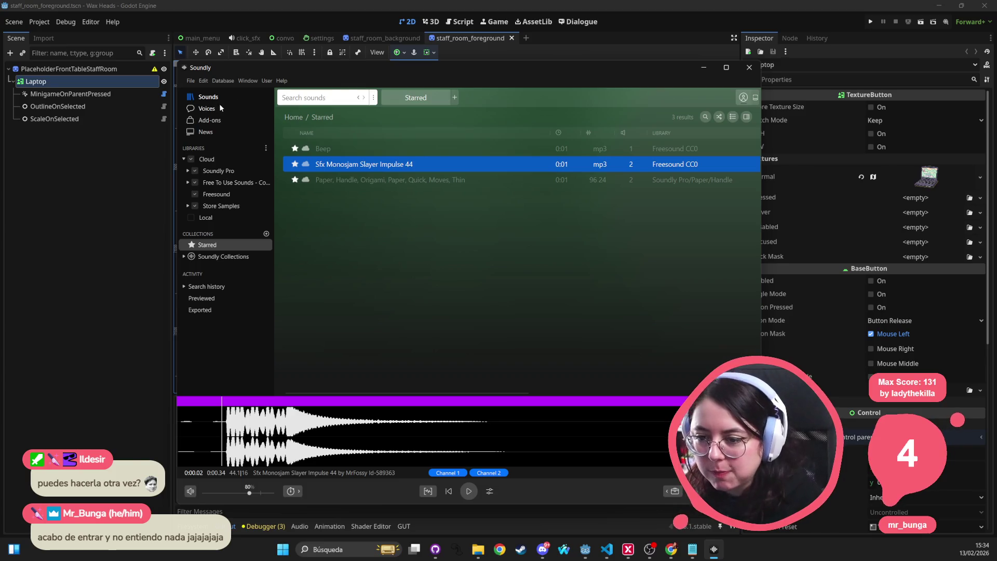
{"action": "left_click", "coordinate": [323, 98]}
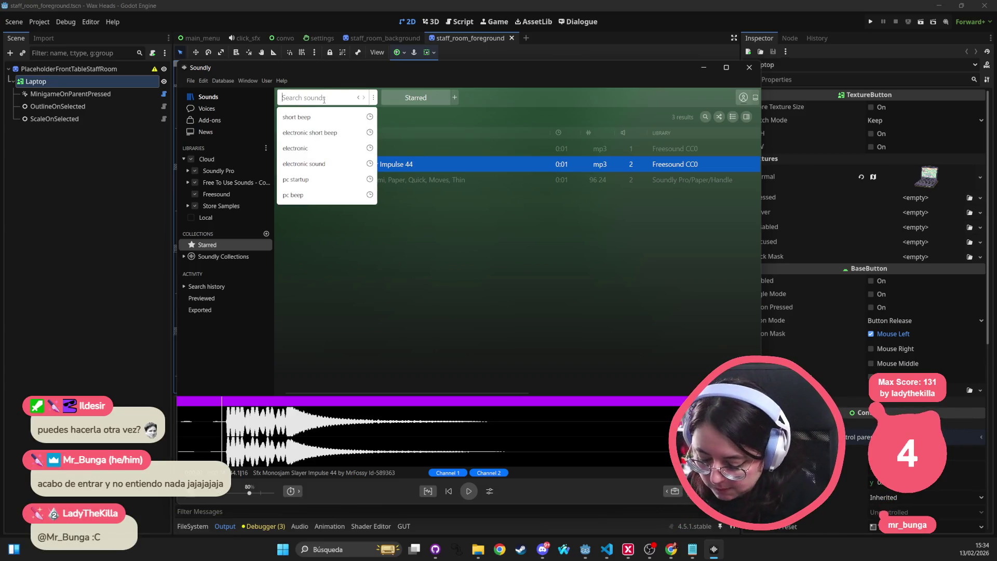
Search Soundly for 'laptop' and preview the first results, from case pick-up to lid slam
{"action": "type", "text": "llaptop"}
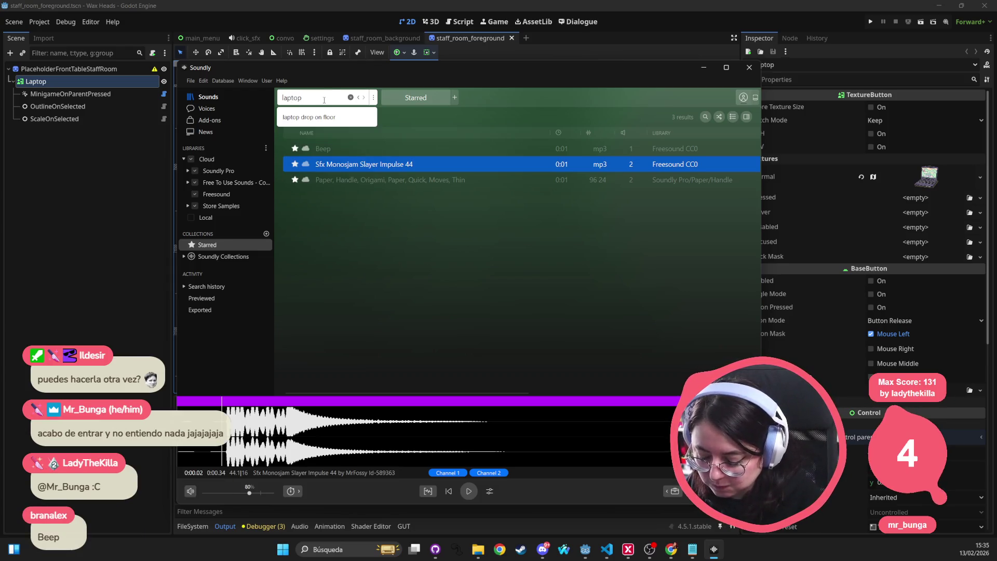
{"action": "key", "text": "Return"}
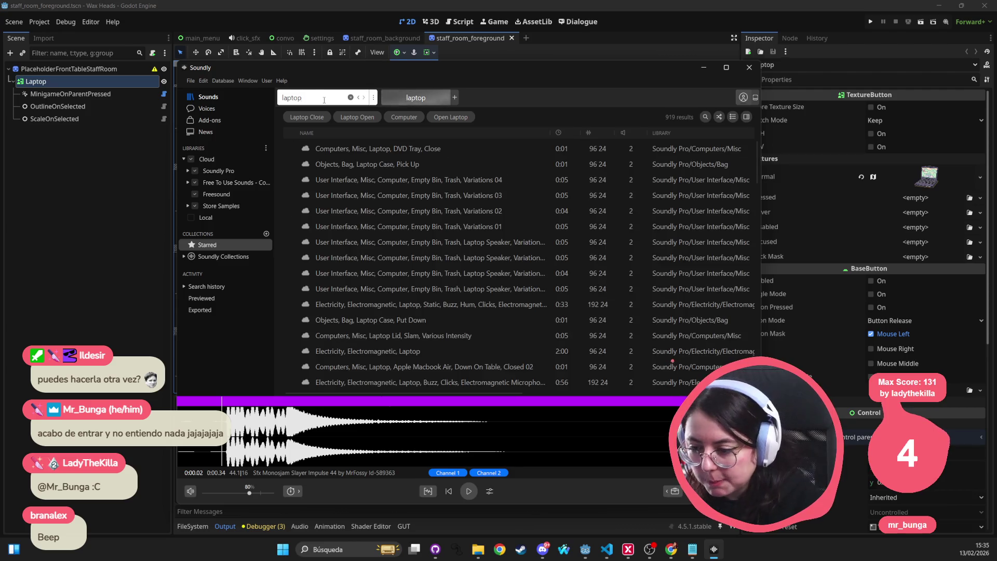
{"action": "left_click", "coordinate": [337, 149]}
{"action": "left_click", "coordinate": [347, 164]}
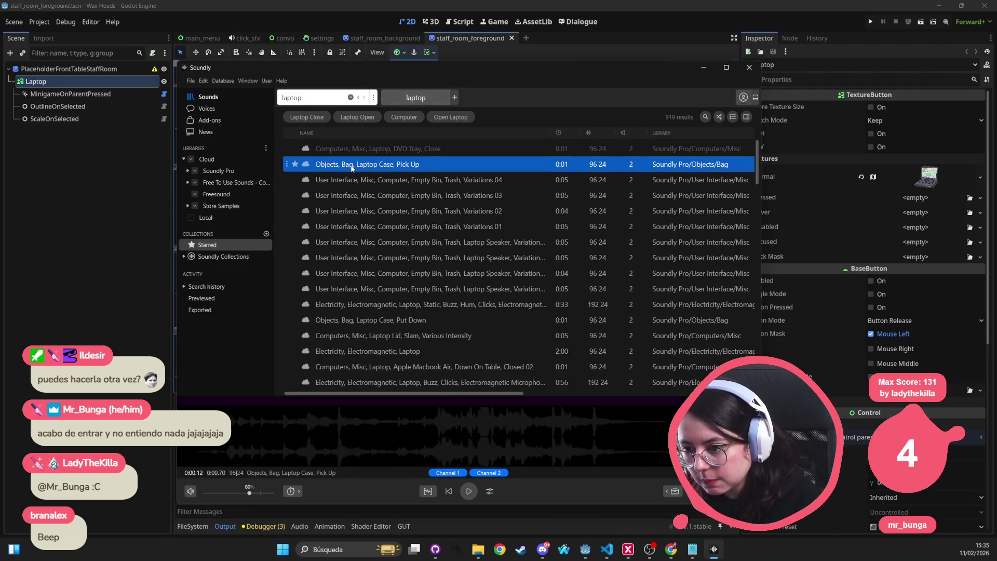
{"action": "left_click", "coordinate": [357, 150]}
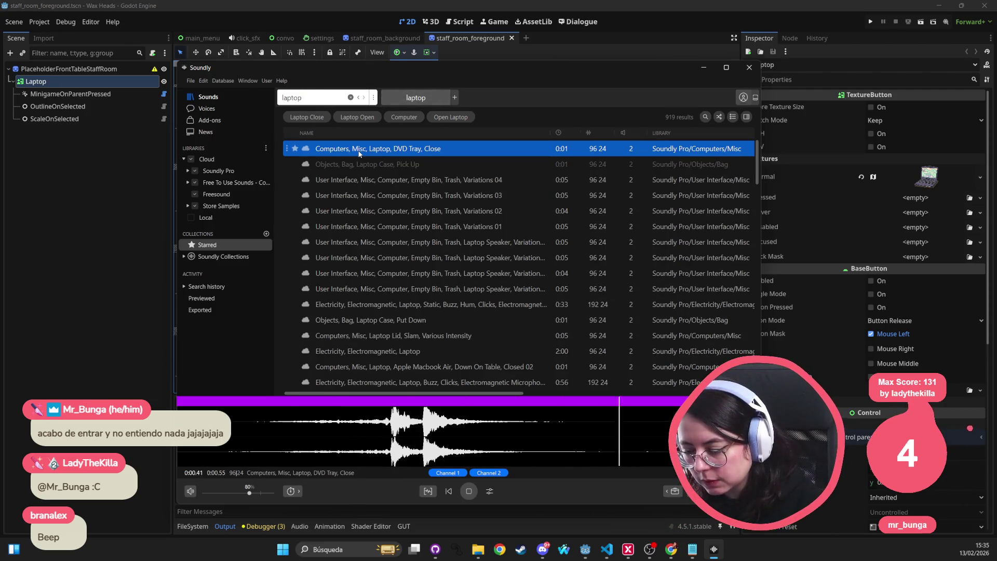
{"action": "left_click", "coordinate": [351, 180]}
{"action": "left_click", "coordinate": [388, 260]}
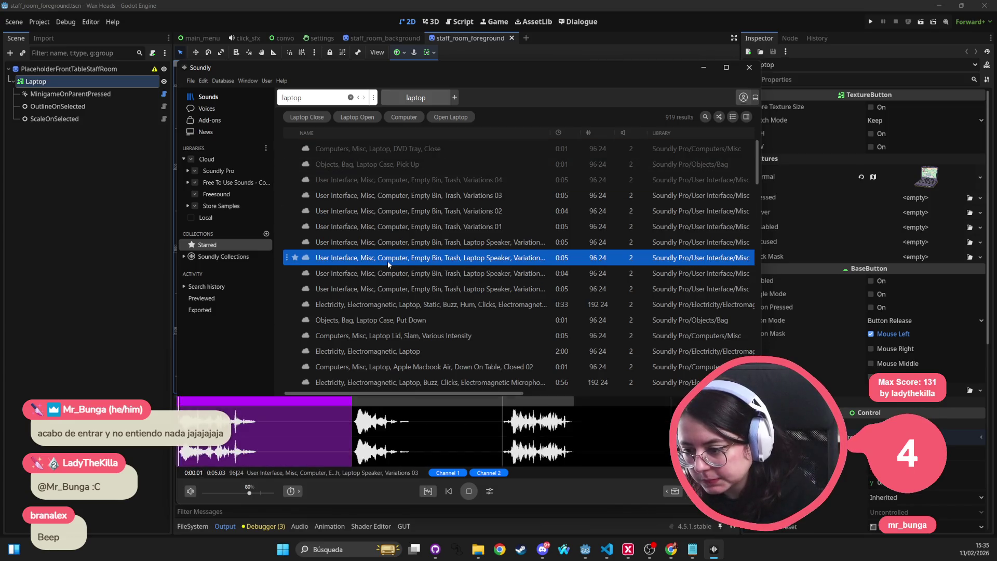
{"action": "left_click", "coordinate": [384, 305]}
{"action": "left_click", "coordinate": [382, 318]}
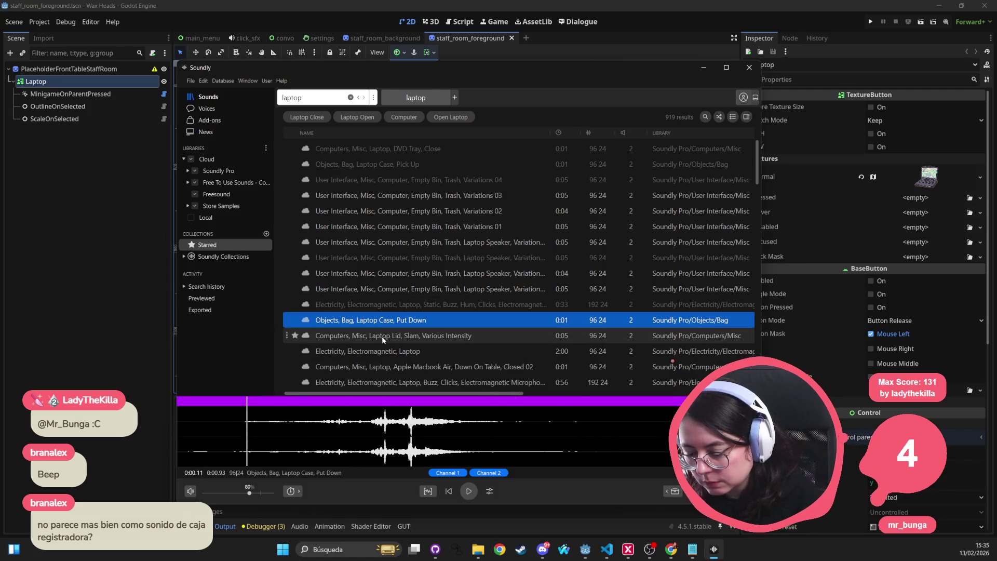
{"action": "left_click", "coordinate": [382, 336]}
{"action": "left_click", "coordinate": [372, 356]}
Preview further laptop results: case zipper, continuous typing, Return key press and battery drop
{"action": "scroll", "coordinate": [372, 356], "scroll_direction": "down", "scroll_amount": 2}
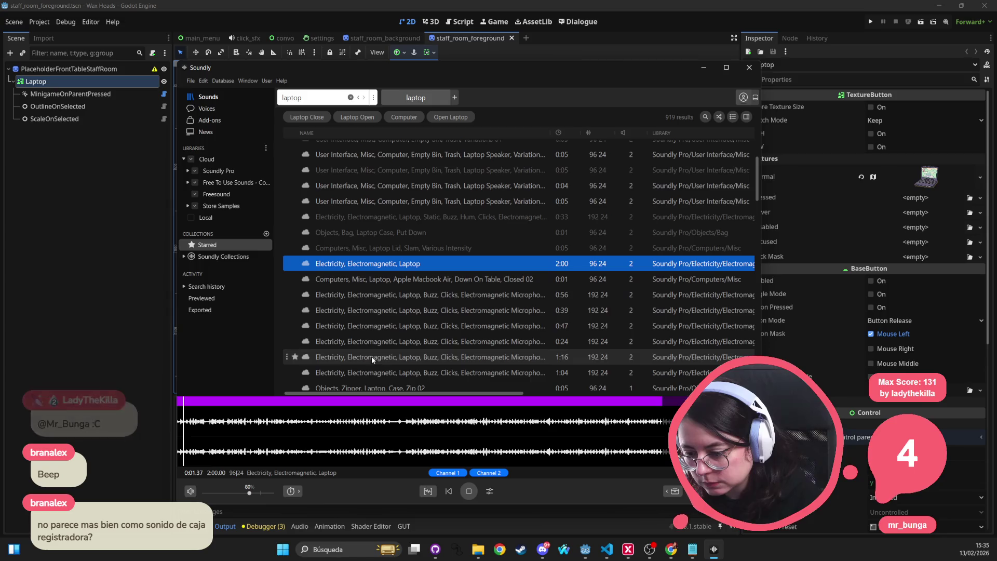
{"action": "key", "text": "space"}
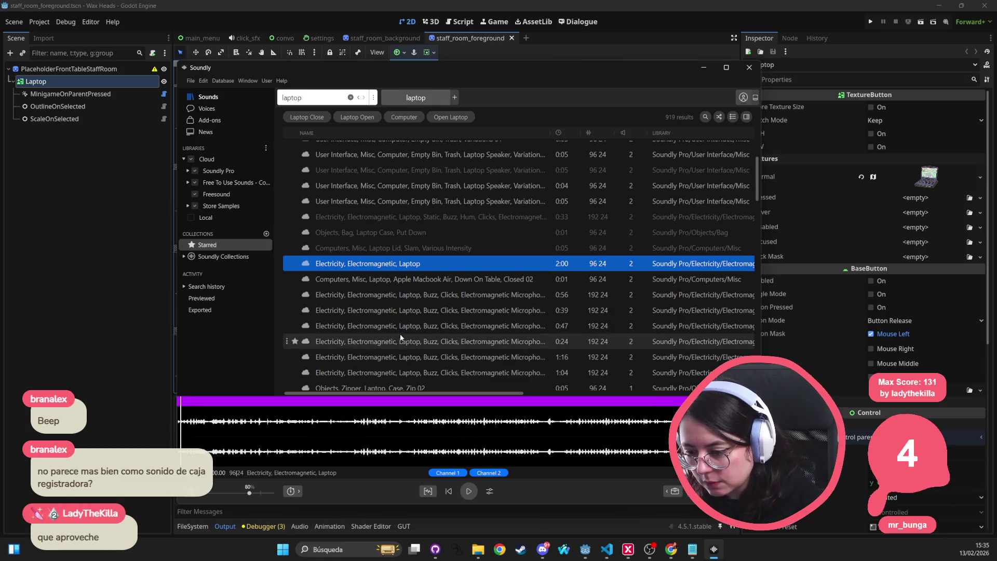
{"action": "scroll", "coordinate": [393, 327], "scroll_direction": "down", "scroll_amount": 3}
{"action": "left_click", "coordinate": [372, 256]}
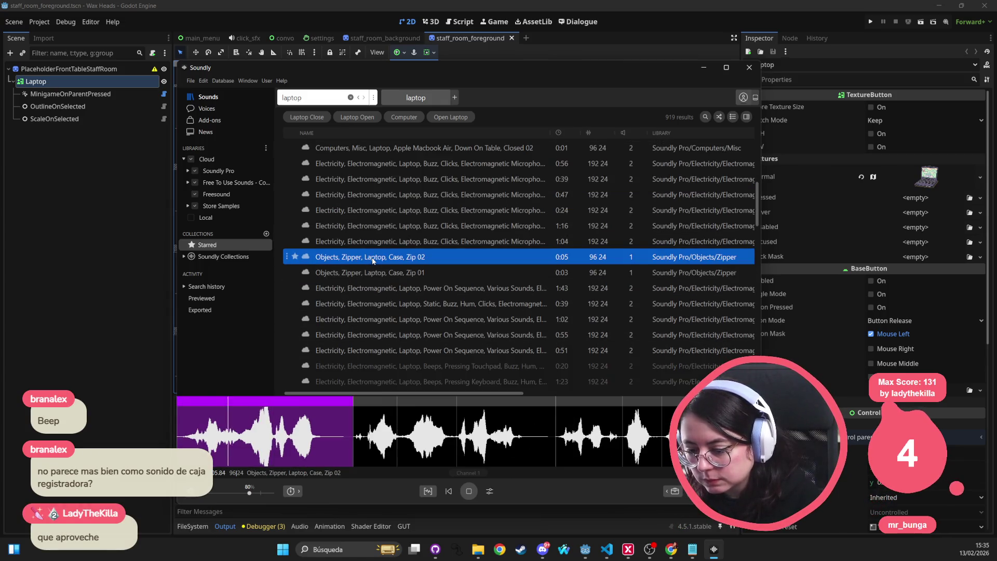
{"action": "key", "text": "space"}
{"action": "scroll", "coordinate": [391, 310], "scroll_direction": "down", "scroll_amount": 3}
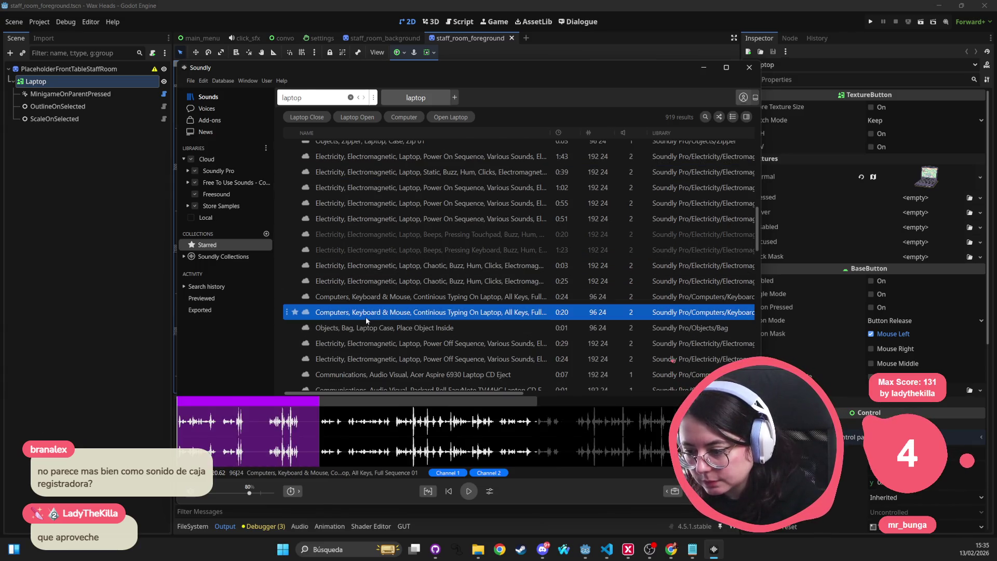
{"action": "left_click", "coordinate": [375, 298]}
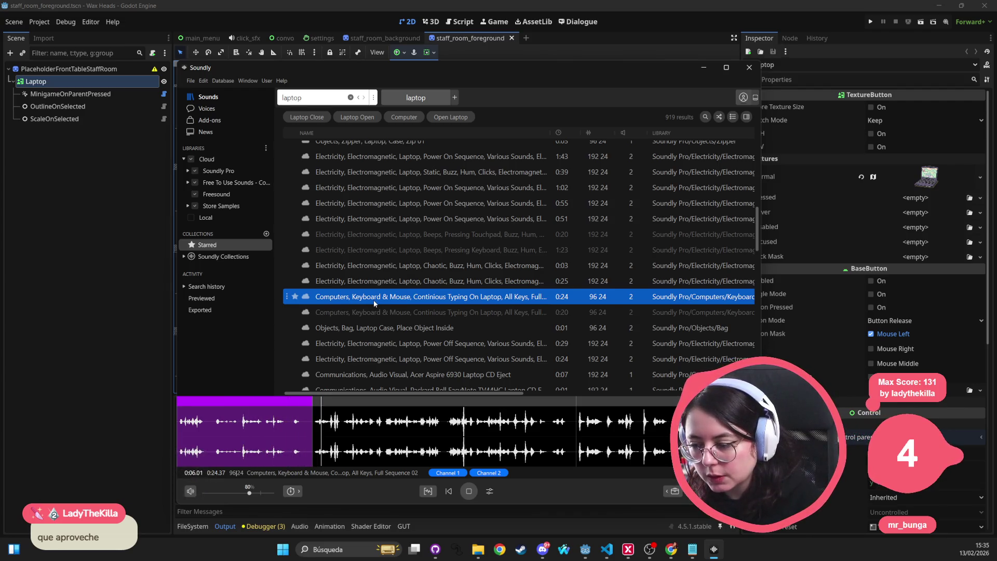
{"action": "scroll", "coordinate": [376, 301], "scroll_direction": "down", "scroll_amount": 1}
{"action": "key", "text": "space"}
{"action": "scroll", "coordinate": [378, 302], "scroll_direction": "down", "scroll_amount": 2}
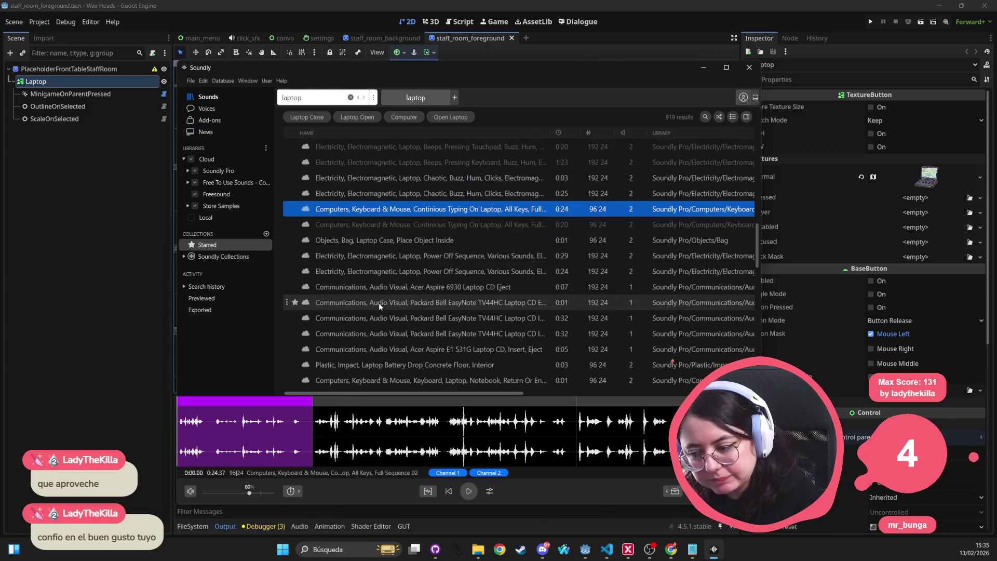
{"action": "left_click", "coordinate": [382, 337]}
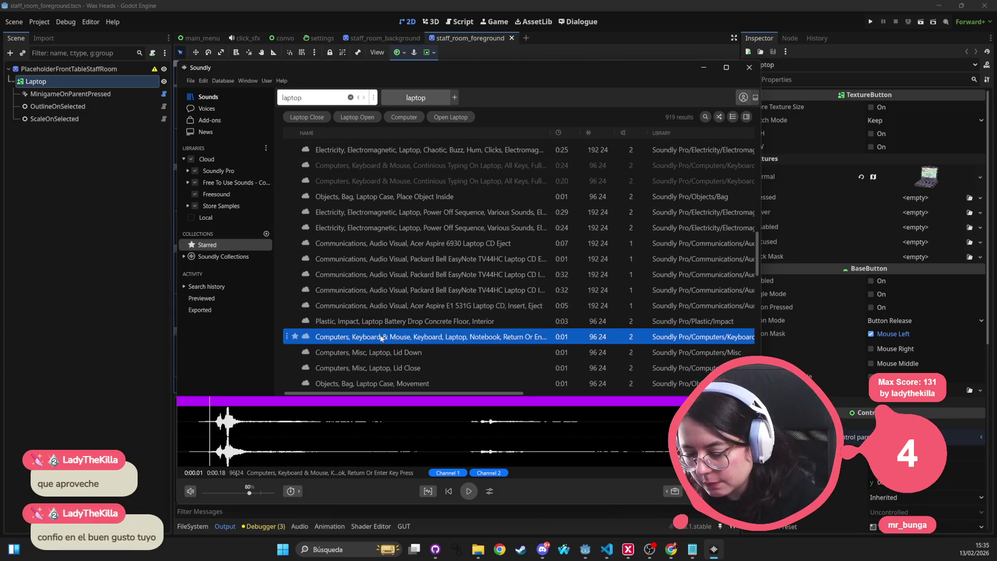
{"action": "left_click", "coordinate": [382, 321]}
{"action": "left_click", "coordinate": [381, 336]}
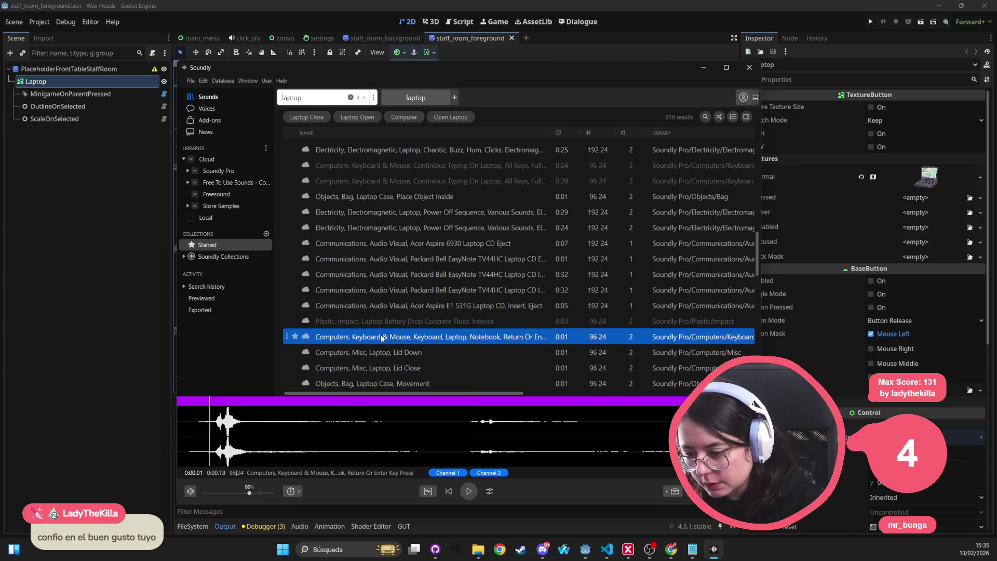
Preview lid down, lid close, DVD tray, Opening Laptop, key press and HP Stream sounds
{"action": "scroll", "coordinate": [387, 314], "scroll_direction": "down", "scroll_amount": 1}
{"action": "left_click", "coordinate": [387, 313]}
{"action": "left_click", "coordinate": [385, 322]}
{"action": "left_click", "coordinate": [375, 340]}
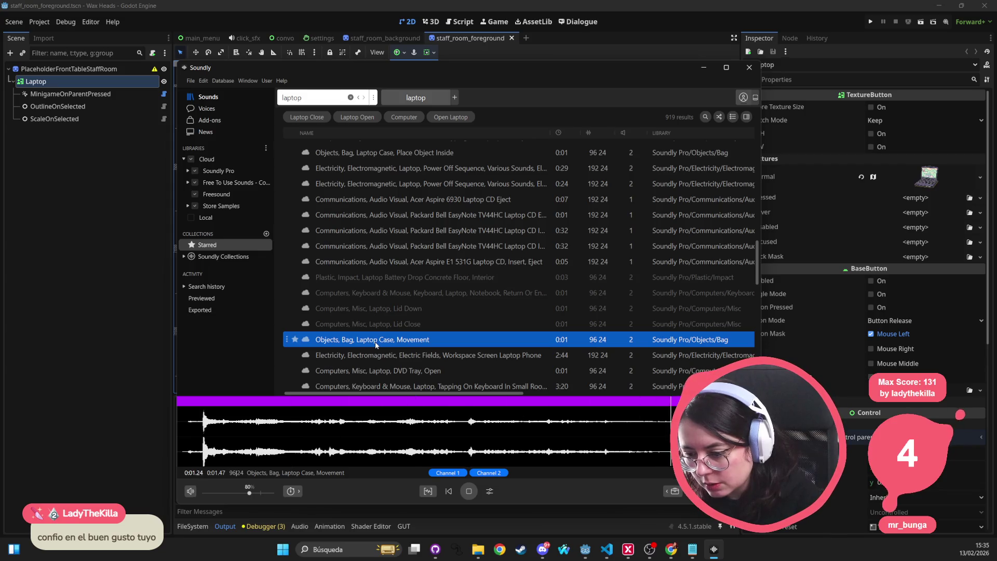
{"action": "scroll", "coordinate": [376, 342], "scroll_direction": "down", "scroll_amount": 2}
{"action": "left_click", "coordinate": [387, 286]}
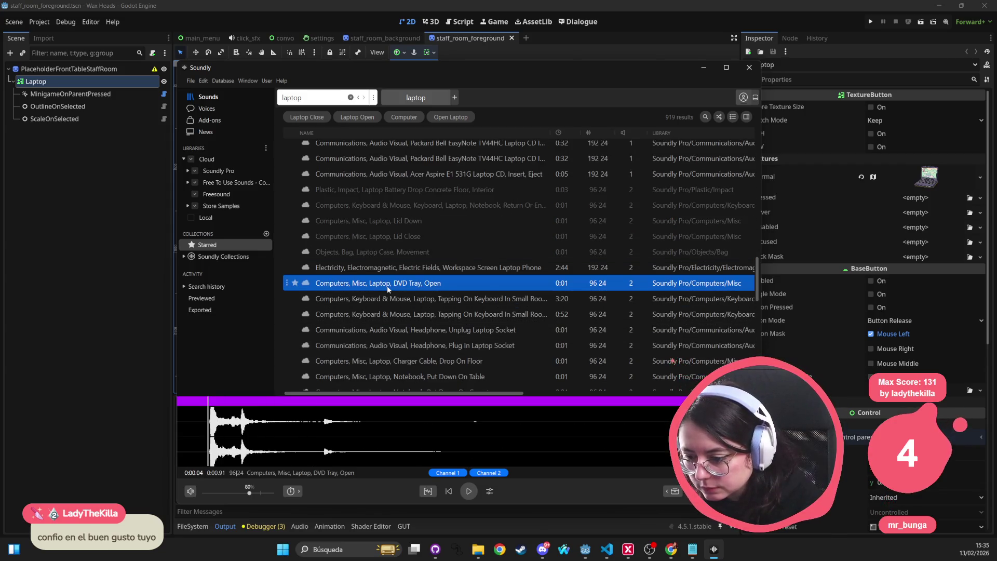
{"action": "scroll", "coordinate": [386, 287], "scroll_direction": "down", "scroll_amount": 2}
{"action": "scroll", "coordinate": [385, 289], "scroll_direction": "down", "scroll_amount": 4}
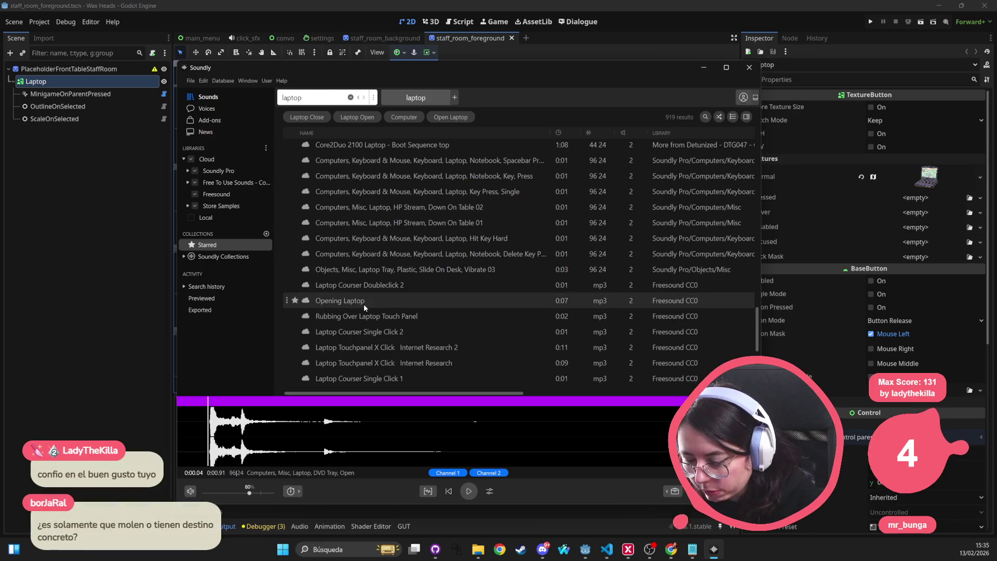
{"action": "left_click", "coordinate": [363, 304]}
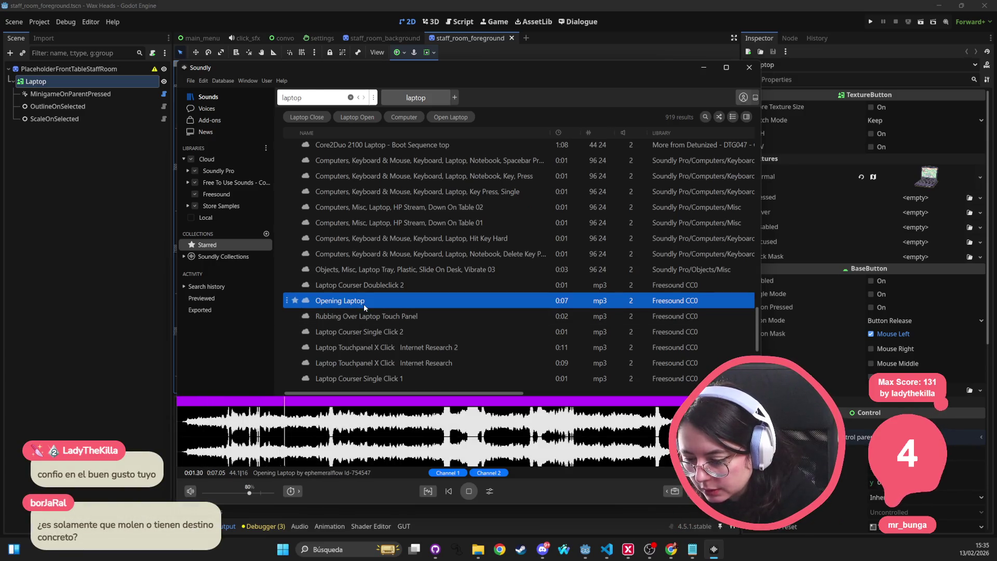
{"action": "key", "text": "space"}
{"action": "scroll", "coordinate": [400, 310], "scroll_direction": "down", "scroll_amount": 3}
{"action": "scroll", "coordinate": [400, 310], "scroll_direction": "up", "scroll_amount": 3}
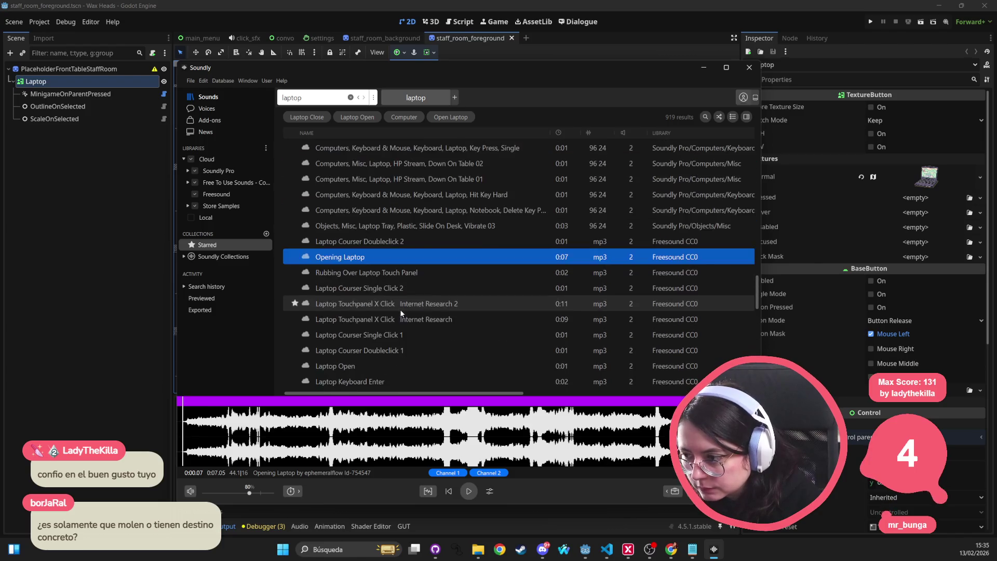
{"action": "left_click", "coordinate": [413, 269]}
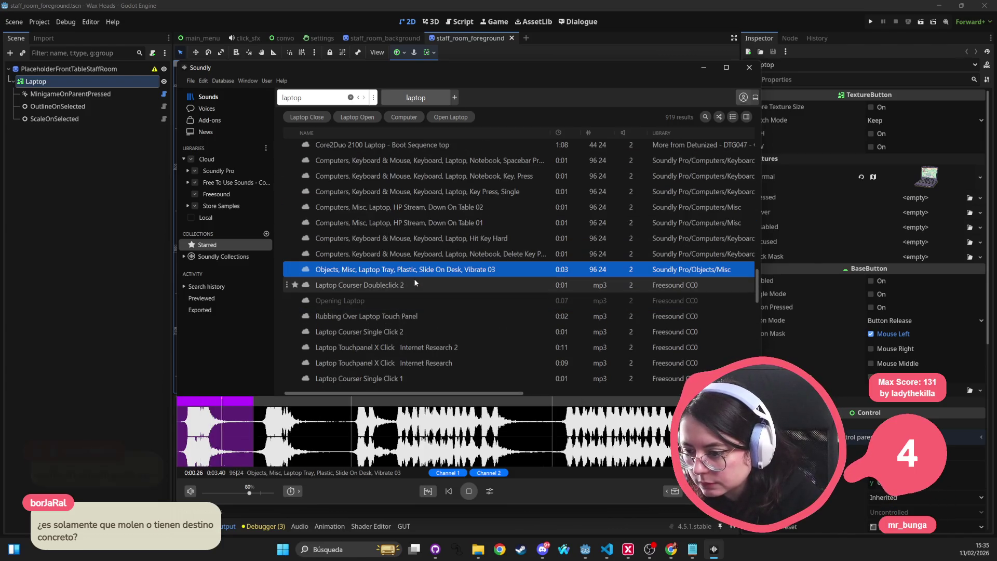
{"action": "left_click", "coordinate": [413, 256]}
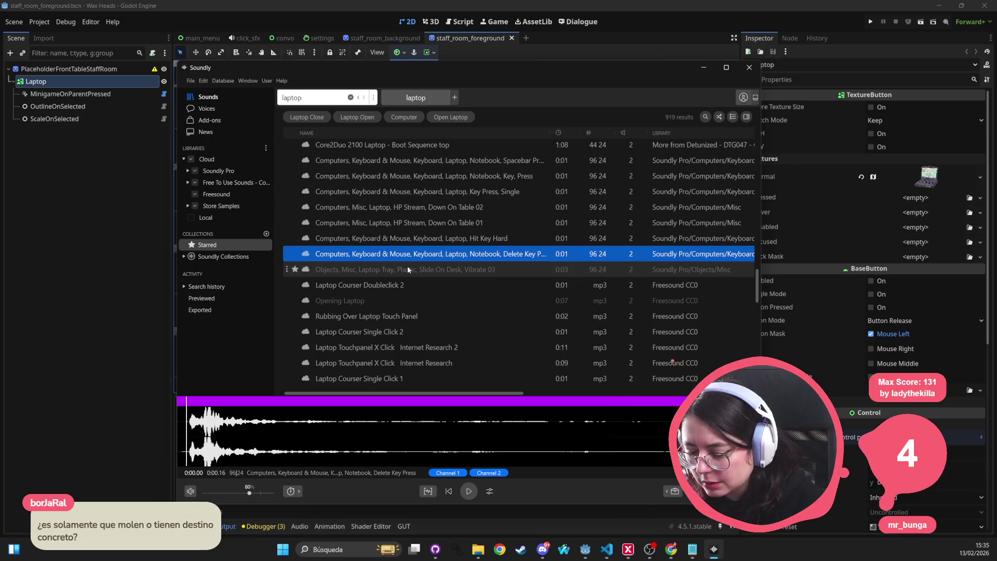
{"action": "left_click", "coordinate": [410, 238]}
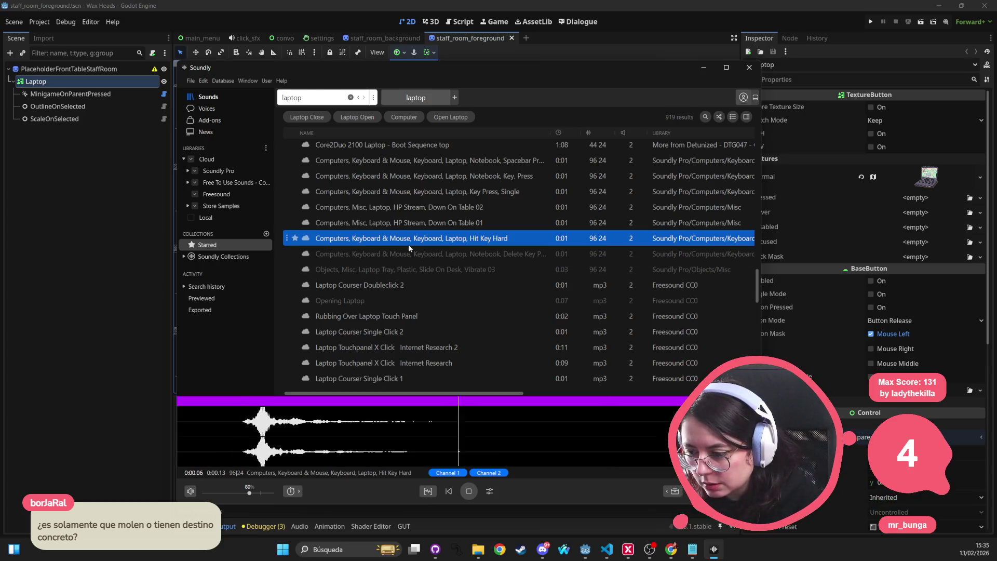
{"action": "left_click", "coordinate": [414, 223]}
{"action": "left_click", "coordinate": [421, 208]}
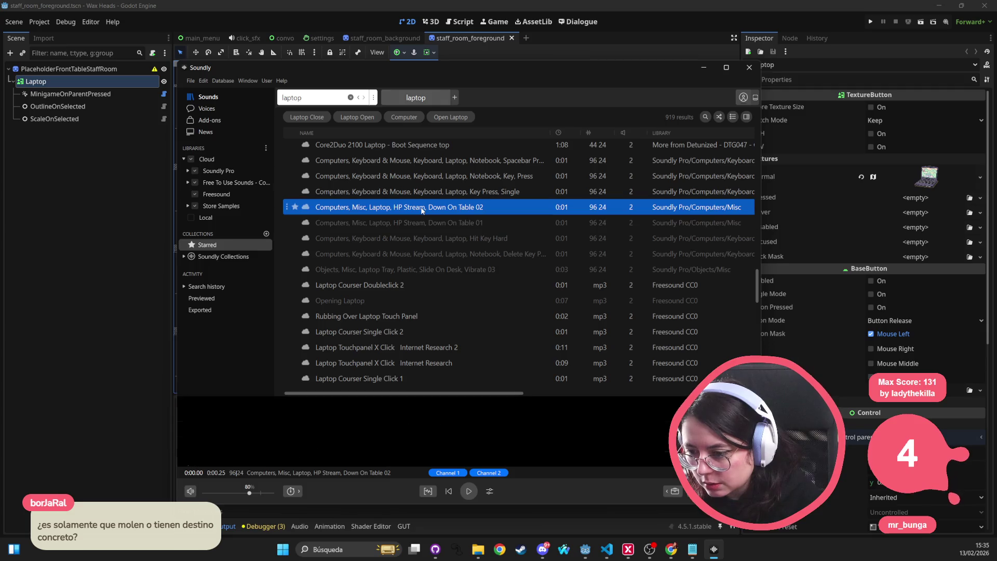
Compare the HP Stream Down On Table 01 and 02 sounds back and forth
{"action": "scroll", "coordinate": [420, 209], "scroll_direction": "up", "scroll_amount": 1}
{"action": "left_click", "coordinate": [400, 268]}
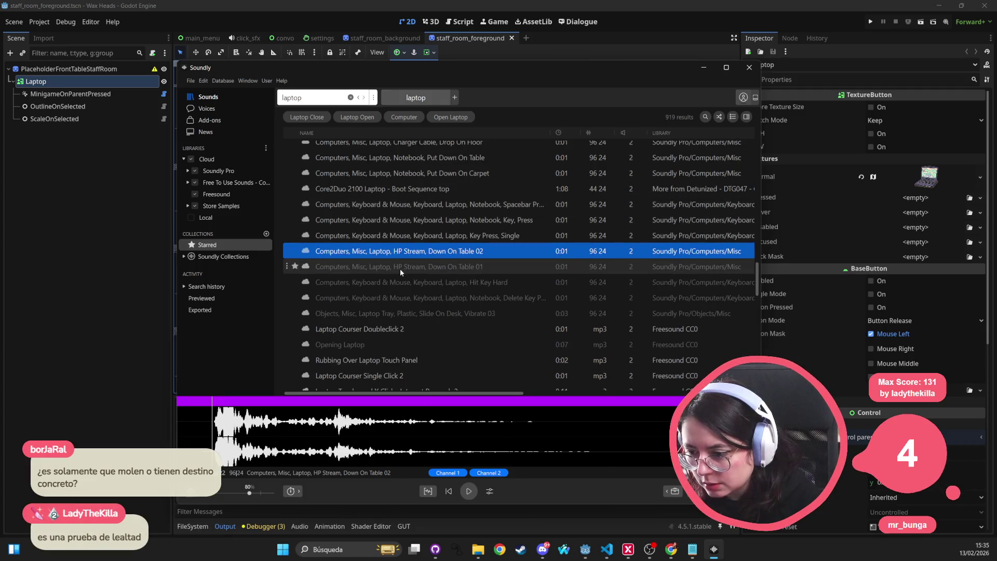
{"action": "left_click", "coordinate": [403, 252]}
{"action": "key", "text": "Down"}
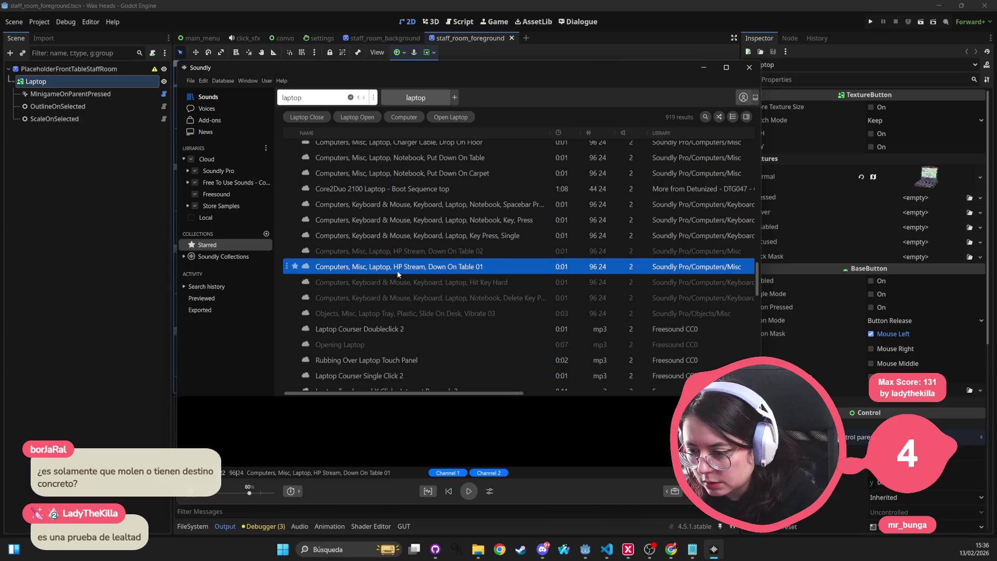
{"action": "left_click", "coordinate": [403, 253]}
{"action": "key", "text": "Down"}
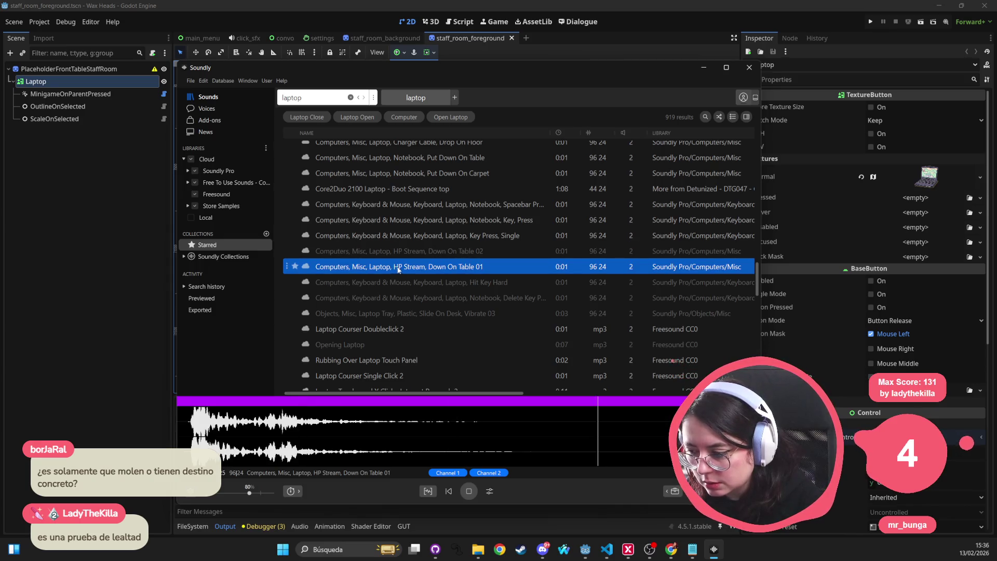
{"action": "left_click", "coordinate": [402, 253]}
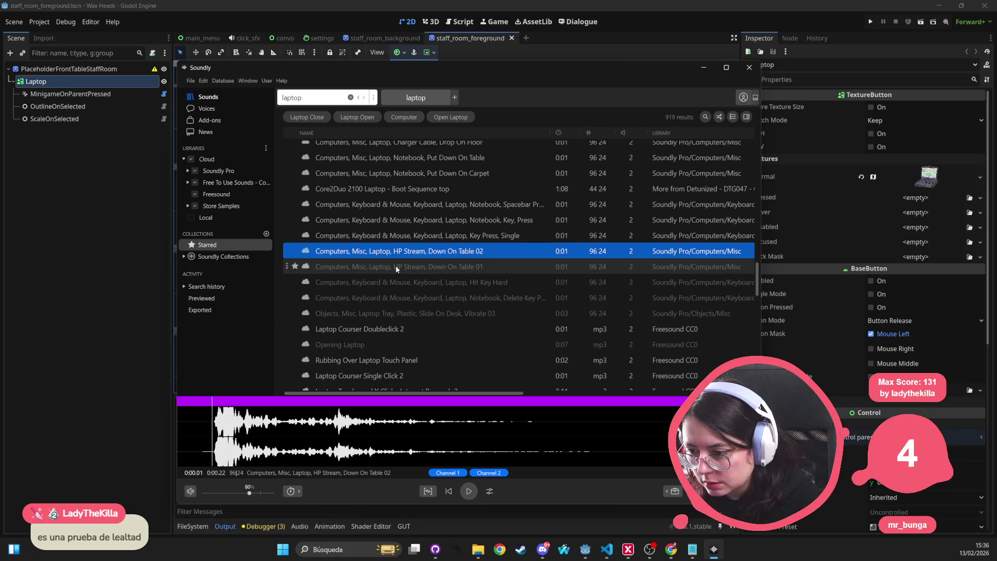
{"action": "left_click", "coordinate": [397, 267]}
{"action": "key", "text": "Up"}
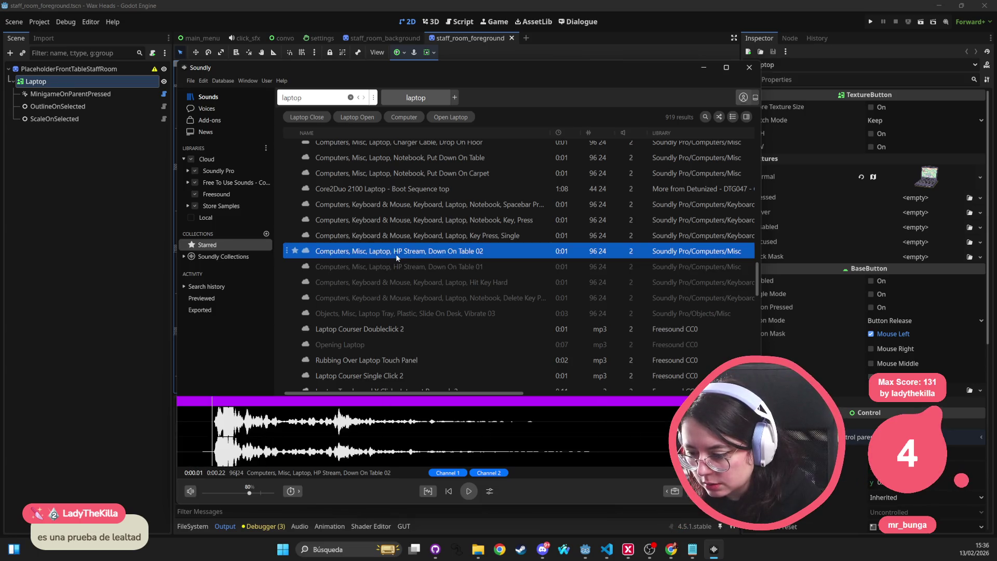
{"action": "key", "text": "Down"}
{"action": "key", "text": "Up"}
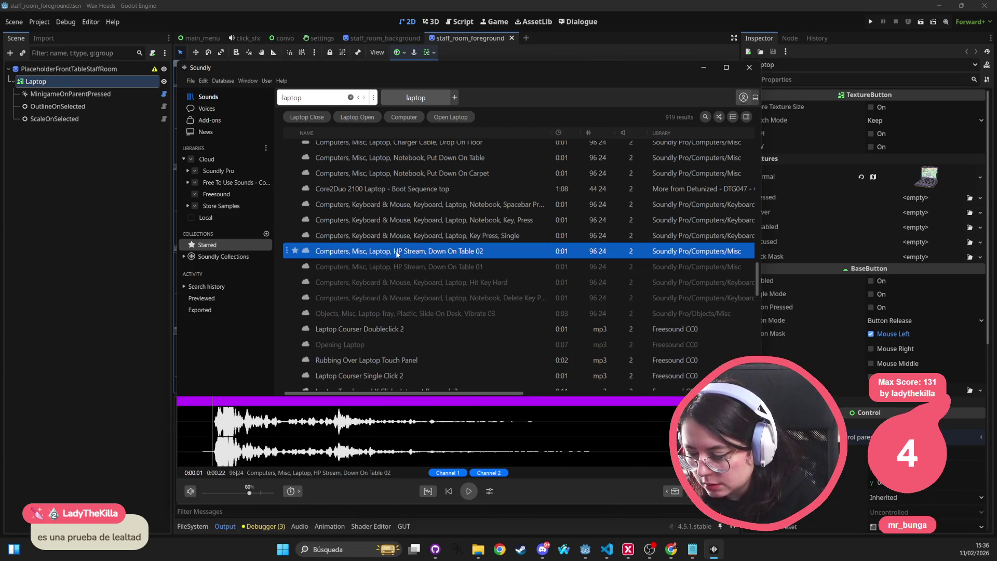
{"action": "key", "text": "Down"}
Star both HP Stream Down On Table 02 and 01 sounds
{"action": "left_click", "coordinate": [294, 256]}
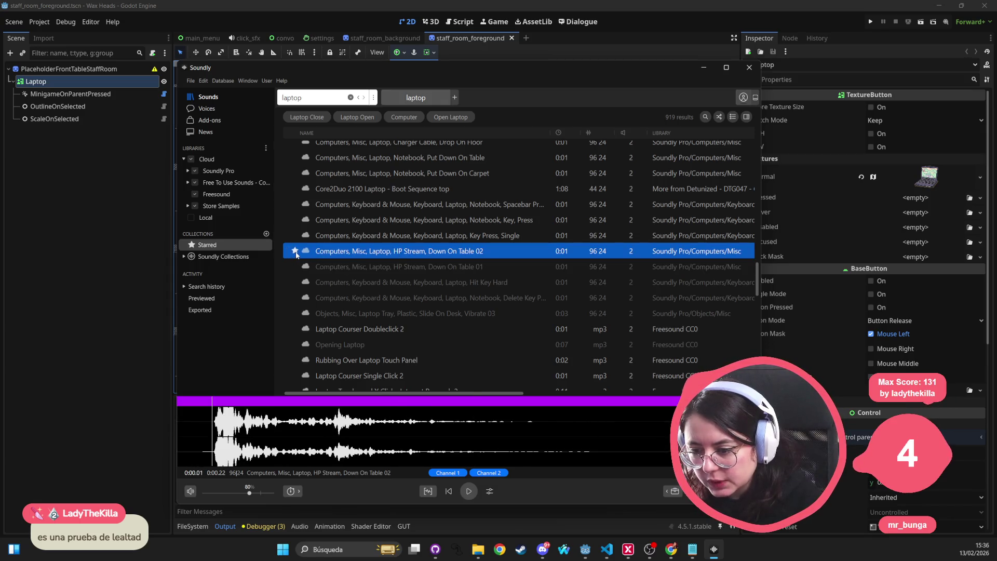
{"action": "left_click", "coordinate": [295, 266]}
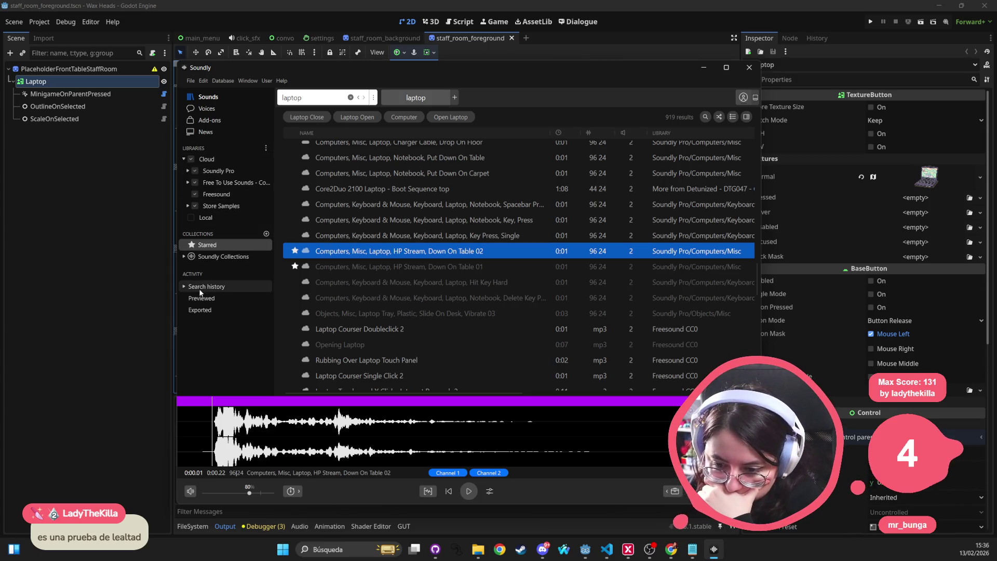
{"action": "left_click", "coordinate": [129, 284]}
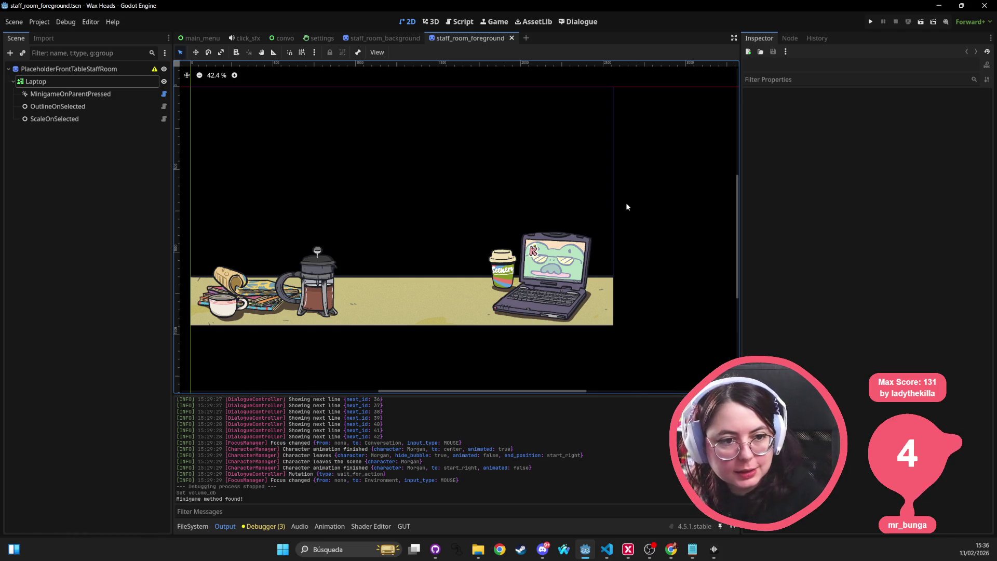
{"action": "key", "text": "alt+Tab"}
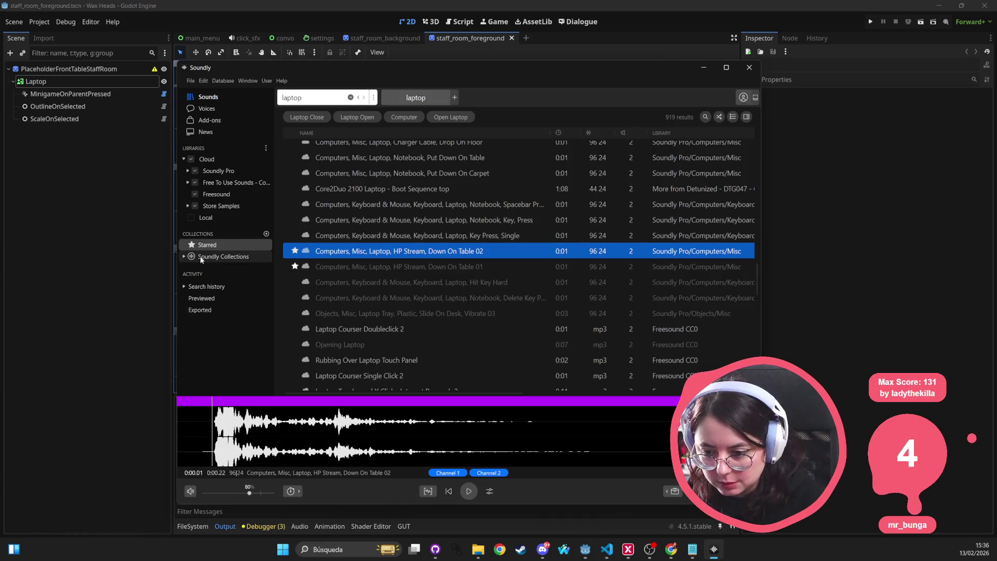
In Soundly Collections, preview Beep, Sfx Monosjam Slayer Impulse 44 and both Down On Table sounds
{"action": "left_click", "coordinate": [201, 257]}
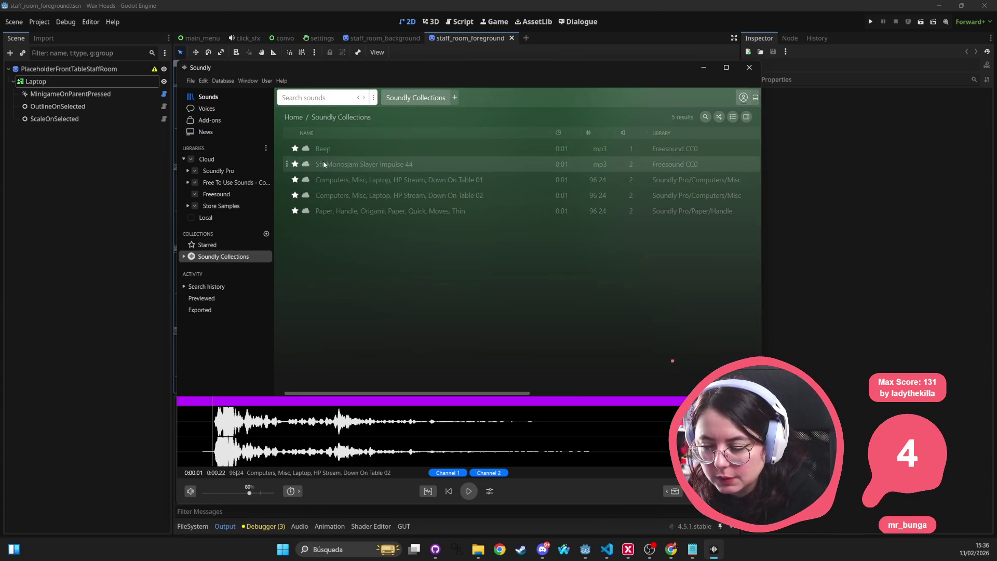
{"action": "left_click", "coordinate": [344, 149]}
{"action": "left_click", "coordinate": [343, 163]}
{"action": "left_click", "coordinate": [353, 149]}
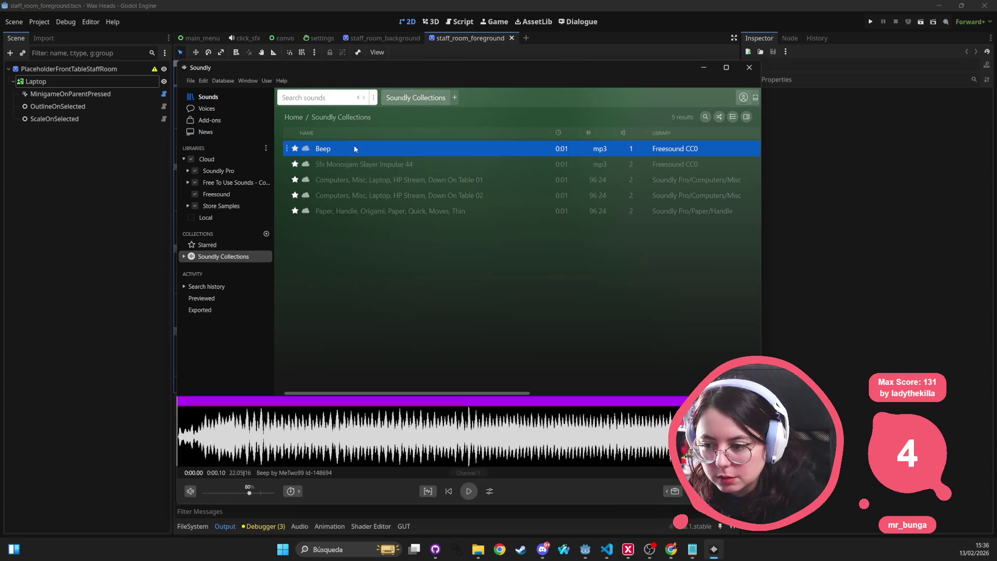
{"action": "left_click", "coordinate": [352, 164]}
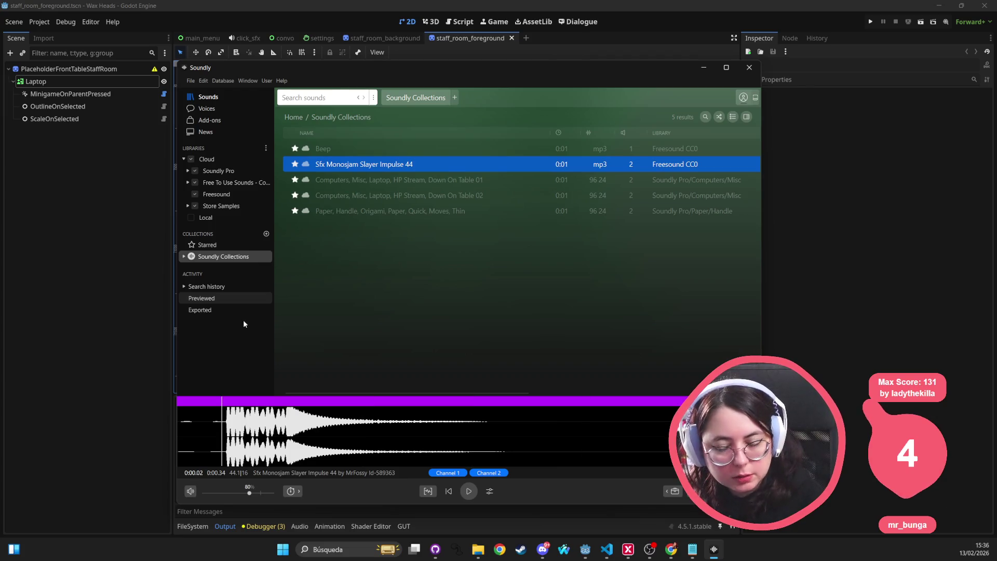
{"action": "left_click", "coordinate": [354, 195]}
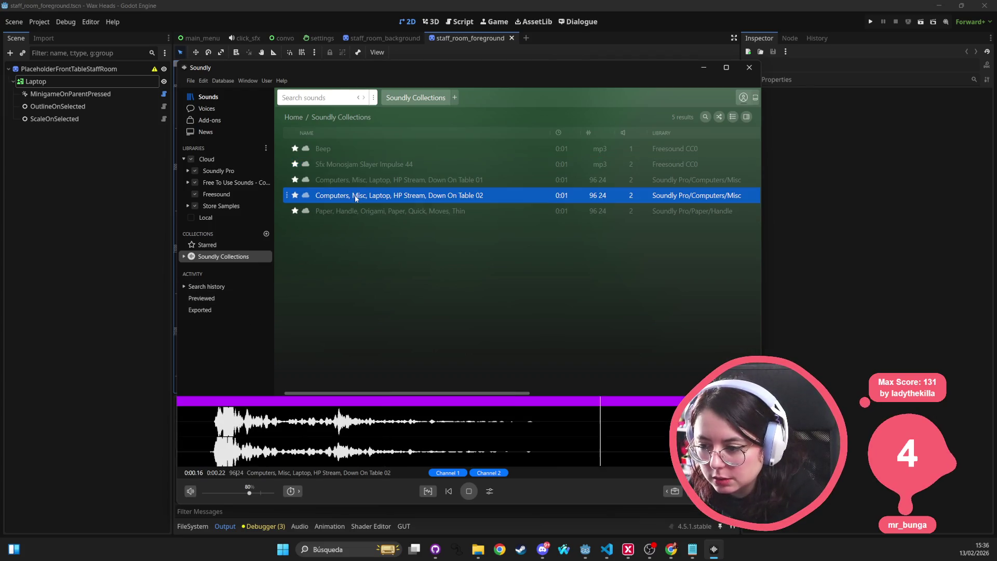
{"action": "left_click", "coordinate": [361, 181]}
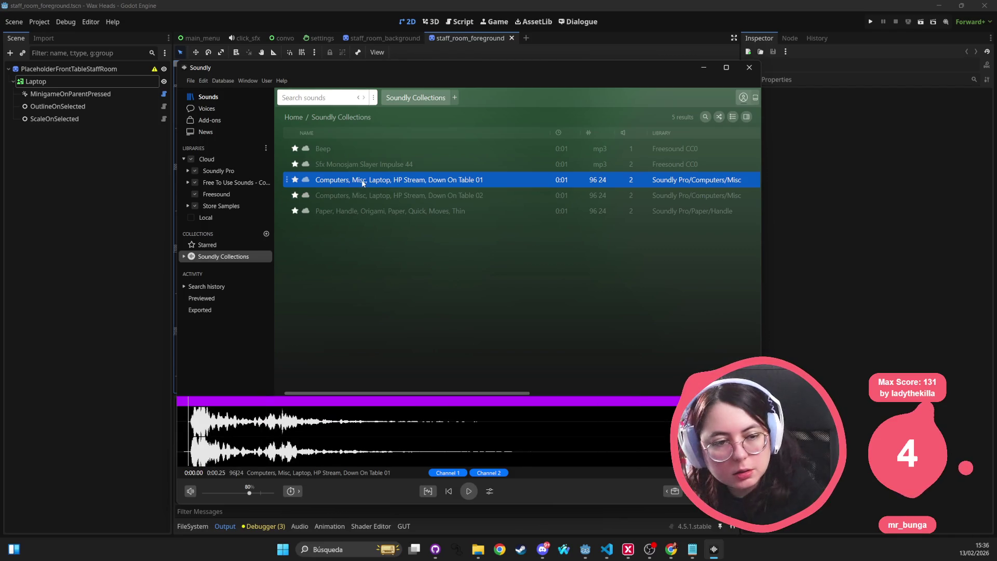
{"action": "left_click", "coordinate": [360, 189]}
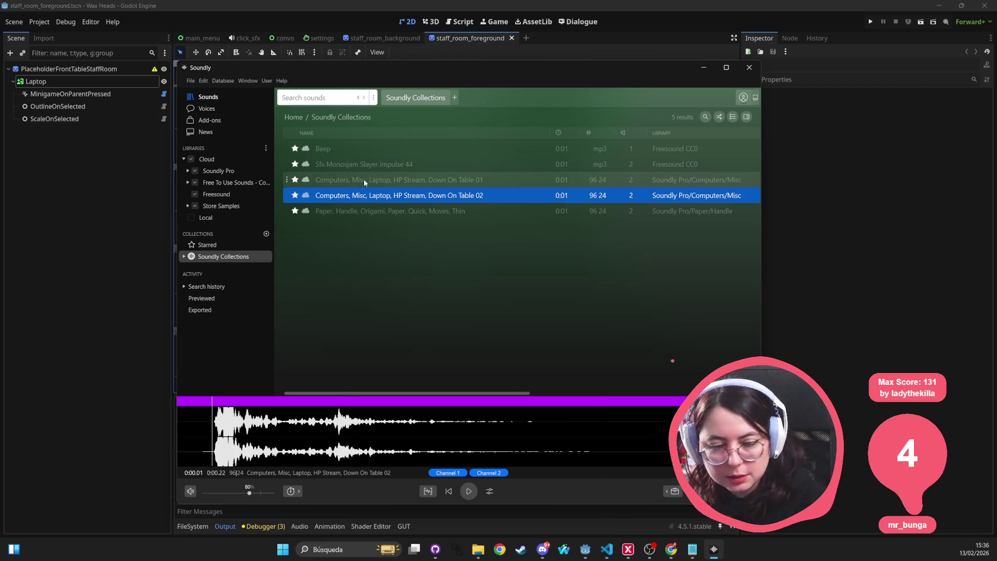
{"action": "left_click", "coordinate": [363, 179]}
{"action": "left_click", "coordinate": [362, 194]}
{"action": "left_click", "coordinate": [357, 181]}
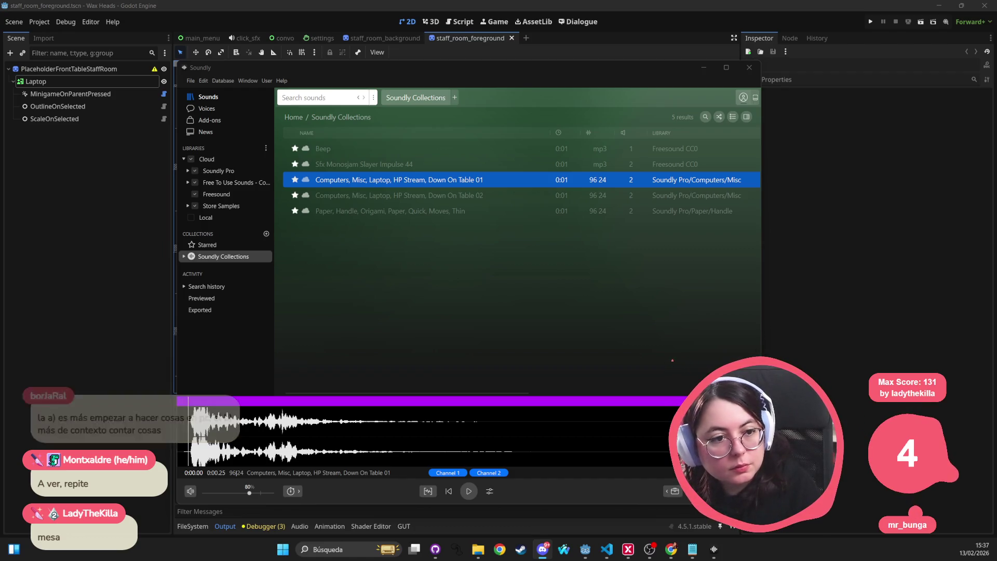
{"action": "left_click", "coordinate": [363, 148]}
{"action": "left_click", "coordinate": [375, 165]}
{"action": "left_click", "coordinate": [378, 147]}
{"action": "left_click", "coordinate": [377, 162]}
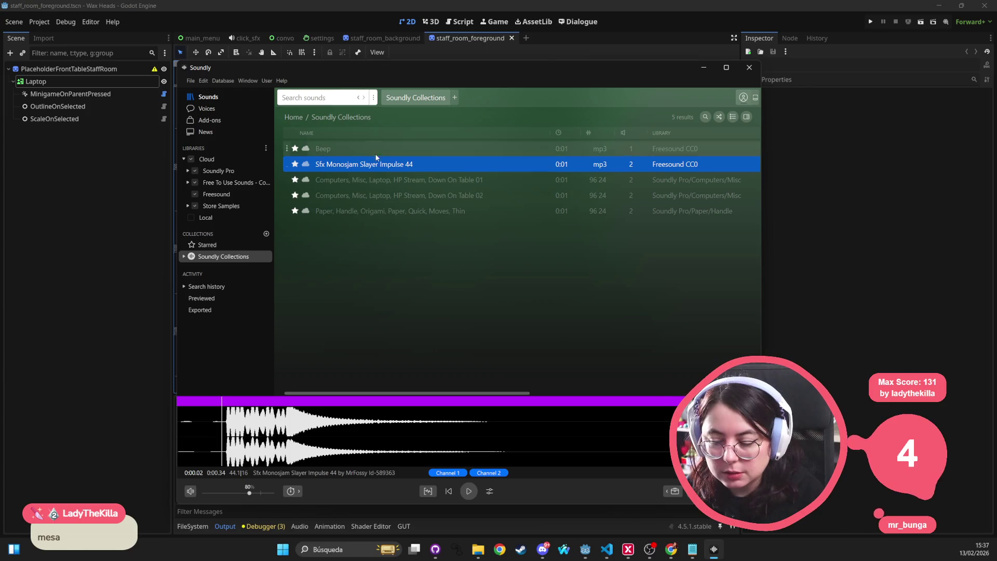
{"action": "left_click", "coordinate": [371, 151]}
{"action": "left_click", "coordinate": [369, 164]}
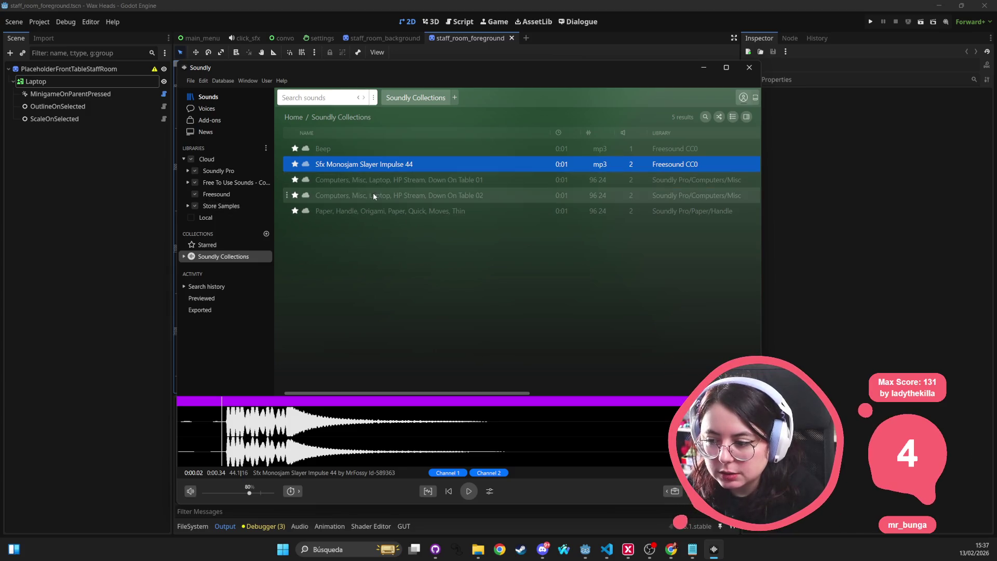
{"action": "left_click", "coordinate": [373, 193]}
{"action": "left_click", "coordinate": [378, 180]}
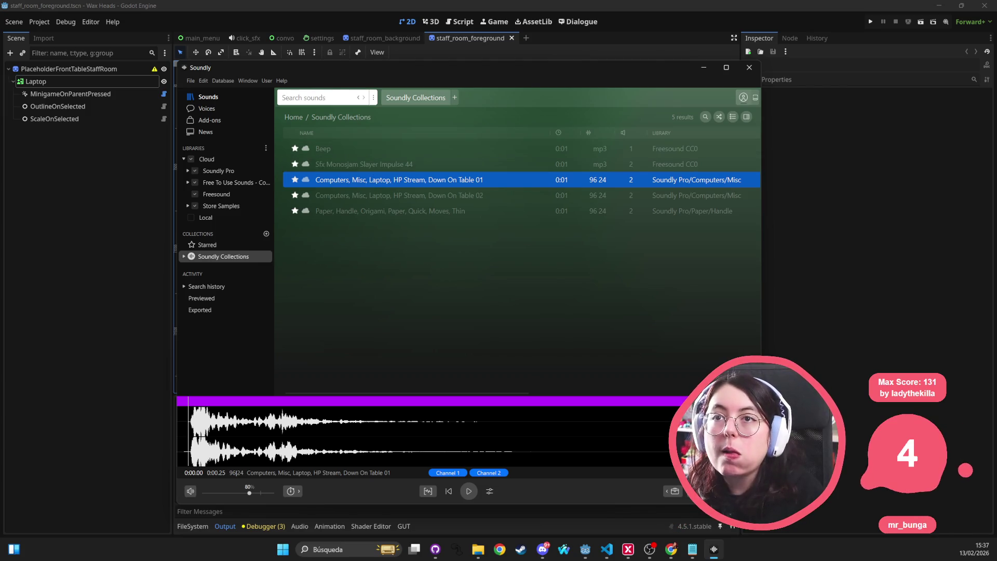
{"action": "key", "text": "alt+Tab"}
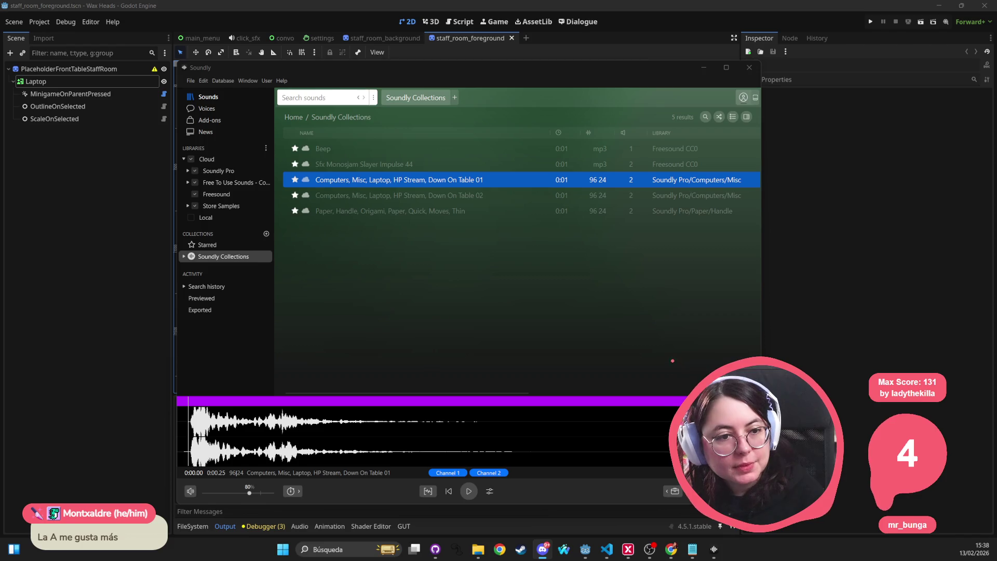
{"action": "left_click", "coordinate": [362, 151]}
{"action": "left_click", "coordinate": [342, 163]}
{"action": "key", "text": "Up"}
{"action": "key", "text": "Down"}
{"action": "key", "text": "Up"}
{"action": "left_click", "coordinate": [350, 164]}
{"action": "left_click", "coordinate": [349, 155]}
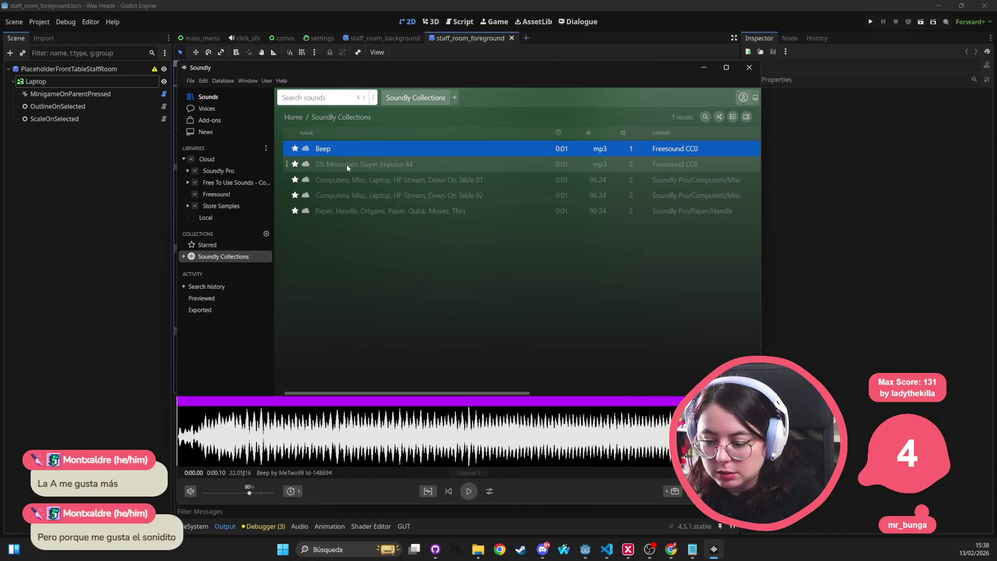
{"action": "left_click", "coordinate": [346, 164]}
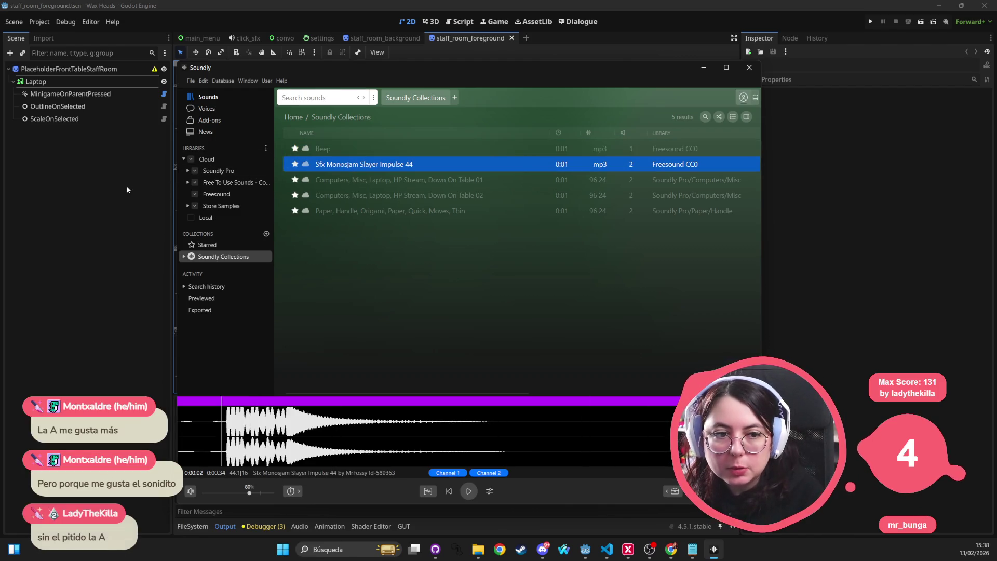
{"action": "left_click", "coordinate": [338, 180]}
{"action": "left_click", "coordinate": [342, 169]}
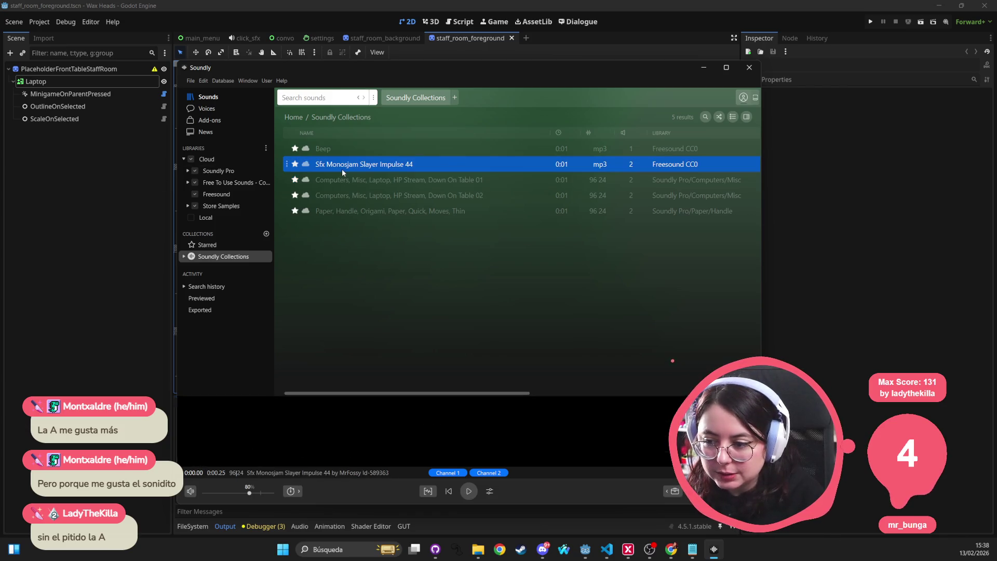
{"action": "left_click", "coordinate": [337, 182]}
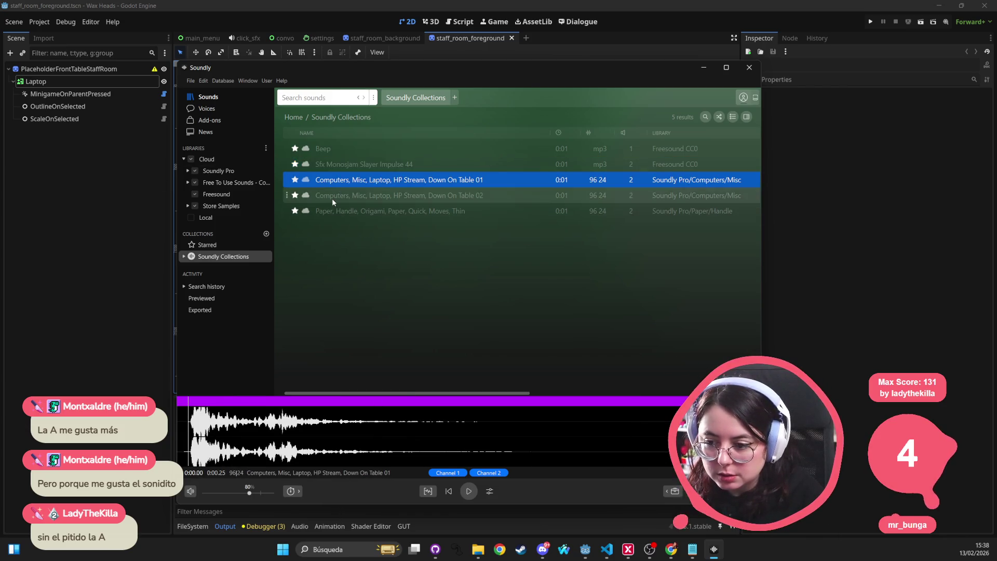
{"action": "key", "text": "Down"}
{"action": "key", "text": "Down"}
{"action": "left_click", "coordinate": [337, 193]}
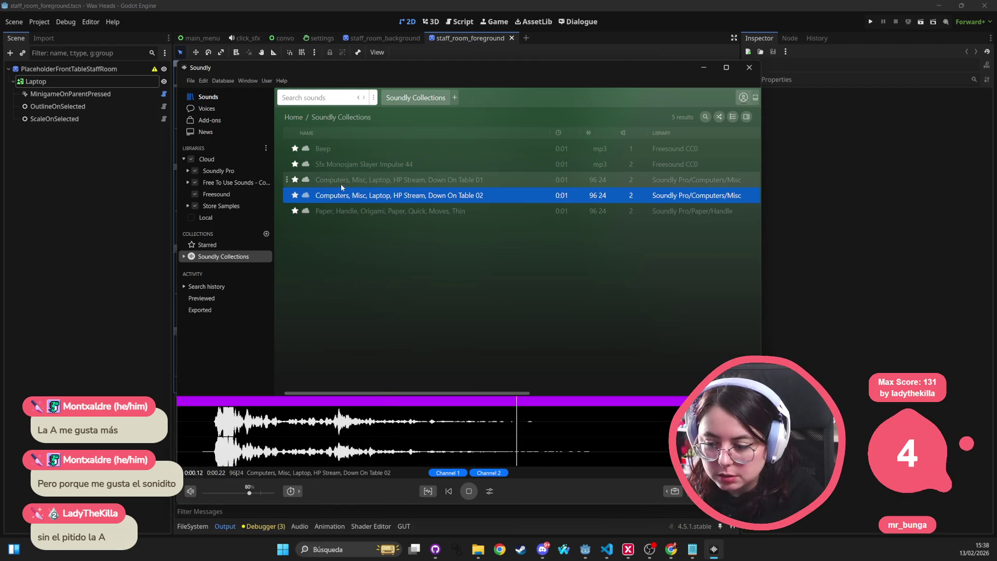
{"action": "left_click", "coordinate": [342, 183]}
{"action": "key", "text": "Down"}
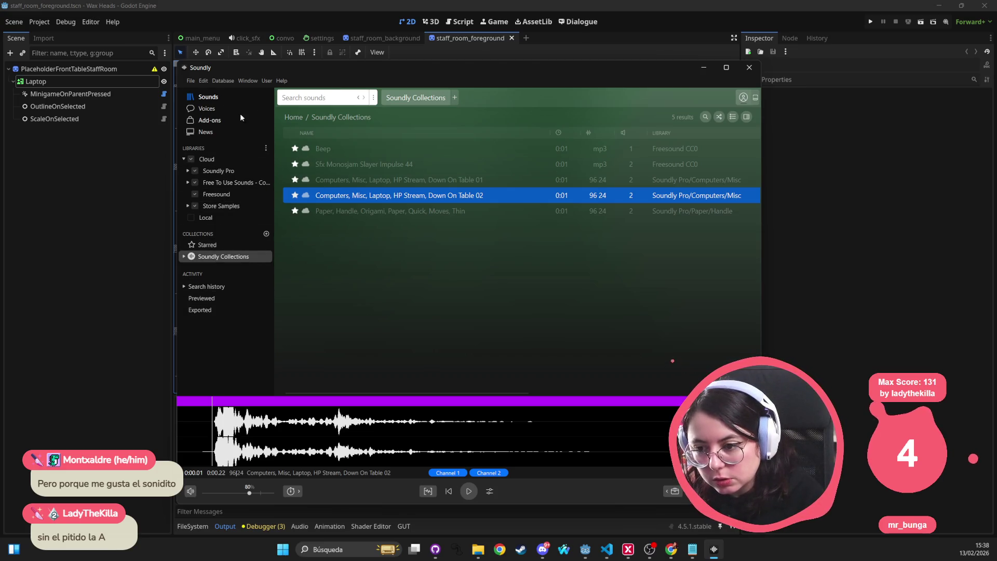
{"action": "left_click", "coordinate": [313, 97]}
Search Soundly for 'beep', then for 'electronic sound laptop'
{"action": "type", "text": "beep"}
{"action": "key", "text": "Return"}
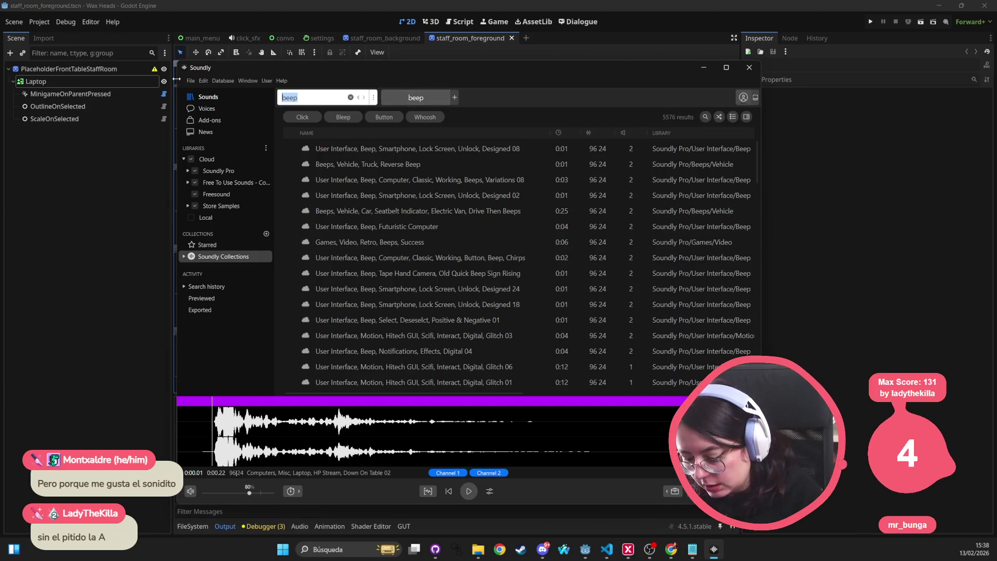
{"action": "type", "text": "electronic"}
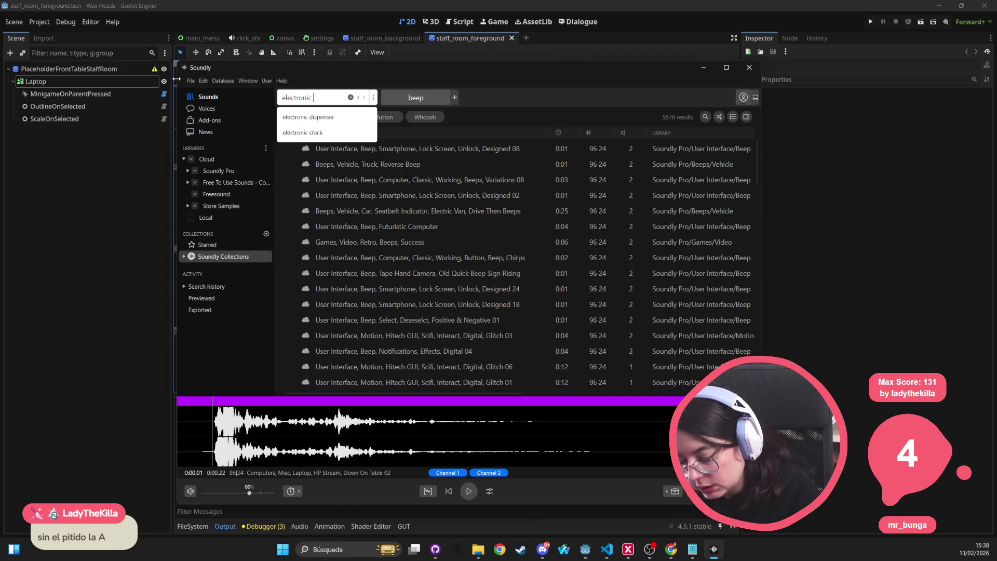
{"action": "type", "text": " sound laptop"}
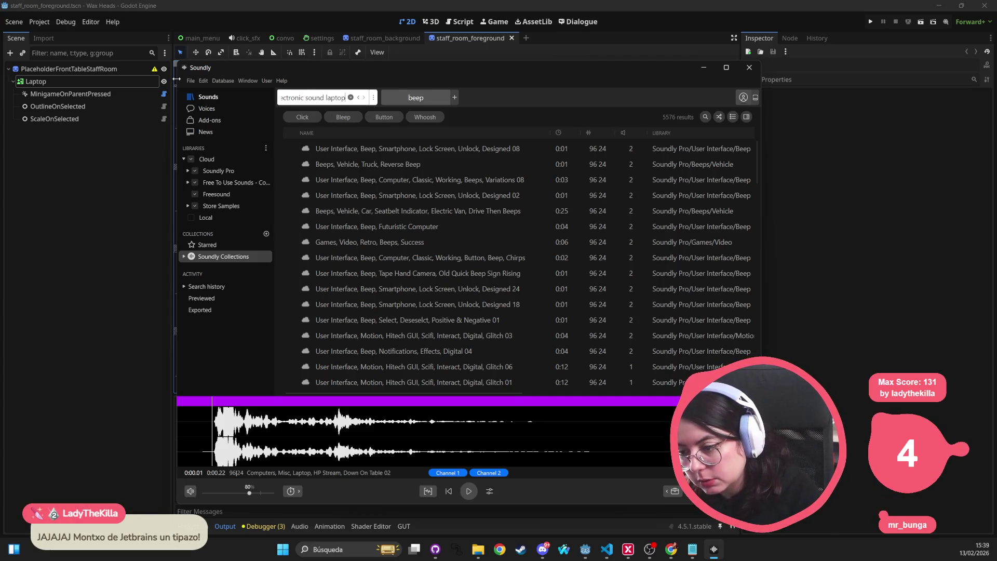
{"action": "key", "text": "Return"}
Preview results from Laptop Disk Slot Open And Close through Disk Drive to Grabby Bow Sample
{"action": "left_click", "coordinate": [356, 149]}
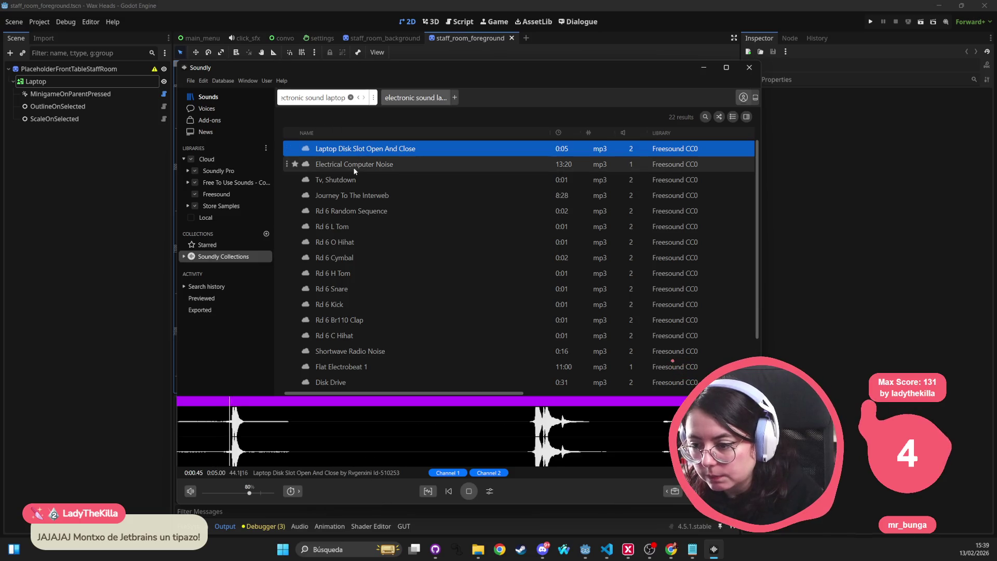
{"action": "left_click", "coordinate": [353, 168]}
{"action": "left_click", "coordinate": [353, 179]}
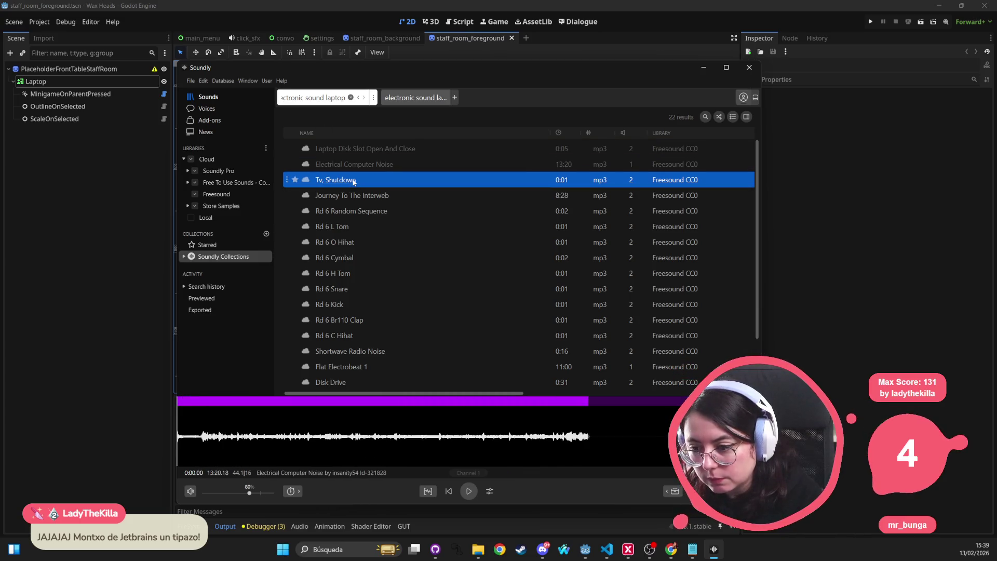
{"action": "left_click", "coordinate": [347, 195]}
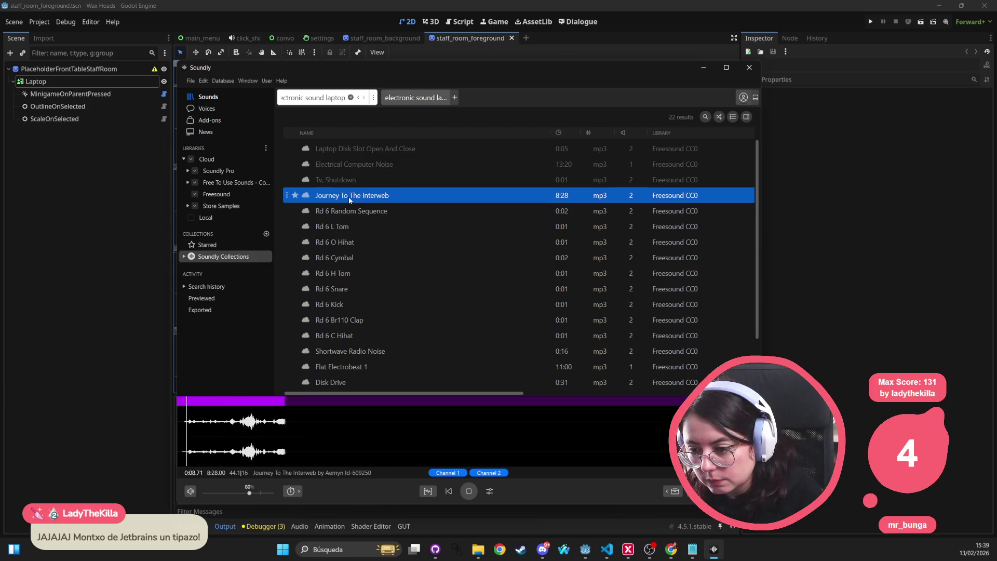
{"action": "scroll", "coordinate": [332, 246], "scroll_direction": "down", "scroll_amount": 2}
{"action": "left_click", "coordinate": [346, 291]}
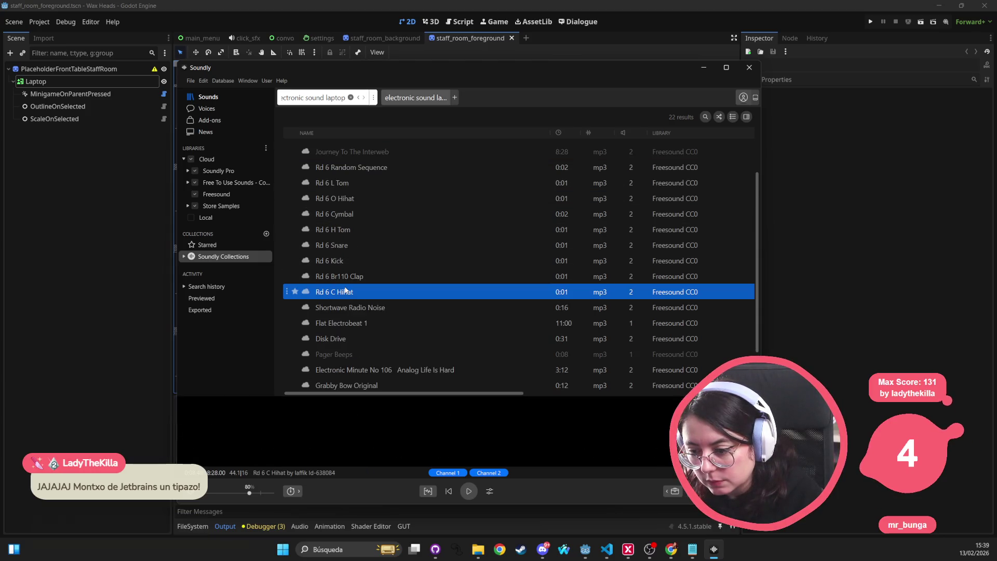
{"action": "left_click", "coordinate": [347, 344]}
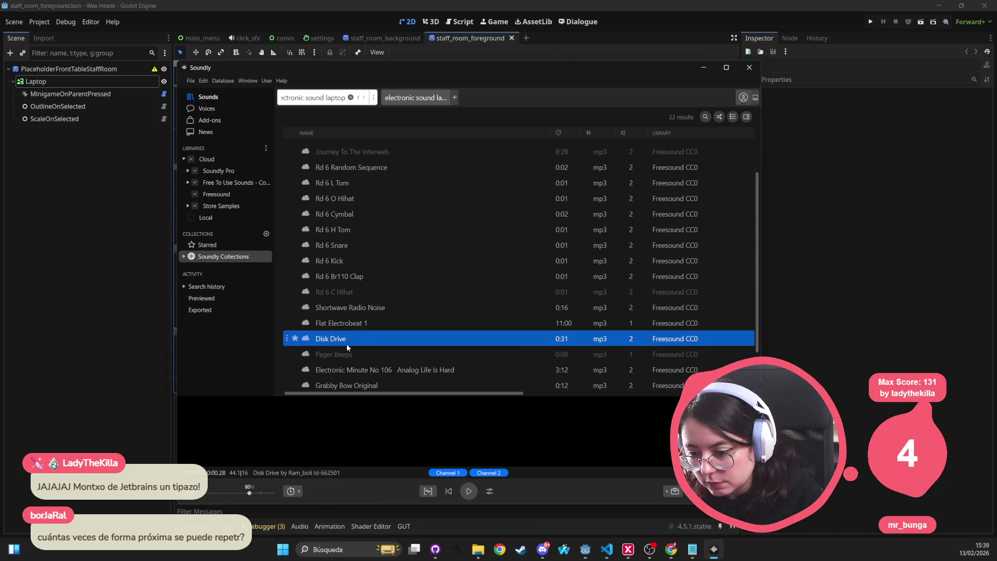
{"action": "scroll", "coordinate": [346, 342], "scroll_direction": "down", "scroll_amount": 2}
{"action": "left_click", "coordinate": [347, 351]}
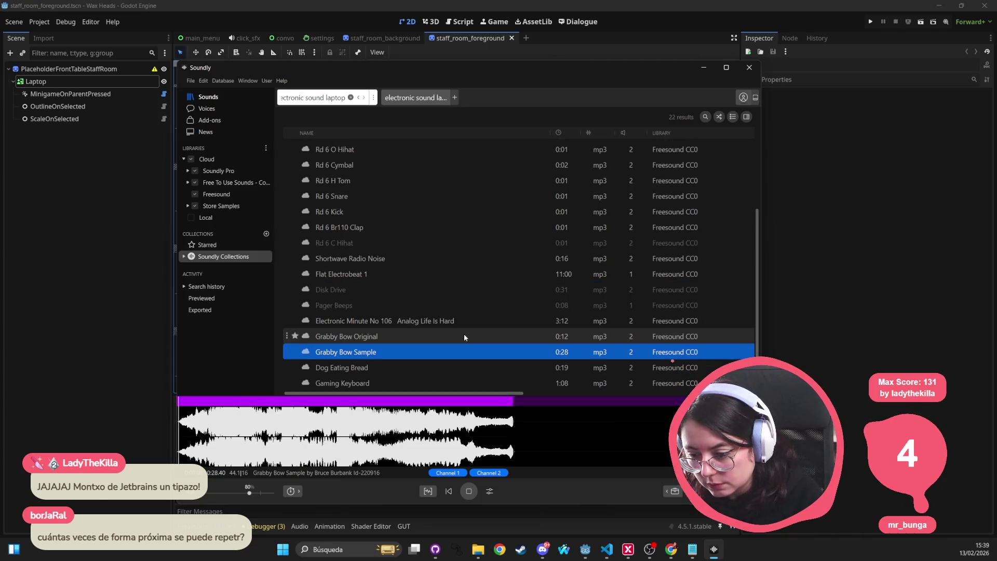
{"action": "scroll", "coordinate": [450, 338], "scroll_direction": "up", "scroll_amount": 4}
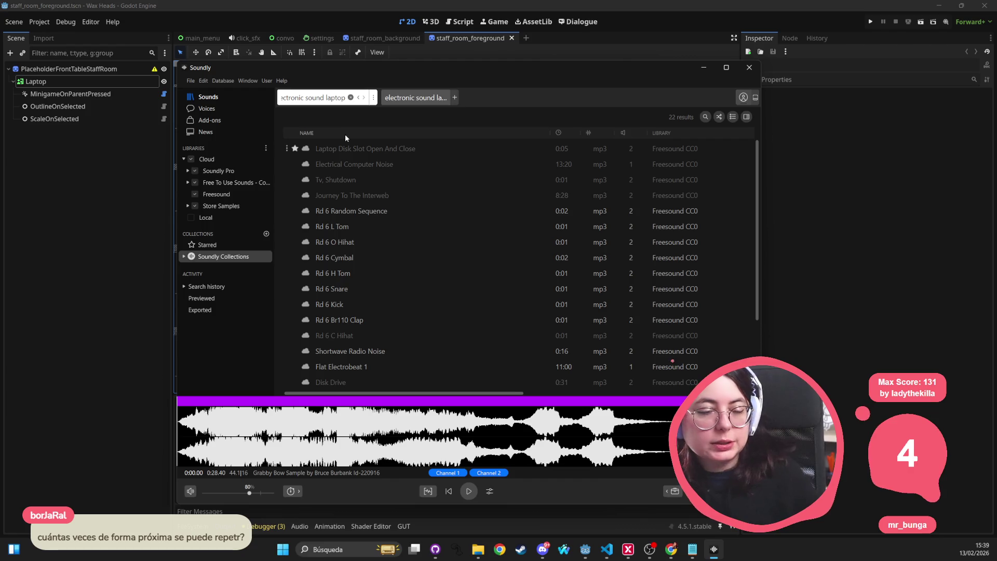
{"action": "double_click", "coordinate": [338, 98]}
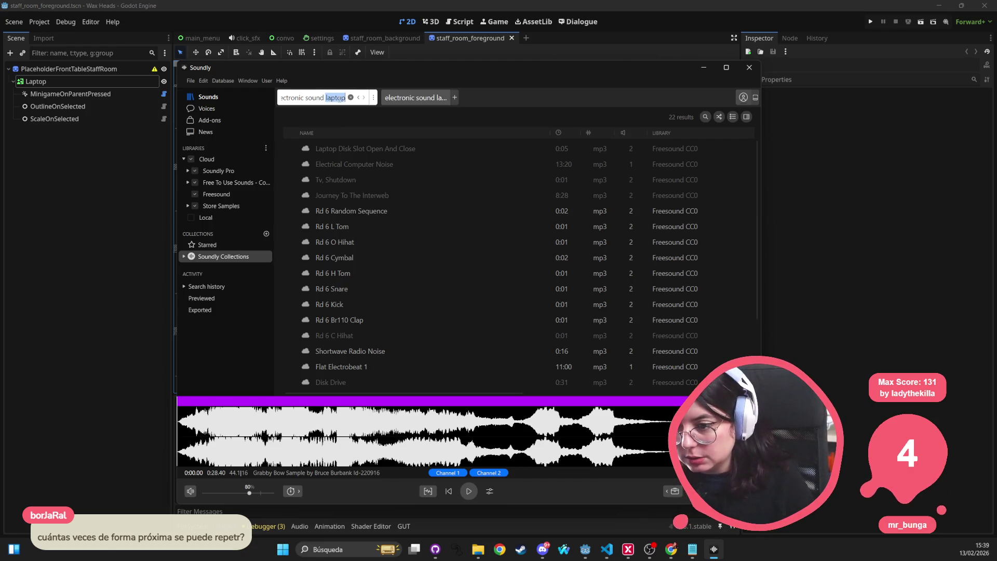
Briefly check the Godot scene, then search Soundly for 'beep sound silent'
{"action": "left_click", "coordinate": [339, 98]}
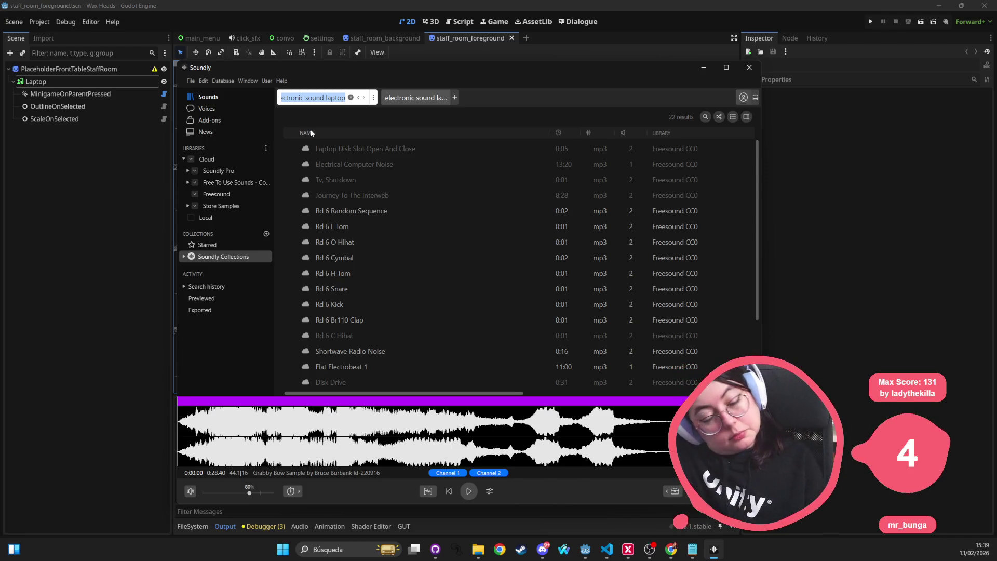
{"action": "left_click", "coordinate": [703, 67]}
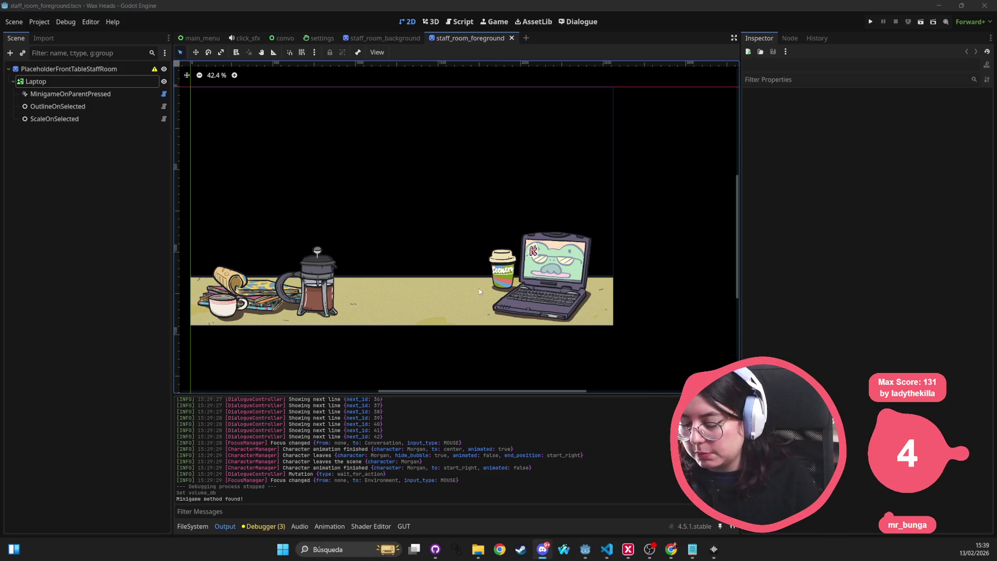
{"action": "key", "text": "alt+Tab"}
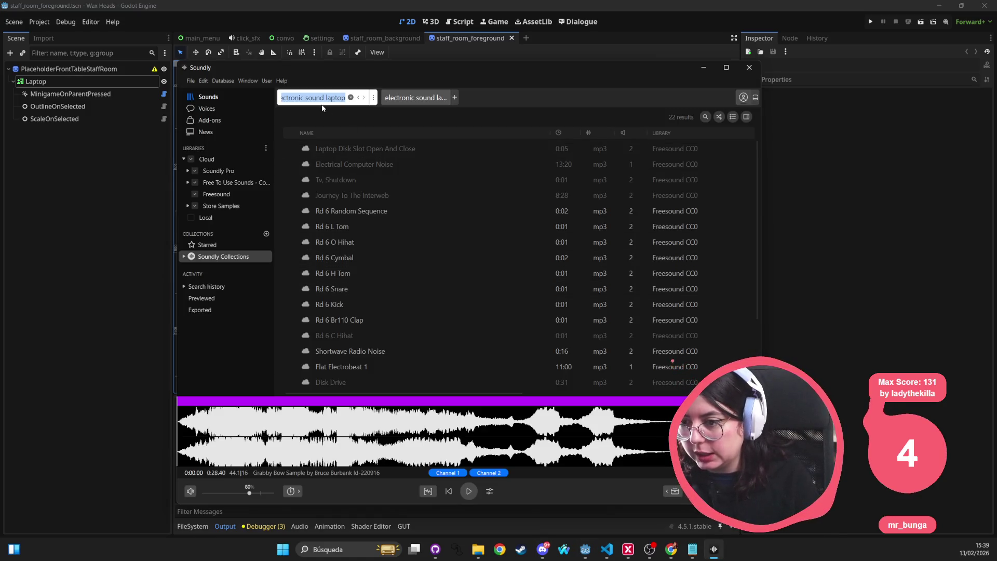
{"action": "type", "text": "beep "}
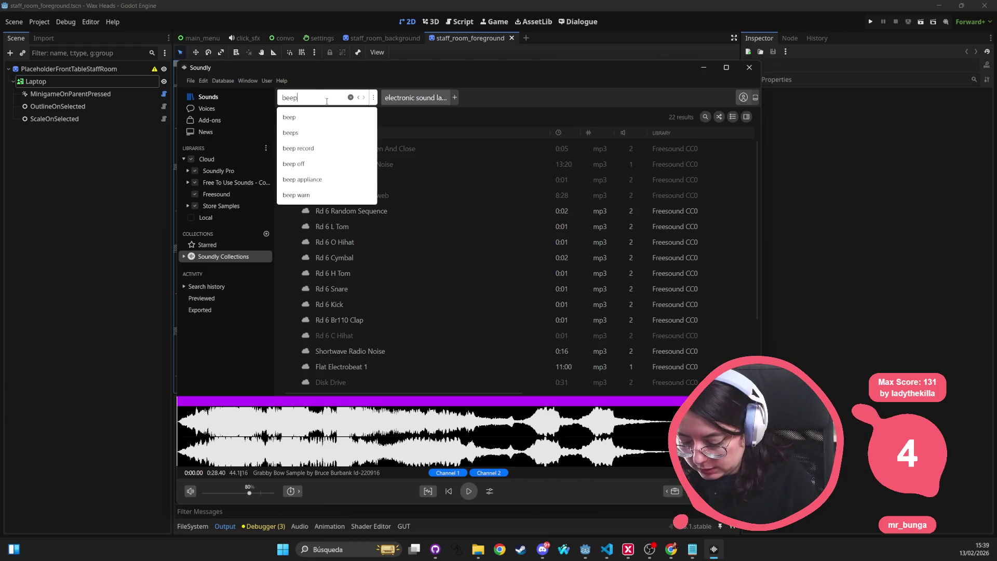
{"action": "type", "text": "sound silent"}
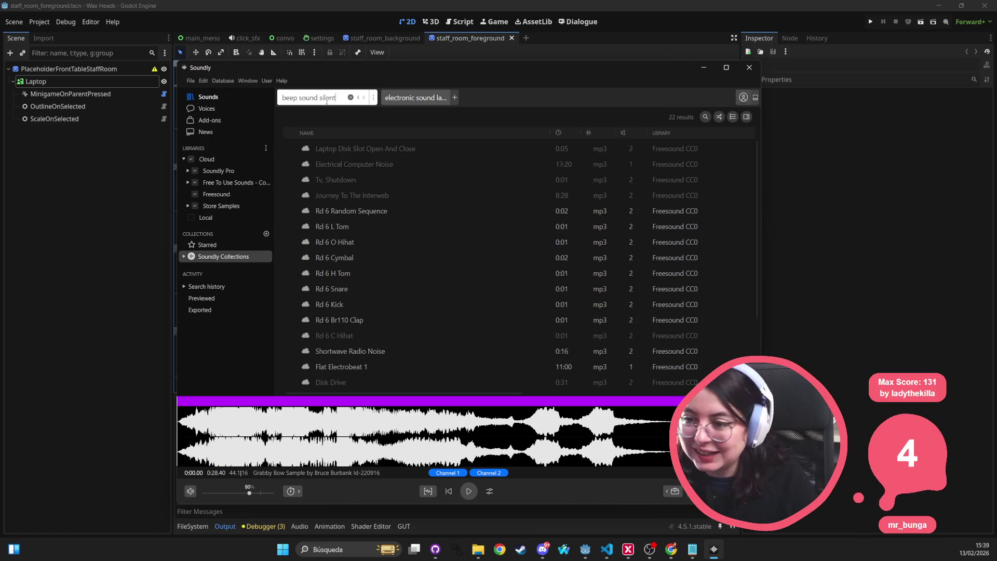
{"action": "key", "text": "Return"}
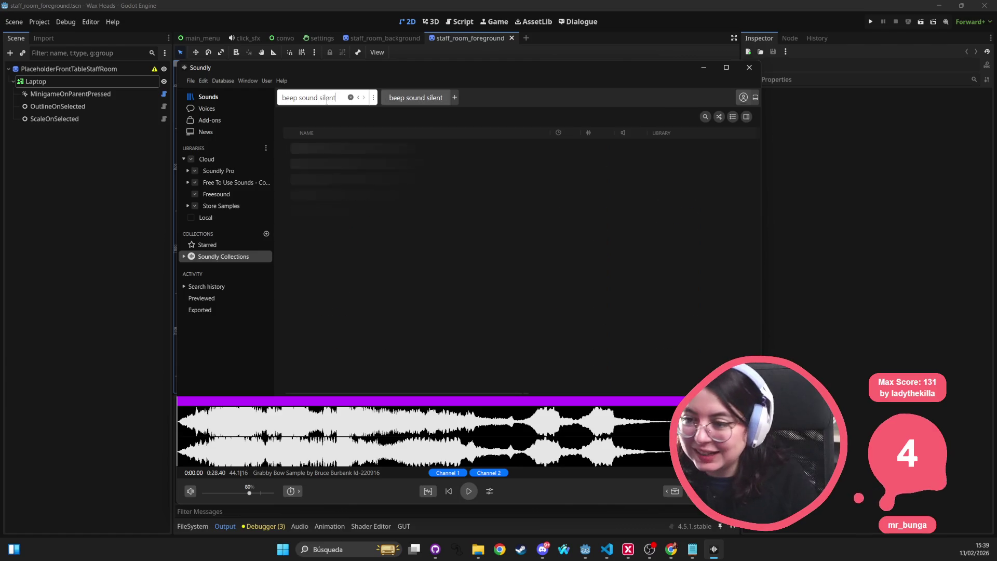
Preview Eerie Fx Full, the pedestrian crossing beep, and scrub through Intel Got Crazy to about 1:34
{"action": "left_click", "coordinate": [349, 151]}
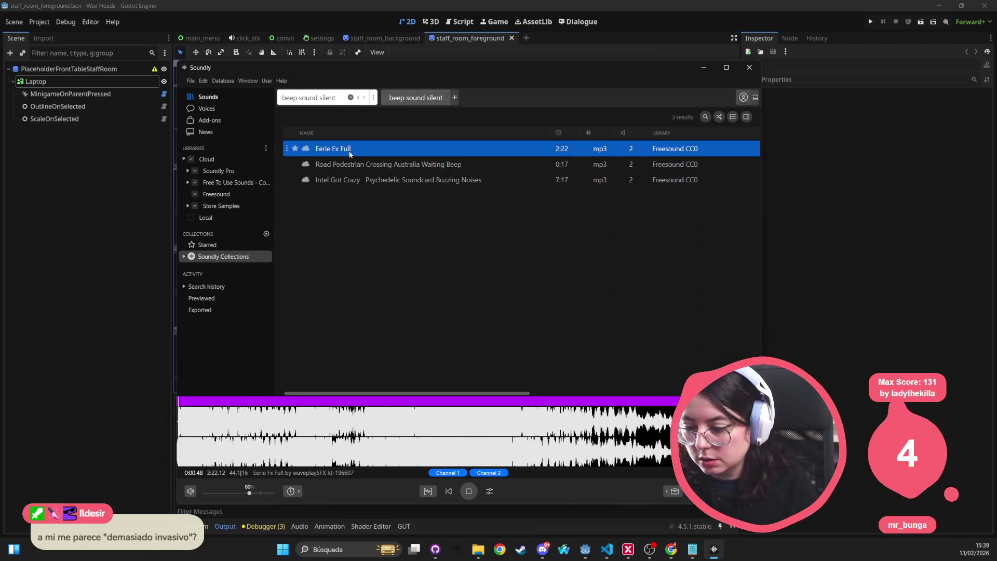
{"action": "left_click", "coordinate": [344, 165]}
{"action": "left_click", "coordinate": [344, 182]}
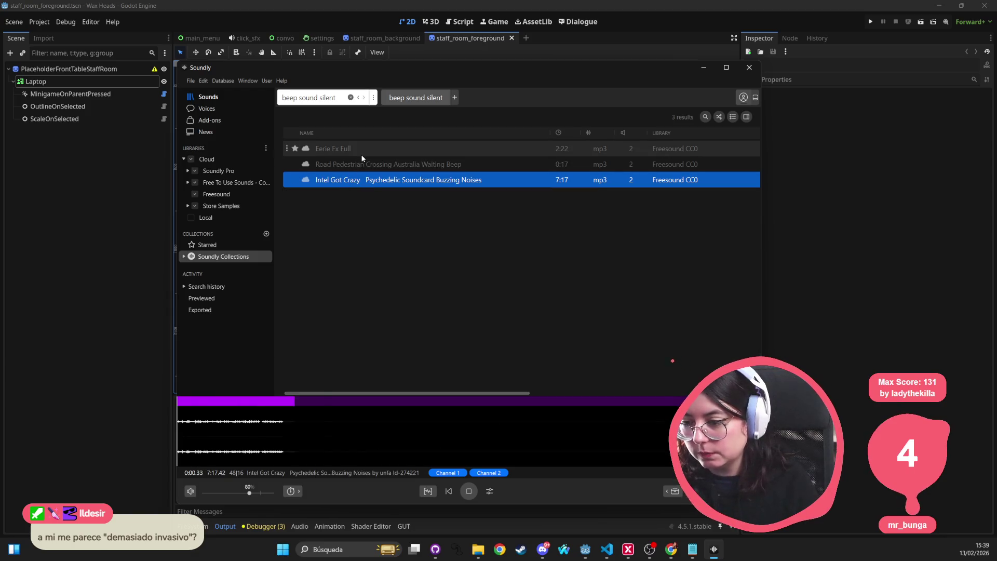
{"action": "left_click", "coordinate": [262, 425]}
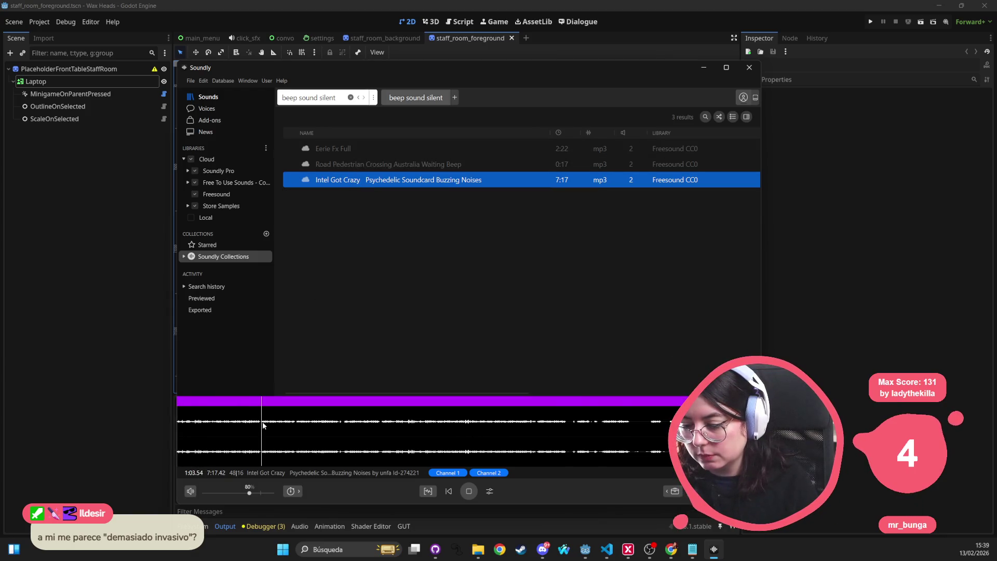
{"action": "left_click", "coordinate": [302, 425]}
{"action": "key", "text": "space"}
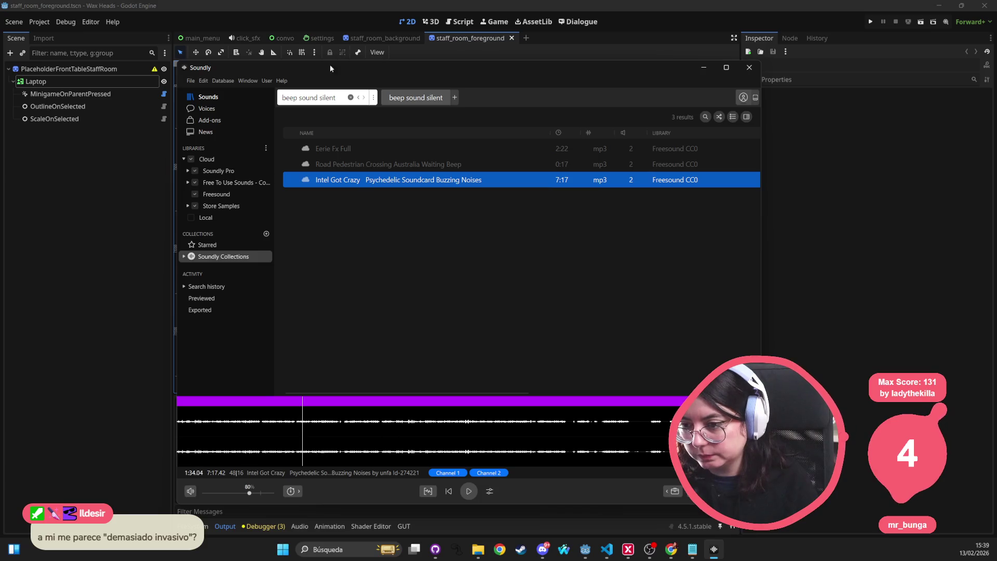
{"action": "triple_click", "coordinate": [329, 97]}
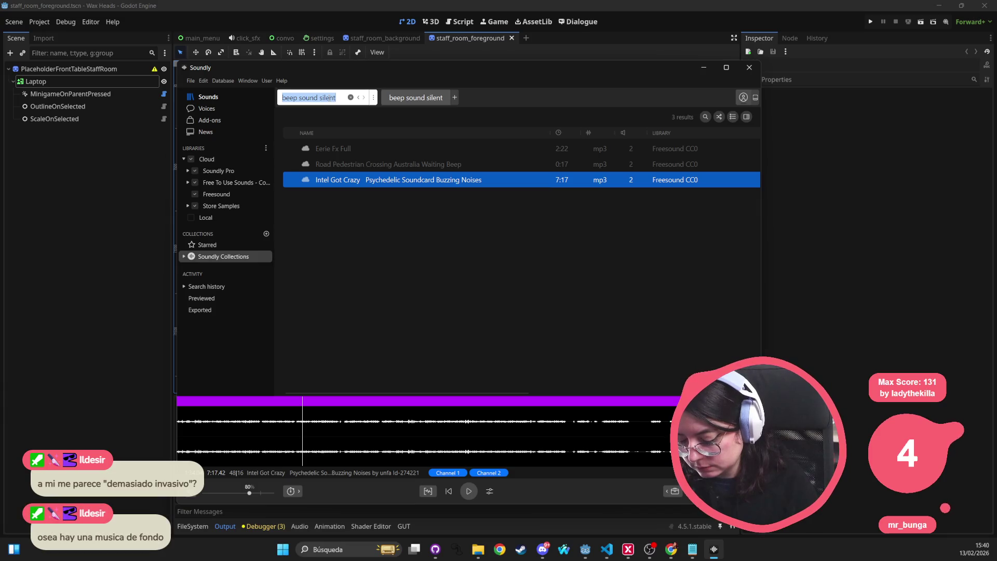
Search Soundly for 'electronic beep'
{"action": "type", "text": "electronic "}
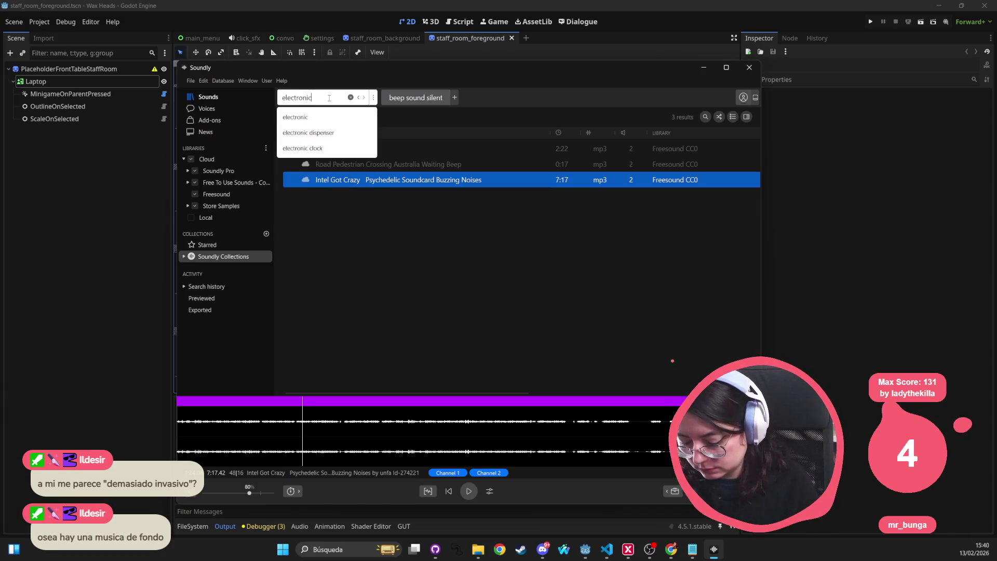
{"action": "type", "text": "beep muted"}
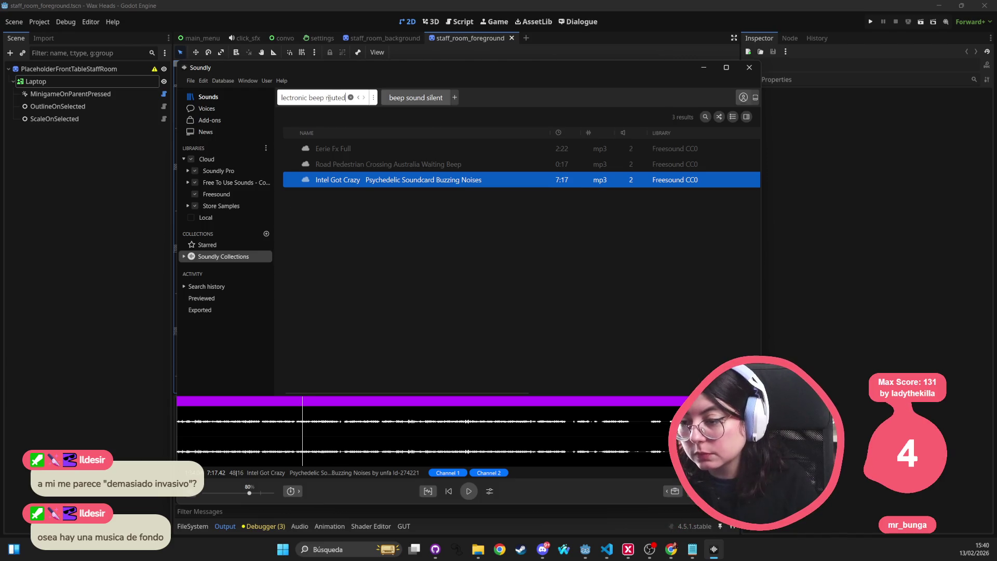
{"action": "key", "text": "Return"}
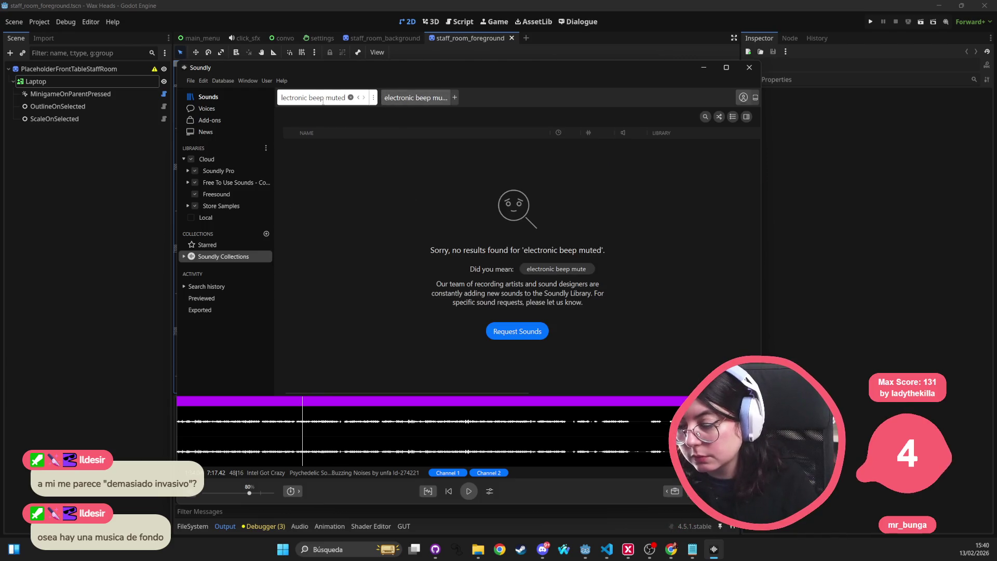
{"action": "left_click", "coordinate": [336, 99]}
{"action": "key", "text": "BackSpace"}
{"action": "key", "text": "BackSpace"}
{"action": "key", "text": "BackSpace"}
{"action": "key", "text": "Return"}
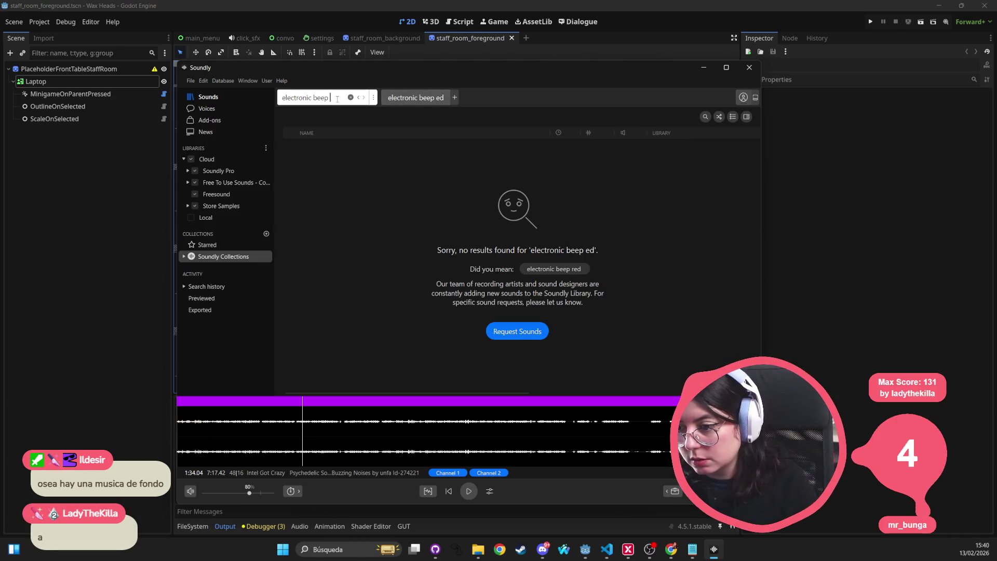
{"action": "key", "text": "Return"}
Preview alarm, toy and typewriter beeps, settling on the Radica 20 Q Electronic Game Device Beep
{"action": "left_click", "coordinate": [343, 150]}
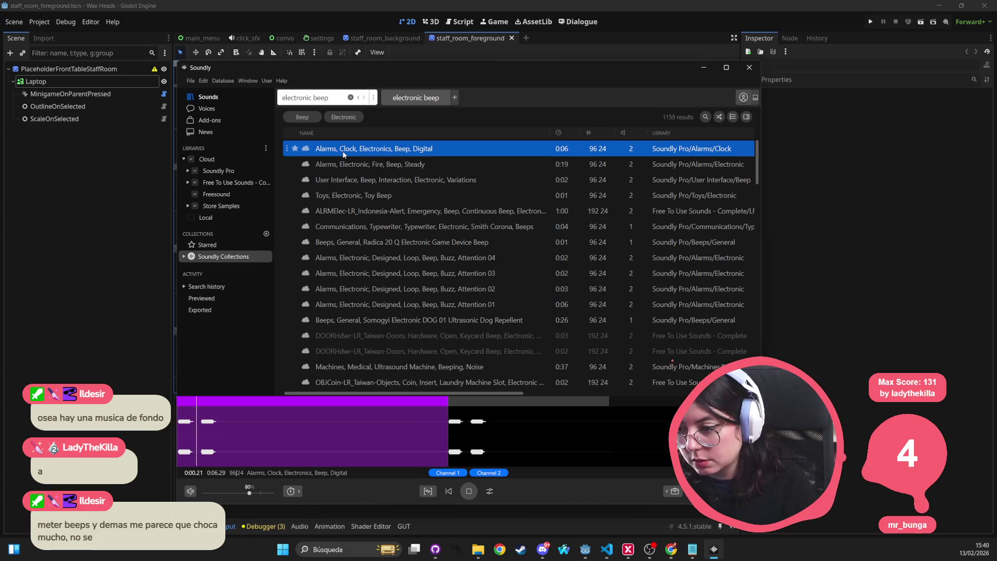
{"action": "left_click", "coordinate": [346, 164]}
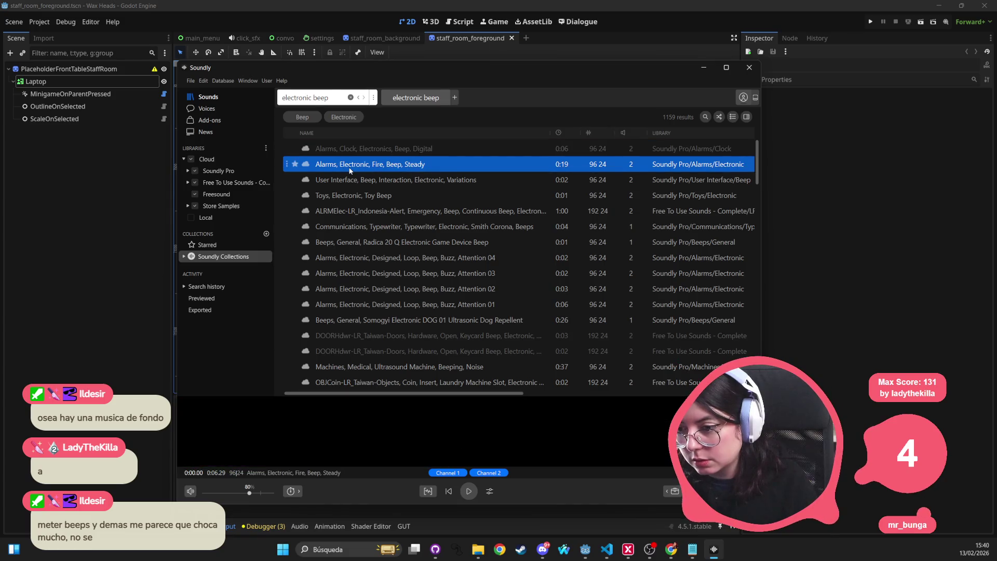
{"action": "key", "text": "Down"}
{"action": "key", "text": "Down"}
{"action": "key", "text": "Down"}
{"action": "left_click", "coordinate": [353, 196]}
{"action": "left_click", "coordinate": [353, 228]}
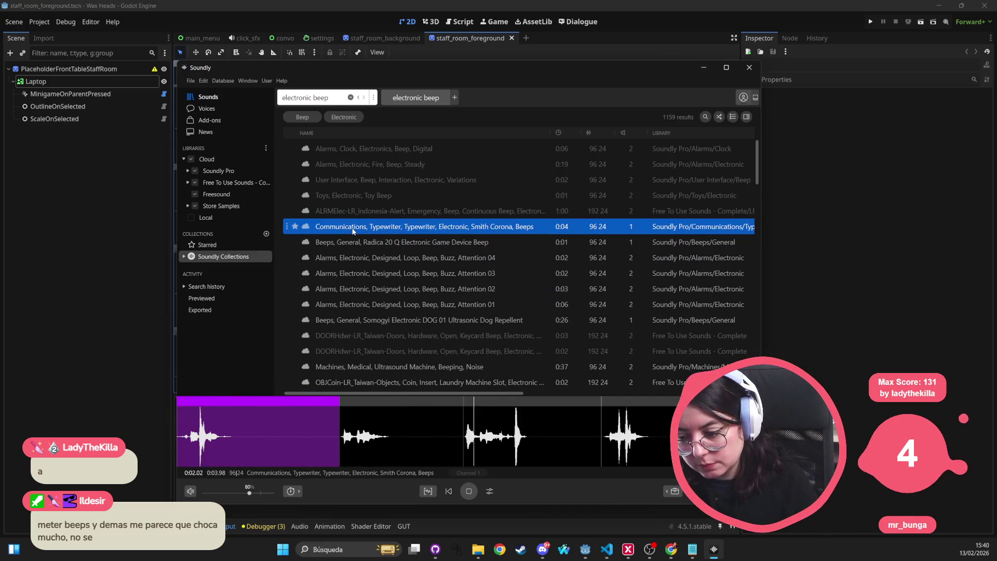
{"action": "left_click", "coordinate": [355, 246]}
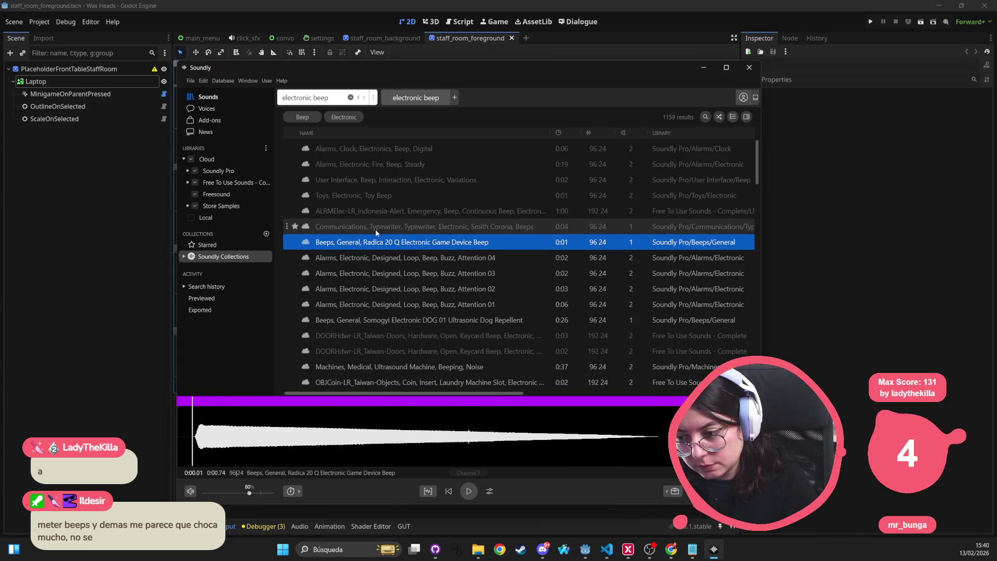
{"action": "key", "text": "Down"}
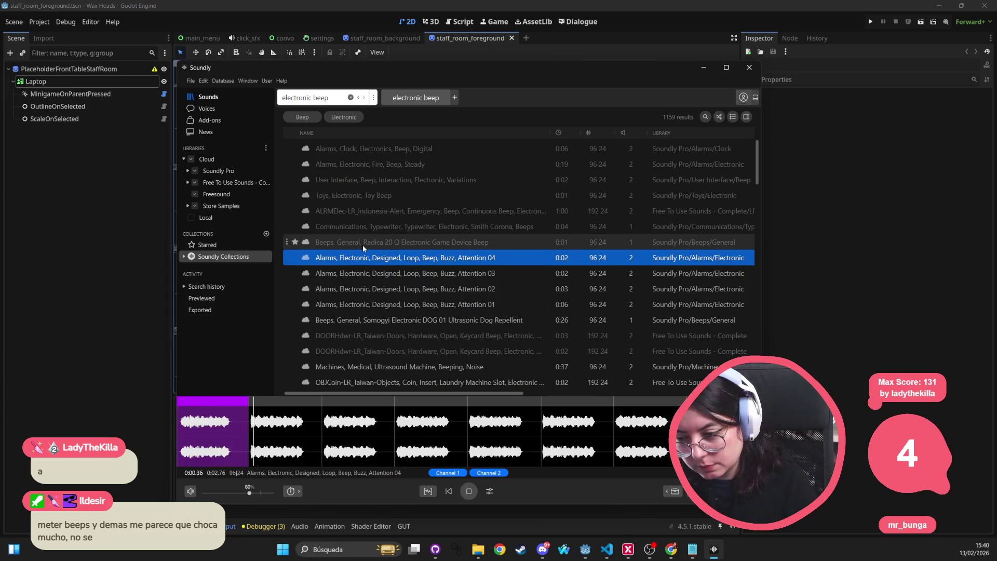
{"action": "key", "text": "Up"}
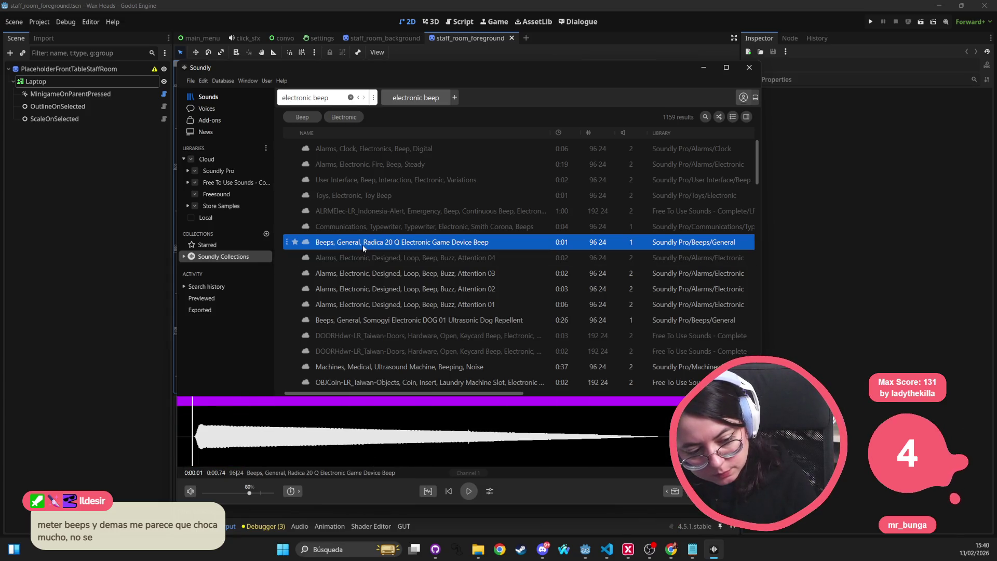
{"action": "key", "text": "Up"}
{"action": "key", "text": "Down"}
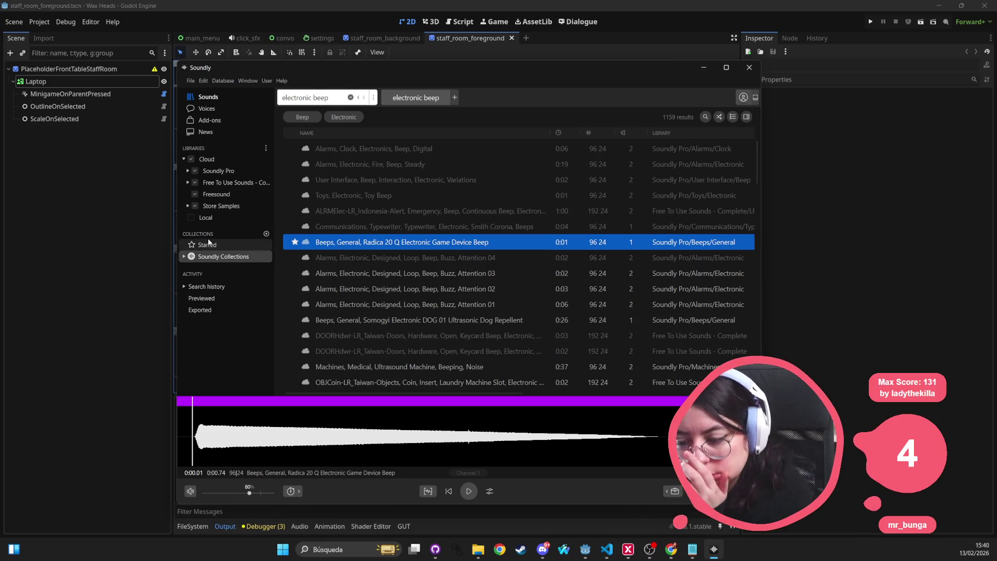
{"action": "left_click", "coordinate": [322, 243]}
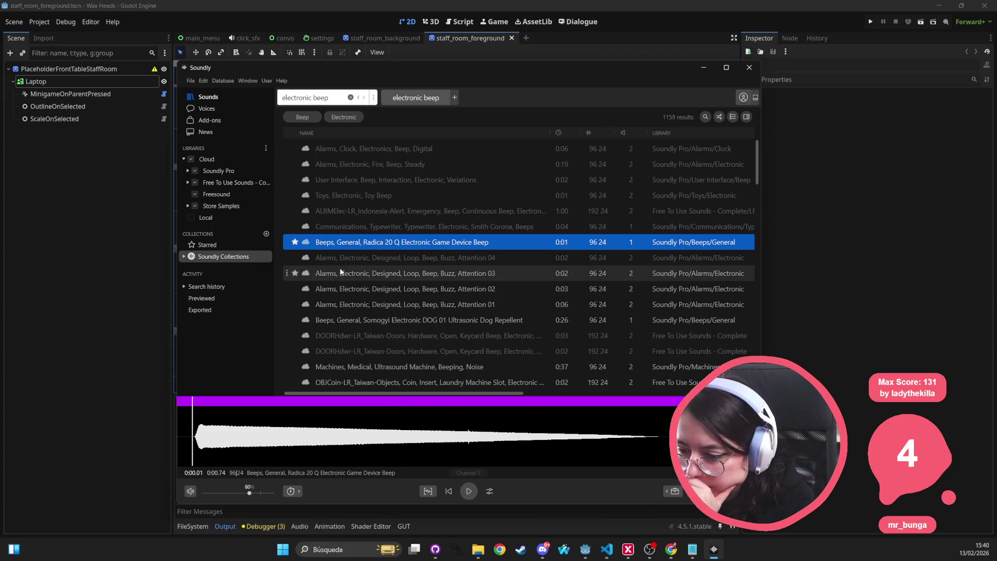
{"action": "scroll", "coordinate": [336, 335], "scroll_direction": "down", "scroll_amount": 1}
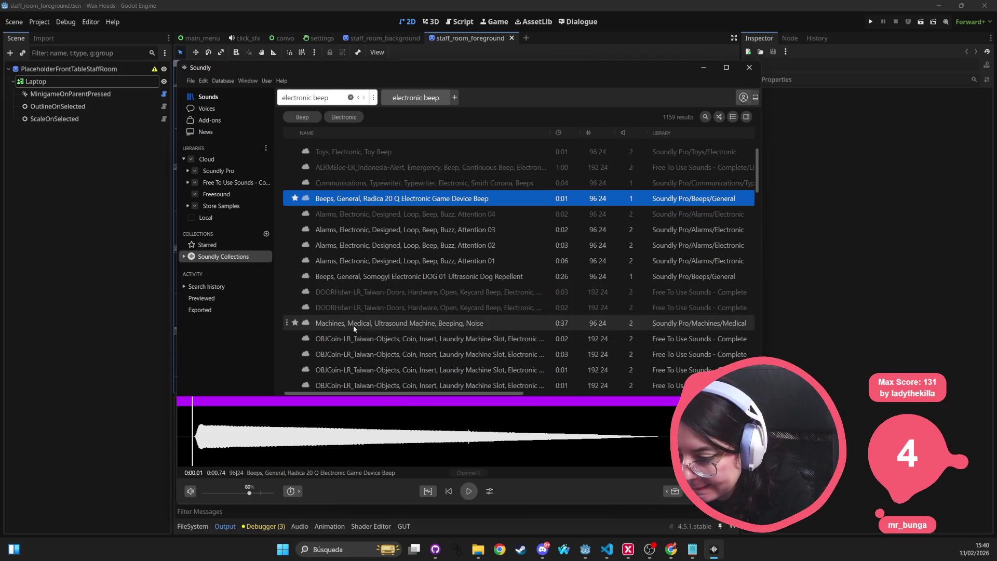
Preview ultrasound machine, coin, Robot Android readout, digital warning and Robot Exosuit fail beeps
{"action": "left_click", "coordinate": [353, 325]}
{"action": "left_click", "coordinate": [354, 338]}
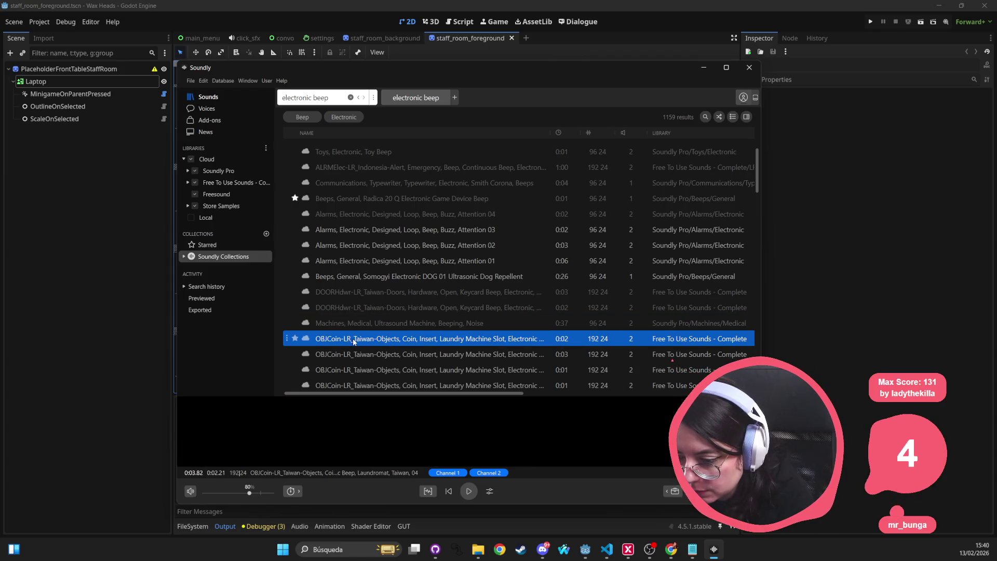
{"action": "scroll", "coordinate": [354, 338], "scroll_direction": "down", "scroll_amount": 2}
{"action": "scroll", "coordinate": [358, 338], "scroll_direction": "down", "scroll_amount": 3}
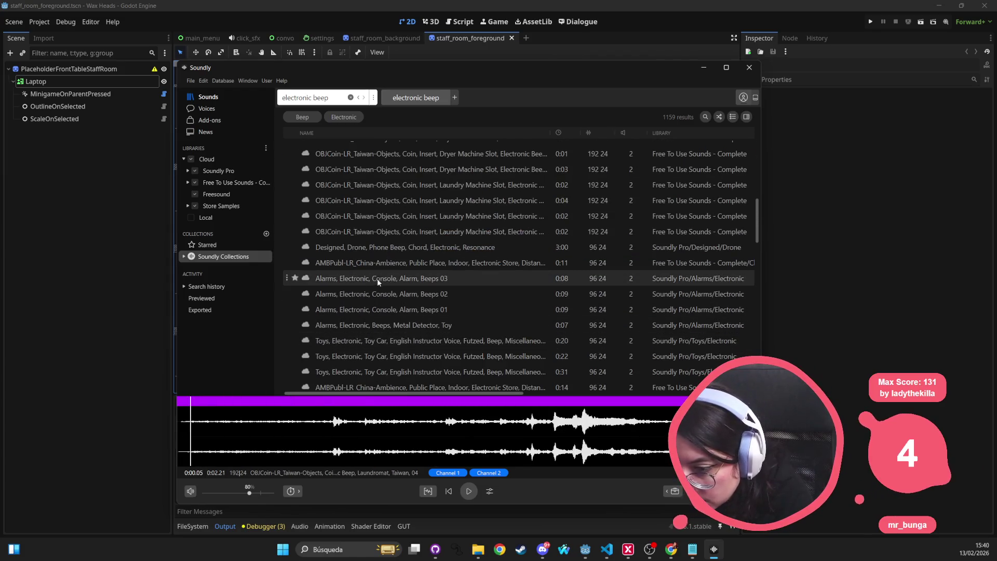
{"action": "scroll", "coordinate": [369, 356], "scroll_direction": "down", "scroll_amount": 3}
{"action": "scroll", "coordinate": [369, 354], "scroll_direction": "down", "scroll_amount": 3}
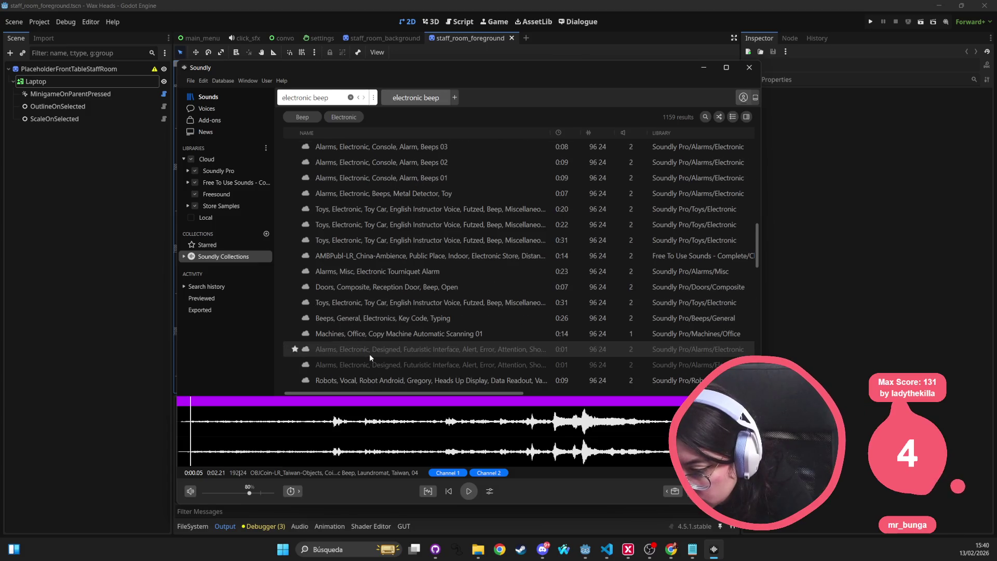
{"action": "left_click", "coordinate": [368, 297]}
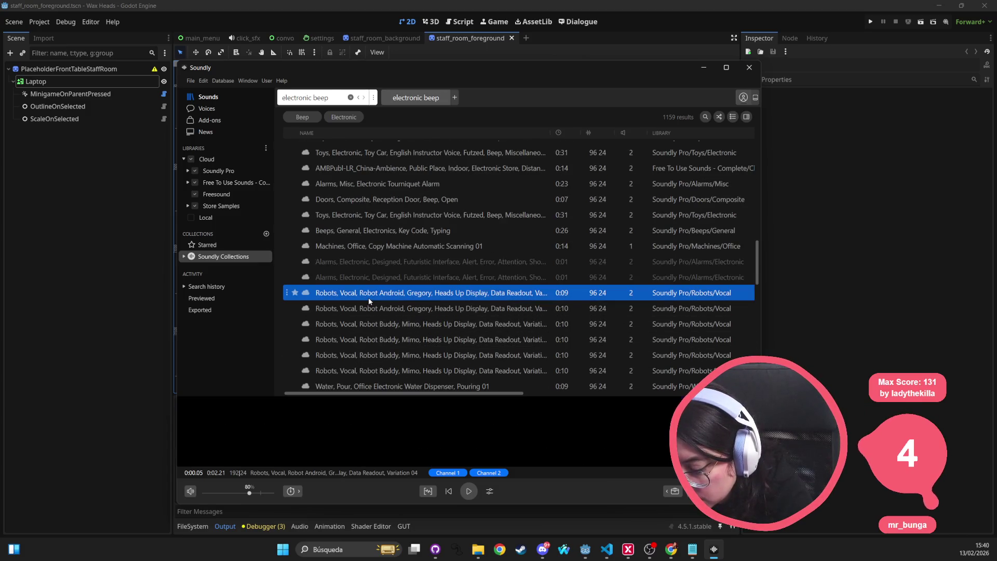
{"action": "scroll", "coordinate": [375, 351], "scroll_direction": "down", "scroll_amount": 2}
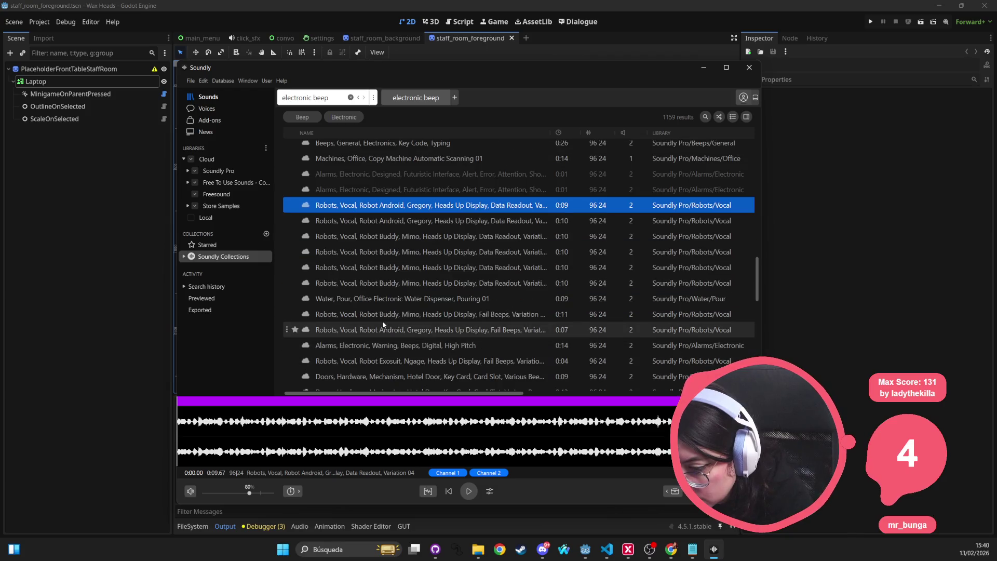
{"action": "left_click", "coordinate": [372, 350]}
{"action": "left_click", "coordinate": [374, 363]}
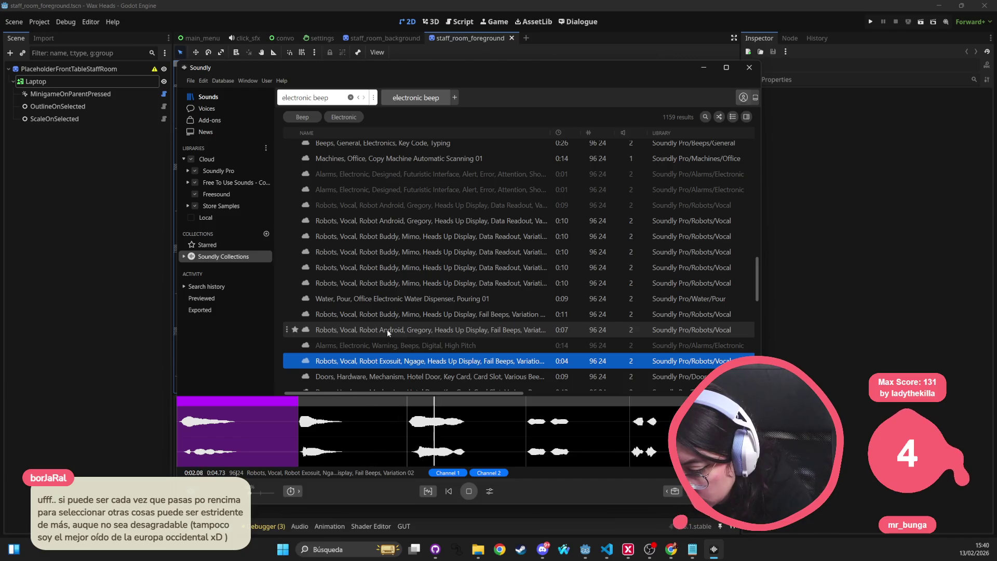
Preview and star Electronic Telephone, Button Press With Beep, then view the Starred collection
{"action": "scroll", "coordinate": [384, 322], "scroll_direction": "down", "scroll_amount": 2}
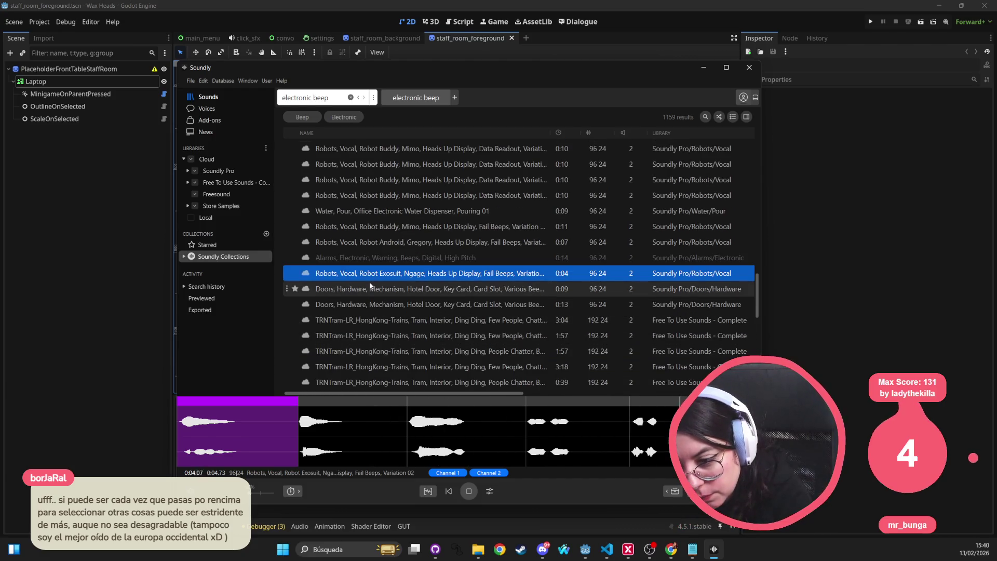
{"action": "scroll", "coordinate": [369, 301], "scroll_direction": "down", "scroll_amount": 3}
{"action": "left_click", "coordinate": [365, 329]}
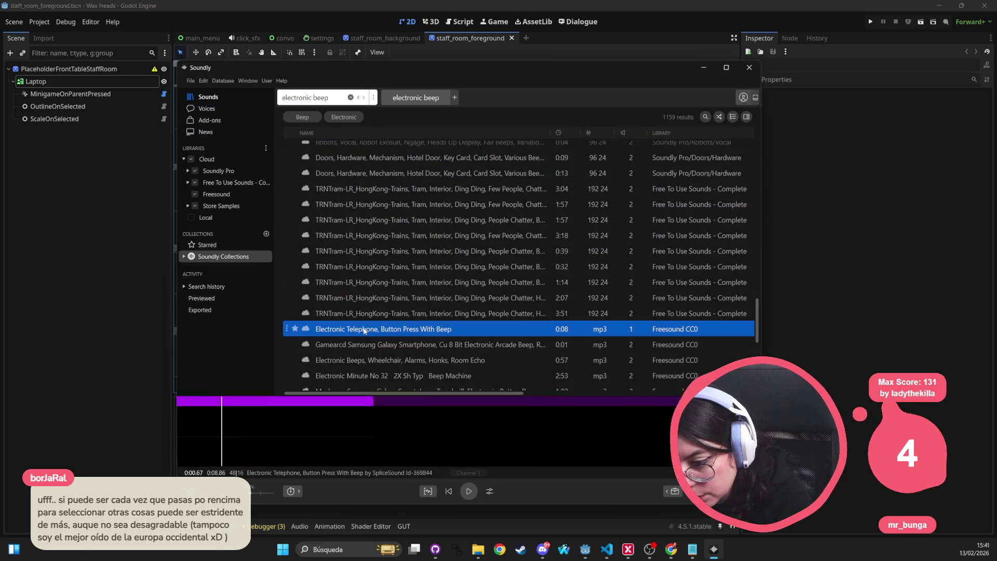
{"action": "left_click", "coordinate": [223, 423]}
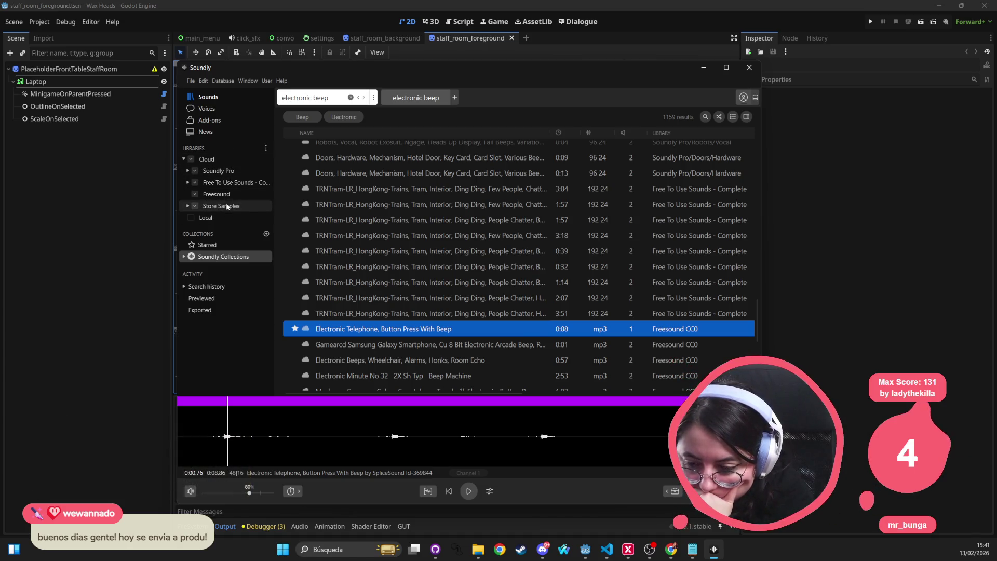
{"action": "left_click", "coordinate": [208, 245]}
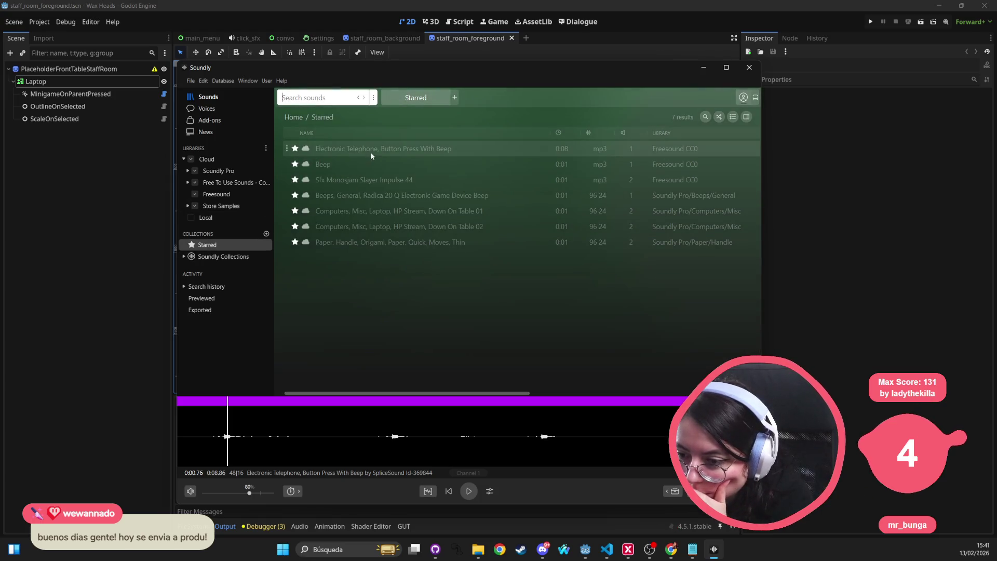
Compare the starred Electronic Telephone beep with the Sfx Monosjam Slayer Impulse 44 sound, settling on the beep
{"action": "left_click", "coordinate": [373, 148]}
{"action": "left_click", "coordinate": [361, 180]}
{"action": "left_click", "coordinate": [357, 149]}
{"action": "left_click", "coordinate": [359, 179]}
{"action": "left_click", "coordinate": [358, 148]}
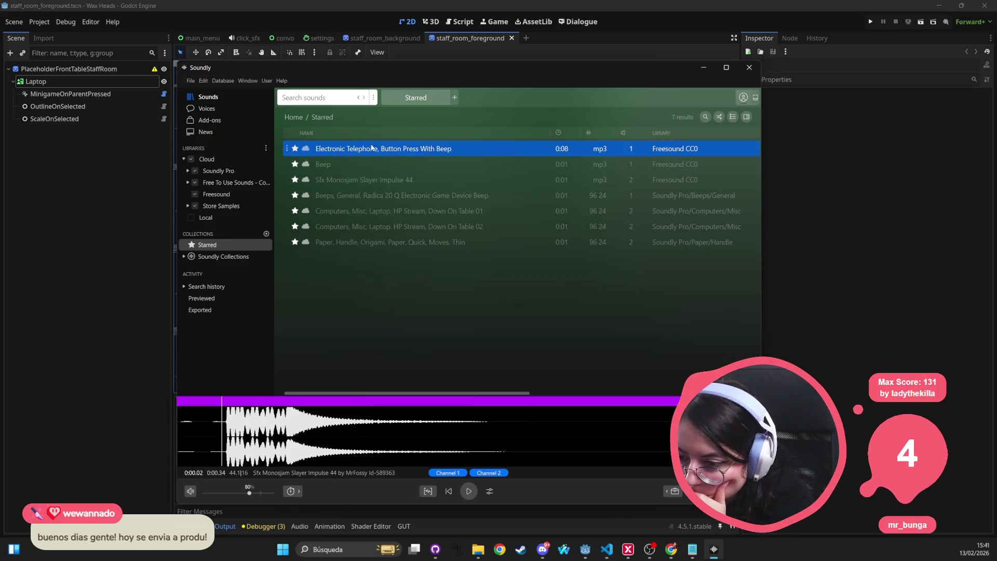
{"action": "left_click", "coordinate": [360, 179]}
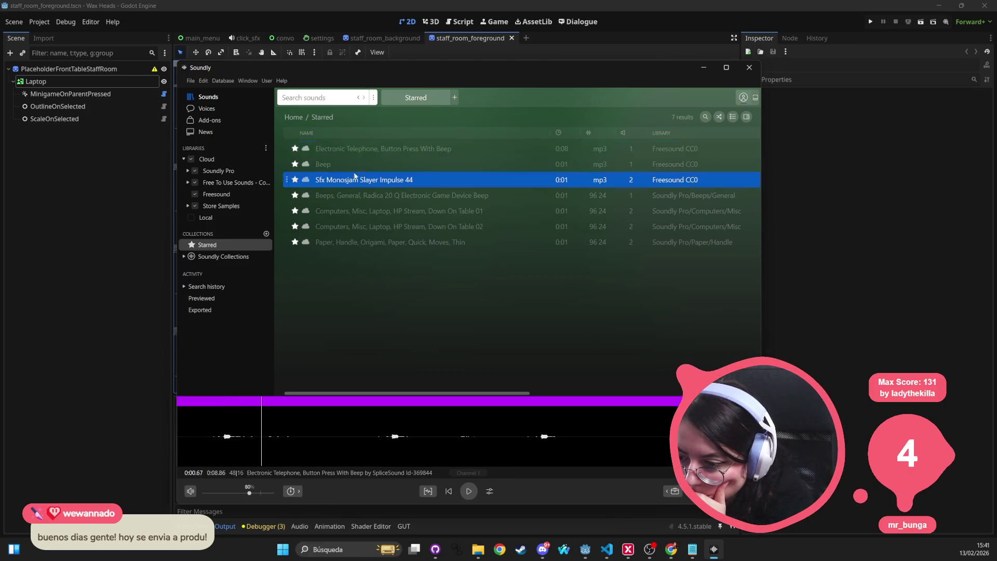
{"action": "left_click", "coordinate": [367, 148]}
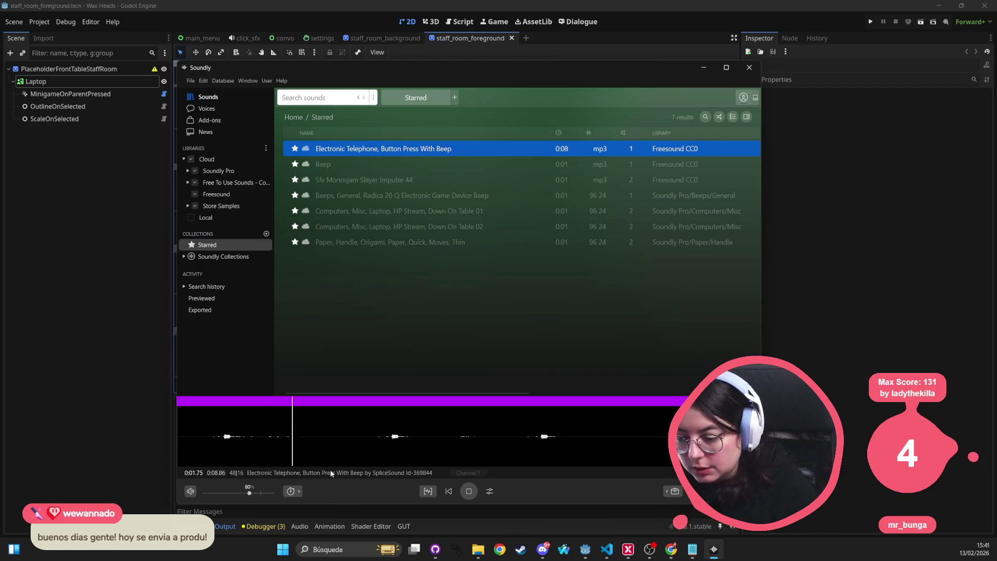
Open the Electronic Telephone beep's waveform in Audacity as the external editor
{"action": "right_click", "coordinate": [356, 148]}
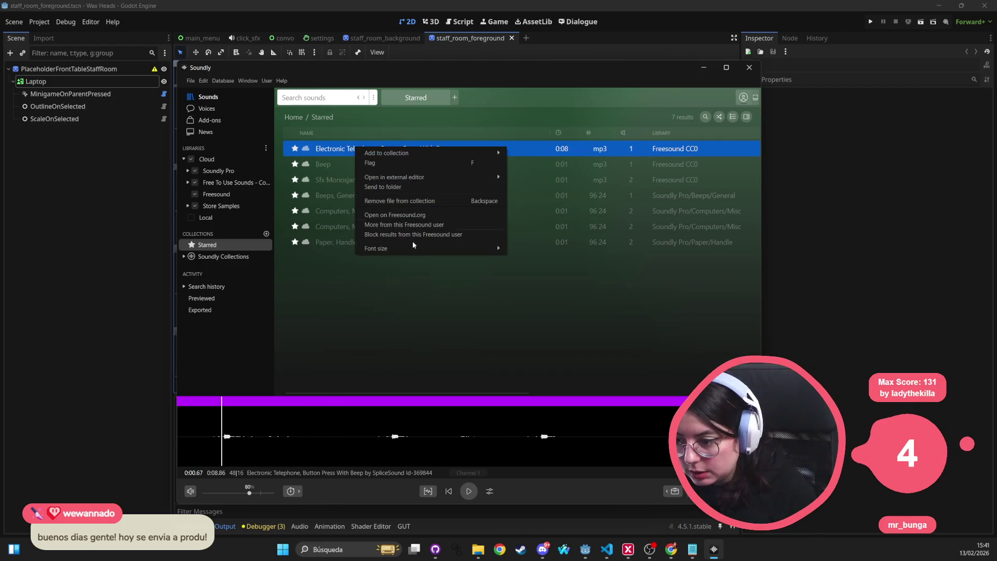
{"action": "left_click", "coordinate": [235, 443]}
{"action": "right_click", "coordinate": [235, 443]}
{"action": "left_click", "coordinate": [222, 400]}
{"action": "right_click", "coordinate": [222, 400]}
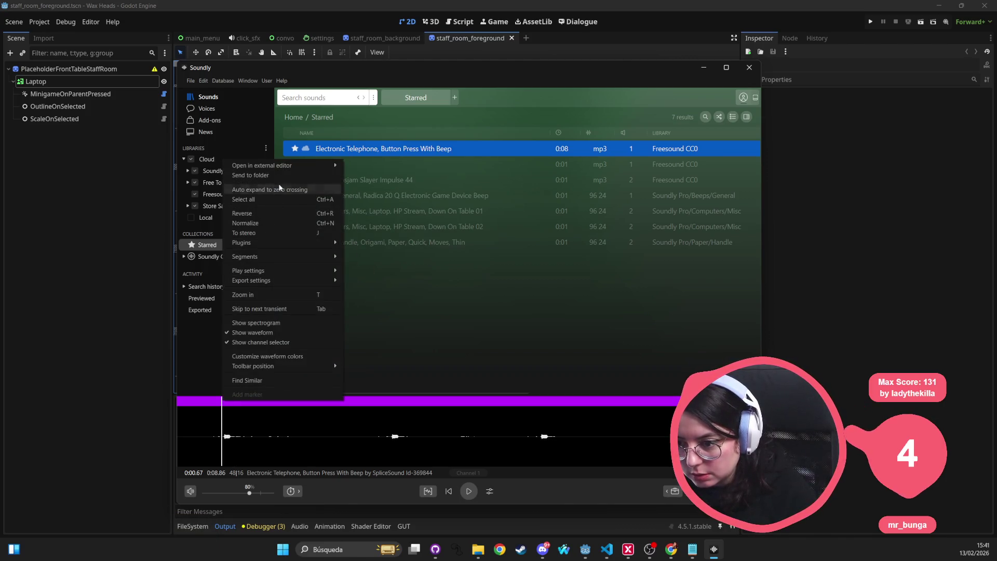
{"action": "mouse_move", "coordinate": [289, 167]}
{"action": "left_click", "coordinate": [389, 179]}
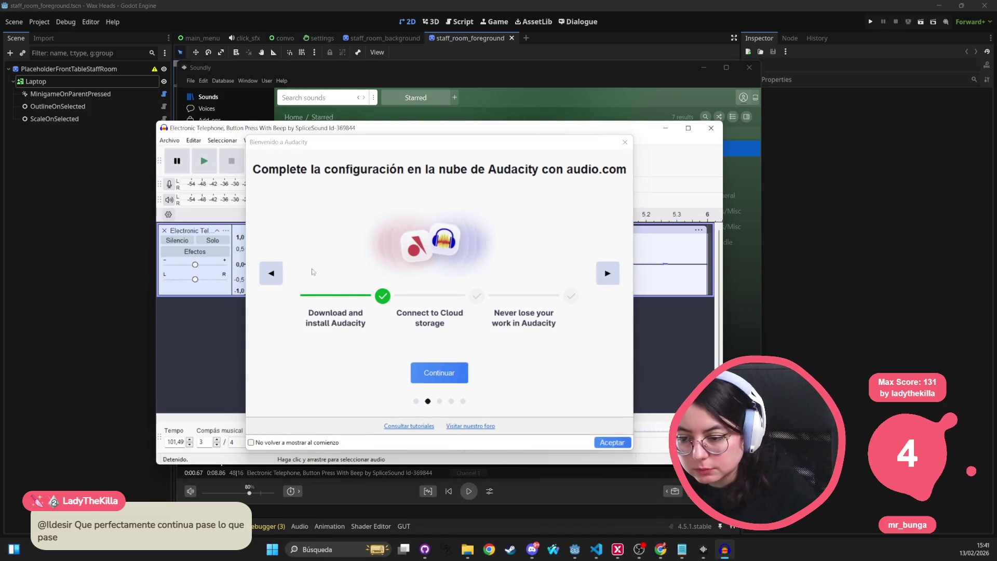
Dismiss Audacity's welcome message and play a short stretch near the beep's start
{"action": "left_click", "coordinate": [624, 141]}
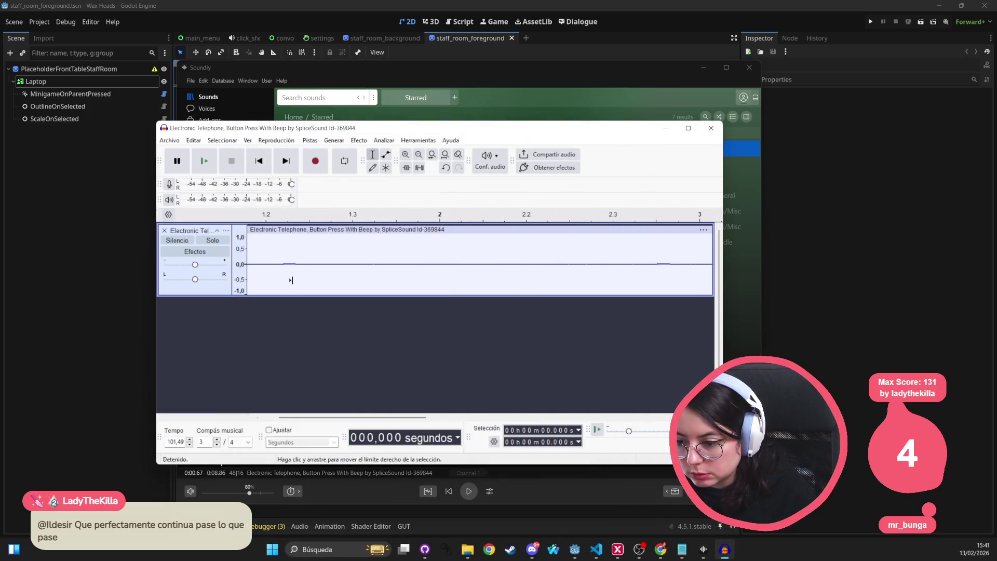
{"action": "scroll", "coordinate": [264, 269], "scroll_direction": "up", "scroll_amount": 2}
{"action": "scroll", "coordinate": [266, 265], "scroll_direction": "down", "scroll_amount": 1}
{"action": "left_click_drag", "start_coordinate": [260, 266], "coordinate": [282, 267]}
{"action": "left_click", "coordinate": [379, 265]}
{"action": "scroll", "coordinate": [511, 306], "scroll_direction": "down", "scroll_amount": 3}
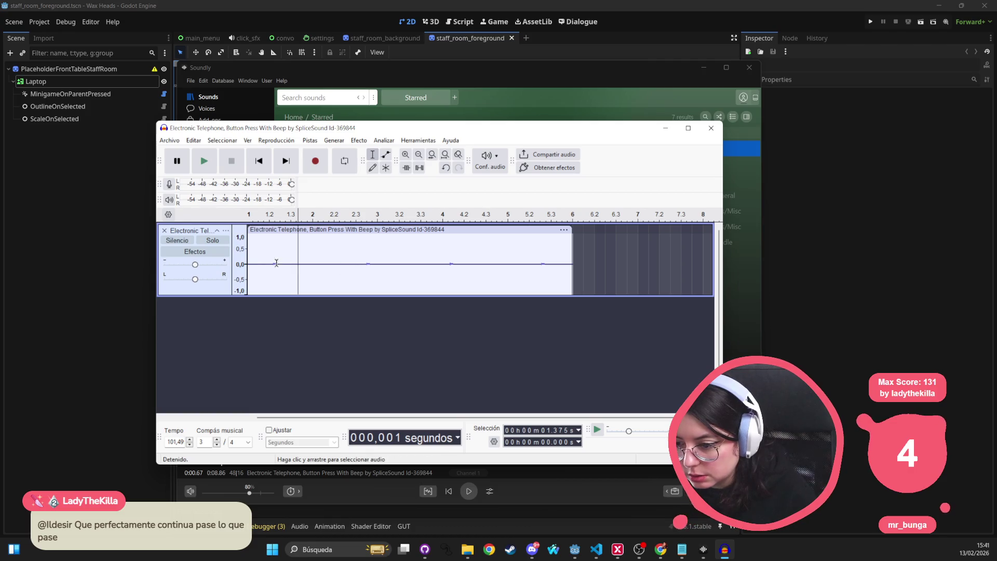
{"action": "left_click_drag", "start_coordinate": [271, 266], "coordinate": [280, 266]}
{"action": "key", "text": "space"}
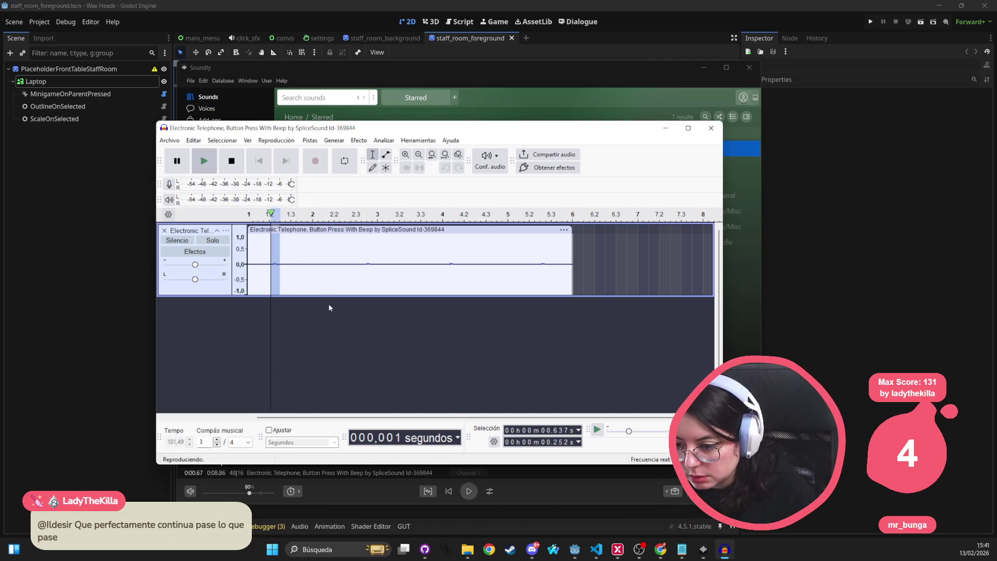
Select and play about 0.089 s of the beep starting at 0.707 s
{"action": "scroll", "coordinate": [264, 265], "scroll_direction": "up", "scroll_amount": 3}
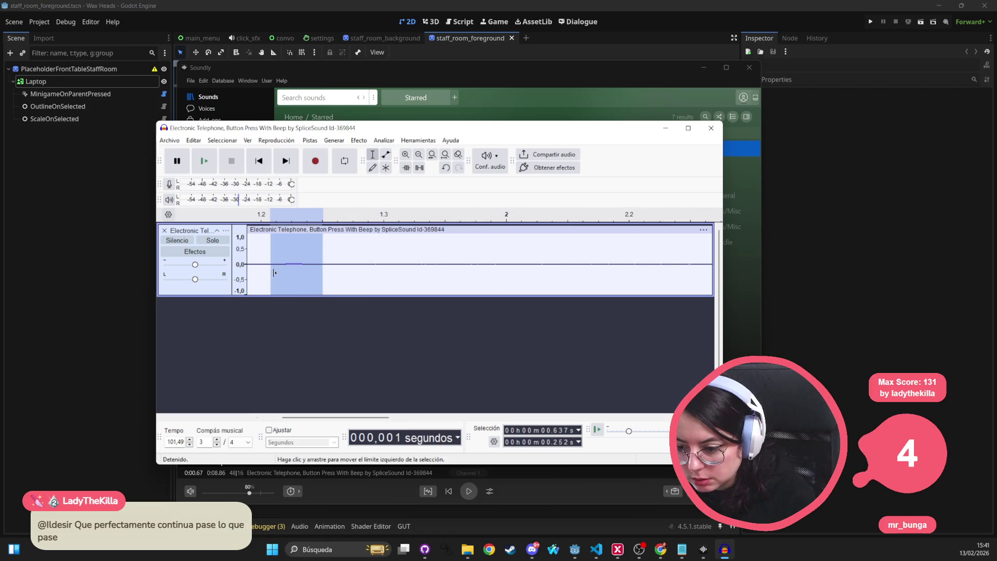
{"action": "left_click", "coordinate": [280, 265]}
{"action": "left_click_drag", "start_coordinate": [281, 265], "coordinate": [307, 266]}
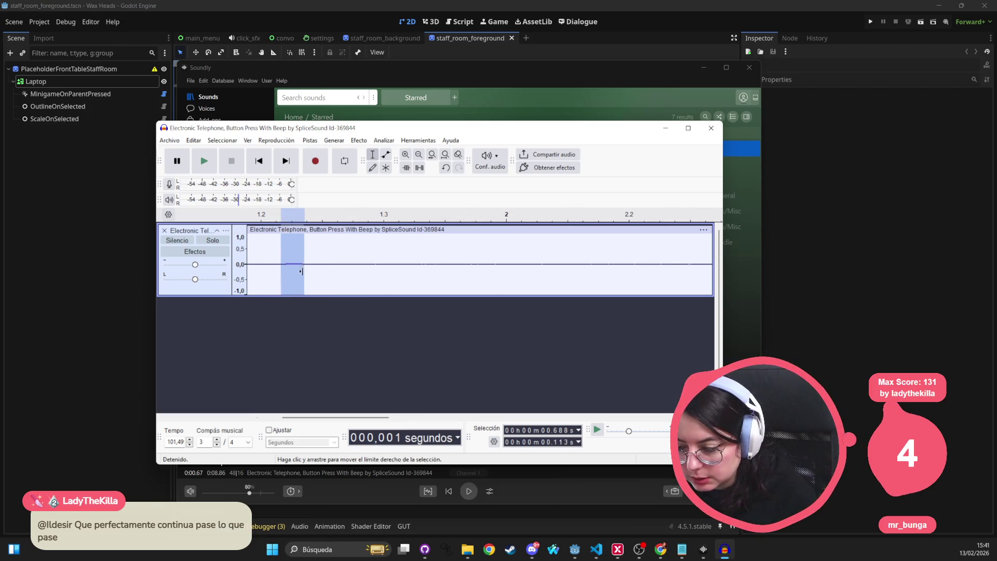
{"action": "left_click", "coordinate": [266, 263]}
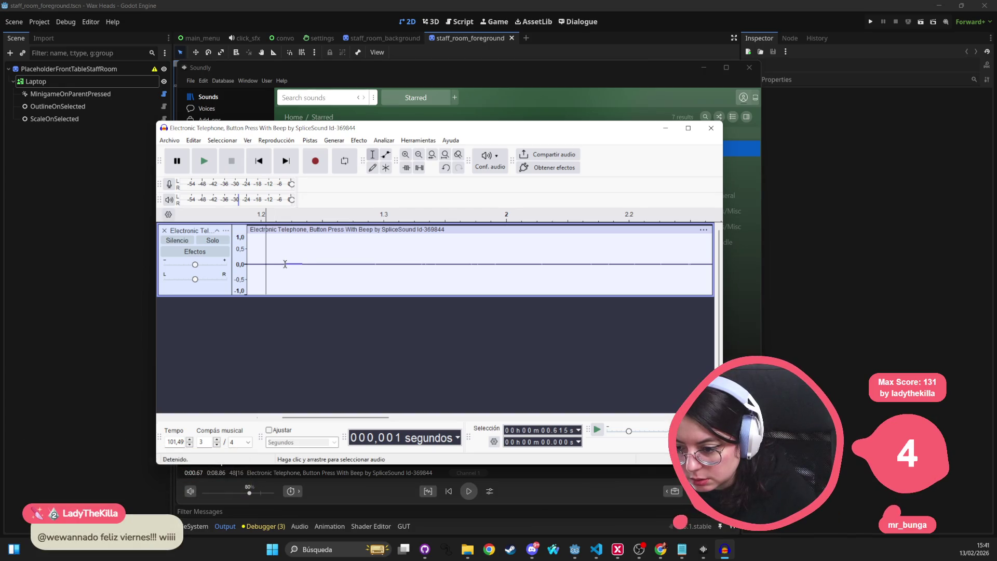
{"action": "left_click_drag", "start_coordinate": [285, 264], "coordinate": [306, 265]}
{"action": "key", "text": "space"}
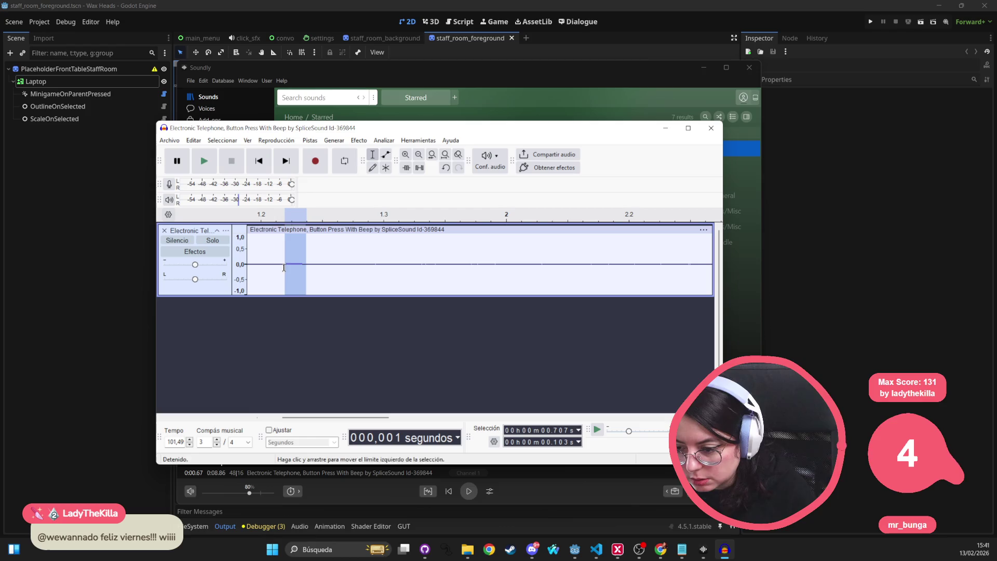
Undo away the track, close Audacity, and reopen the telephone beep from Soundly's waveform actions
{"action": "key", "text": "ctrl+z"}
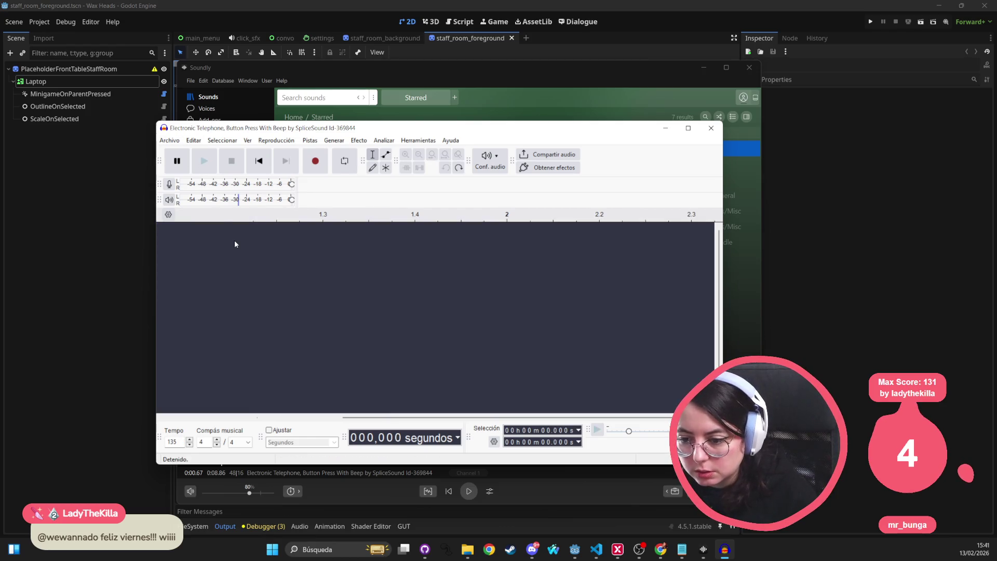
{"action": "left_click", "coordinate": [169, 140]}
{"action": "left_click", "coordinate": [334, 322]}
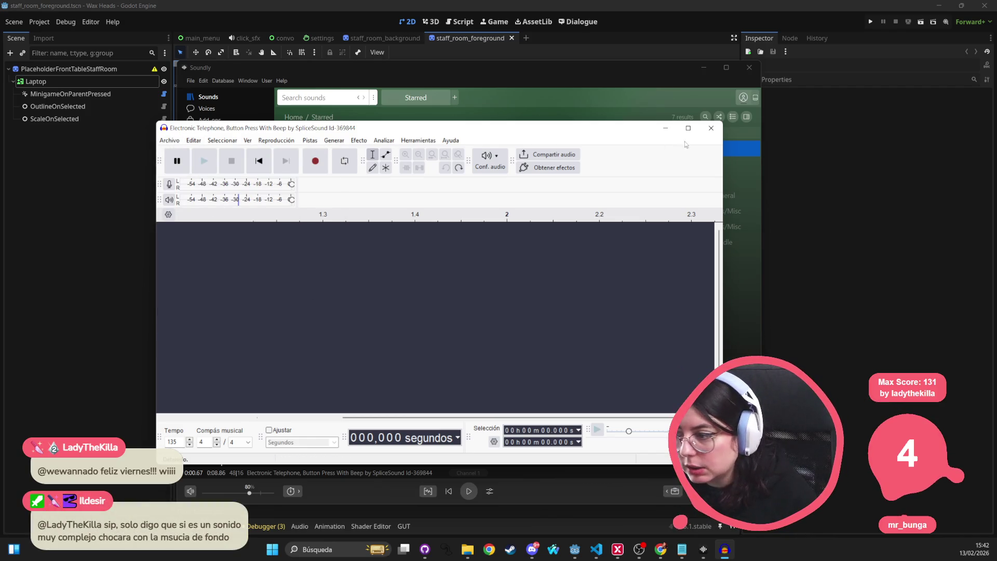
{"action": "left_click", "coordinate": [711, 129]}
{"action": "right_click", "coordinate": [370, 400]}
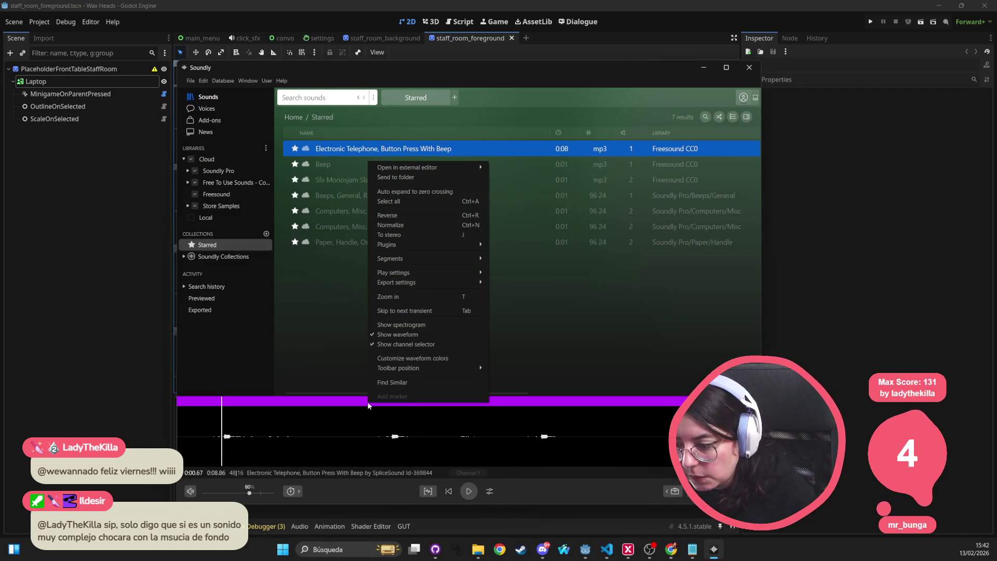
{"action": "left_click", "coordinate": [291, 261]}
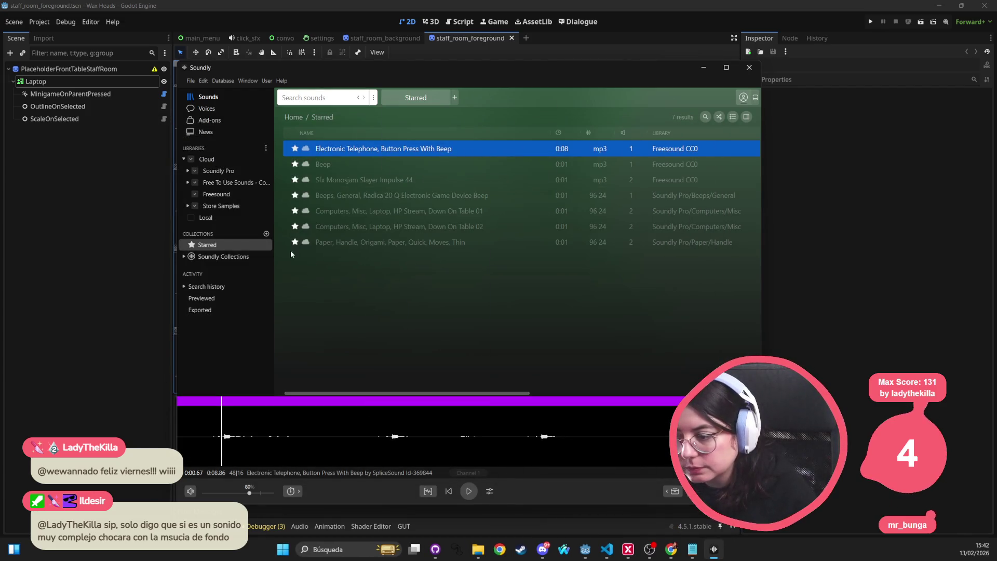
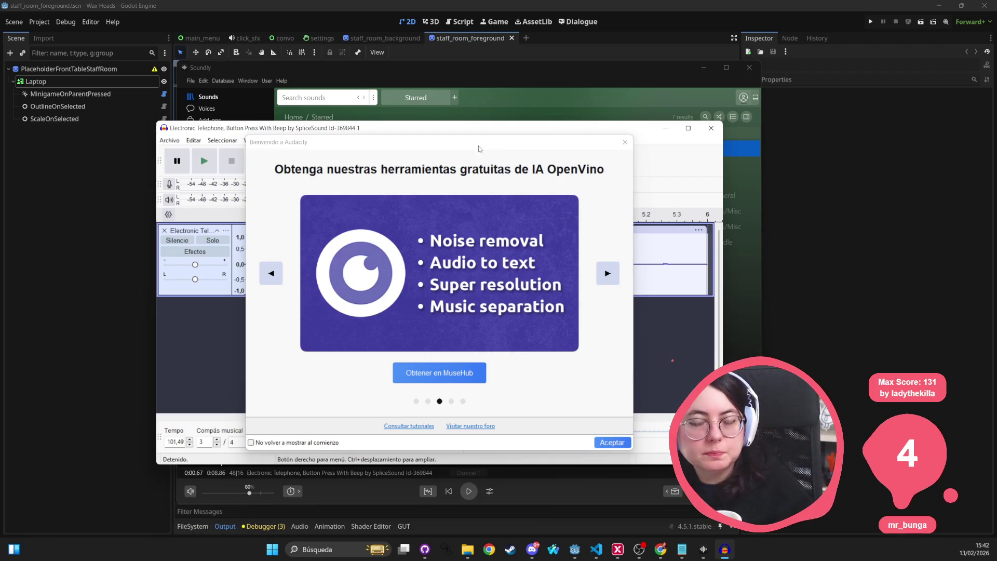
Dismiss the Audacity welcome screen, zoom in, and cut the beep out of the telephone recording
{"action": "left_click", "coordinate": [625, 142]}
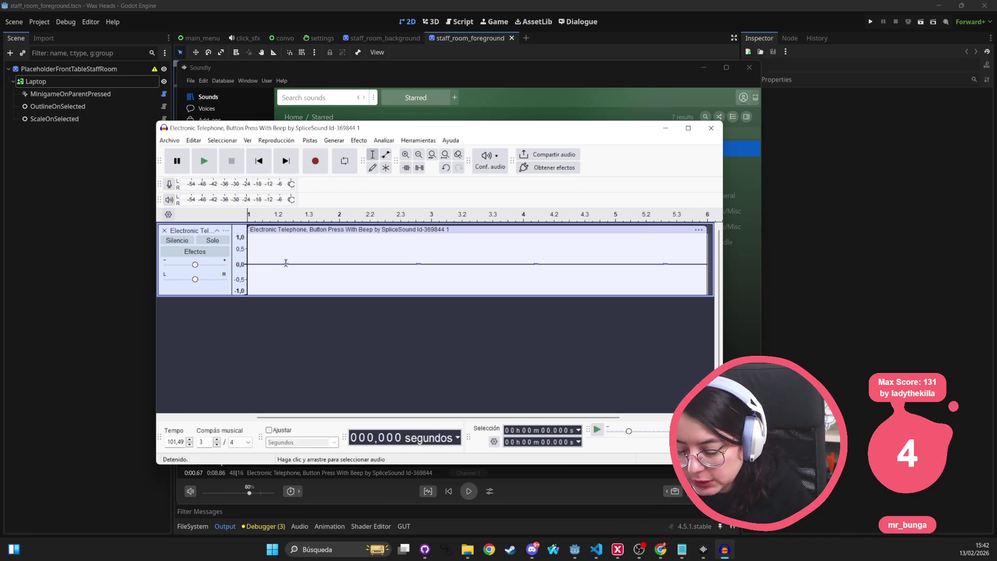
{"action": "scroll", "coordinate": [275, 262], "scroll_direction": "up", "scroll_amount": 2}
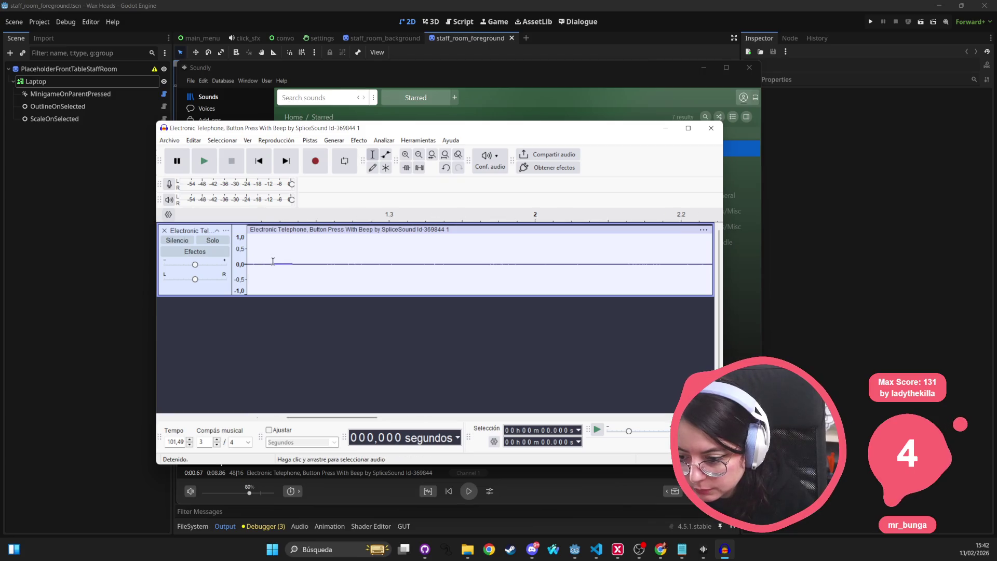
{"action": "left_click_drag", "start_coordinate": [271, 264], "coordinate": [295, 264]}
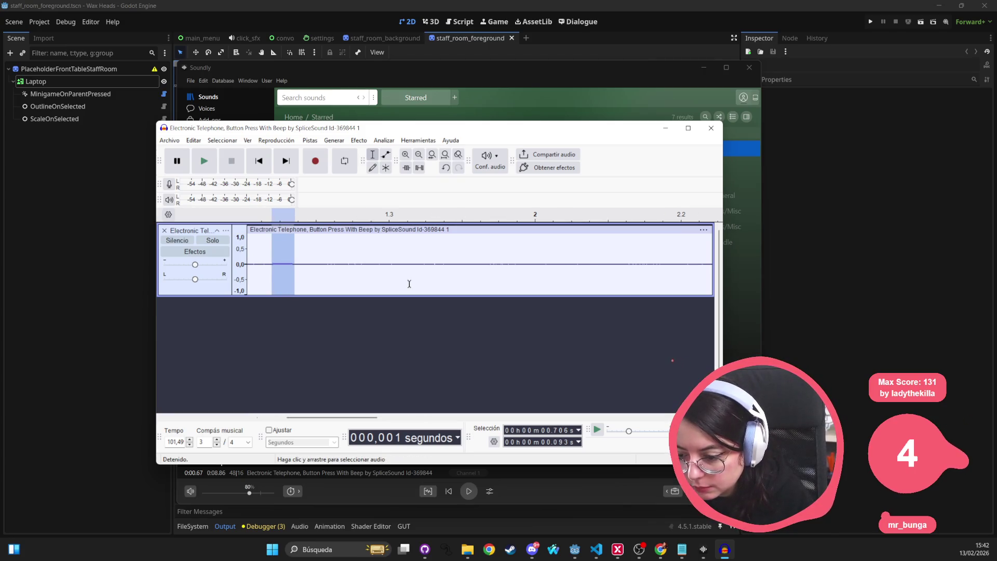
{"action": "left_click", "coordinate": [272, 275]}
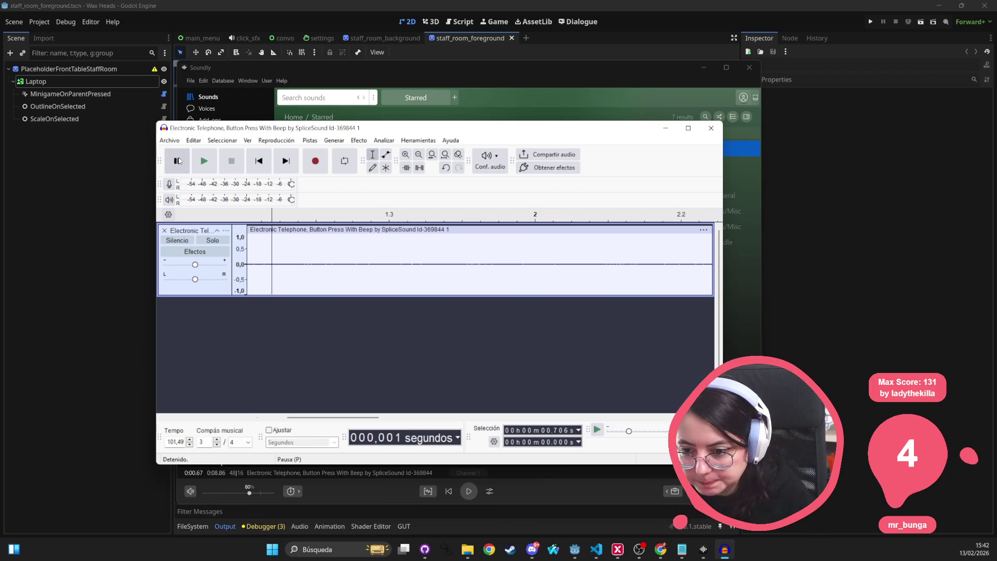
{"action": "left_click", "coordinate": [318, 230]}
{"action": "key", "text": "Delete"}
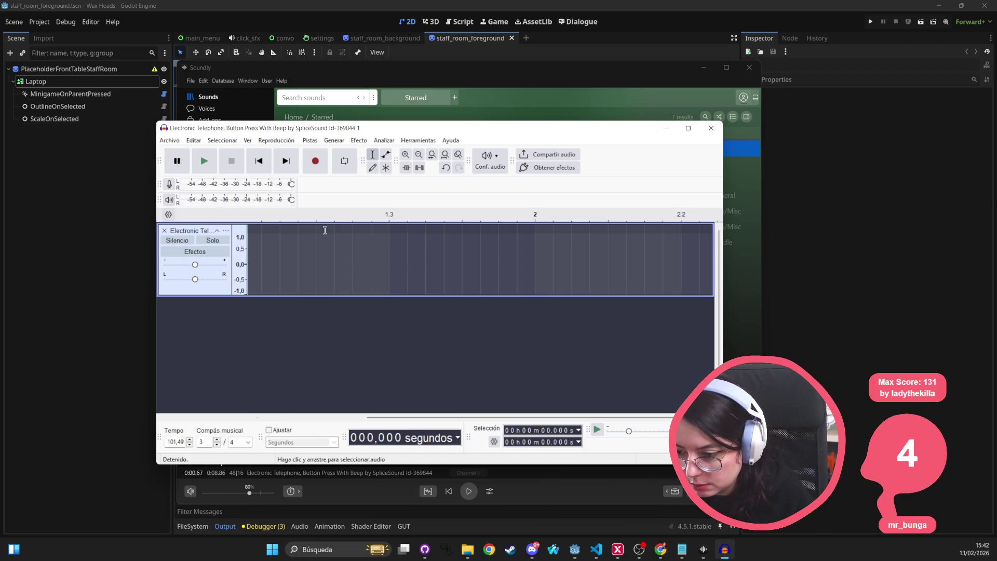
Paste the beep back and slide the clip to the very start of the track
{"action": "key", "text": "ctrl+v"}
{"action": "mouse_move", "coordinate": [329, 228]}
{"action": "left_mouse_down"}
{"action": "mouse_move", "coordinate": [259, 226]}
{"action": "mouse_move", "coordinate": [275, 229]}
{"action": "left_mouse_up"}
{"action": "scroll", "coordinate": [278, 229], "scroll_direction": "up", "scroll_amount": 2}
{"action": "left_click", "coordinate": [351, 265]}
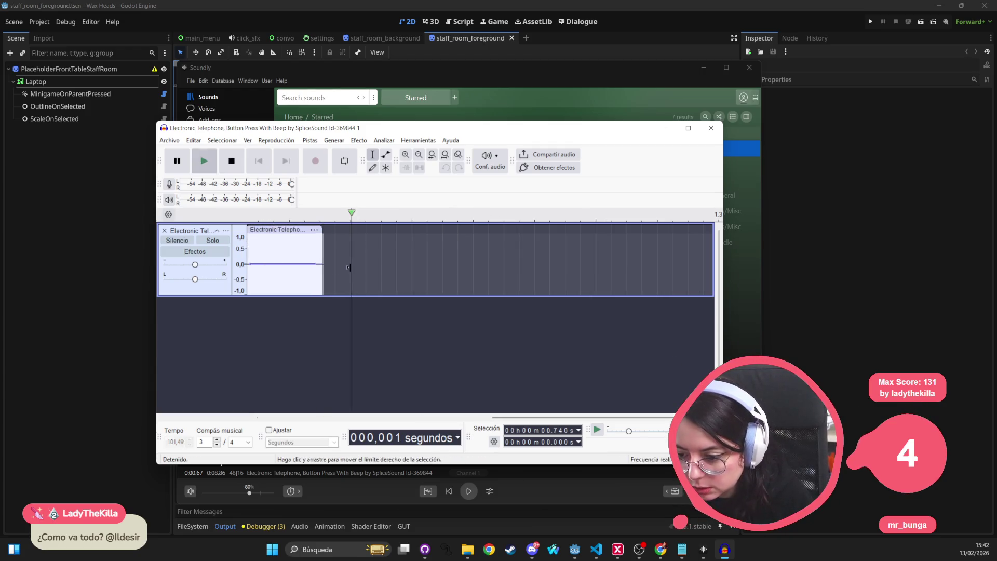
Play the trimmed beep from its start, then open Export Audio
{"action": "left_click", "coordinate": [250, 239]}
{"action": "left_click", "coordinate": [204, 161]}
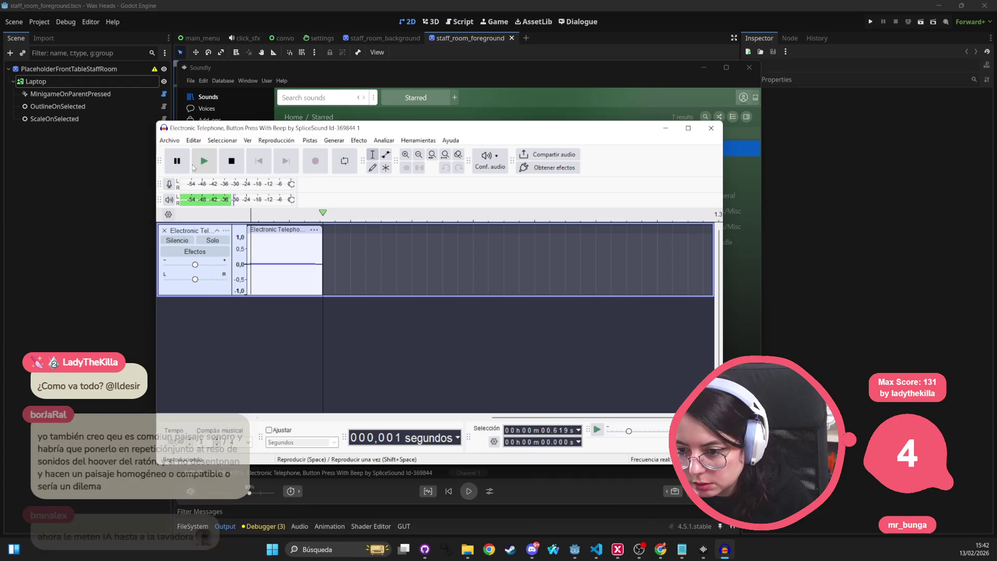
{"action": "left_click", "coordinate": [169, 140]}
{"action": "left_click", "coordinate": [207, 242]}
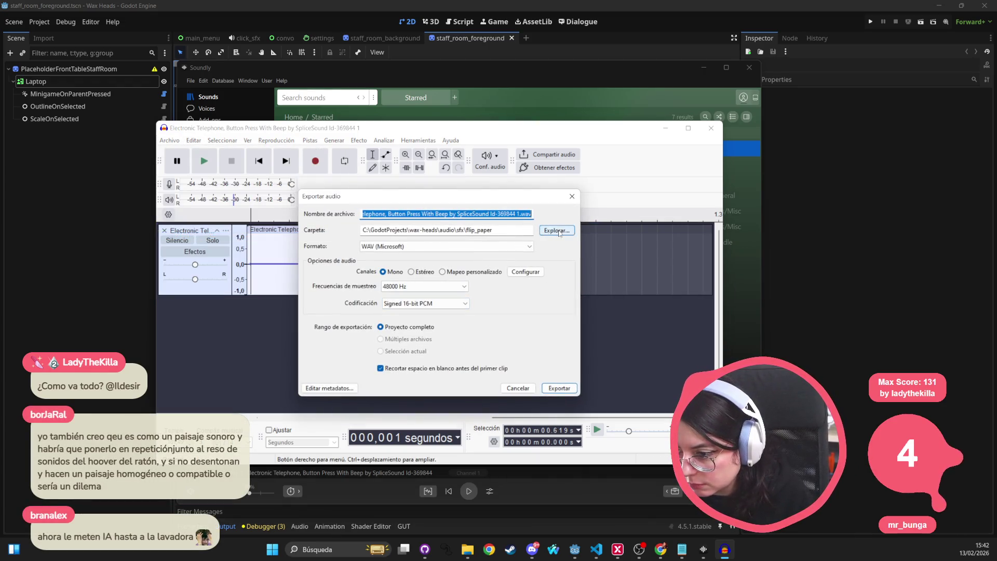
Browse the export destination to the project's audio/sfx folder
{"action": "left_click", "coordinate": [557, 231]}
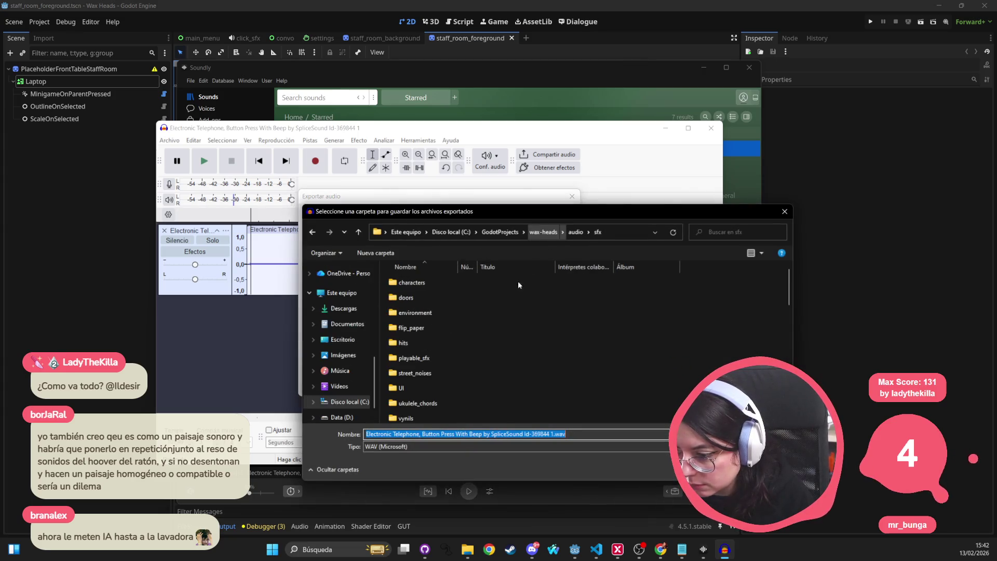
{"action": "double_click", "coordinate": [447, 338]}
{"action": "key", "text": "alt+Left"}
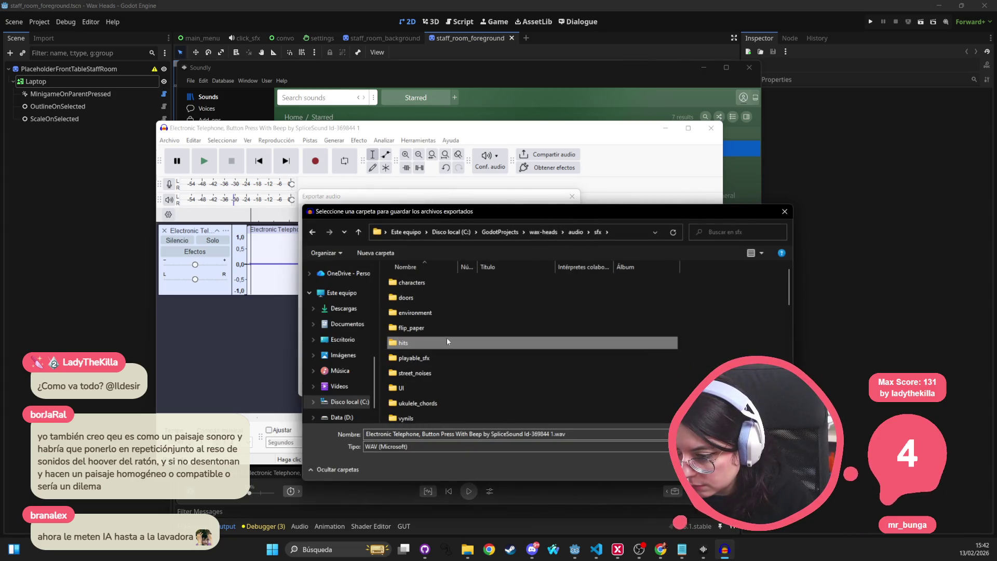
{"action": "left_click", "coordinate": [344, 402]}
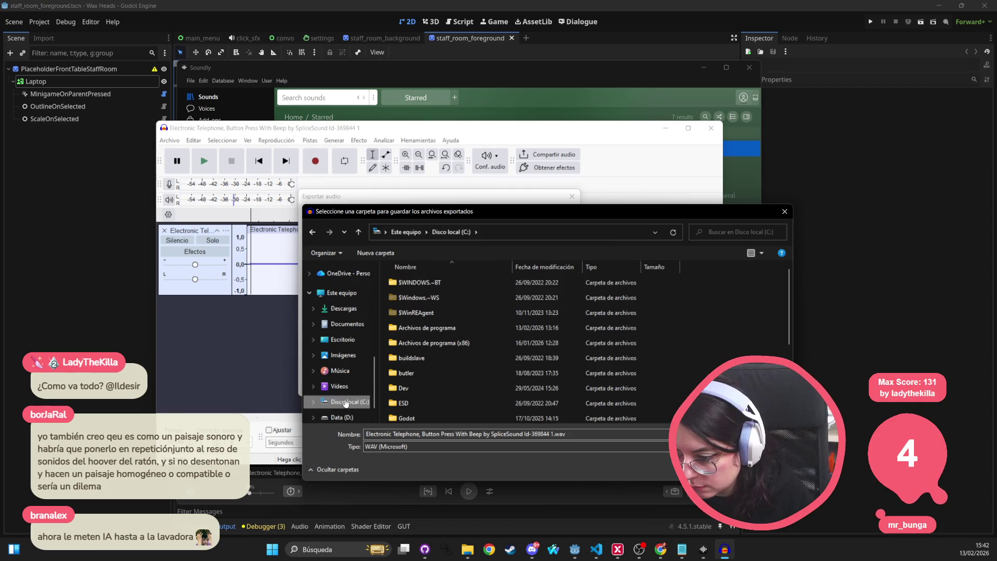
{"action": "left_click", "coordinate": [313, 232]}
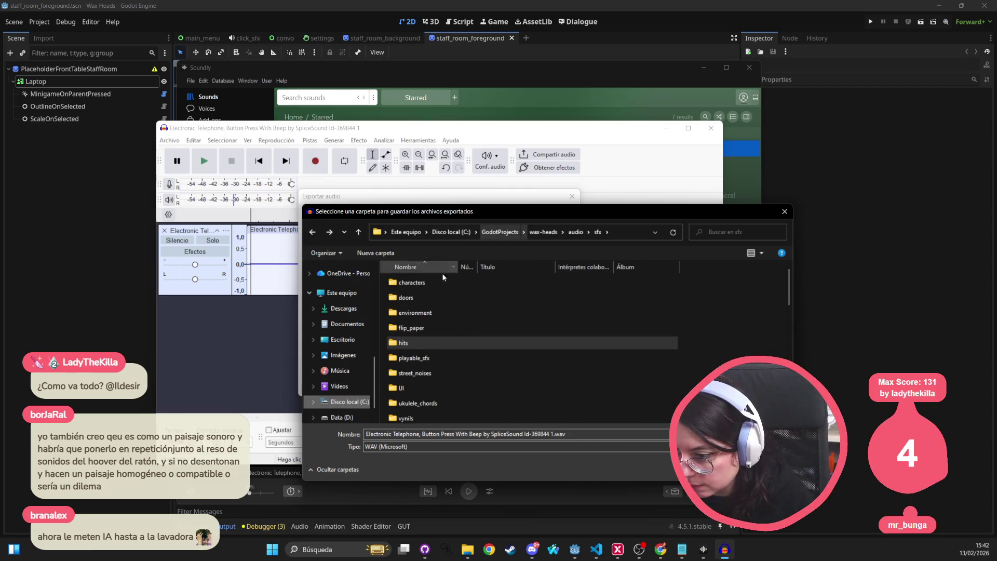
Create and open a new 'electronic' folder in sfx, then select the file name text
{"action": "left_click", "coordinate": [352, 254]}
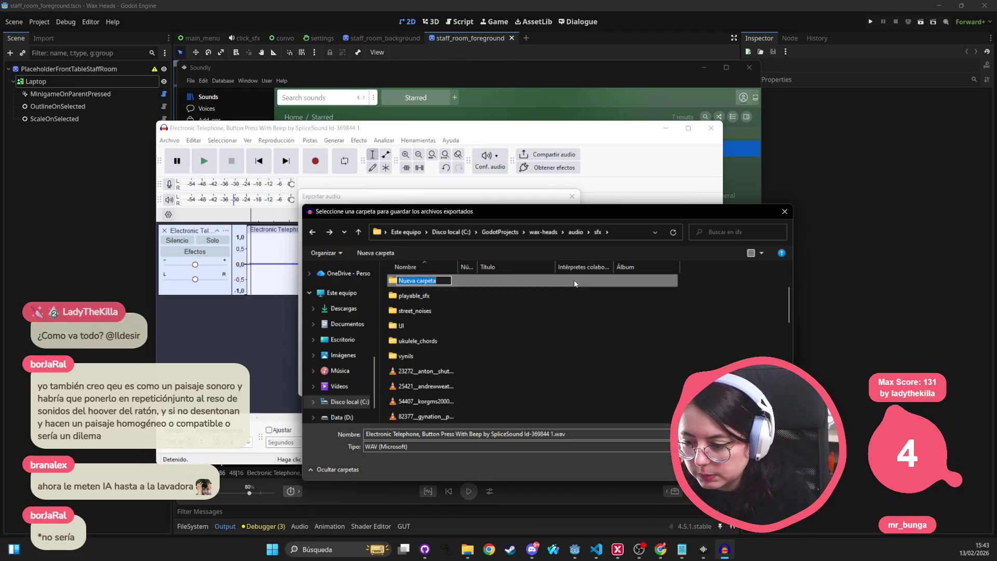
{"action": "type", "text": "be"}
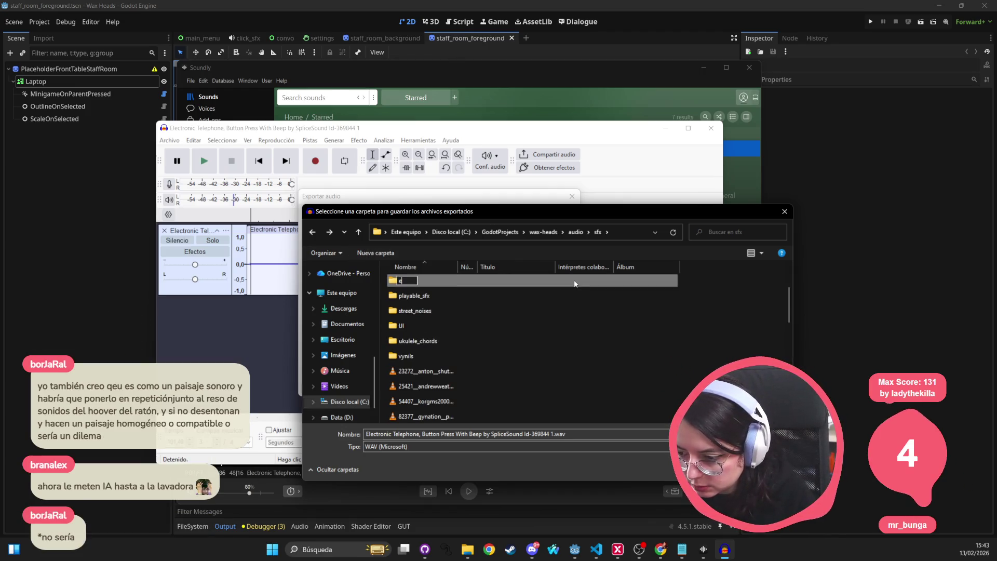
{"action": "double_click", "coordinate": [574, 283]}
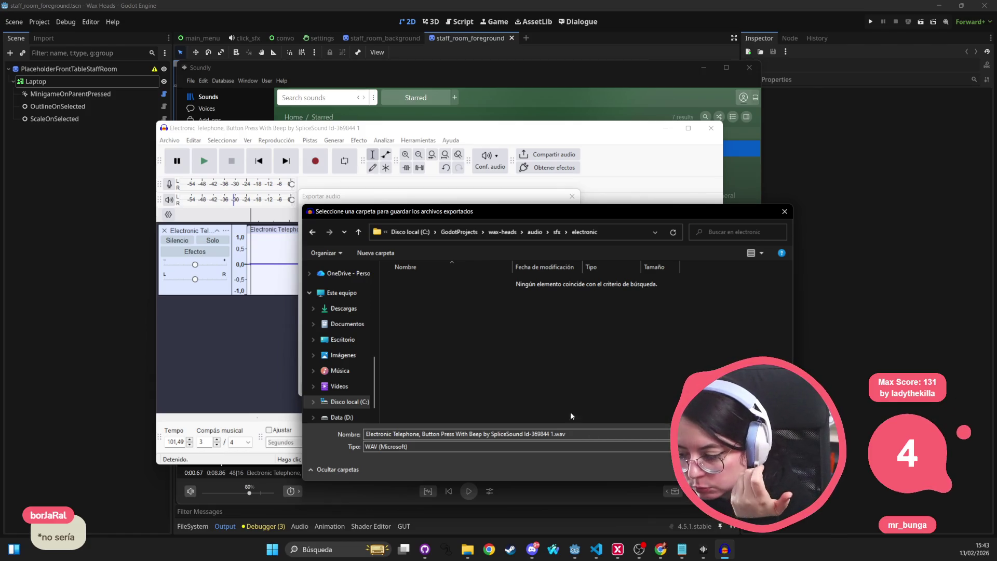
{"action": "left_click", "coordinate": [570, 435]}
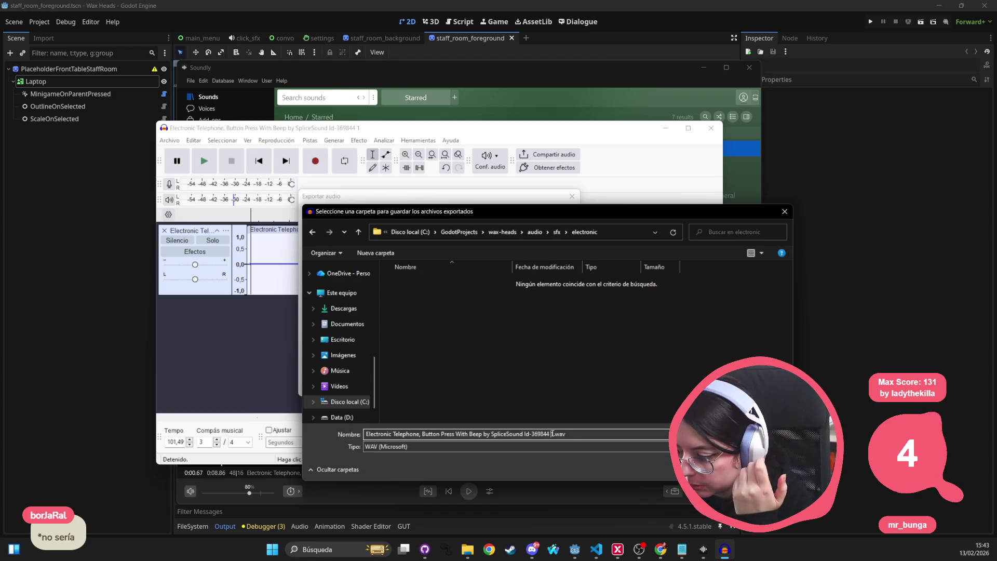
{"action": "left_click_drag", "start_coordinate": [553, 433], "coordinate": [265, 408]}
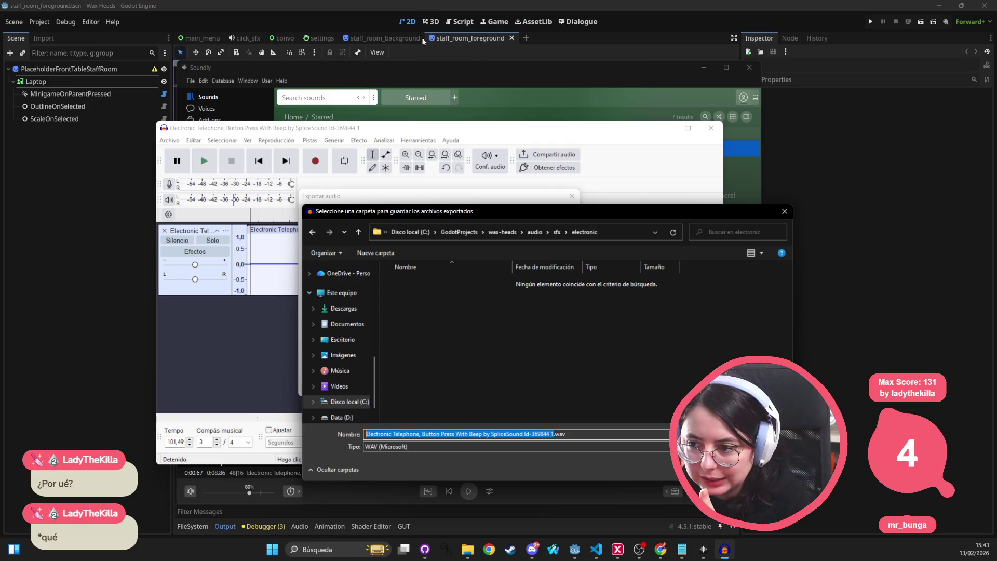
Check the door's HoverSfx naming in staff_room_background, then clear the old file name, keeping .wav
{"action": "left_click", "coordinate": [383, 38]}
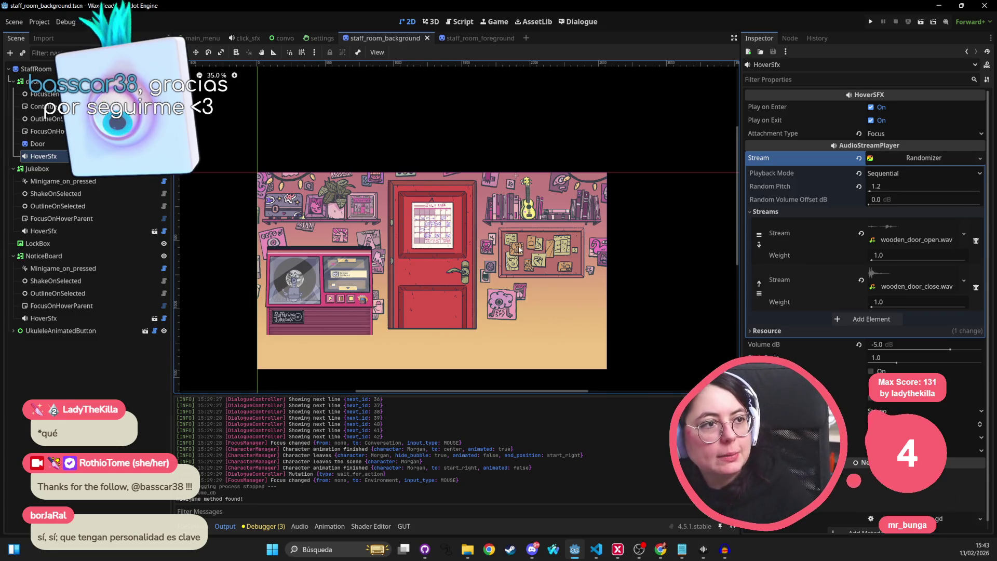
{"action": "key", "text": "alt+Tab"}
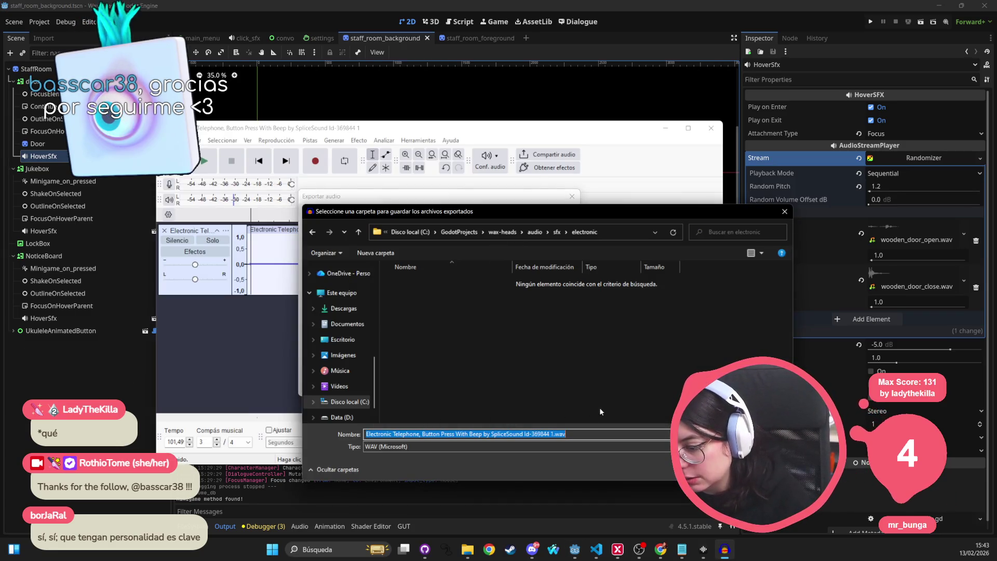
{"action": "key", "text": "shift+Left"}
{"action": "key", "text": "shift+Left"}
{"action": "key", "text": "shift+Left"}
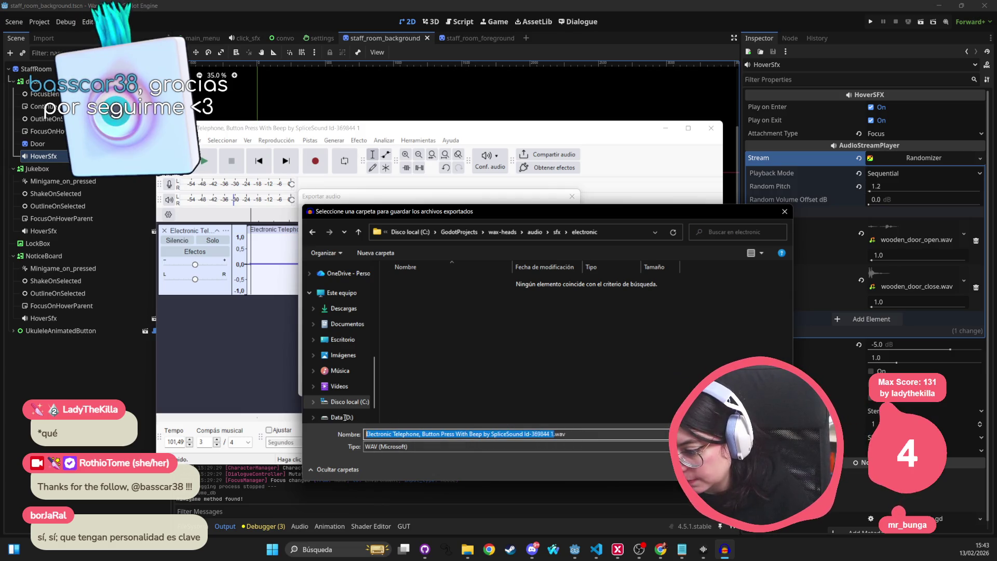
{"action": "mouse_move", "coordinate": [518, 219]}
{"action": "left_mouse_down"}
{"action": "mouse_move", "coordinate": [525, 548]}
{"action": "mouse_move", "coordinate": [450, 265]}
{"action": "mouse_move", "coordinate": [468, 233]}
{"action": "mouse_move", "coordinate": [455, 266]}
{"action": "mouse_move", "coordinate": [442, 260]}
{"action": "left_mouse_up"}
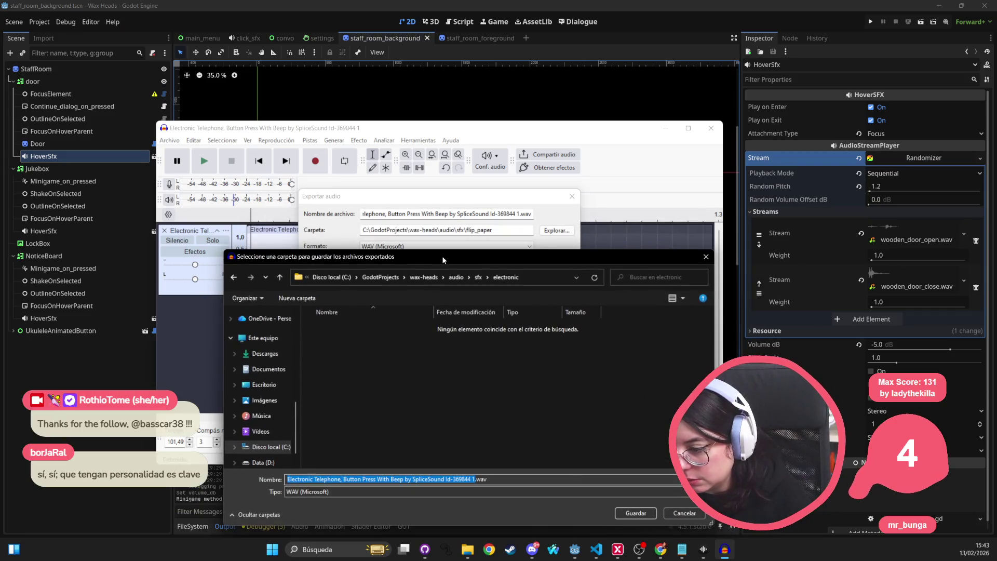
{"action": "key", "text": "BackSpace"}
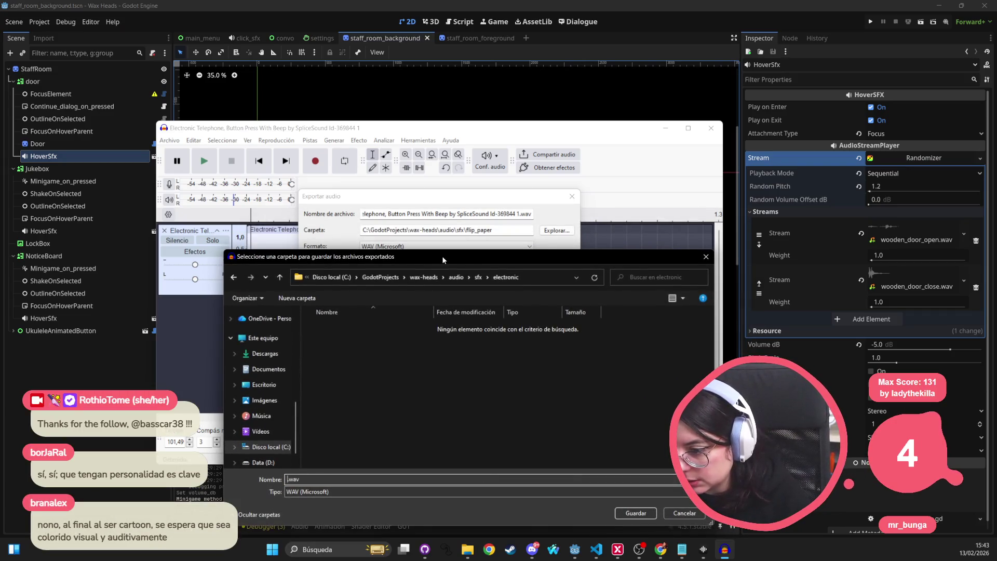
Name the file laptop_focused.wav and export it into sfx/electronic
{"action": "key", "text": "alt+Tab"}
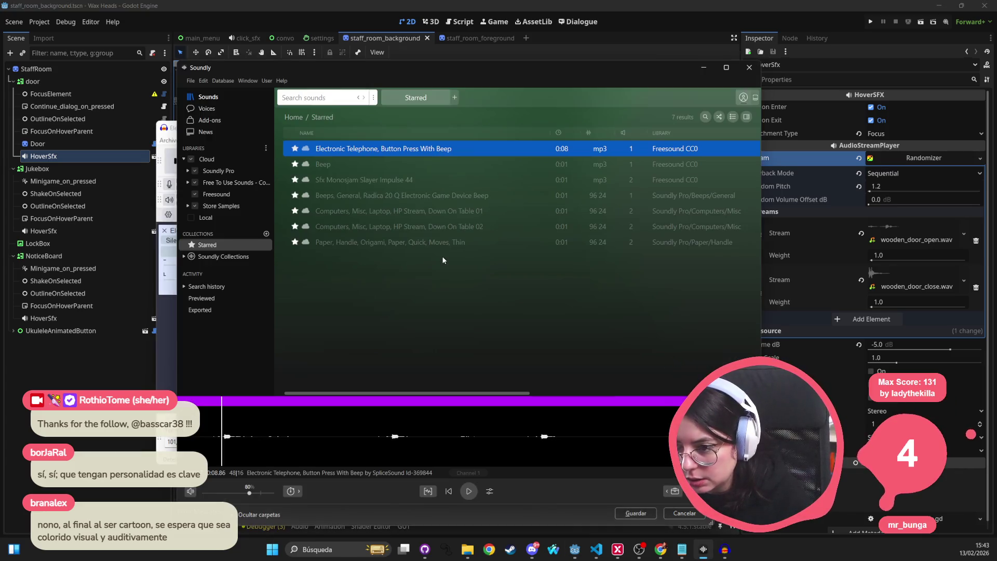
{"action": "key", "text": "alt+Tab"}
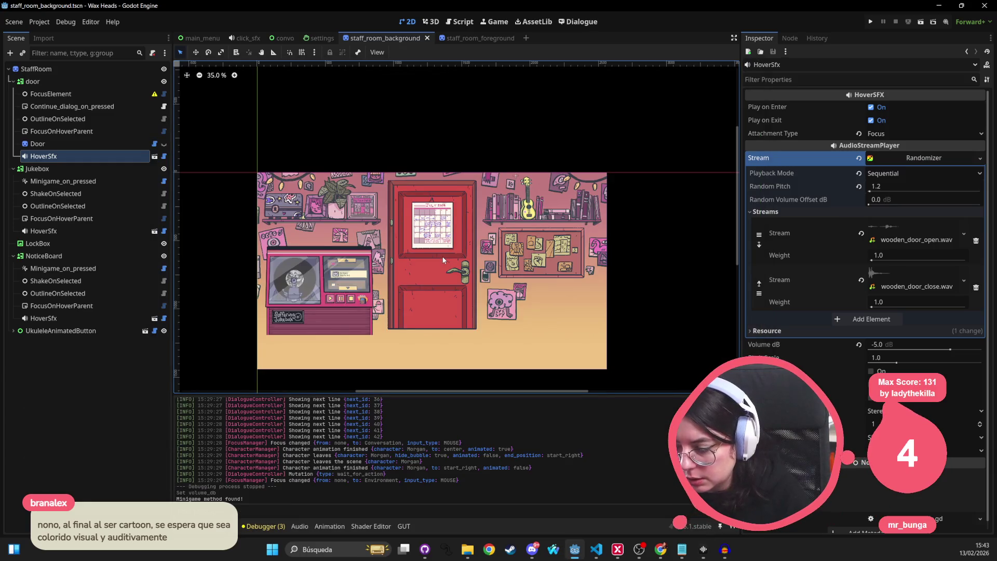
{"action": "key", "text": "alt+Tab"}
{"action": "key", "text": "alt+Tab"}
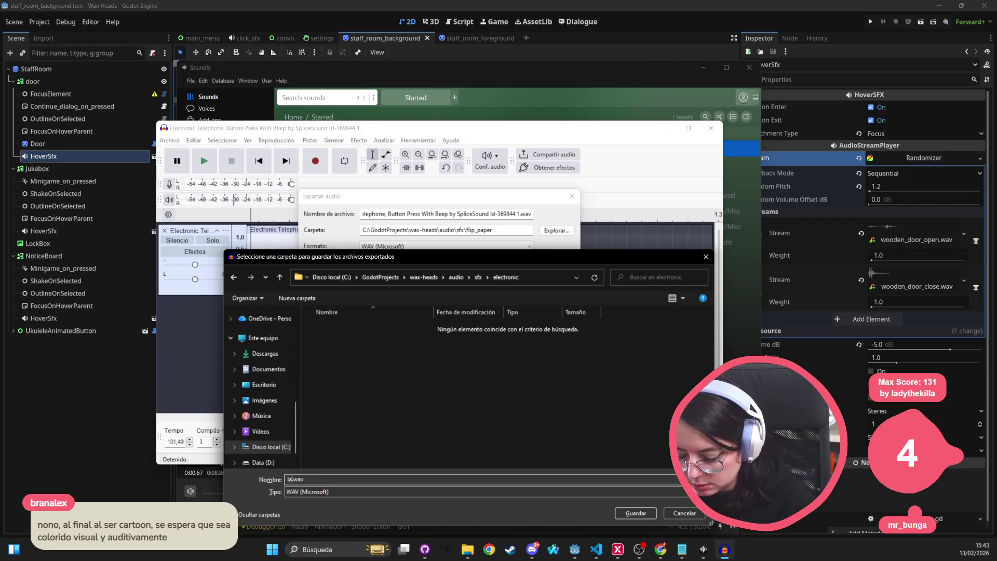
{"action": "type", "text": "ed"}
{"action": "key", "text": "Return"}
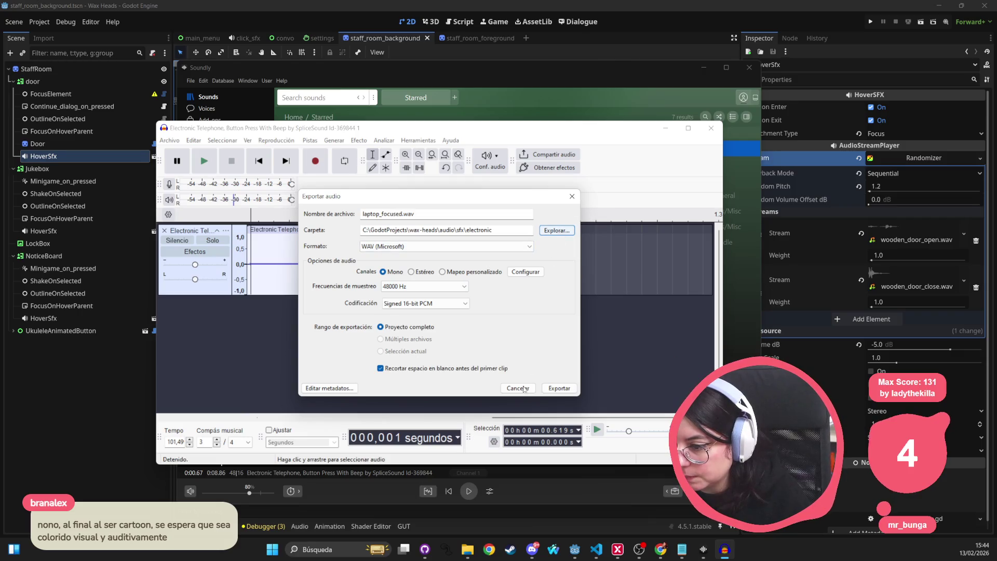
{"action": "left_click", "coordinate": [558, 388]}
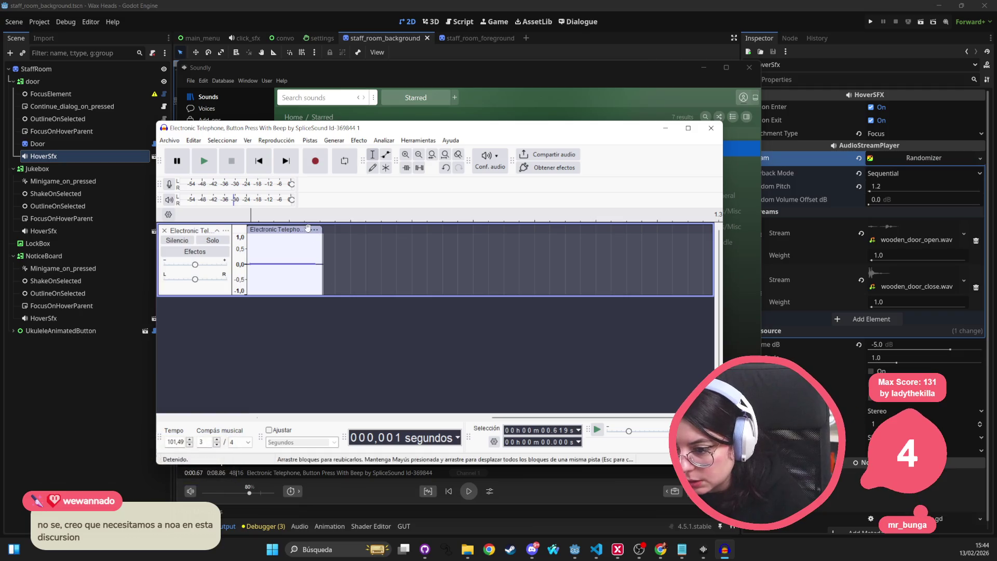
Close Audacity without saving and preview the Beep, Slayer Impulse 44 and Radica 20 Q sounds in Soundly
{"action": "left_click", "coordinate": [711, 128]}
{"action": "left_click", "coordinate": [456, 295]}
{"action": "left_click", "coordinate": [340, 165]}
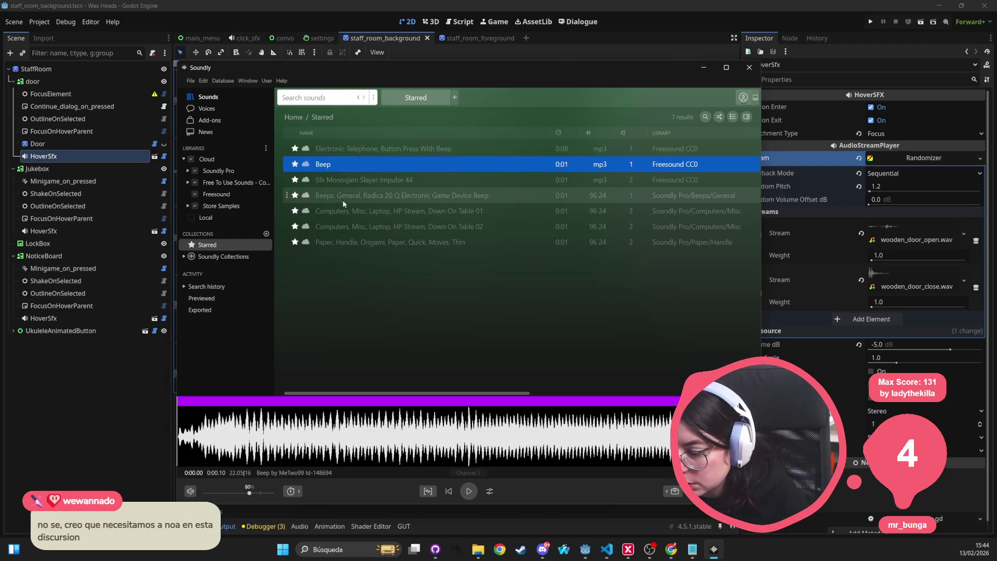
{"action": "left_click", "coordinate": [343, 183]}
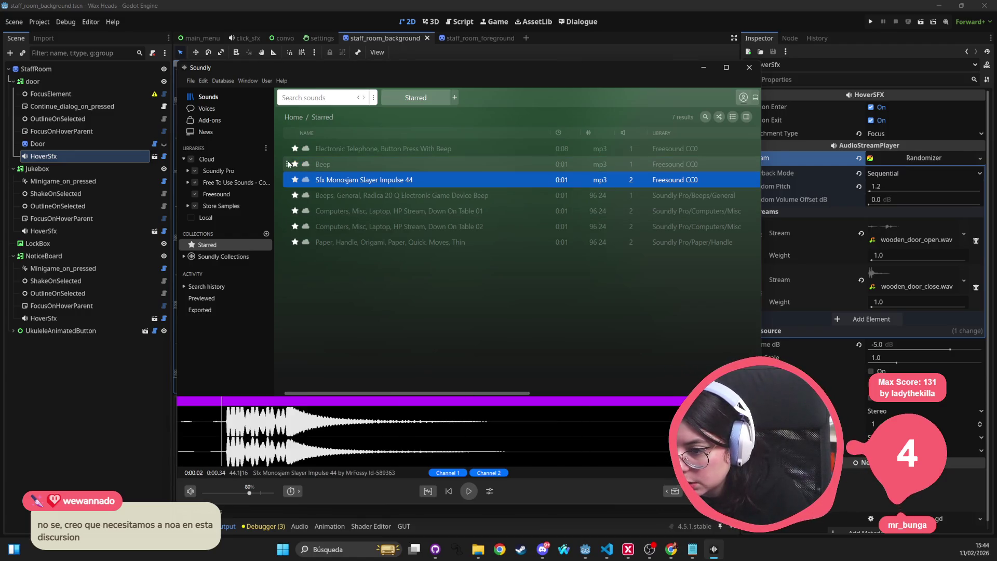
{"action": "left_click", "coordinate": [334, 192]}
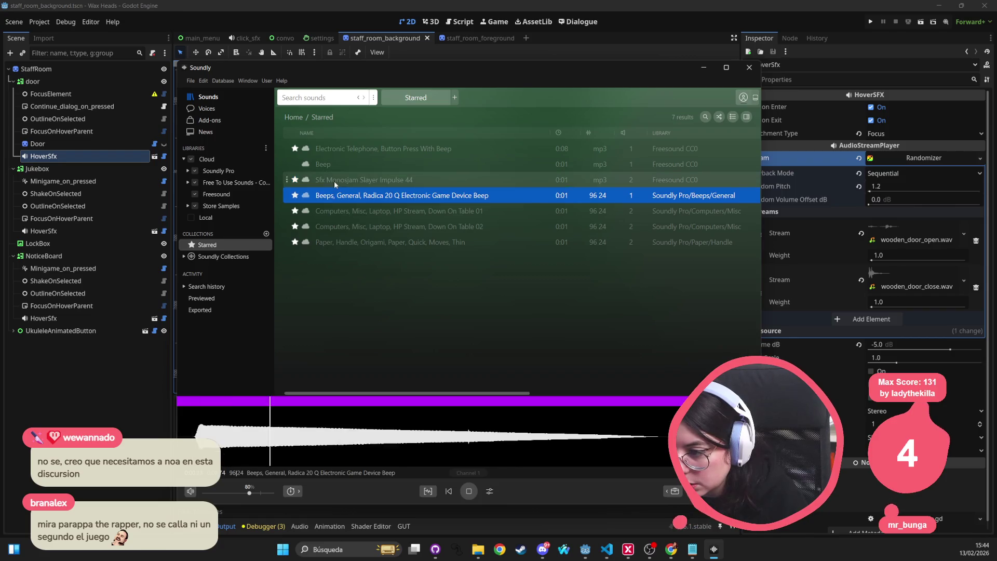
{"action": "left_click", "coordinate": [334, 181]}
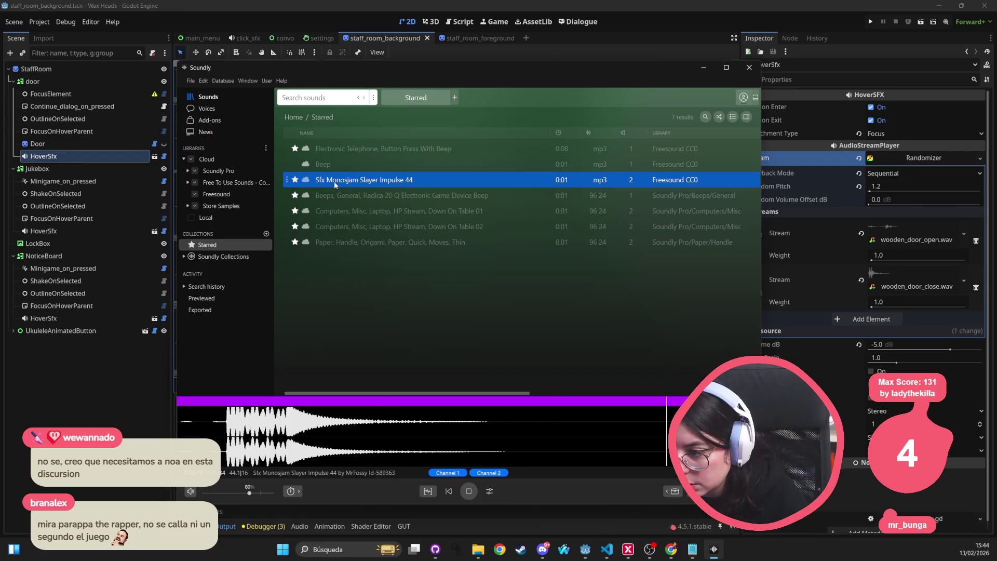
Open Sfx Monosjam Slayer Impulse 44 in Audacity as the external editor
{"action": "right_click", "coordinate": [230, 404]}
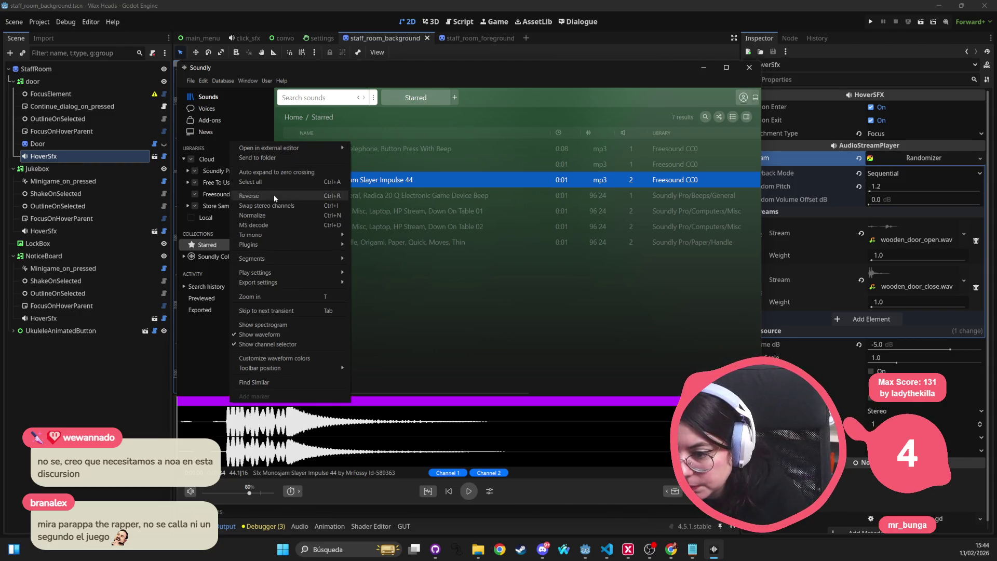
{"action": "mouse_move", "coordinate": [285, 151]}
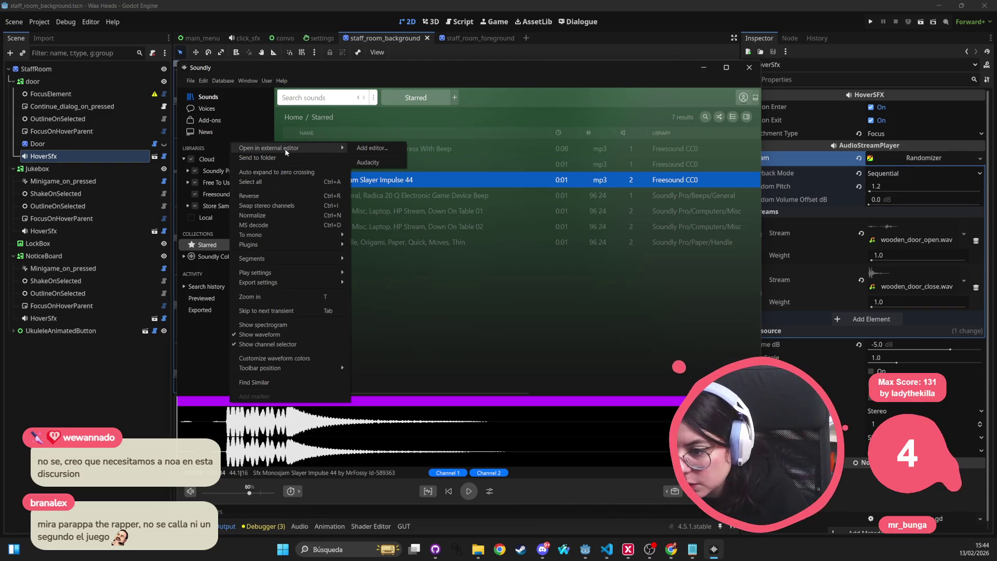
{"action": "left_click", "coordinate": [360, 163]}
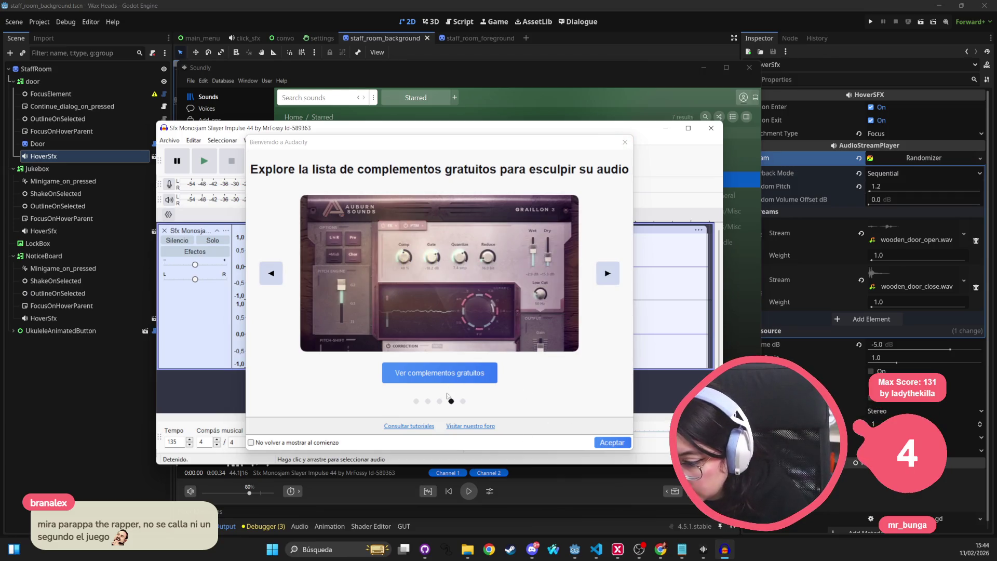
Turn off the Audacity welcome screen permanently and audition the impulse from near its start
{"action": "left_click", "coordinate": [283, 442]}
{"action": "left_click", "coordinate": [613, 443]}
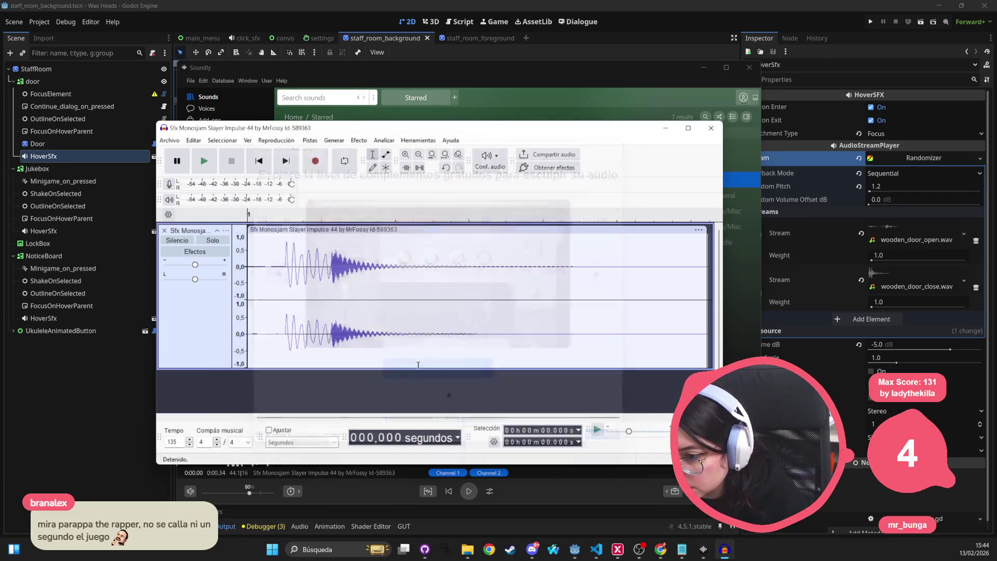
{"action": "left_click", "coordinate": [276, 251]}
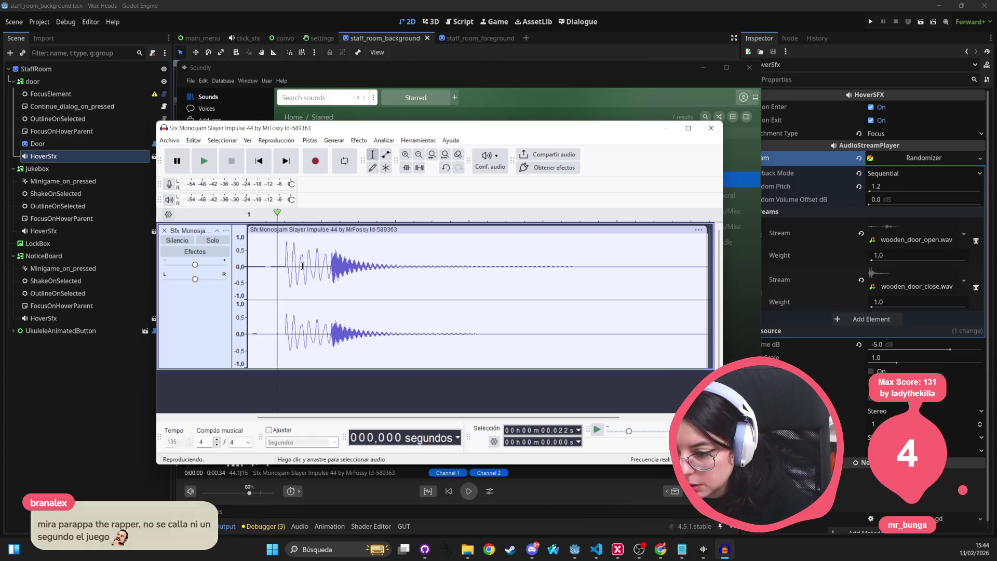
{"action": "key", "text": "space"}
{"action": "left_click", "coordinate": [267, 249]}
{"action": "key", "text": "space"}
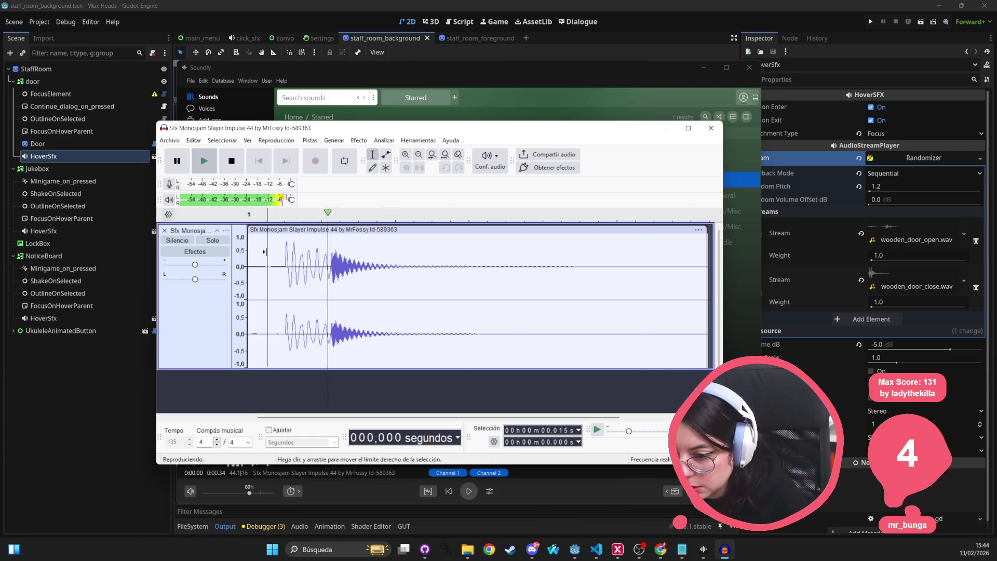
{"action": "key", "text": "space"}
Preview stretches around the attack and delete the audio leading up to the hit
{"action": "left_click_drag", "start_coordinate": [328, 260], "coordinate": [396, 274]}
{"action": "key", "text": "space"}
{"action": "mouse_move", "coordinate": [297, 255]}
{"action": "left_mouse_down"}
{"action": "mouse_move", "coordinate": [313, 257]}
{"action": "mouse_move", "coordinate": [288, 267]}
{"action": "mouse_move", "coordinate": [328, 263]}
{"action": "mouse_move", "coordinate": [248, 263]}
{"action": "left_mouse_up"}
{"action": "key", "text": "space"}
{"action": "key", "text": "space"}
{"action": "left_click", "coordinate": [356, 265]}
{"action": "key", "text": "Delete"}
{"action": "key", "text": "space"}
Delete the tail after the hit, undo it, and replay the short clip
{"action": "key", "text": "space"}
{"action": "key", "text": "space"}
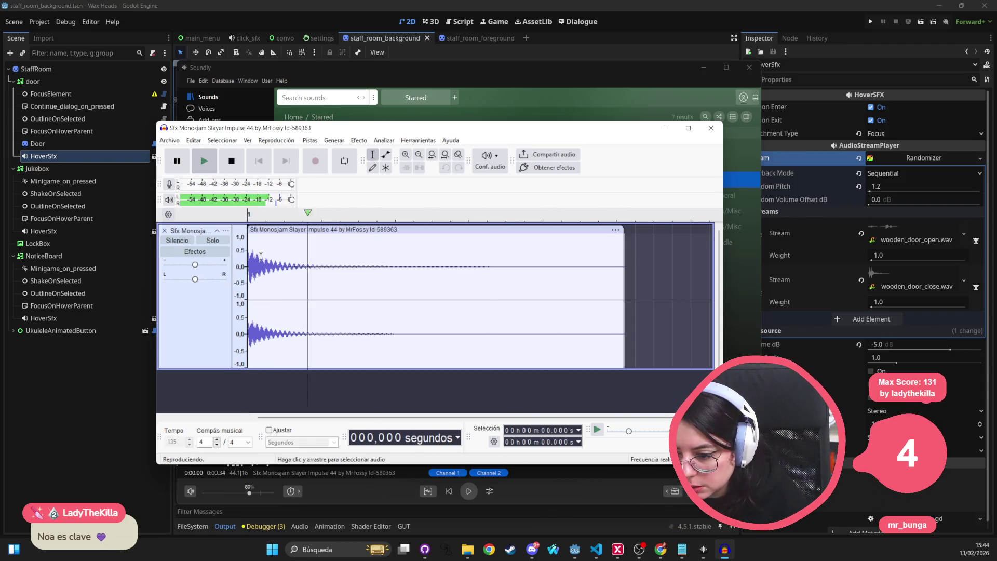
{"action": "left_click_drag", "start_coordinate": [331, 262], "coordinate": [623, 291]}
{"action": "key", "text": "Delete"}
{"action": "key", "text": "space"}
{"action": "key", "text": "ctrl+z"}
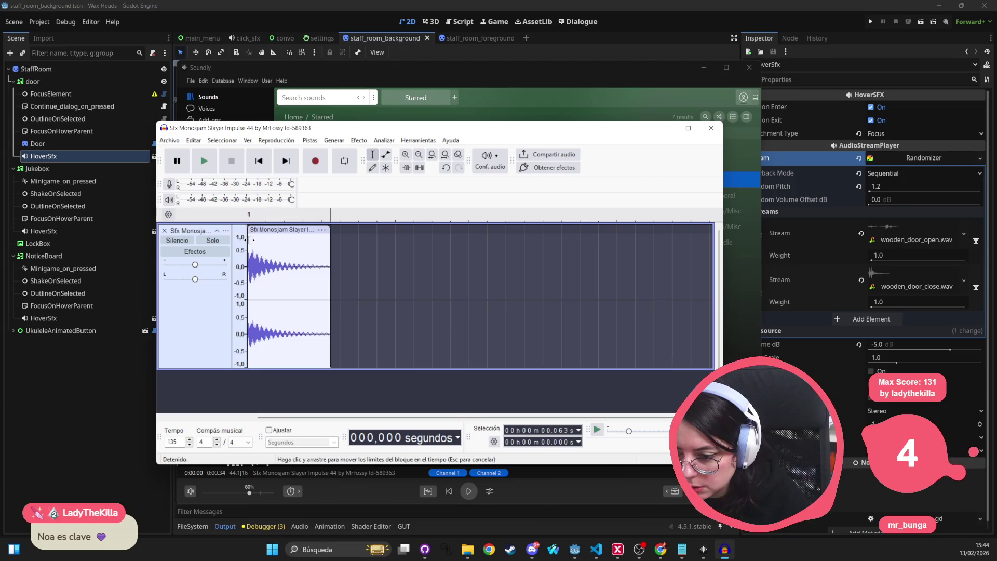
{"action": "key", "text": "space"}
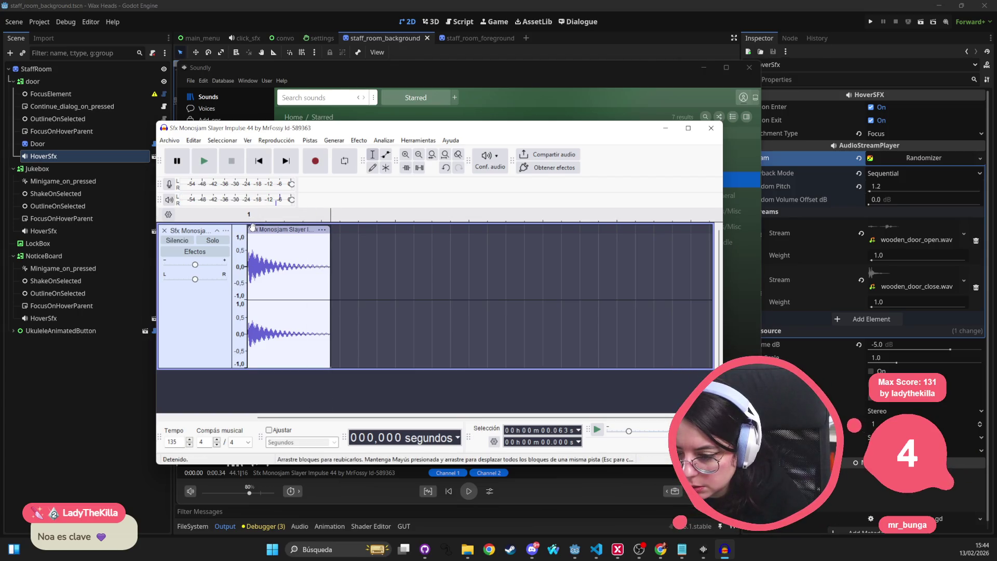
{"action": "key", "text": "space"}
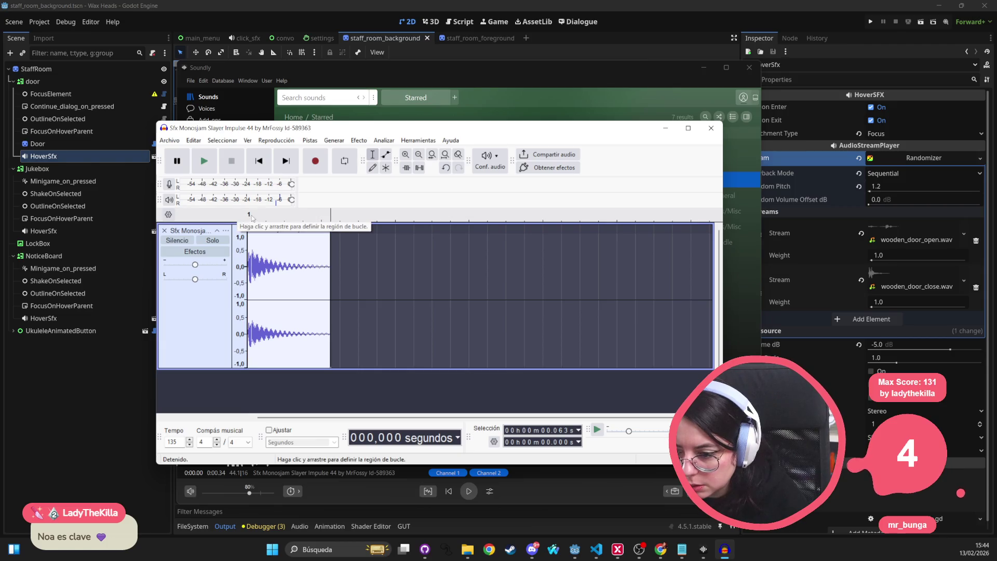
{"action": "key", "text": "space"}
{"action": "key", "text": "space"}
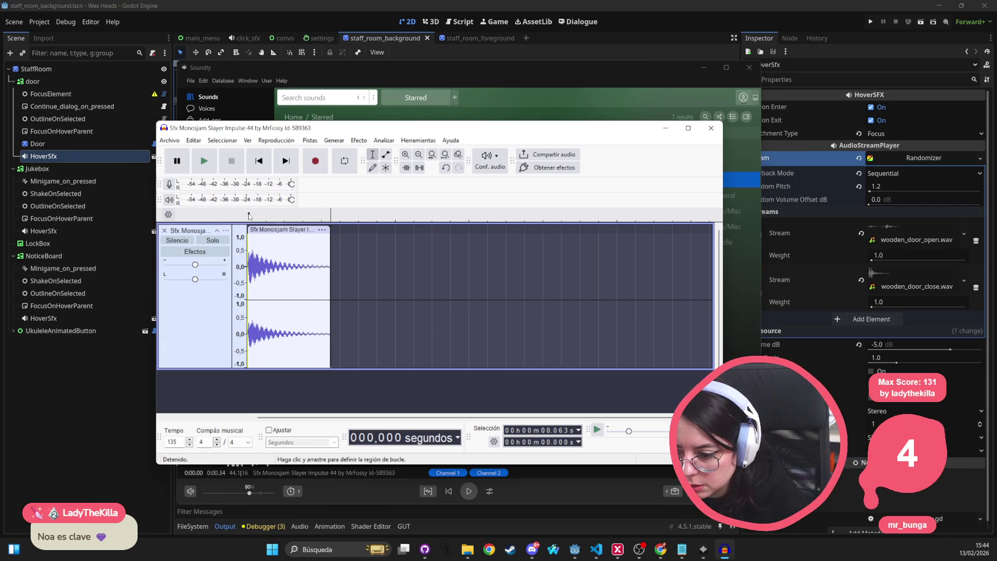
Zoom in on the clip and play it from its very beginning
{"action": "left_click", "coordinate": [250, 244]}
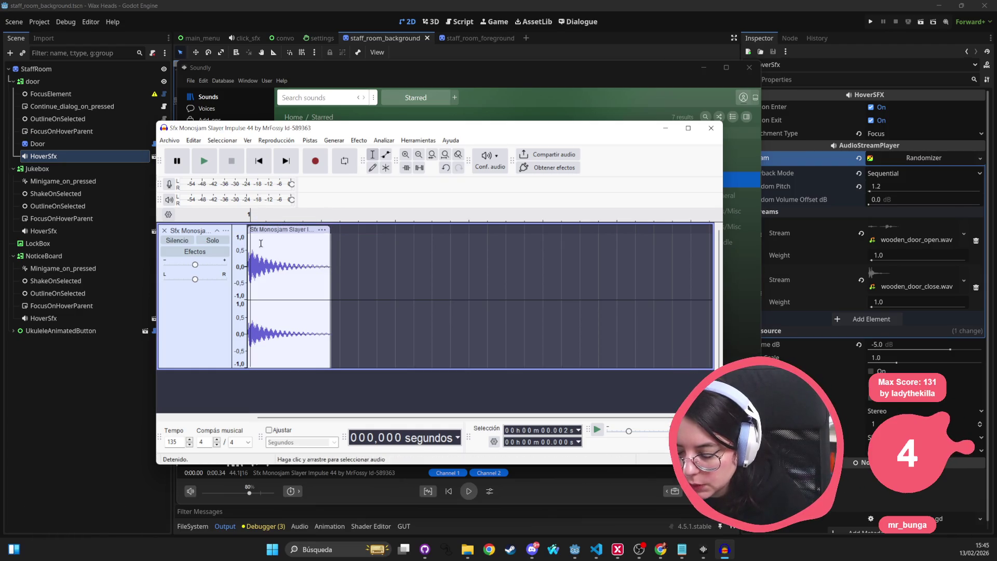
{"action": "key", "text": "ctrl+1"}
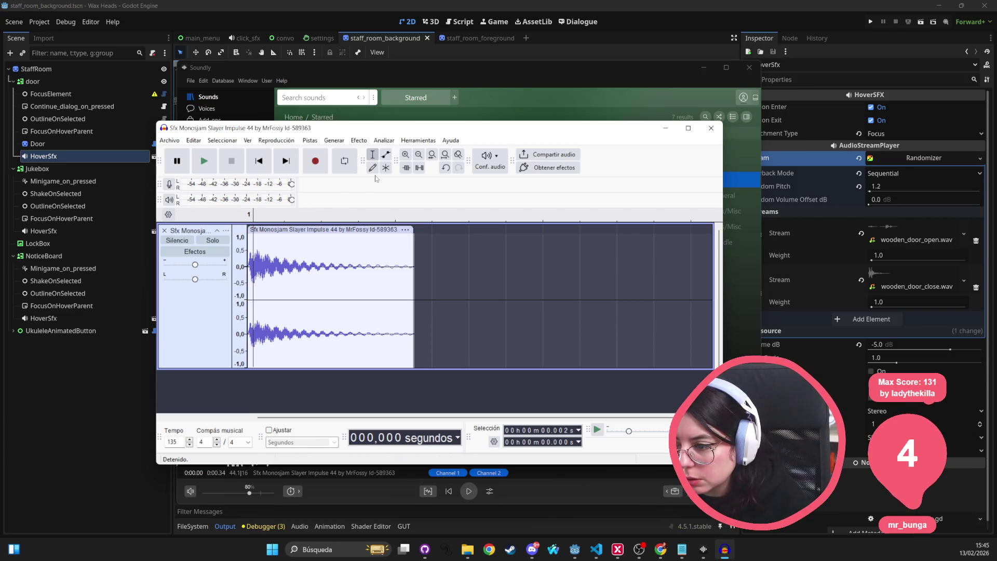
{"action": "left_click", "coordinate": [250, 251]}
{"action": "key", "text": "space"}
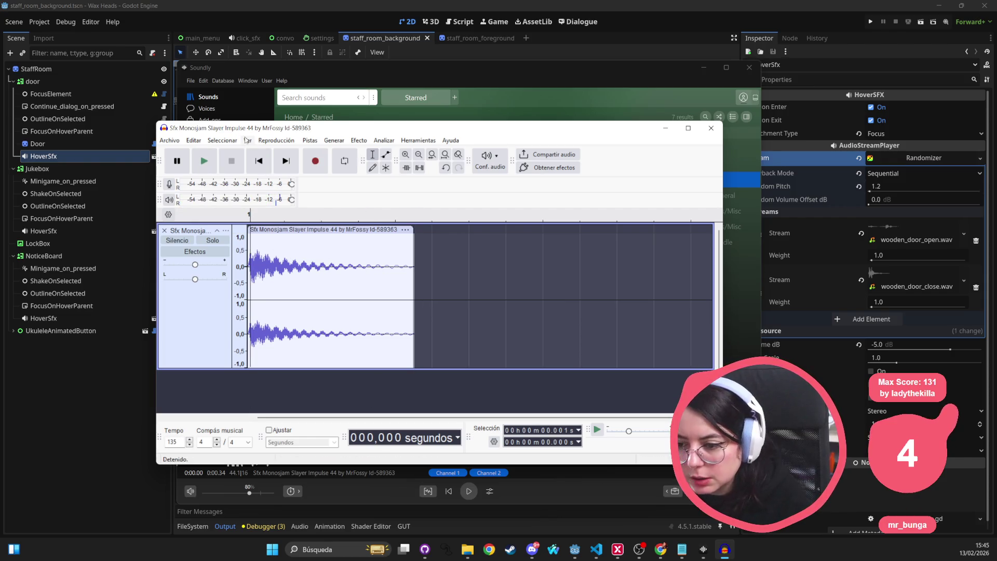
Dismiss the no-audio-selected warning from Bass and Treble and select the whole track
{"action": "left_click", "coordinate": [310, 140]}
{"action": "mouse_move", "coordinate": [359, 140]}
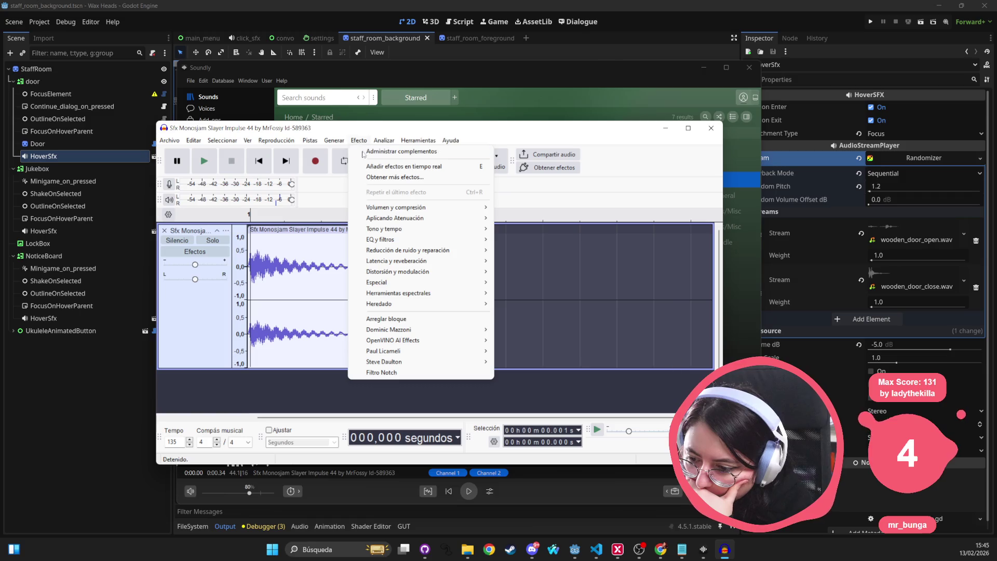
{"action": "mouse_move", "coordinate": [382, 240]}
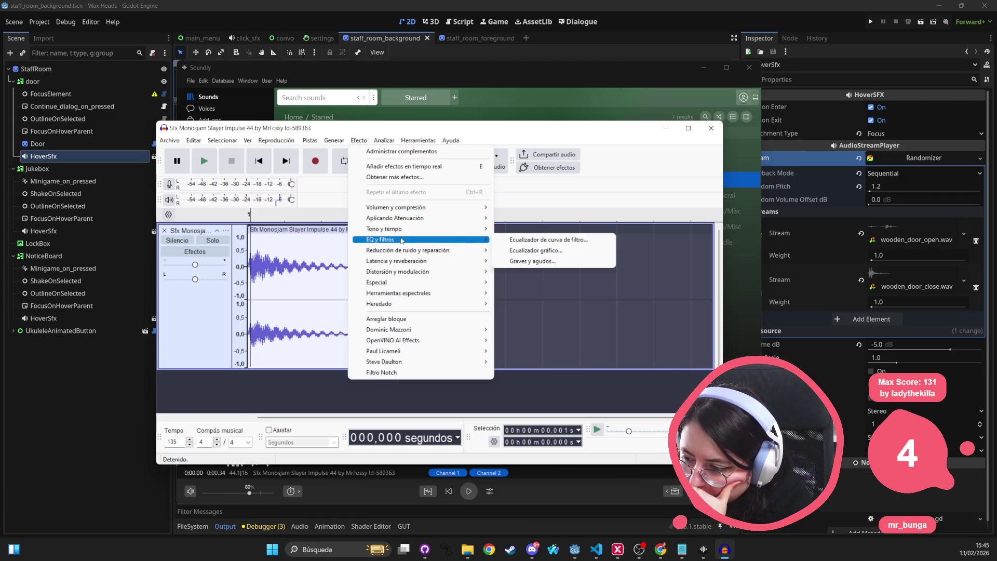
{"action": "left_click", "coordinate": [532, 261]}
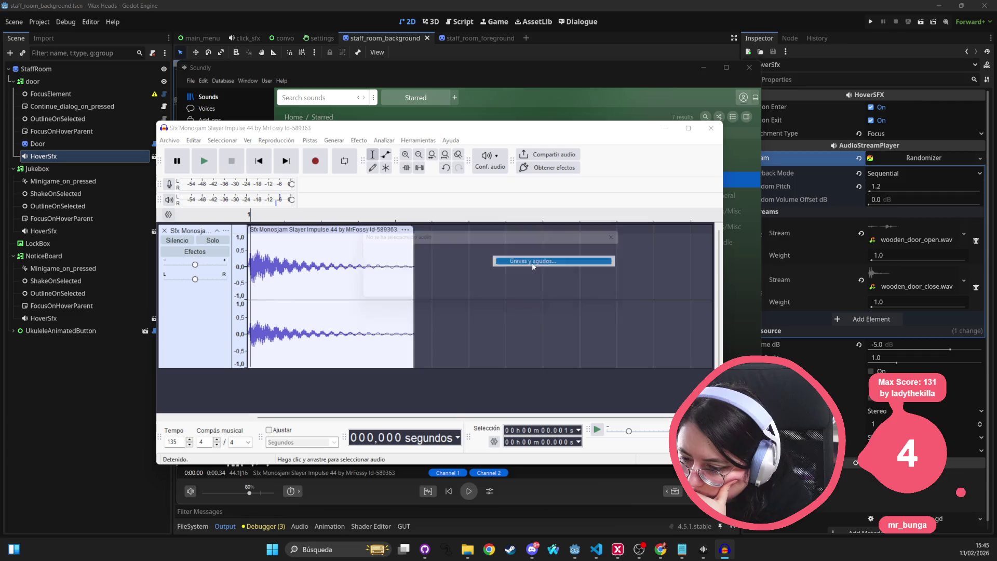
{"action": "left_click", "coordinate": [602, 293]}
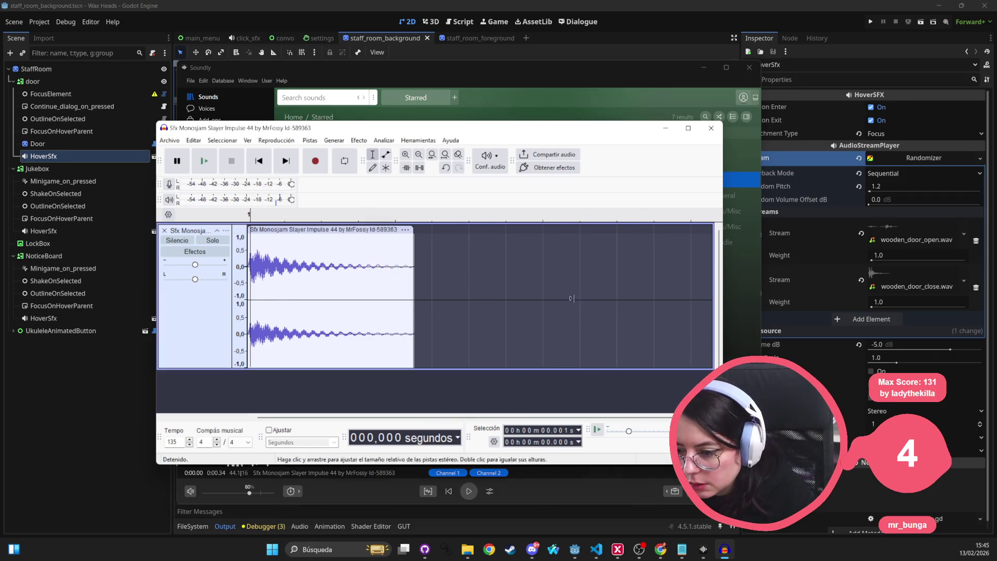
{"action": "key", "text": "ctrl+a"}
Apply Bass and Treble with bass 10 dB and treble −8 dB, then preview the result
{"action": "left_click", "coordinate": [309, 140]}
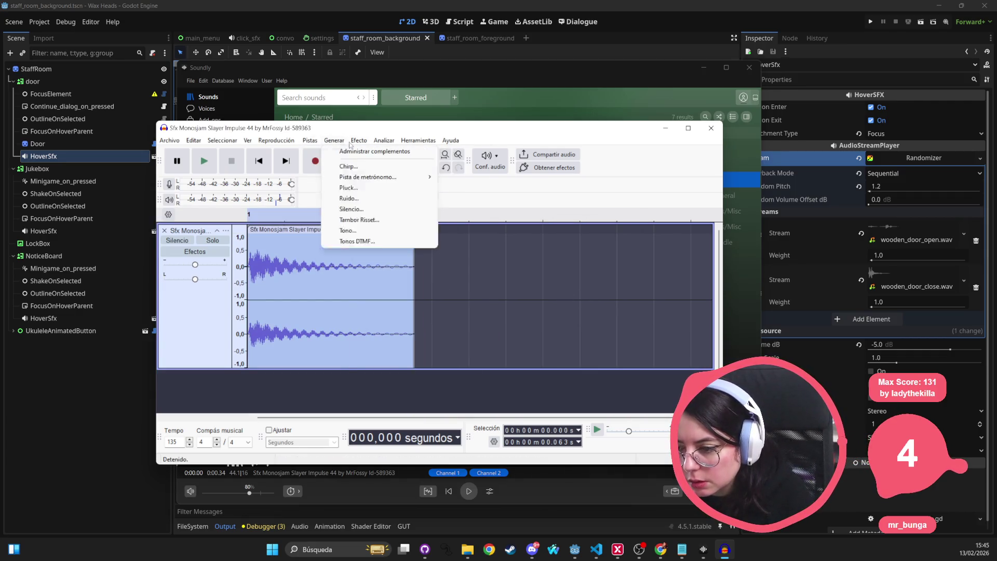
{"action": "mouse_move", "coordinate": [359, 140]}
{"action": "mouse_move", "coordinate": [400, 240]}
{"action": "left_click", "coordinate": [501, 263]}
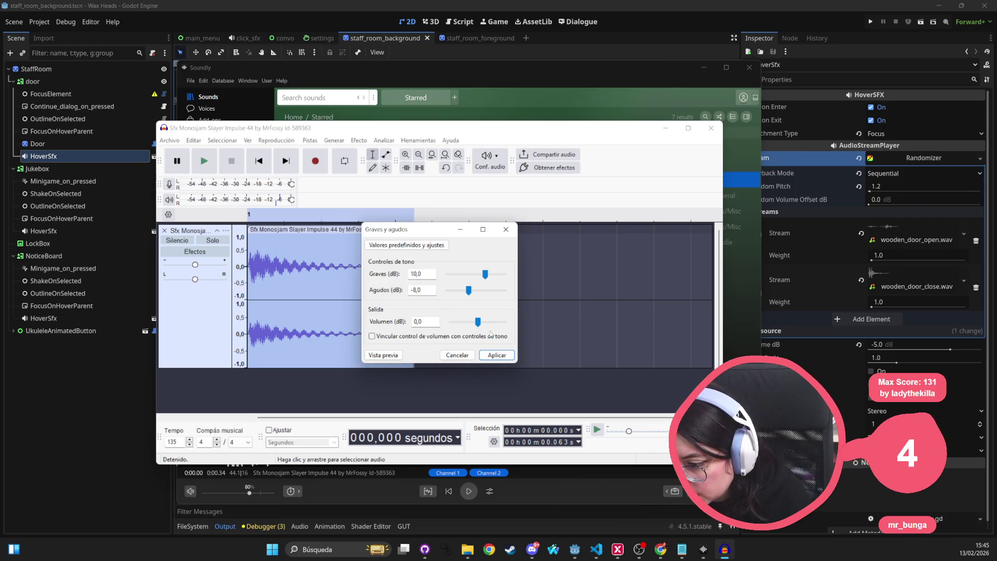
{"action": "left_click", "coordinate": [497, 355]}
{"action": "key", "text": "space"}
{"action": "key", "text": "space"}
{"action": "key", "text": "space"}
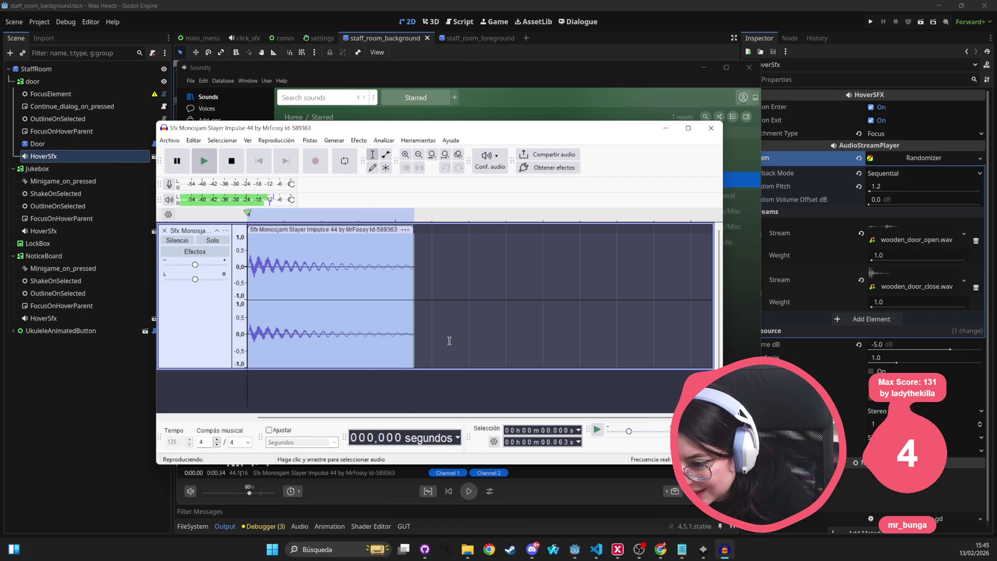
{"action": "key", "text": "space"}
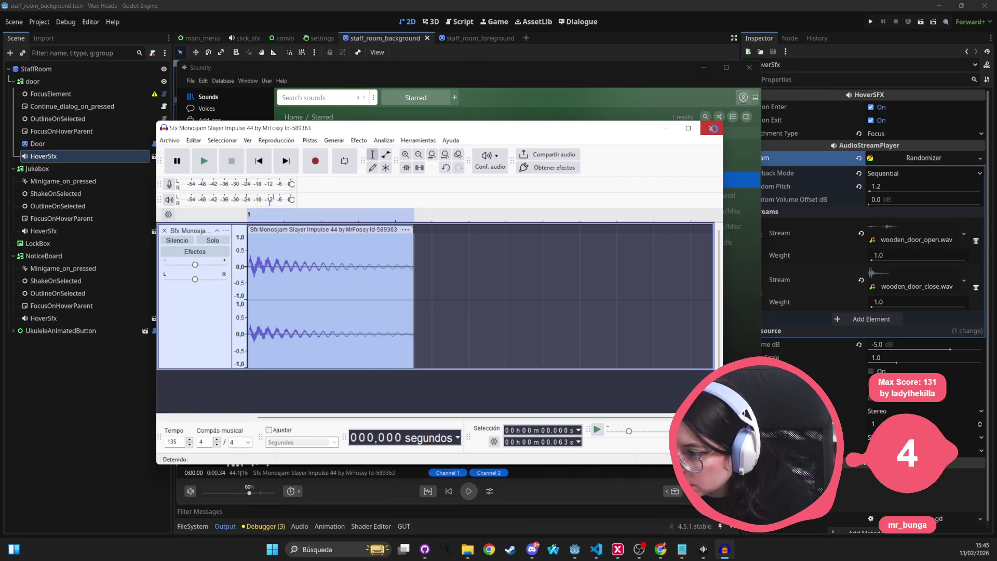
Close Audacity without saving, then preview Beep and Electronic Telephone, Button Press With Beep in Soundly
{"action": "left_click", "coordinate": [714, 129]}
{"action": "left_click", "coordinate": [456, 295]}
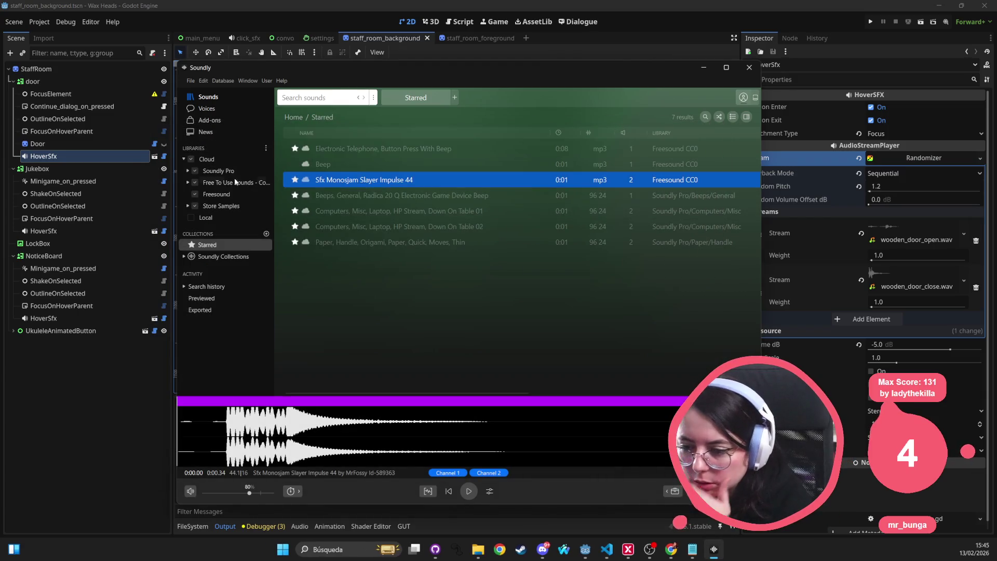
{"action": "left_click", "coordinate": [317, 97]}
{"action": "left_click", "coordinate": [419, 164]}
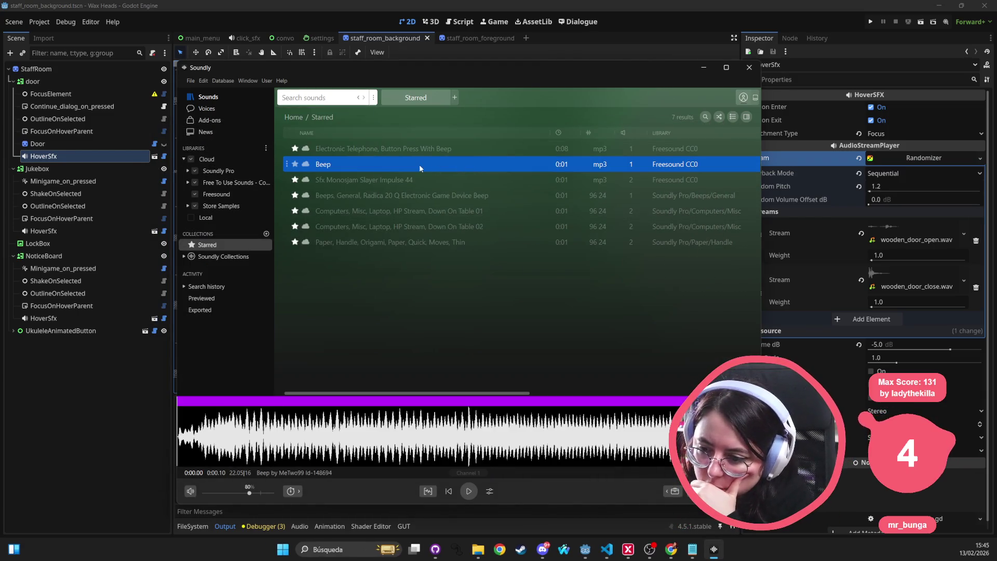
{"action": "left_click", "coordinate": [394, 149]}
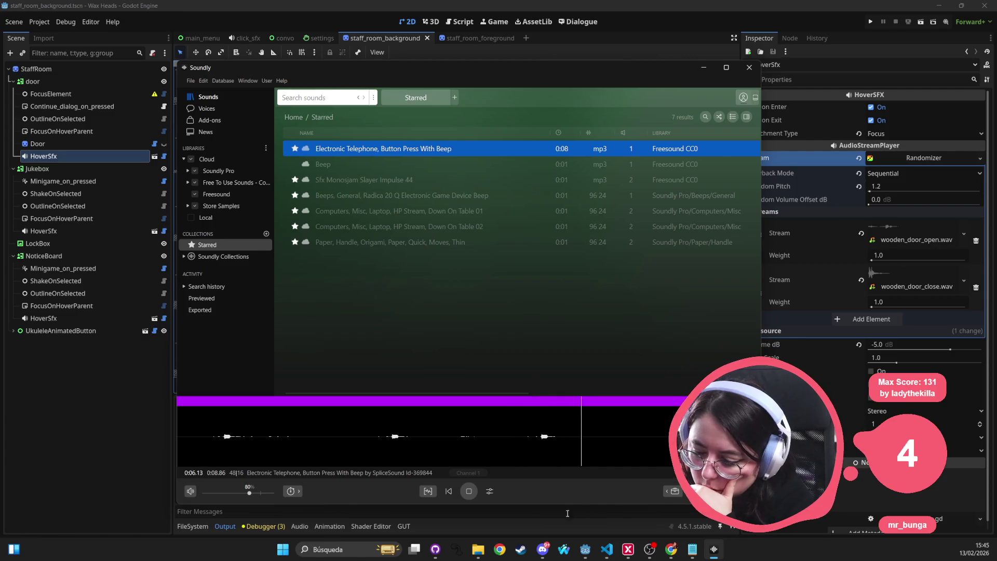
In Godot's FileSystem dock, go up to res://audio/sfx/
{"action": "left_click", "coordinate": [585, 549]}
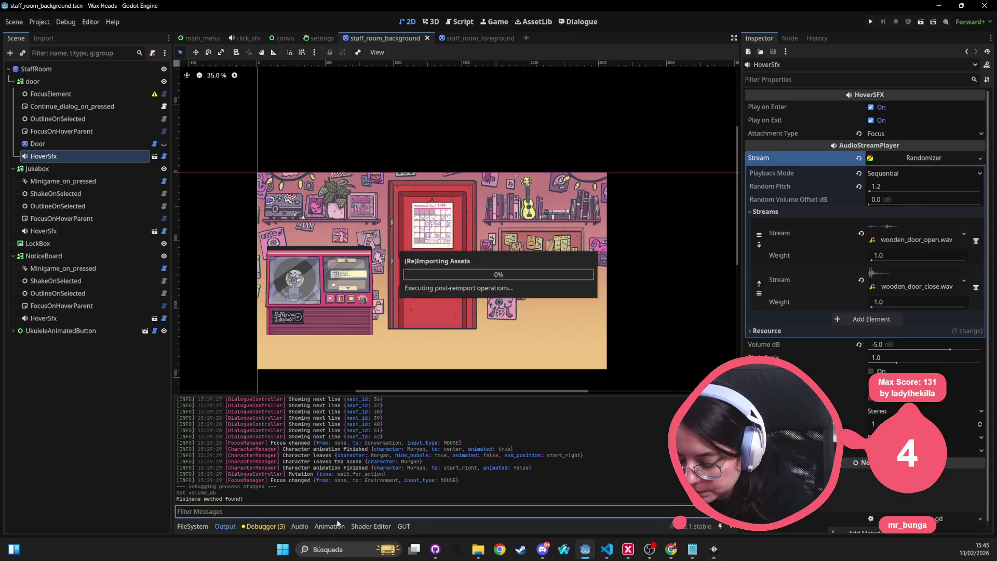
{"action": "left_click", "coordinate": [193, 526]}
{"action": "left_click", "coordinate": [431, 486]}
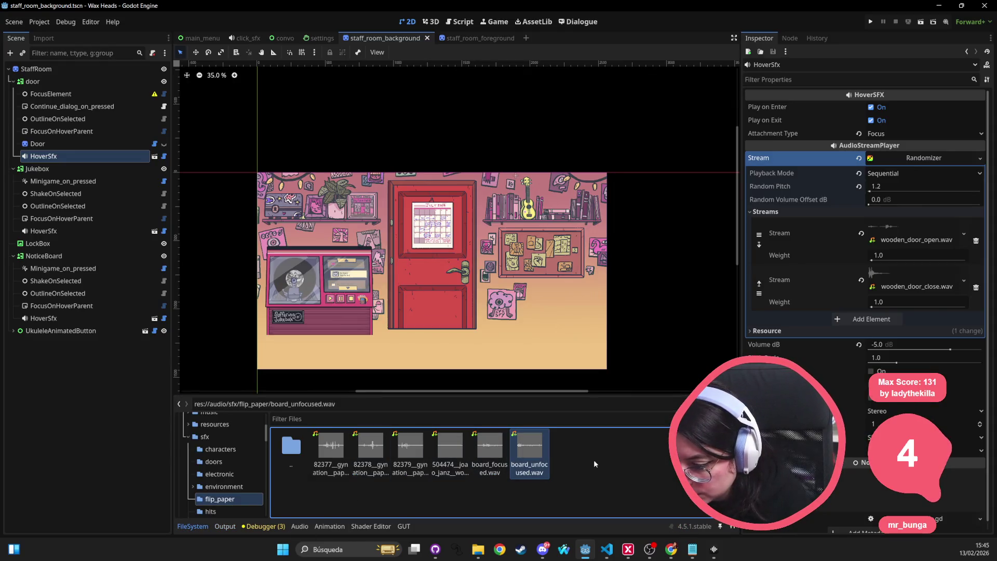
{"action": "double_click", "coordinate": [286, 453]}
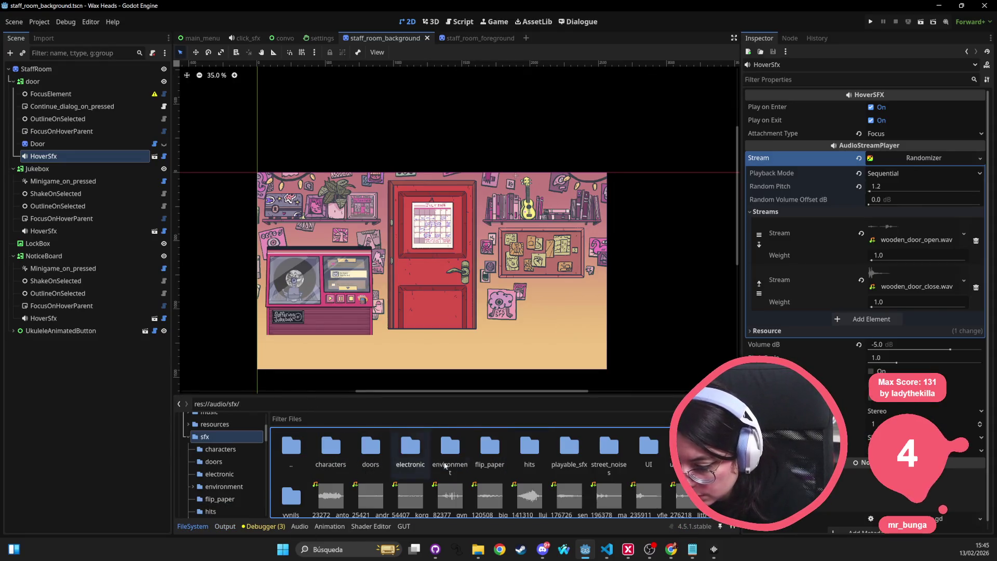
Launch a fresh Audacity window from Windows search 'audacity'
{"action": "left_click", "coordinate": [333, 550]}
{"action": "type", "text": "audacity"}
{"action": "key", "text": "Return"}
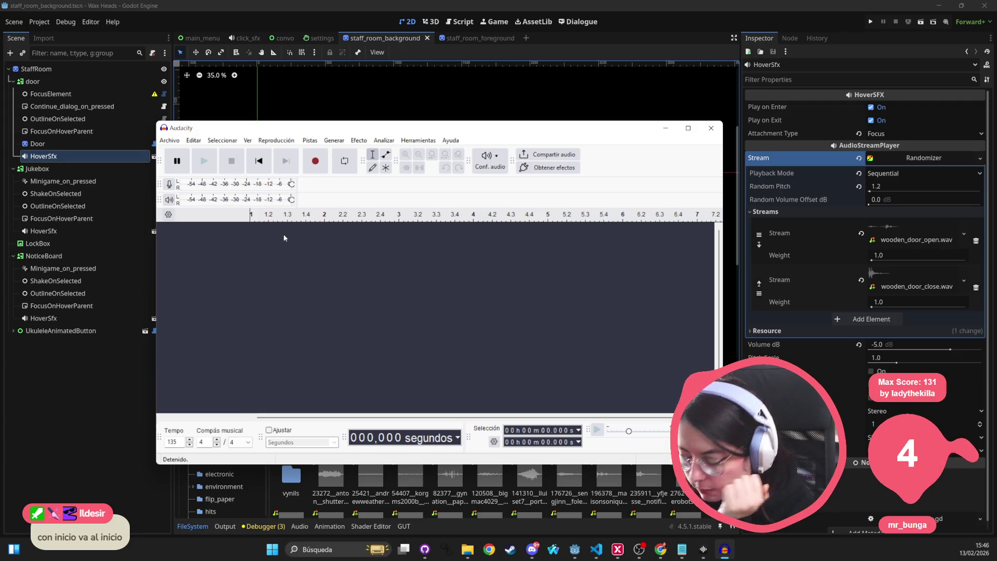
Open laptop_focused from C:/GodotProjects/wax-heads/audio/sfx/electronic in Audacity
{"action": "left_click", "coordinate": [169, 140]}
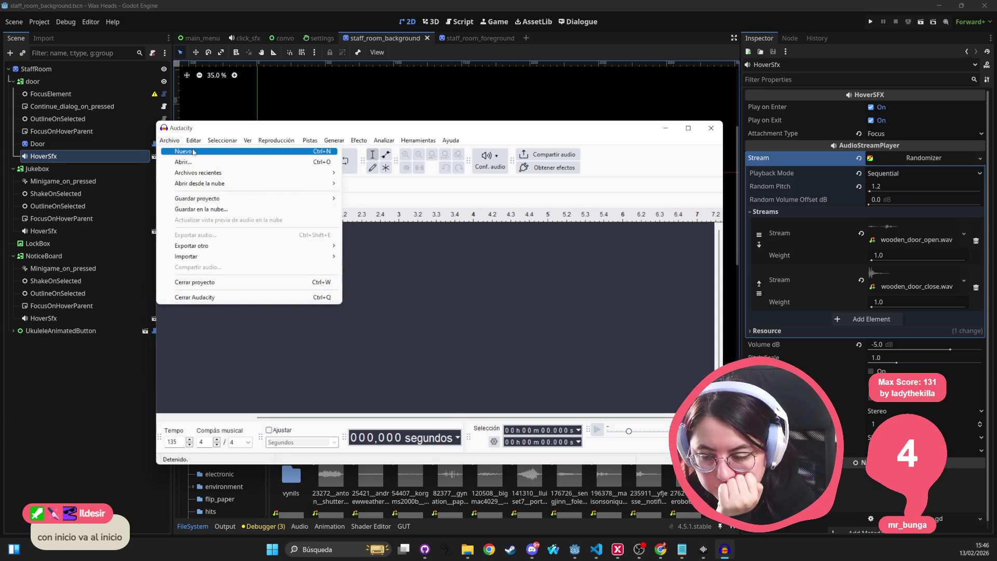
{"action": "left_click", "coordinate": [191, 163]}
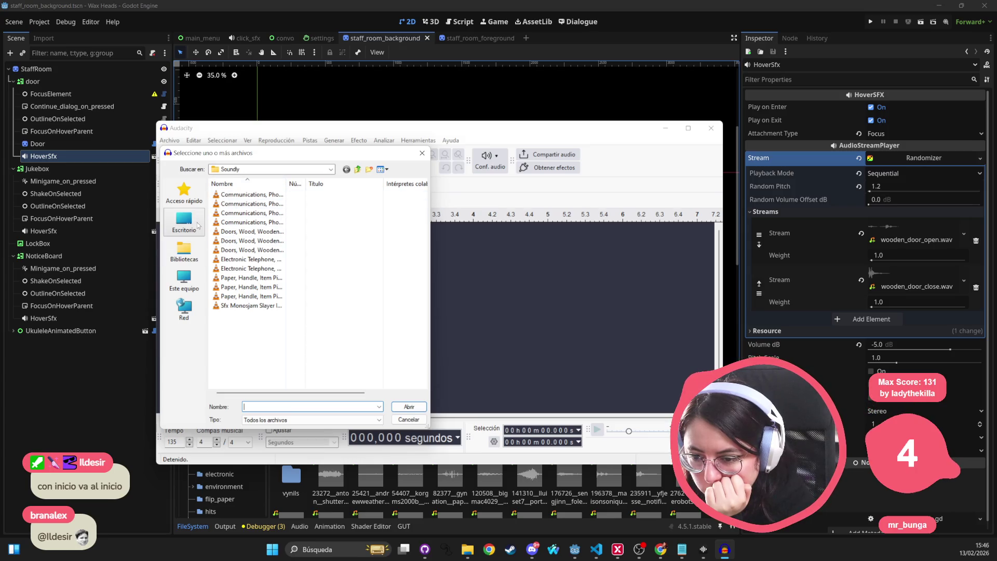
{"action": "left_click", "coordinate": [190, 270]}
{"action": "double_click", "coordinate": [241, 362]}
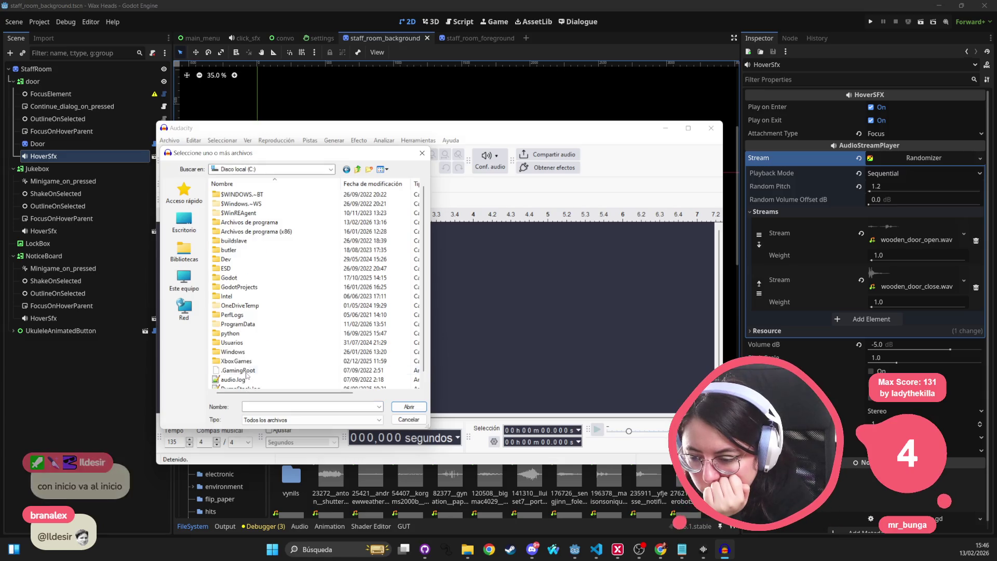
{"action": "double_click", "coordinate": [241, 290]}
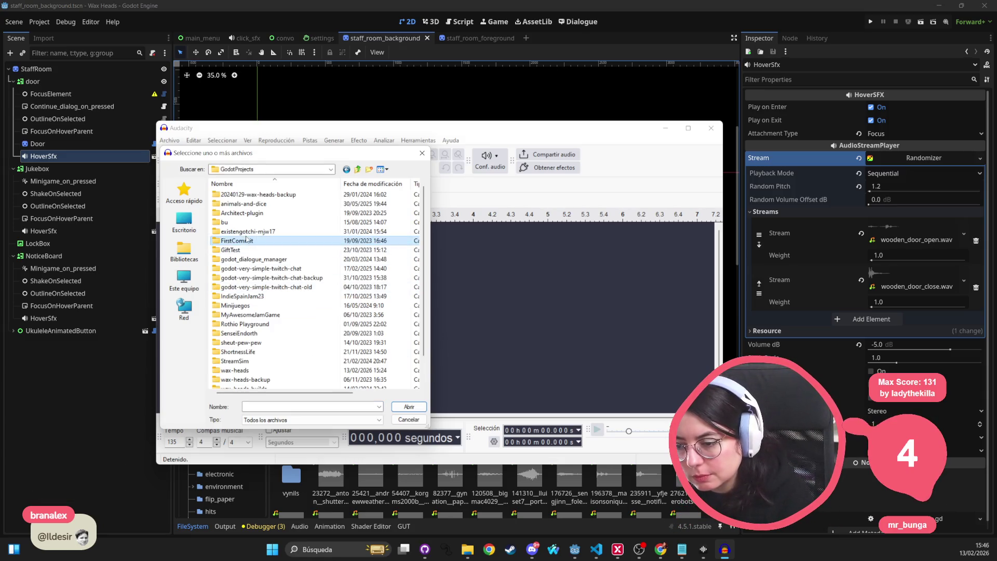
{"action": "double_click", "coordinate": [251, 372]}
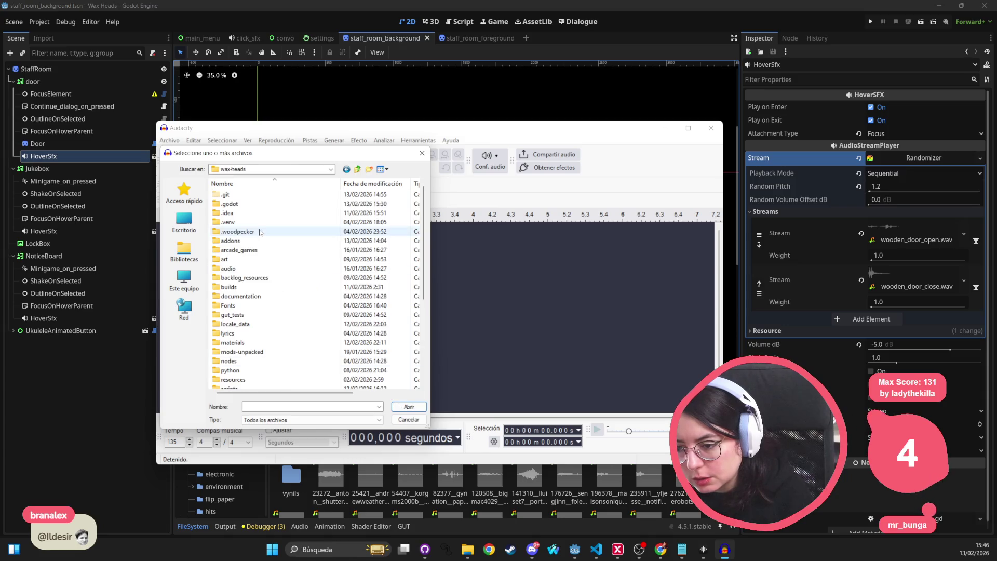
{"action": "left_click", "coordinate": [239, 240]}
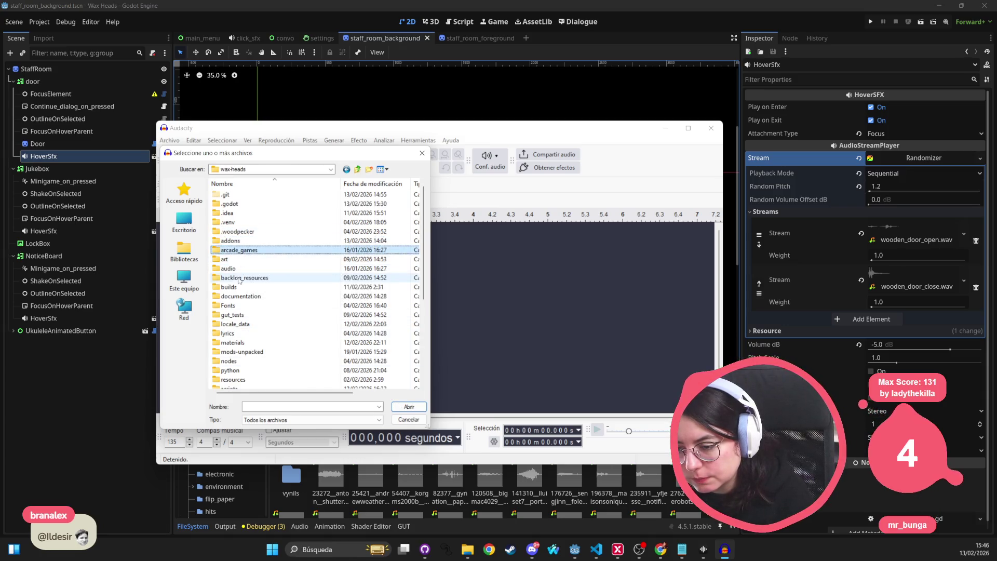
{"action": "double_click", "coordinate": [231, 267]}
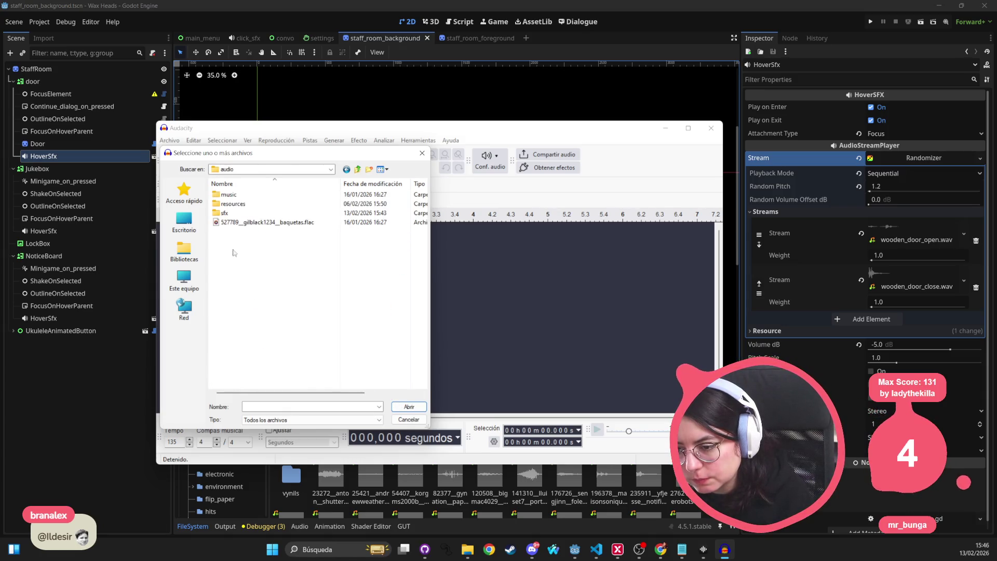
{"action": "double_click", "coordinate": [237, 214]}
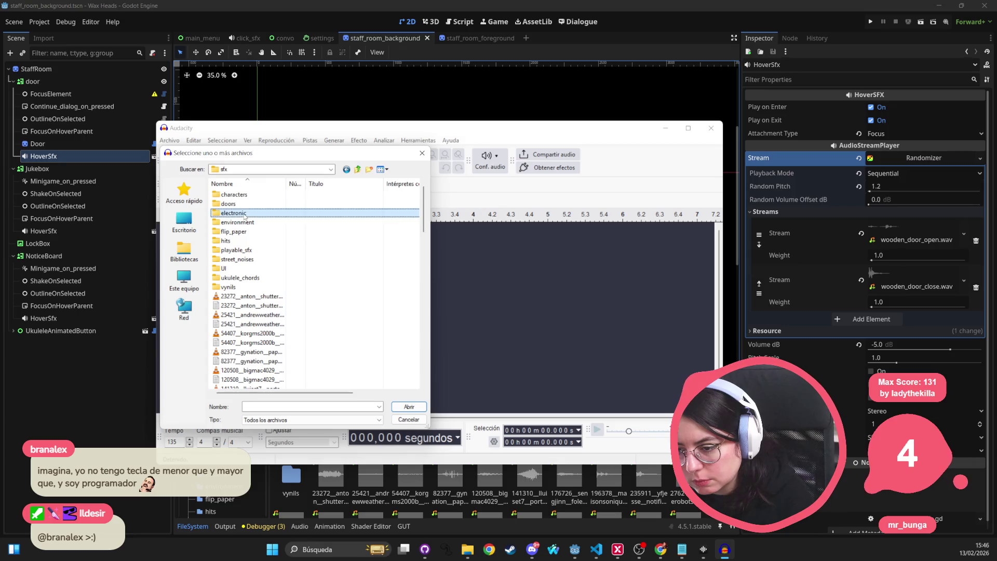
{"action": "double_click", "coordinate": [242, 221]}
{"action": "double_click", "coordinate": [245, 195]}
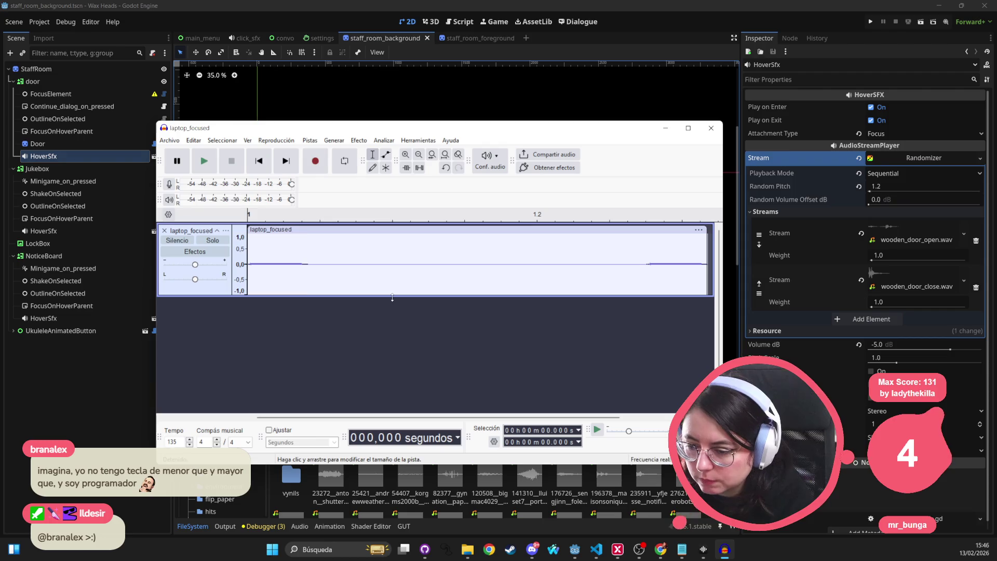
Delete everything after the first 0.1 seconds of laptop_focused and play the shortened clip
{"action": "key", "text": "space"}
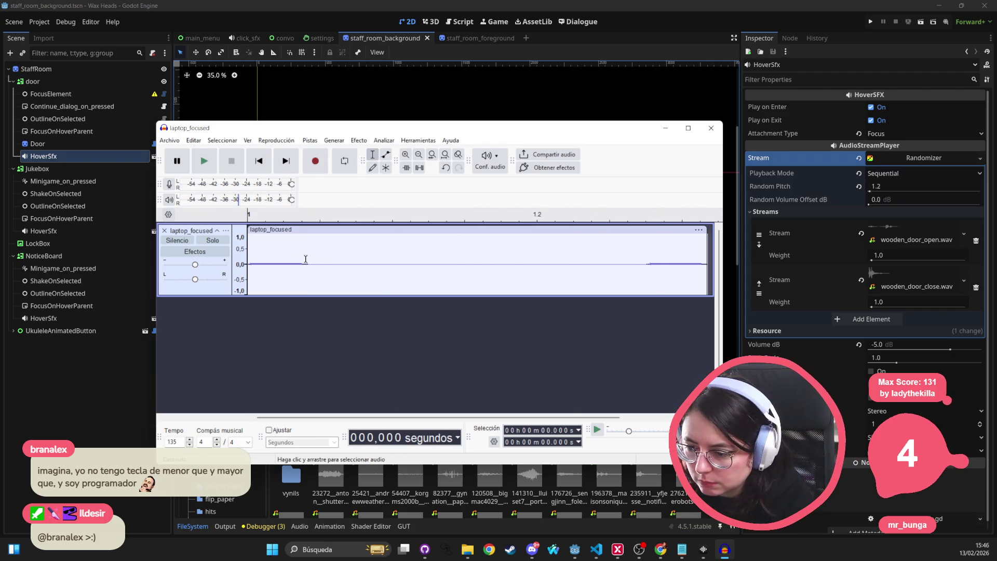
{"action": "mouse_move", "coordinate": [311, 258]}
{"action": "left_mouse_down"}
{"action": "mouse_move", "coordinate": [712, 258]}
{"action": "mouse_move", "coordinate": [634, 258]}
{"action": "left_mouse_up"}
{"action": "key", "text": "Delete"}
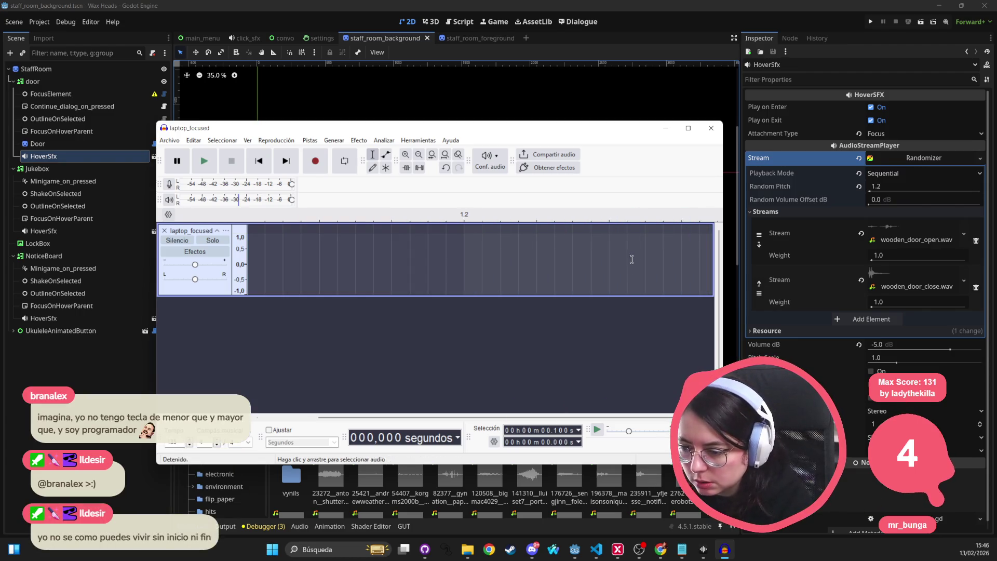
{"action": "left_click_drag", "start_coordinate": [548, 415], "coordinate": [487, 415]}
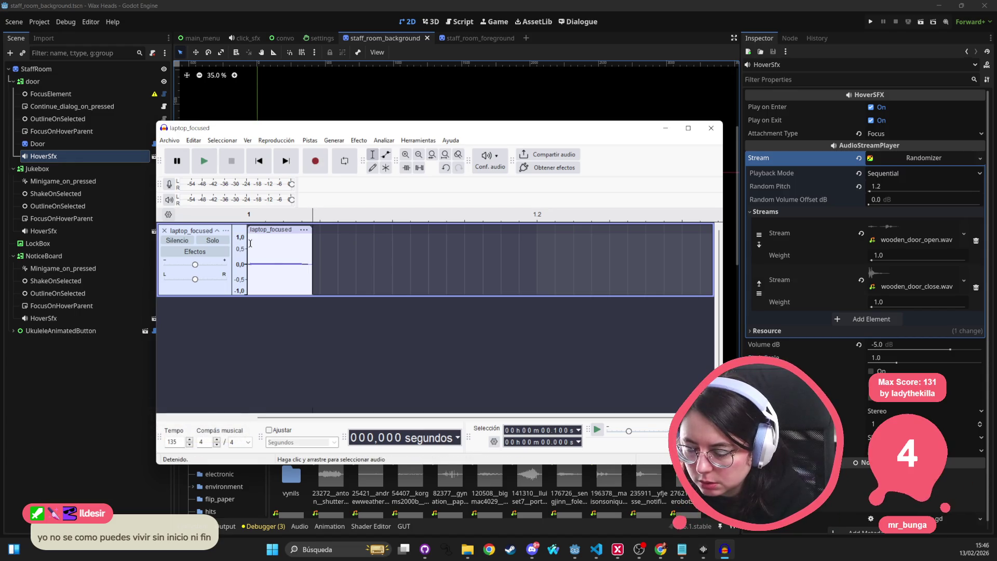
{"action": "double_click", "coordinate": [268, 252]}
{"action": "key", "text": "space"}
{"action": "left_click", "coordinate": [169, 140]}
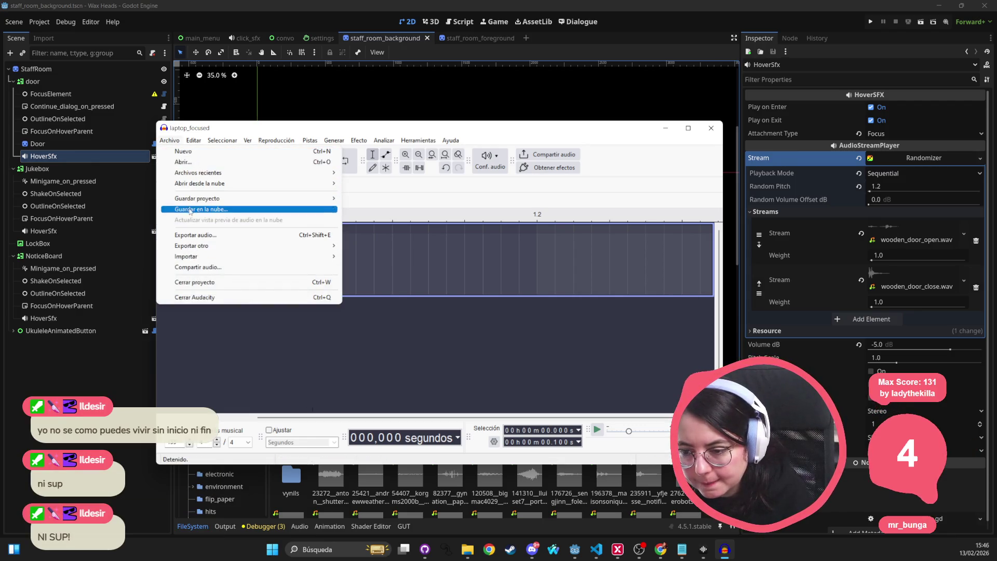
Start saving the Audacity project to this computer, then cancel the save
{"action": "key", "text": "ctrl+s"}
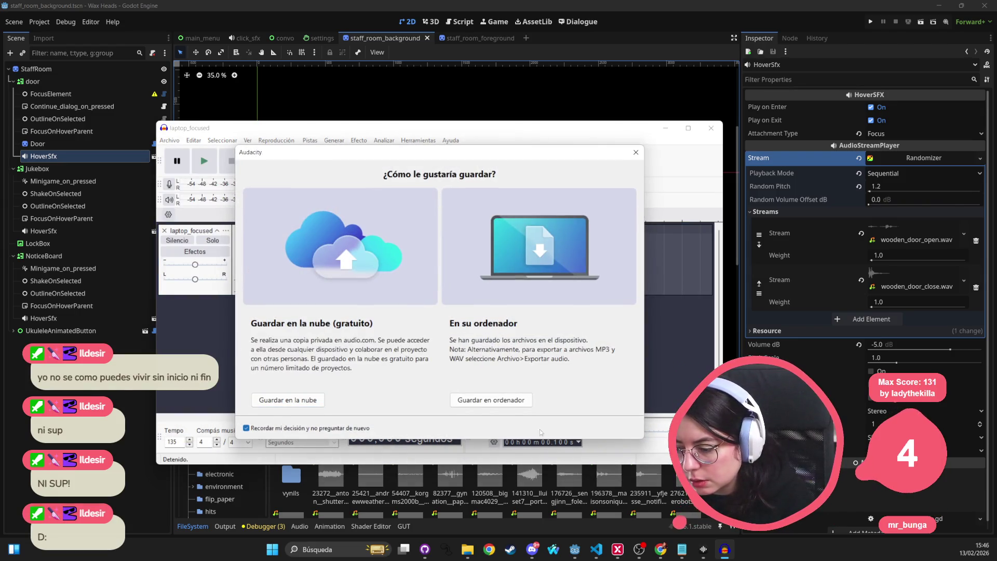
{"action": "left_click", "coordinate": [497, 402]}
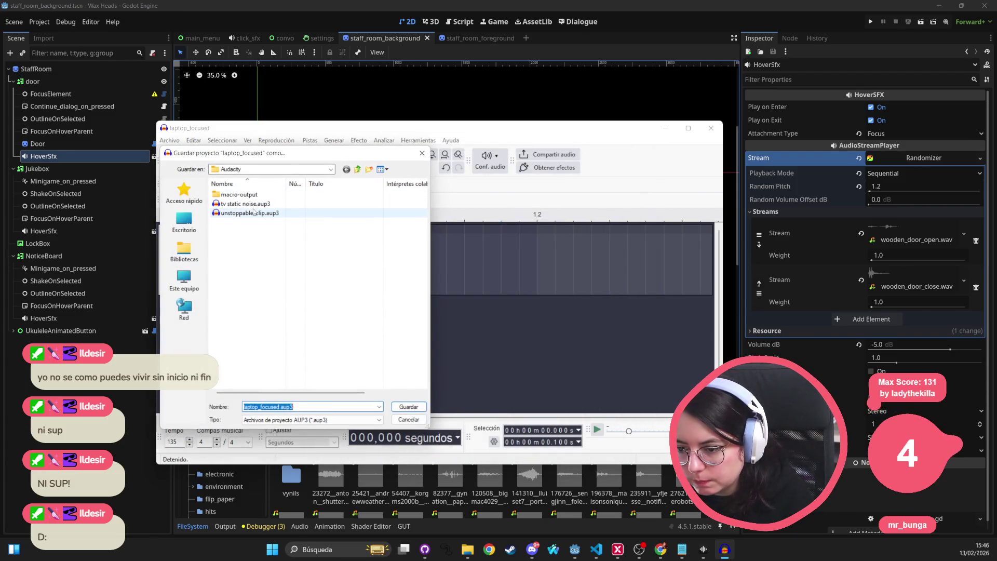
{"action": "left_click", "coordinate": [422, 153]}
Export the audio as laptop_focused.wav in sfx/electronic, overwriting the existing file
{"action": "left_click", "coordinate": [169, 140]}
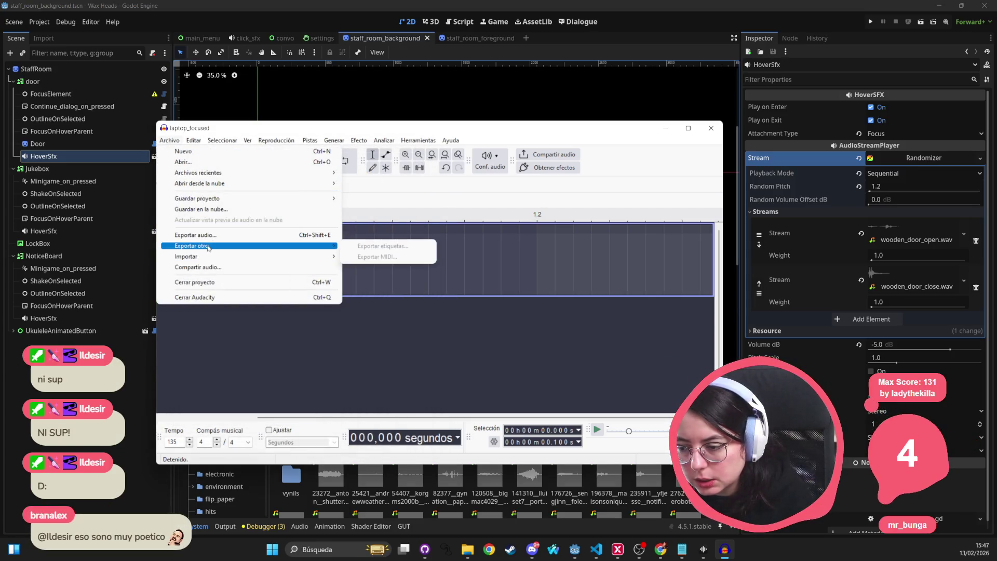
{"action": "left_click", "coordinate": [196, 235]}
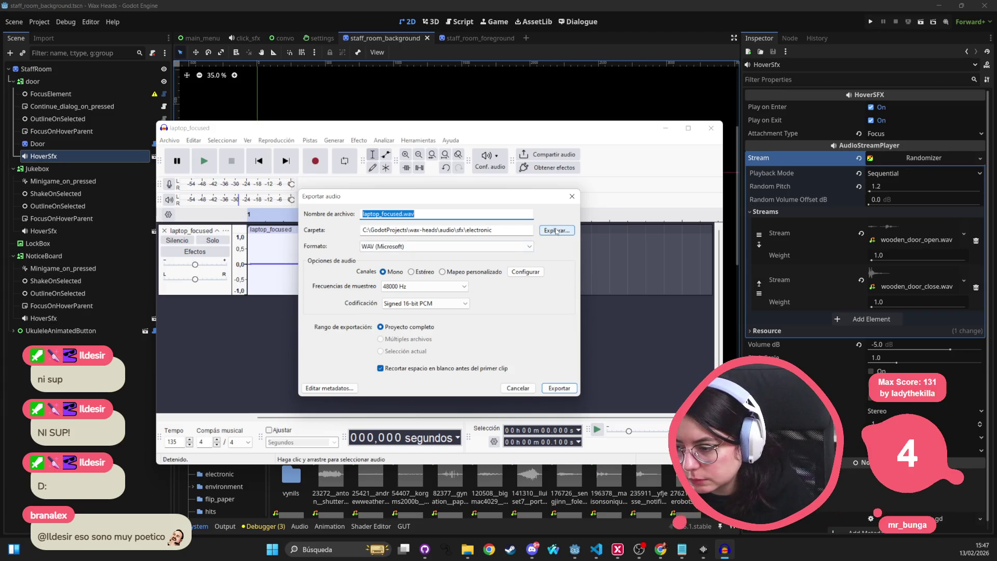
{"action": "key", "text": "Return"}
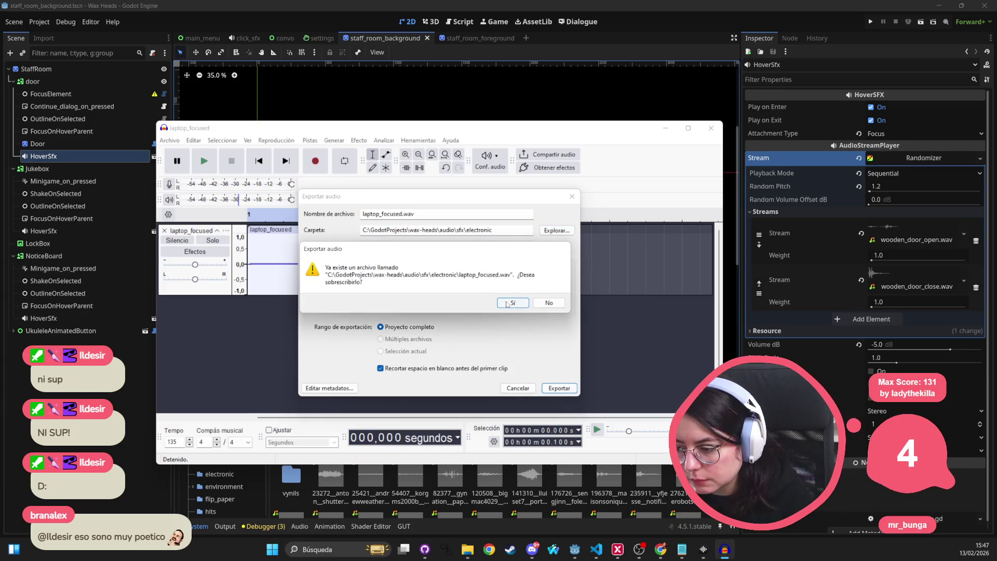
{"action": "left_click", "coordinate": [508, 303]}
{"action": "left_click", "coordinate": [335, 140]}
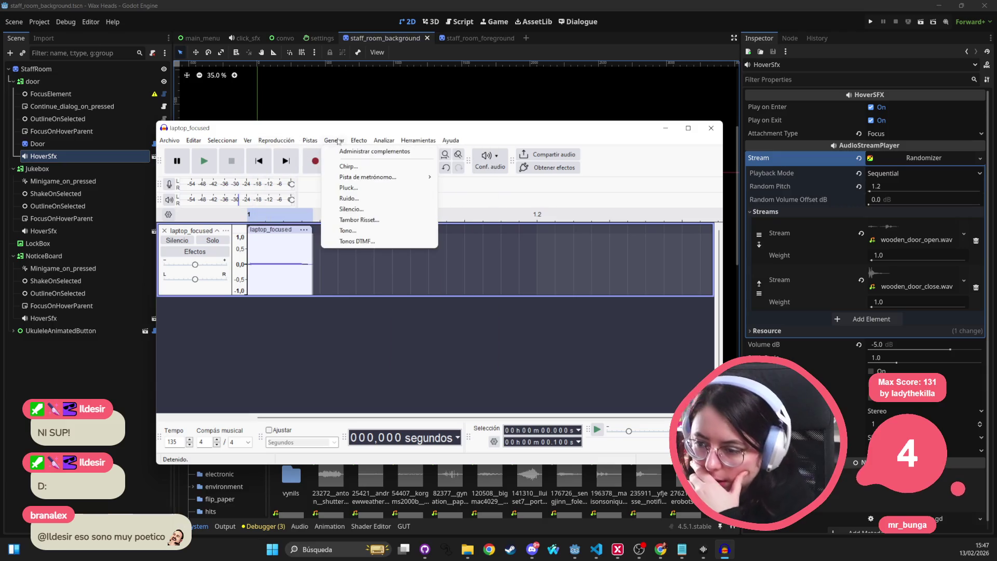
Select the whole beep track after a Graphic EQ attempt warns that nothing is selected
{"action": "left_click", "coordinate": [311, 140]}
{"action": "left_click", "coordinate": [360, 140]}
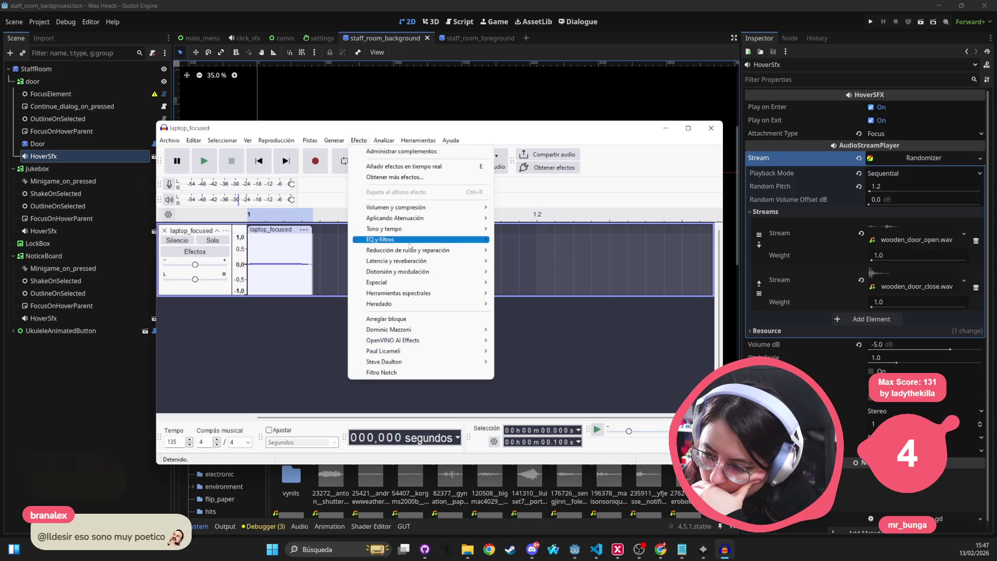
{"action": "mouse_move", "coordinate": [410, 240]}
{"action": "left_click", "coordinate": [555, 251]}
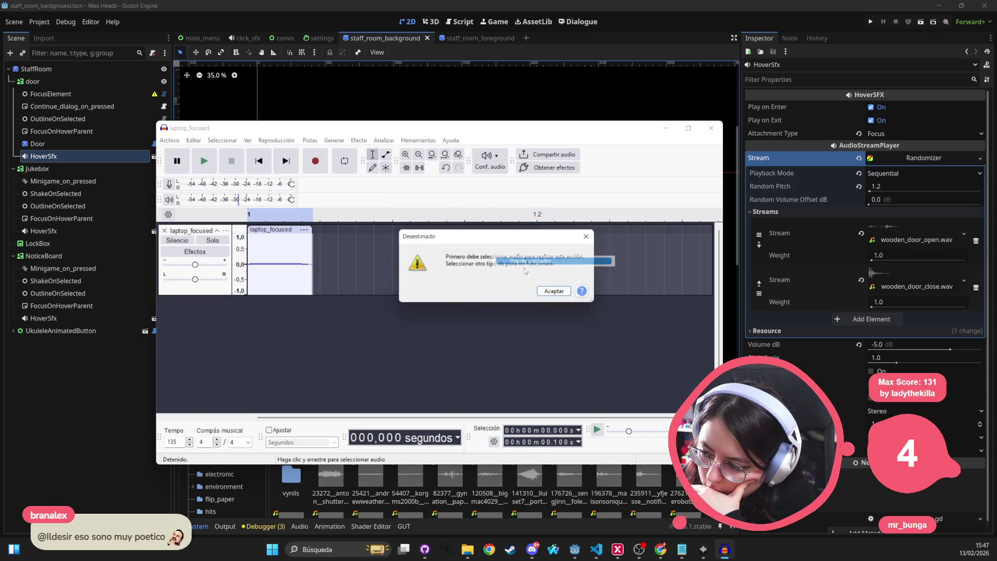
{"action": "left_click", "coordinate": [559, 294]}
{"action": "key", "text": "ctrl+a"}
Open Change Pitch from the Pitch and Tempo effects and preview the default shift
{"action": "left_click", "coordinate": [359, 140]}
{"action": "left_click", "coordinate": [366, 143]}
{"action": "left_click", "coordinate": [366, 143]}
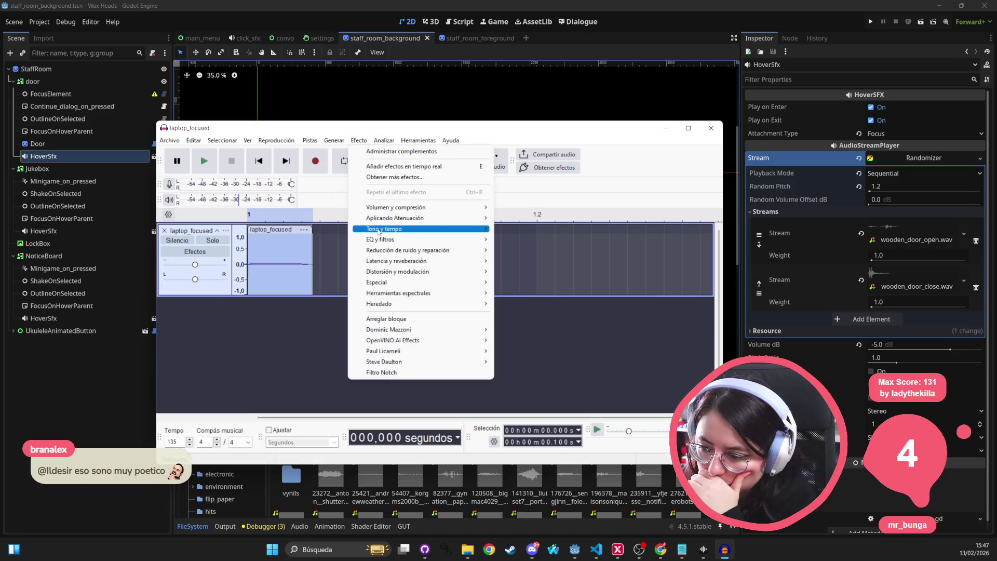
{"action": "mouse_move", "coordinate": [426, 229]}
{"action": "left_click", "coordinate": [529, 250]}
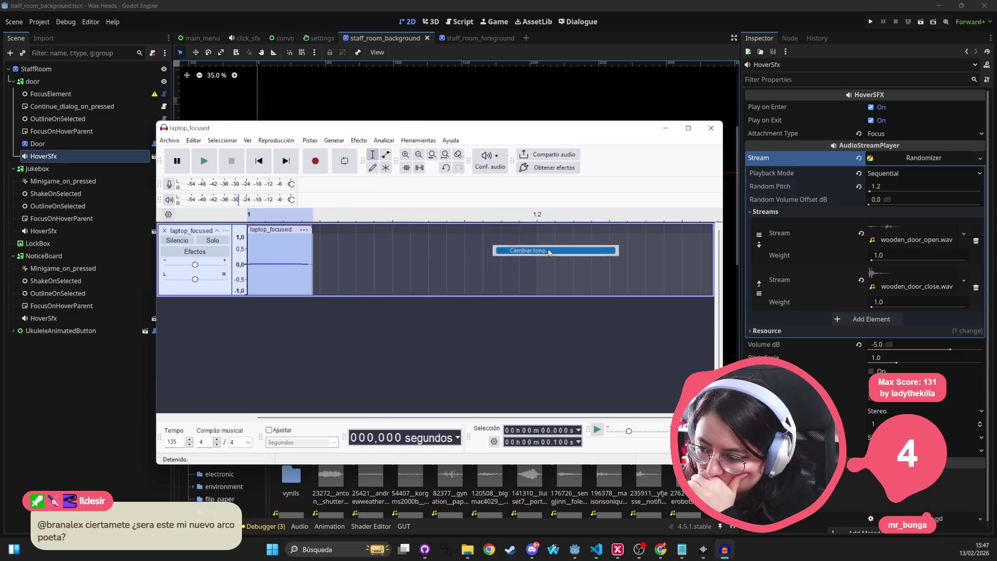
{"action": "left_click", "coordinate": [372, 377]}
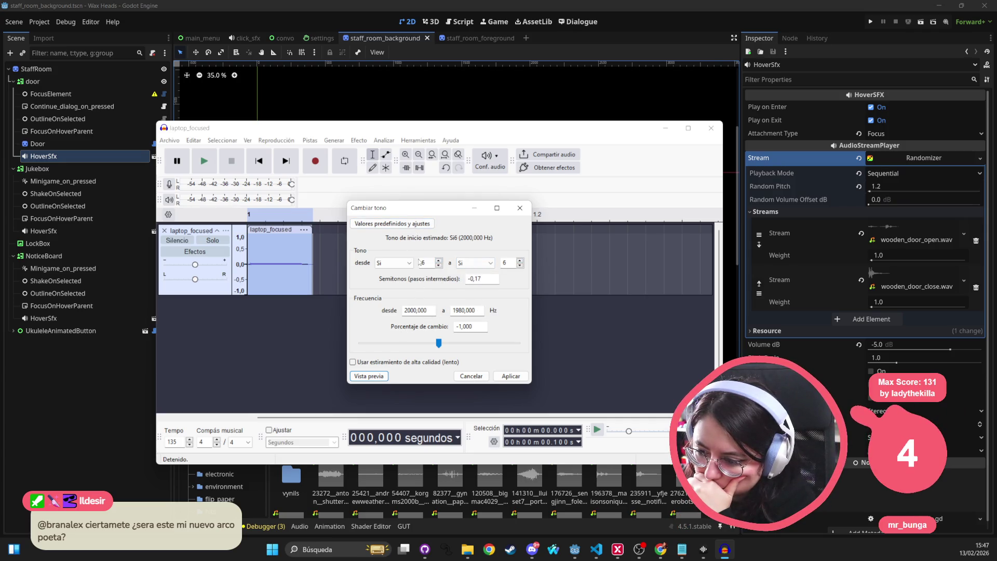
Drop the pitch from Do to octave 4, about −80 % (−28 semitones), preview, then close
{"action": "left_click", "coordinate": [402, 262]}
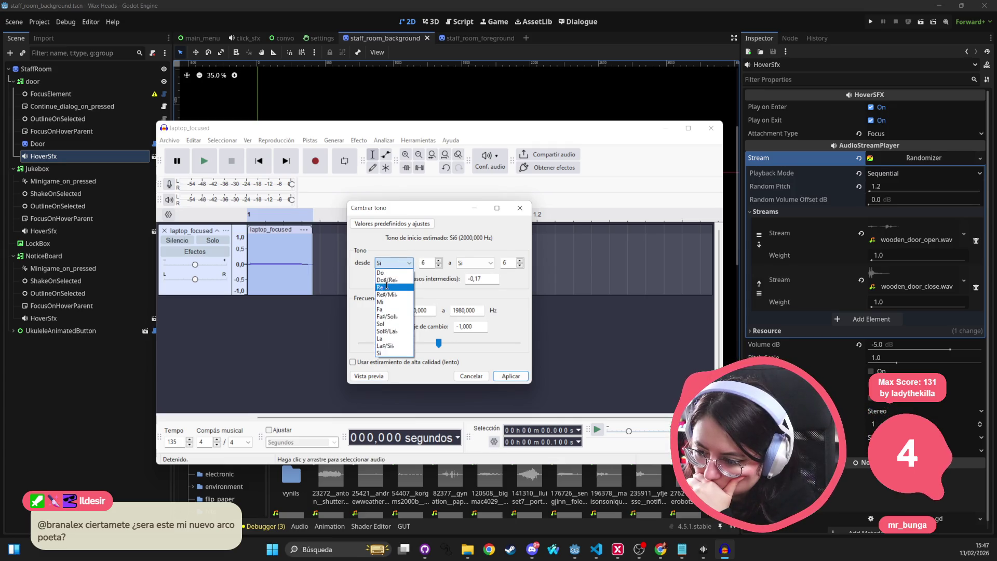
{"action": "left_click", "coordinate": [383, 272]}
{"action": "left_click", "coordinate": [370, 377]}
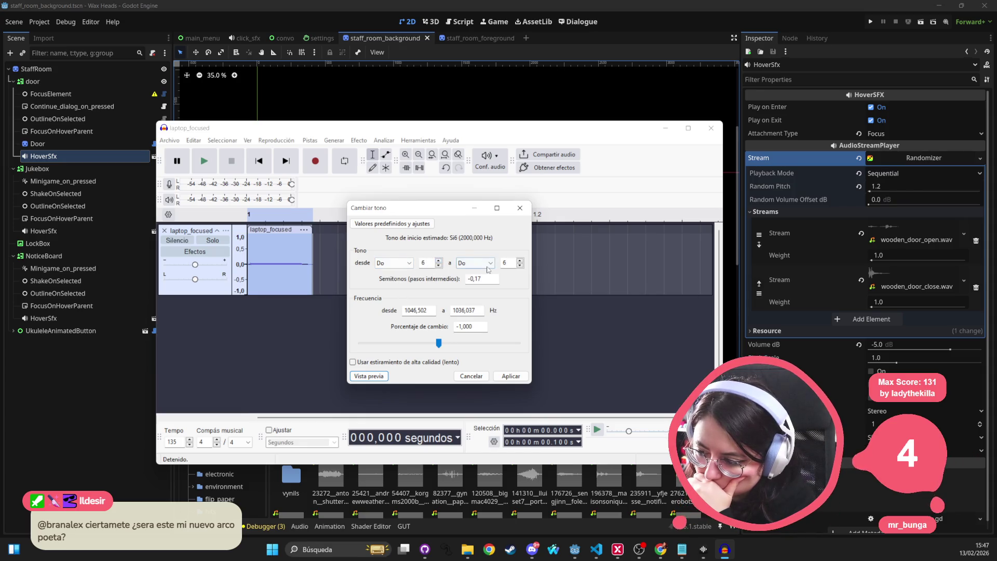
{"action": "left_click", "coordinate": [520, 266]}
{"action": "left_click", "coordinate": [519, 266]}
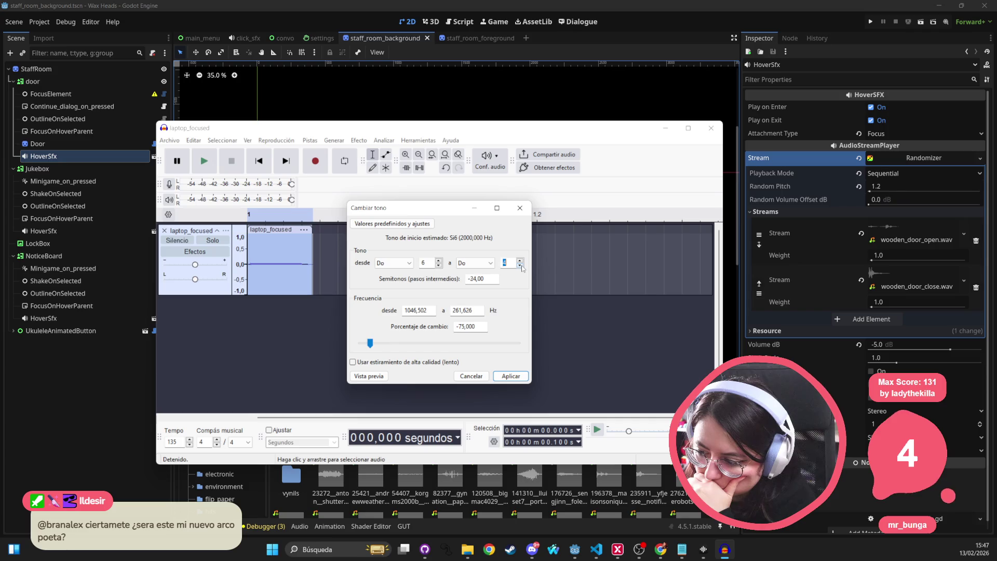
{"action": "left_click_drag", "start_coordinate": [369, 343], "coordinate": [382, 343]}
{"action": "left_click", "coordinate": [365, 378]}
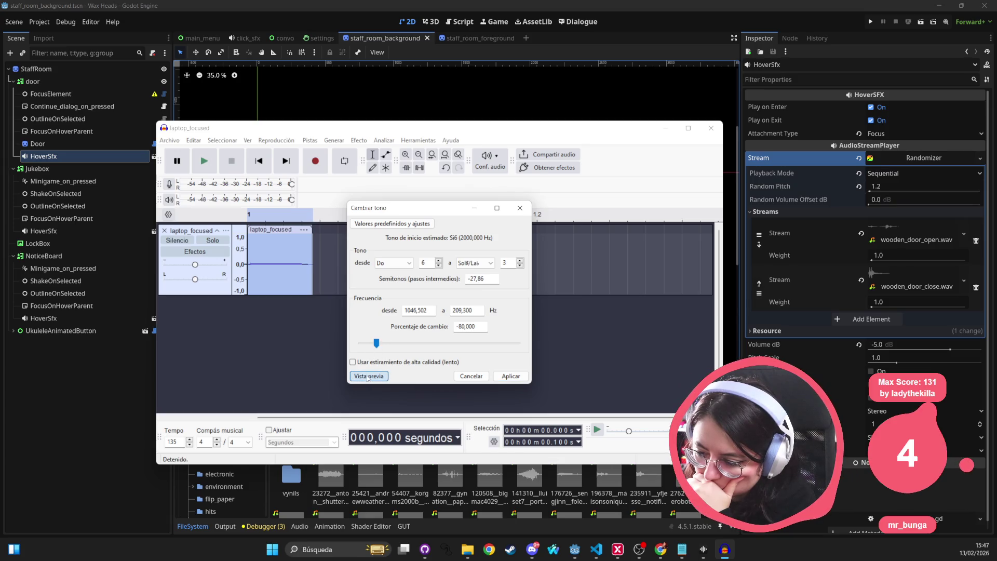
{"action": "left_click", "coordinate": [367, 377]}
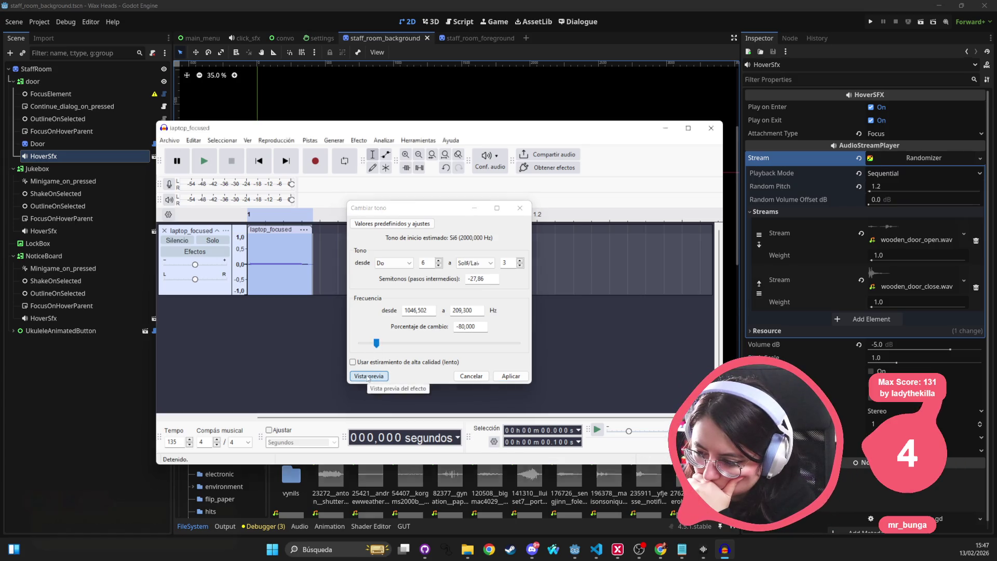
{"action": "left_click", "coordinate": [482, 377]}
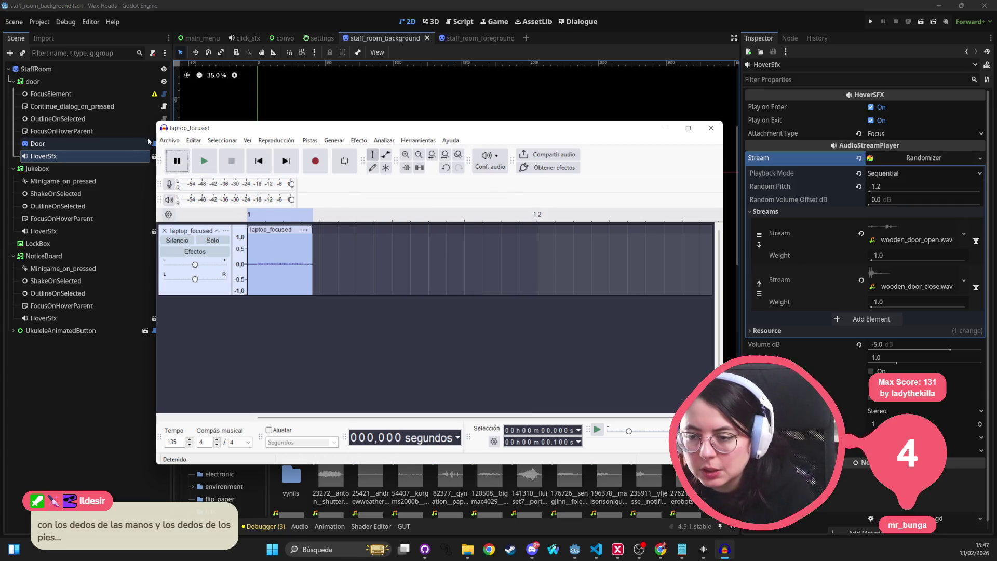
Export the clip as laptop_unfocused.wav, then close Audacity without saving the project
{"action": "left_click", "coordinate": [169, 140]}
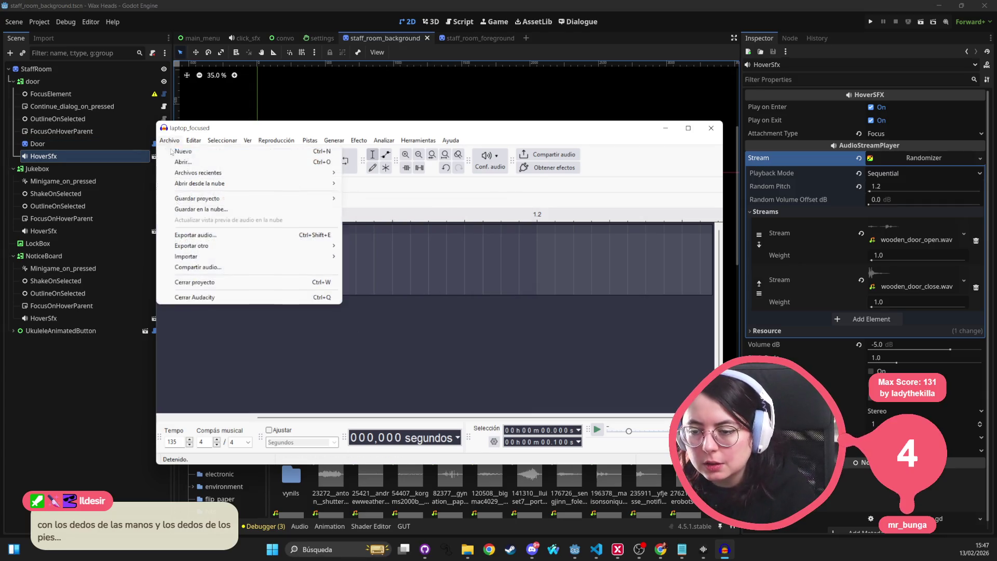
{"action": "left_click", "coordinate": [223, 236]}
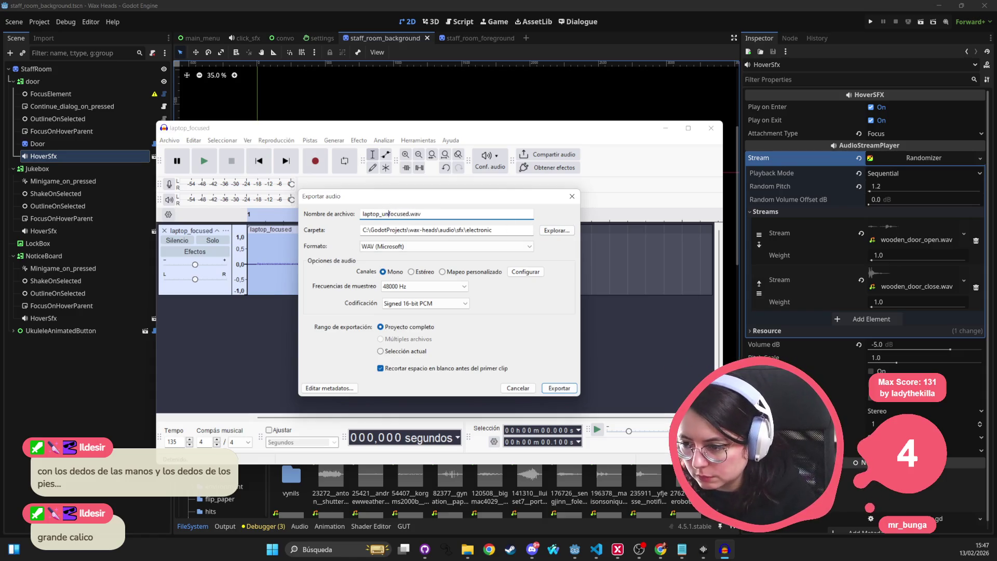
{"action": "key", "text": "Return"}
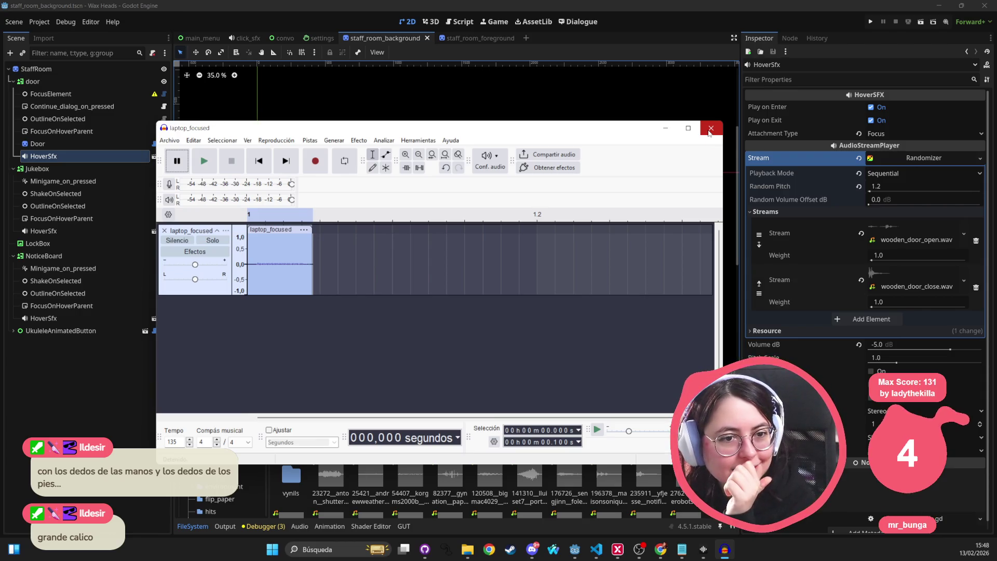
{"action": "left_click", "coordinate": [711, 129]}
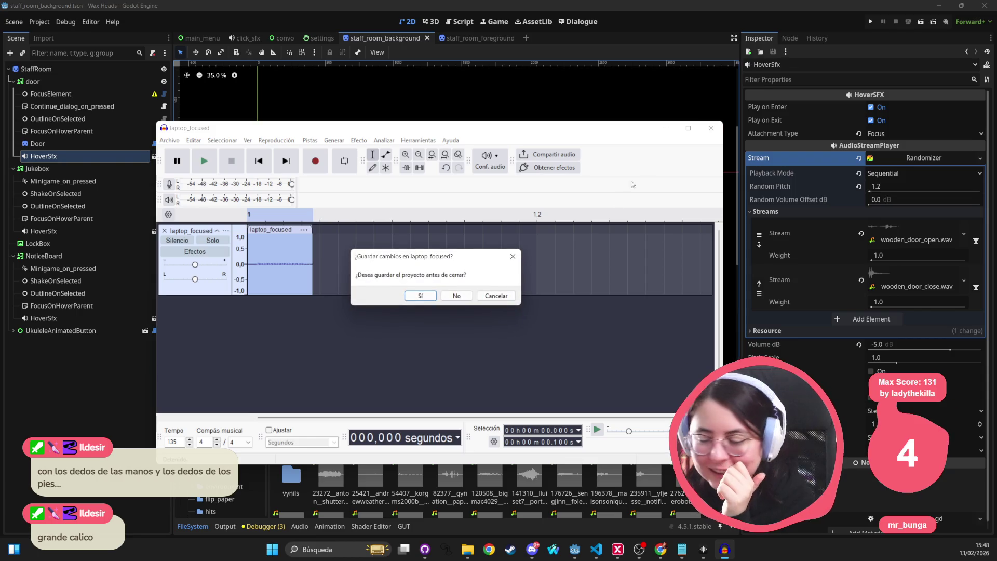
{"action": "left_click", "coordinate": [457, 295]}
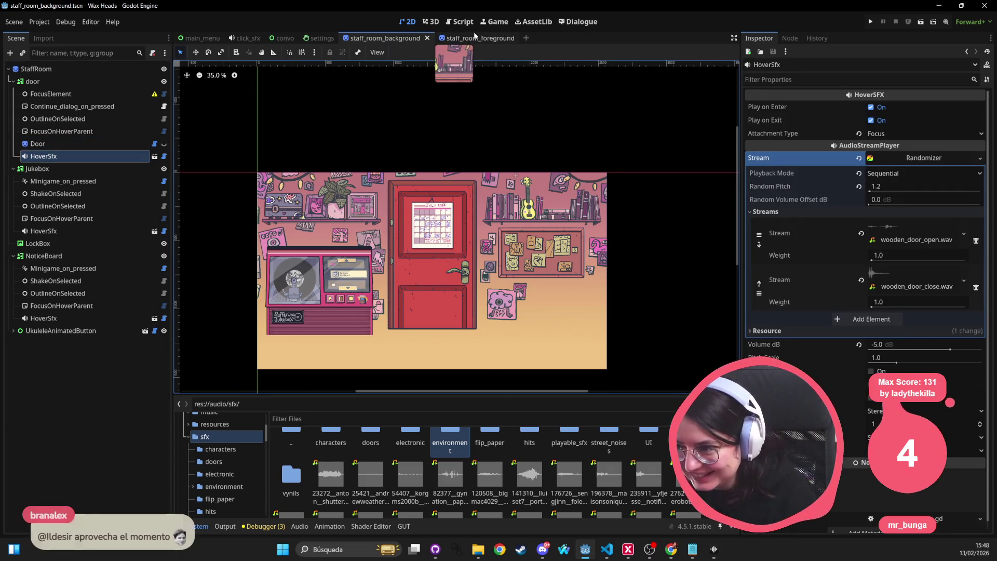
Paste the HoverSfx node under Laptop in the staff_room_foreground scene
{"action": "left_click", "coordinate": [474, 34]}
{"action": "left_click", "coordinate": [47, 68]}
{"action": "left_click", "coordinate": [36, 81]}
{"action": "key", "text": "ctrl+v"}
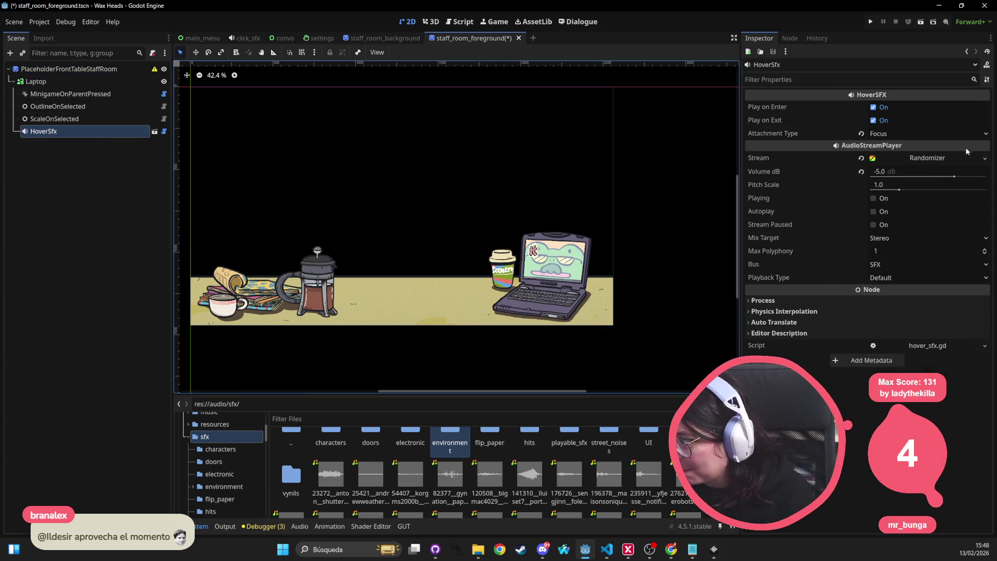
Expand HoverSfx's Randomizer stream list in the Inspector
{"action": "right_click", "coordinate": [945, 152]}
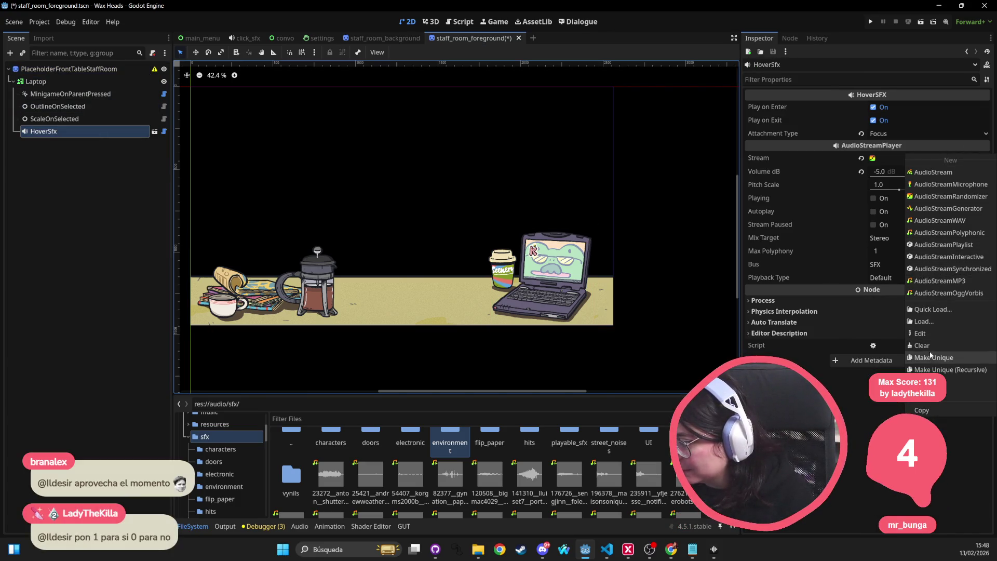
{"action": "left_click", "coordinate": [884, 226]}
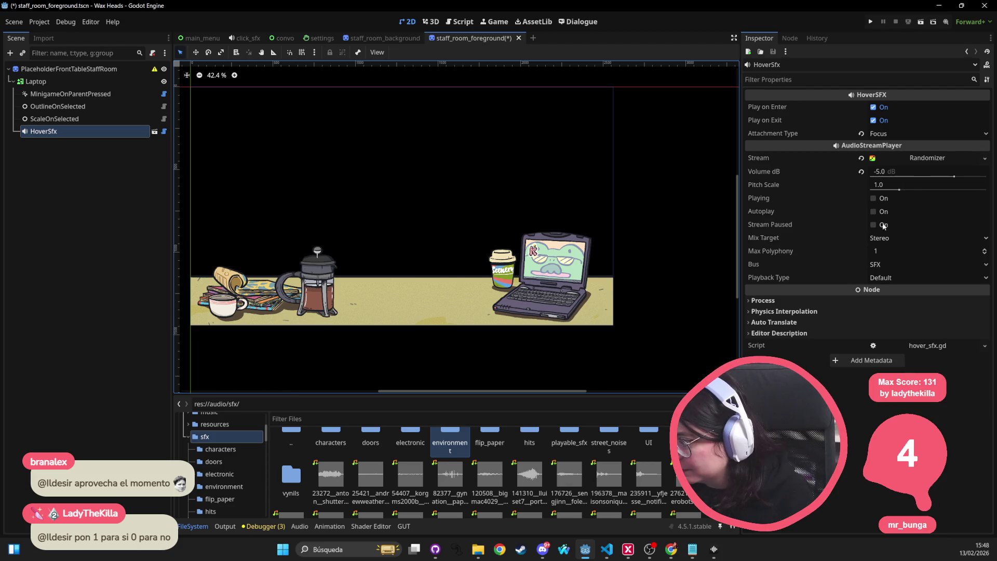
{"action": "left_click", "coordinate": [893, 174]}
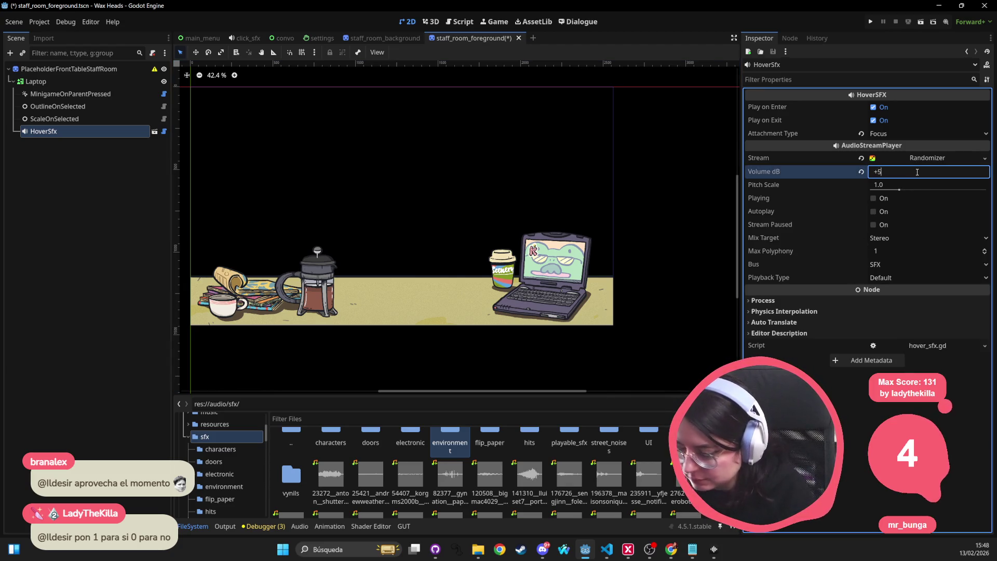
{"action": "left_click", "coordinate": [933, 154]}
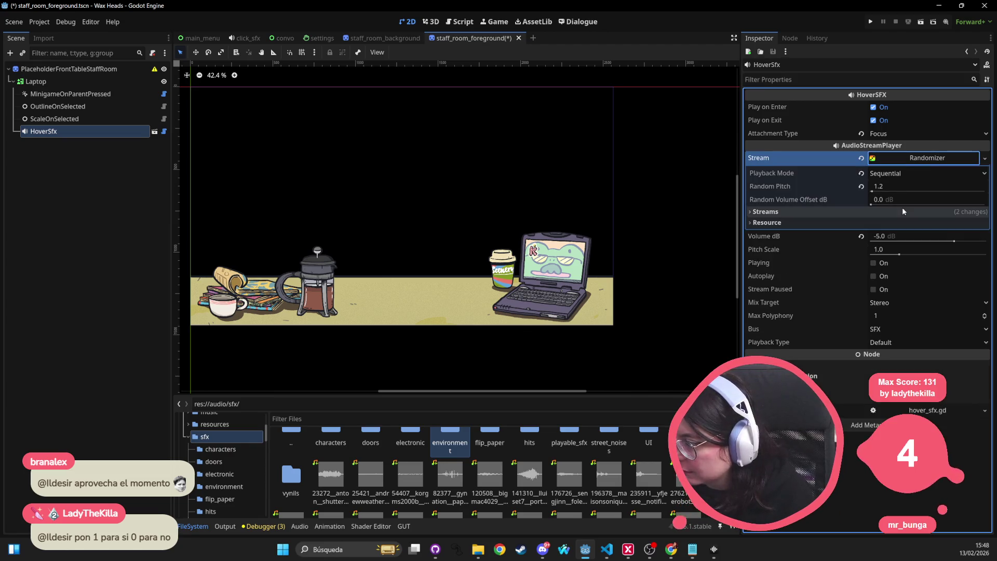
{"action": "left_click", "coordinate": [806, 211]}
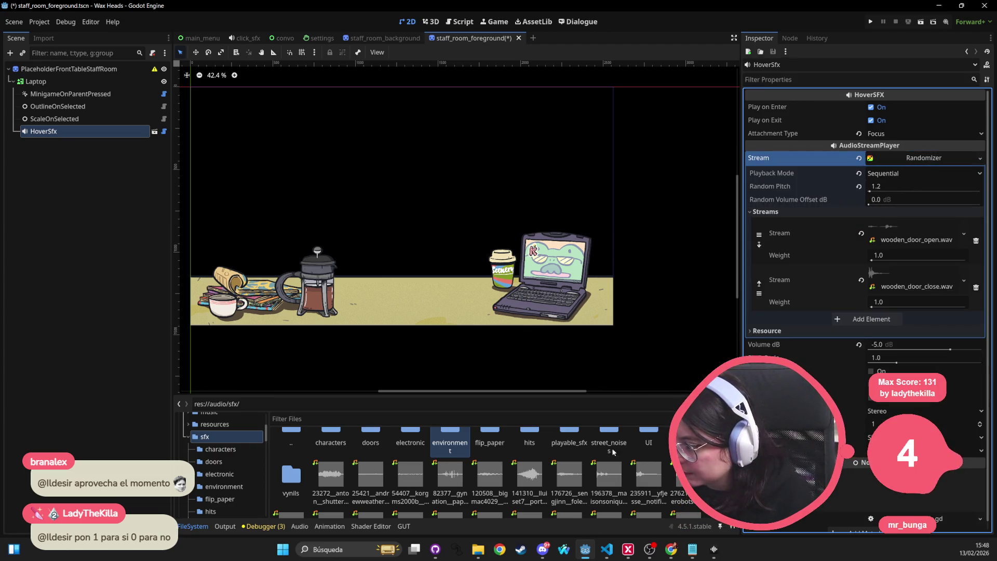
Filter files by 'focus', drag laptop_focused.wav and laptop_unfocused.wav into the two slots, and run
{"action": "left_click", "coordinate": [385, 423]}
{"action": "type", "text": "focus"}
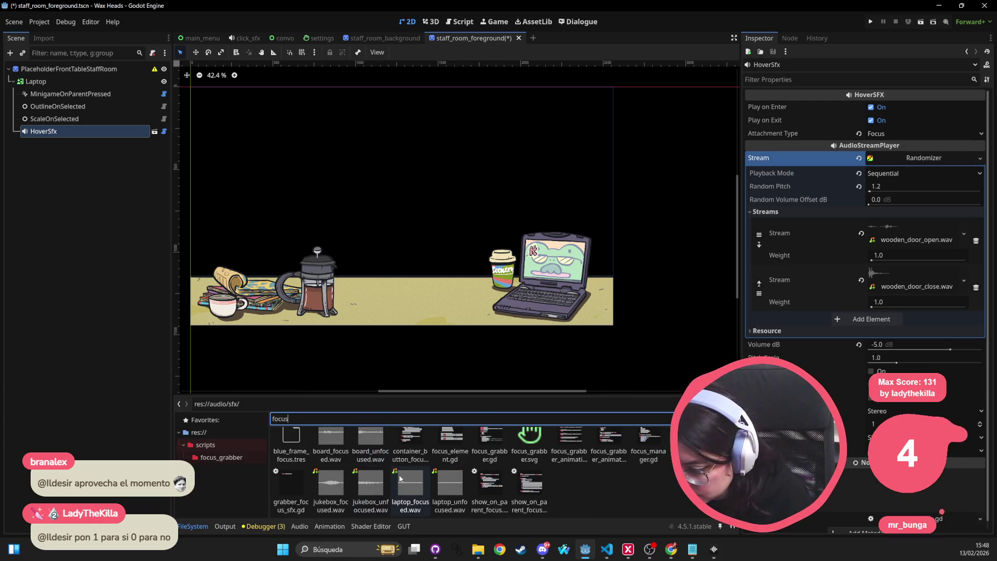
{"action": "left_click_drag", "start_coordinate": [410, 483], "coordinate": [916, 239]}
{"action": "mouse_move", "coordinate": [455, 486]}
{"action": "left_mouse_down"}
{"action": "mouse_move", "coordinate": [779, 415]}
{"action": "mouse_move", "coordinate": [916, 286]}
{"action": "left_mouse_up"}
{"action": "key", "text": "F5"}
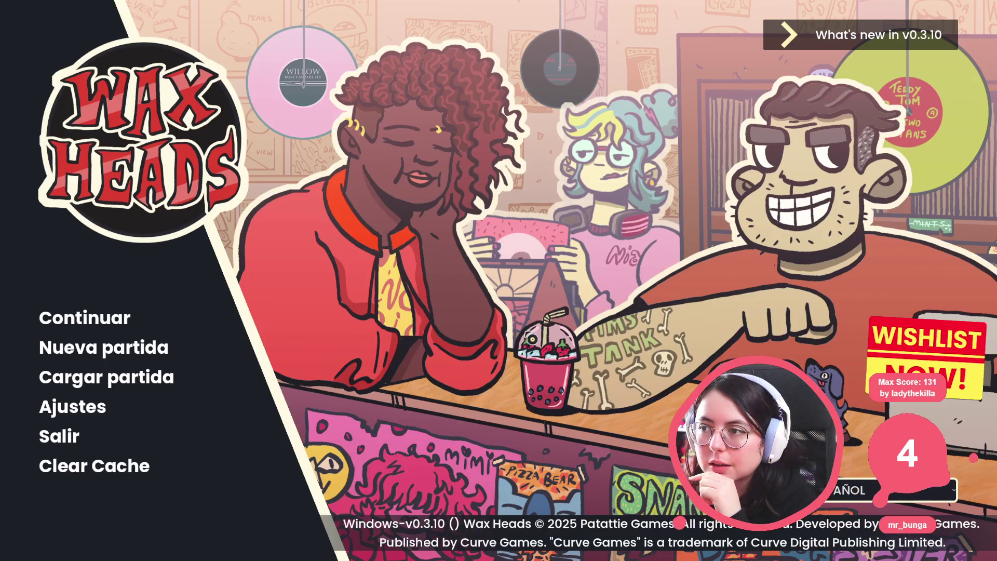
Continue the saved game, try the laptop in the staff room, then stop with F8
{"action": "left_click", "coordinate": [102, 326]}
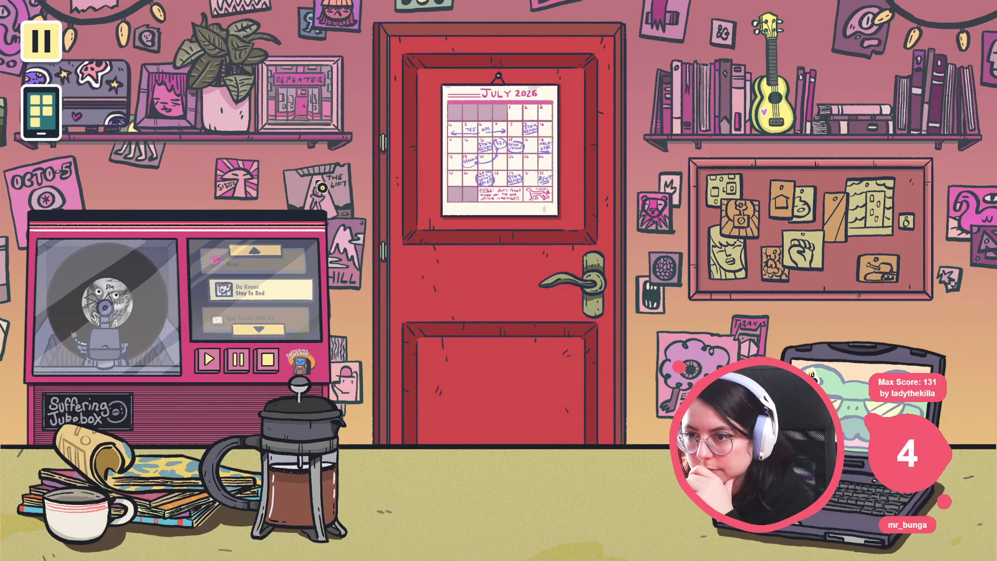
{"action": "left_click", "coordinate": [512, 203]}
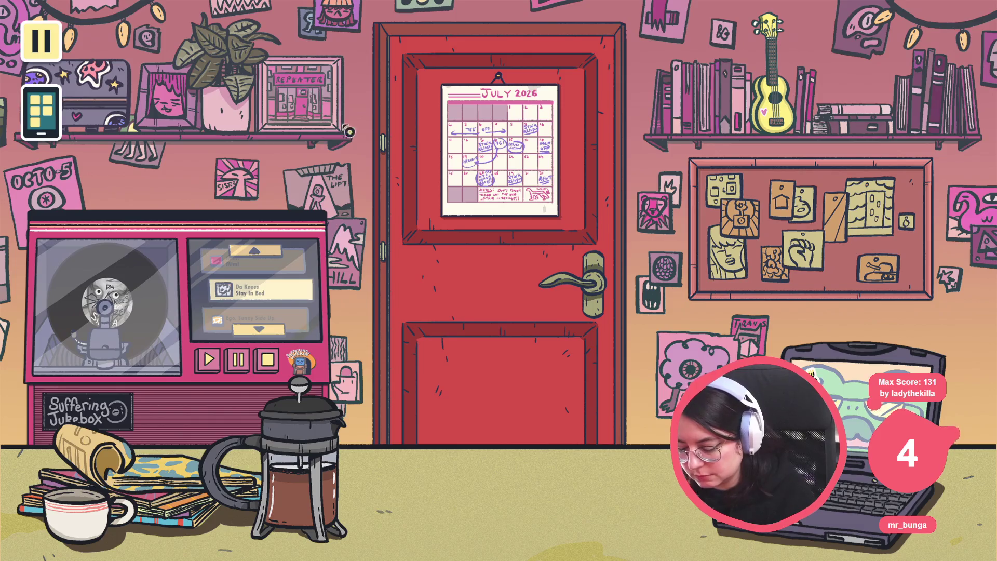
{"action": "key", "text": "F8"}
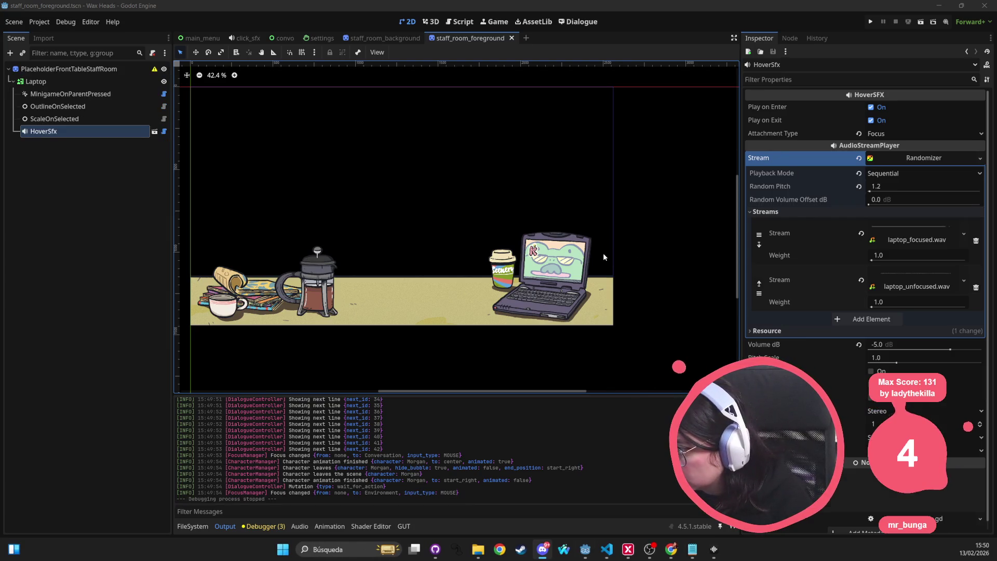
Raise the Volume dB of HoverSfx's laptop_focused.wav stream, then save and rerun the game
{"action": "left_click", "coordinate": [49, 122]}
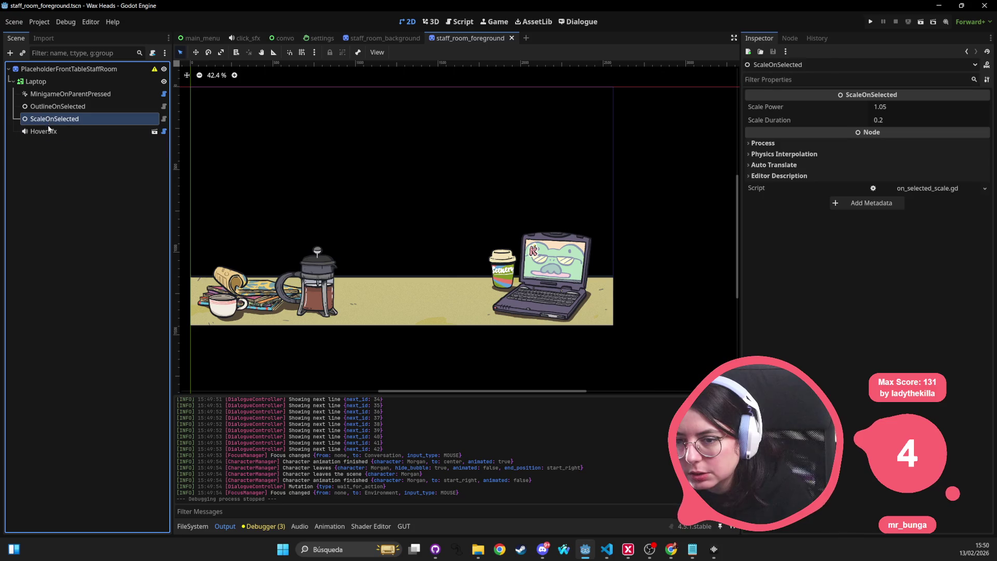
{"action": "left_click", "coordinate": [47, 132]}
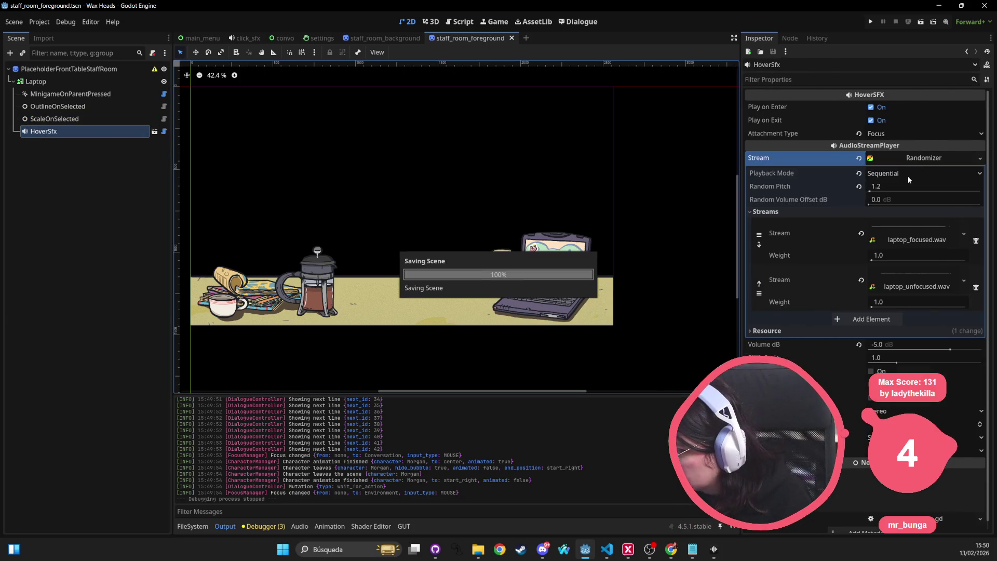
{"action": "left_click", "coordinate": [922, 236]}
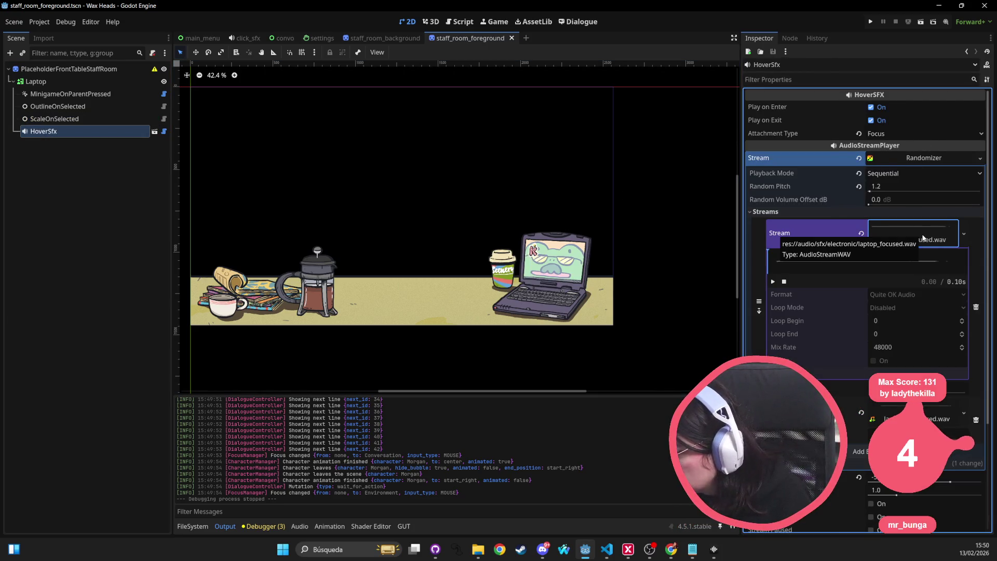
{"action": "left_click", "coordinate": [914, 477]}
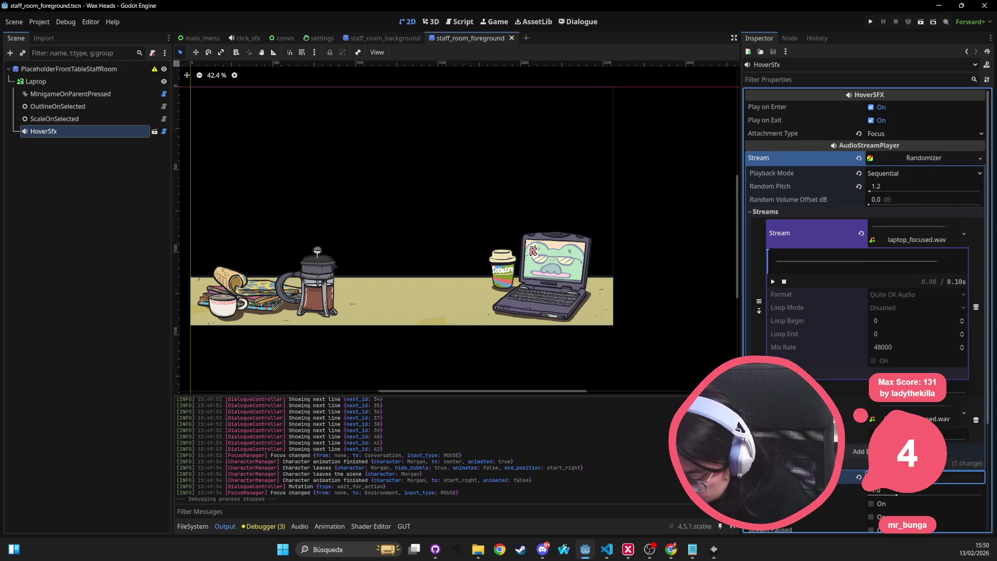
{"action": "key", "text": "F5"}
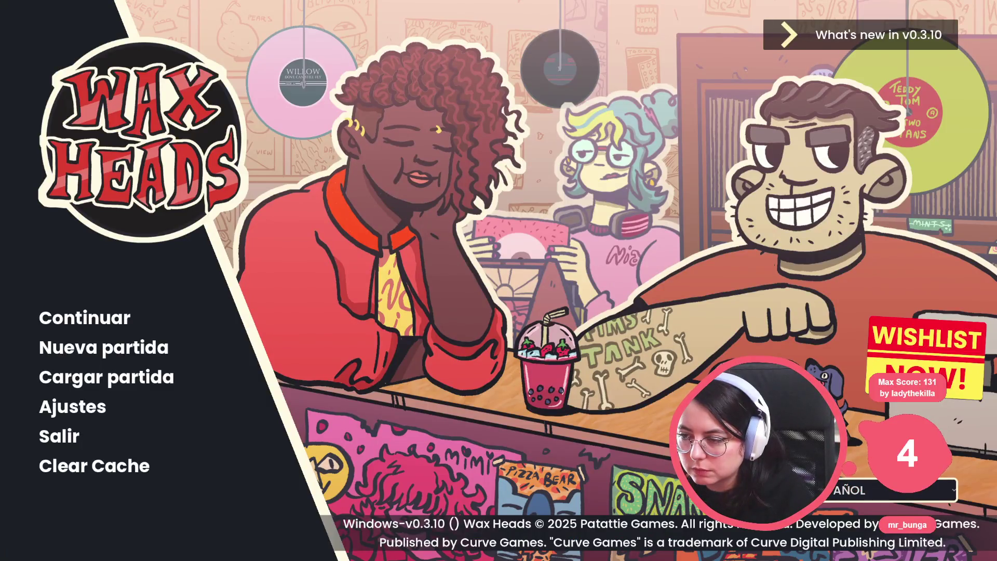
Continue the saved game and click through Morgan's dialogue to its end
{"action": "left_click", "coordinate": [129, 318]}
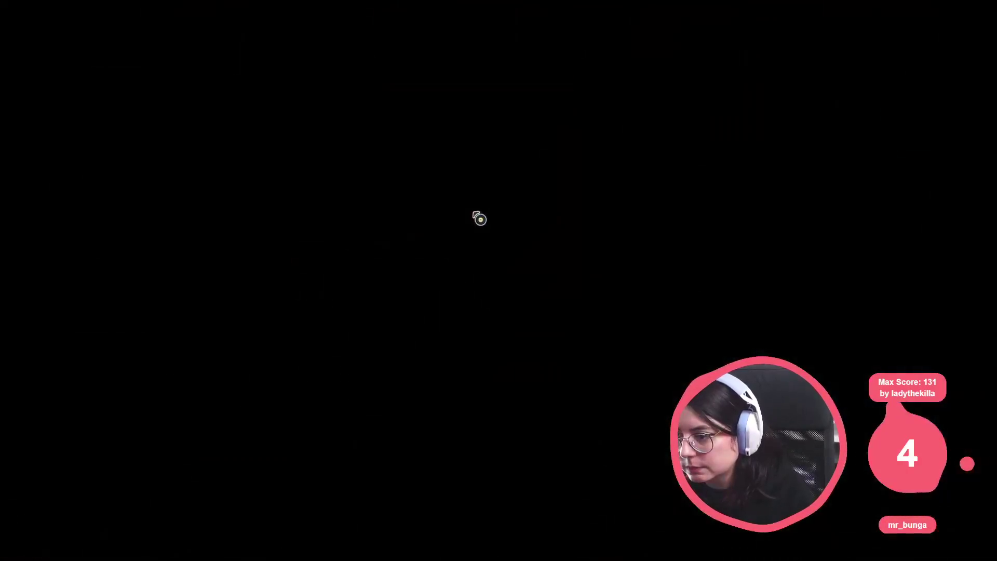
{"action": "left_click", "coordinate": [485, 300]}
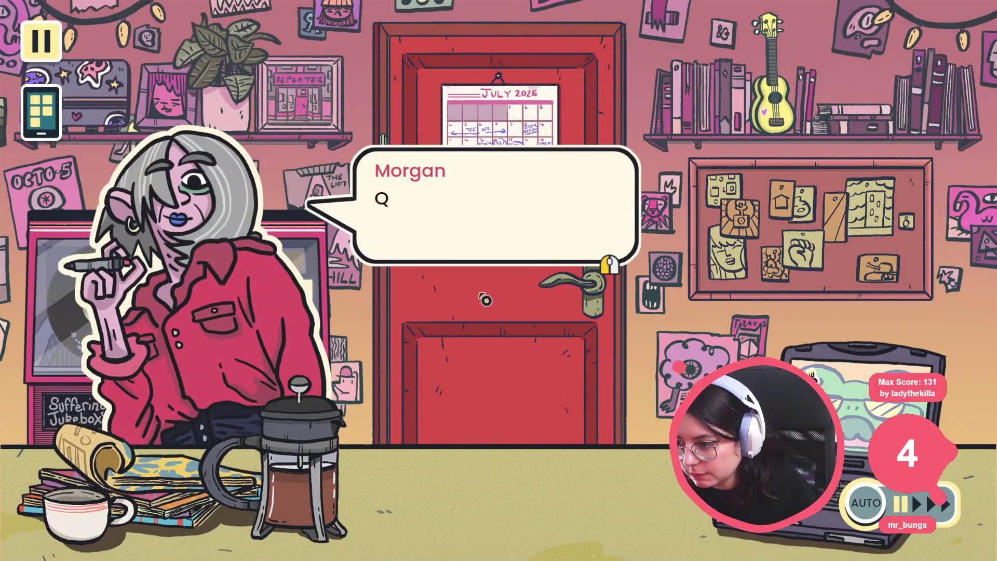
{"action": "left_click", "coordinate": [485, 299]}
{"action": "left_click", "coordinate": [481, 296]}
{"action": "left_click", "coordinate": [475, 294]}
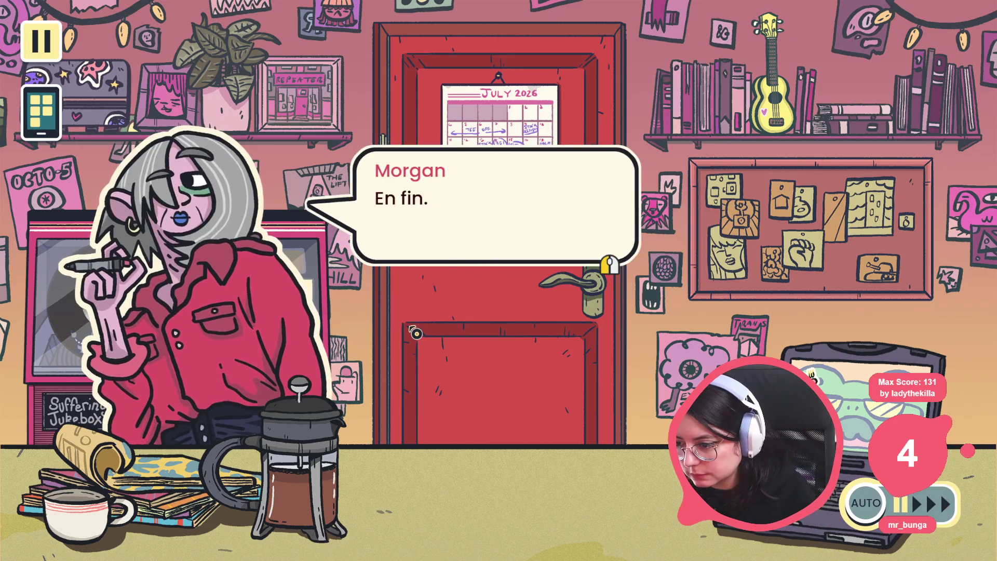
{"action": "left_click", "coordinate": [415, 333]}
{"action": "left_click", "coordinate": [418, 317]}
{"action": "left_click", "coordinate": [426, 298]}
{"action": "left_click", "coordinate": [436, 277]}
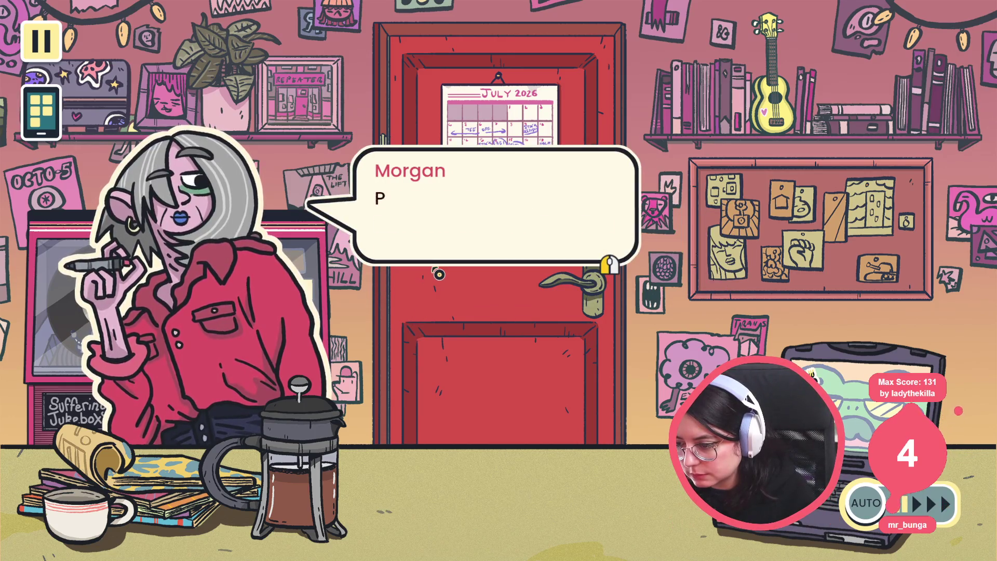
{"action": "left_click", "coordinate": [439, 268]}
{"action": "left_click", "coordinate": [441, 262]}
{"action": "left_click", "coordinate": [444, 265]}
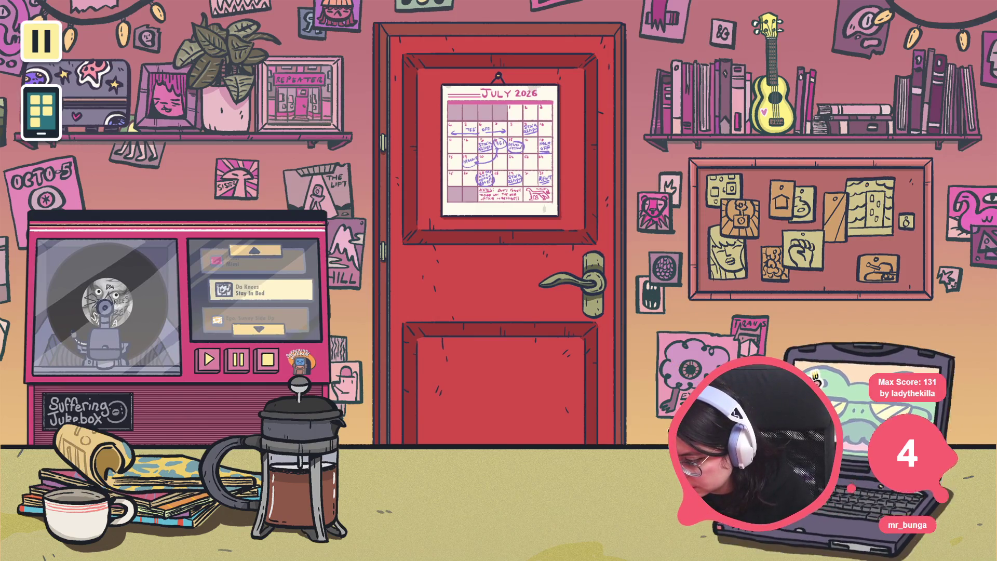
Open and close the laptop's The Wild Kindness menu, then stop the game with F8
{"action": "left_click", "coordinate": [849, 427]}
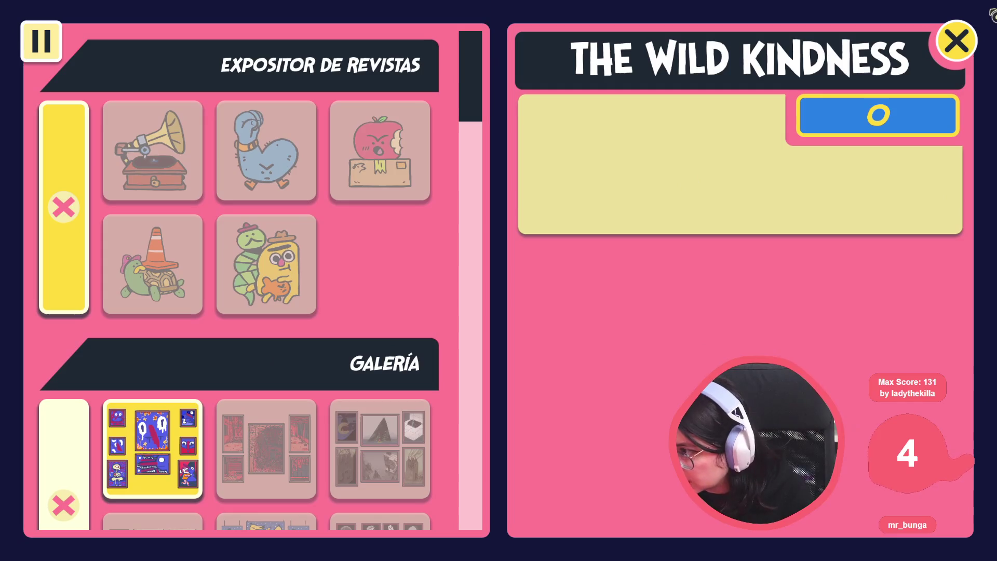
{"action": "left_click", "coordinate": [973, 37]}
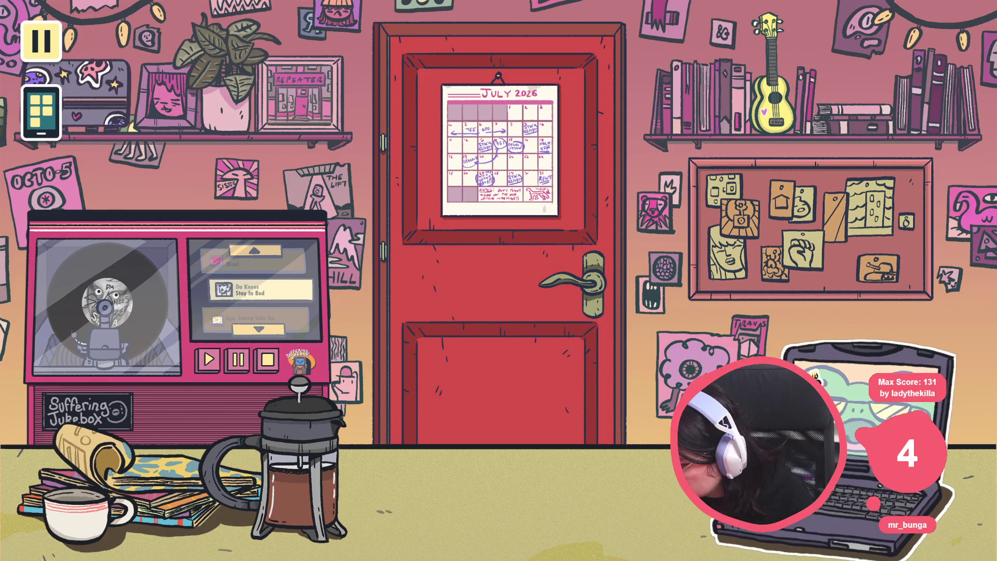
{"action": "key", "text": "F8"}
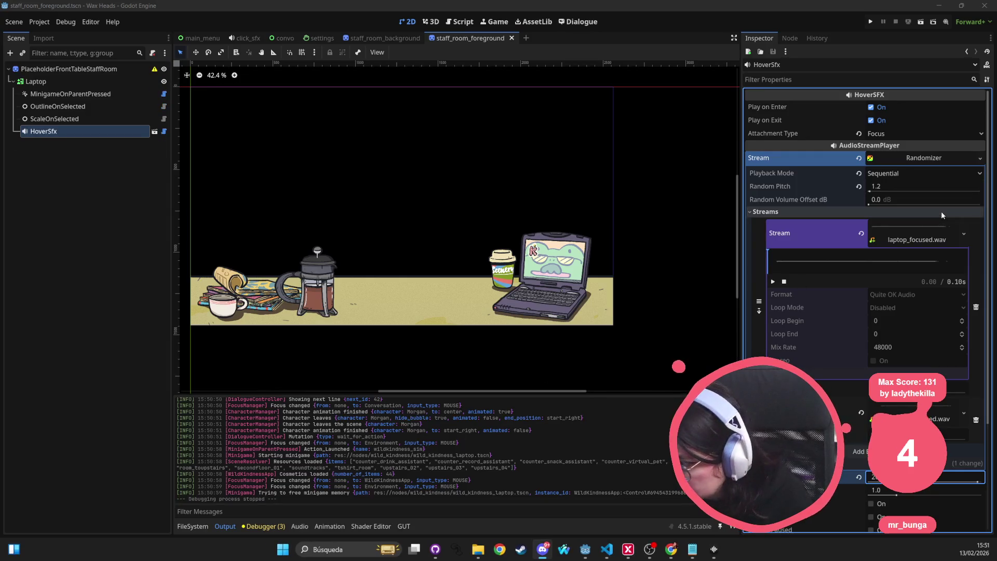
{"action": "left_click", "coordinate": [923, 228]}
Collapse the laptop_focused.wav details, reselect HoverSfx, and run the project again
{"action": "left_click", "coordinate": [923, 229]}
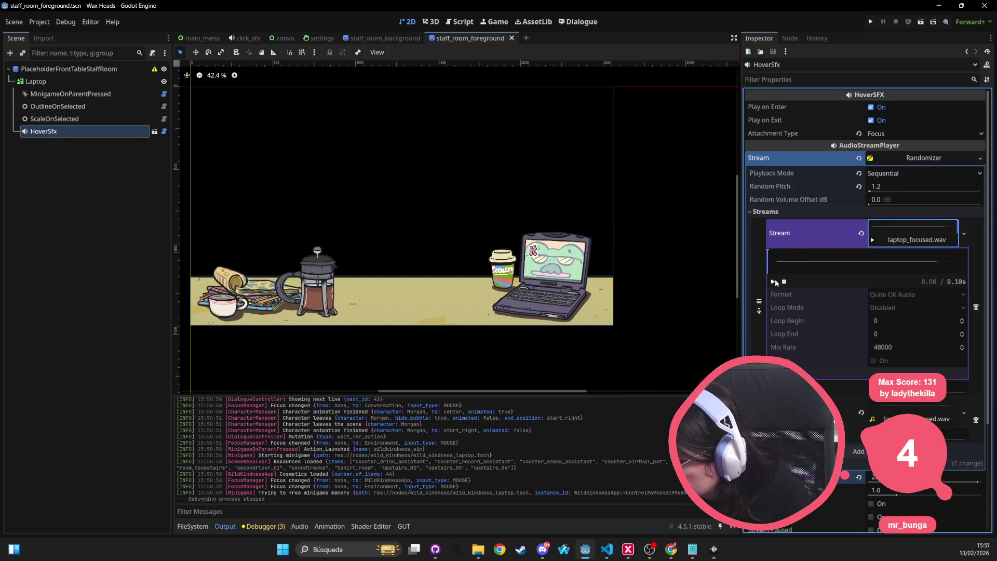
{"action": "left_click", "coordinate": [912, 238]}
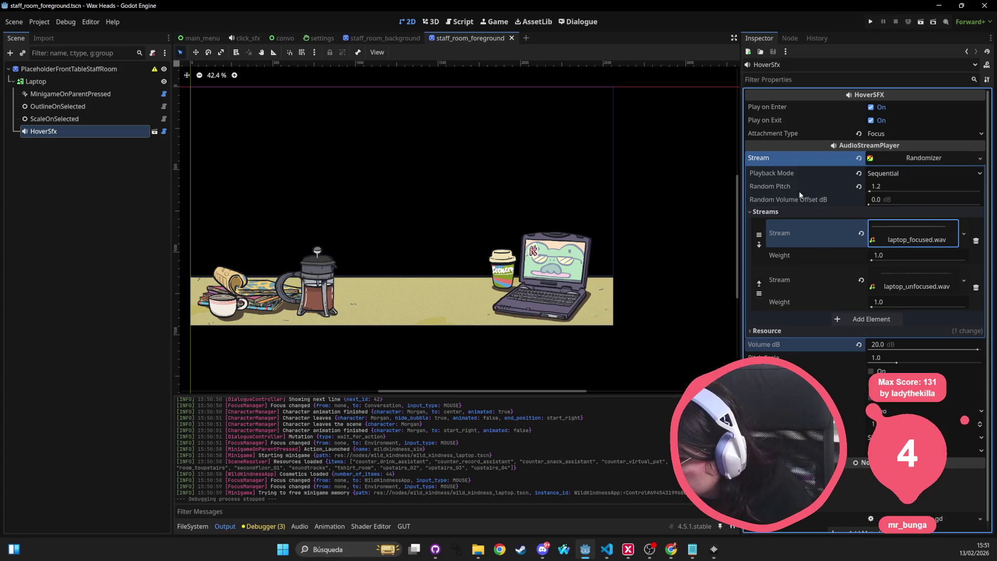
{"action": "left_click_drag", "start_coordinate": [412, 214], "coordinate": [317, 171]}
{"action": "left_click", "coordinate": [61, 118]}
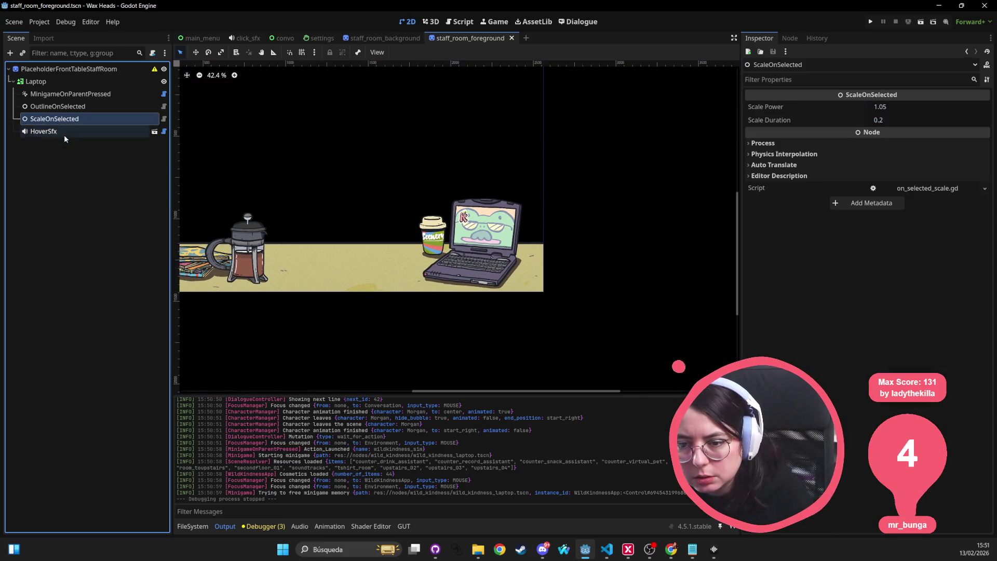
{"action": "left_click", "coordinate": [69, 131]}
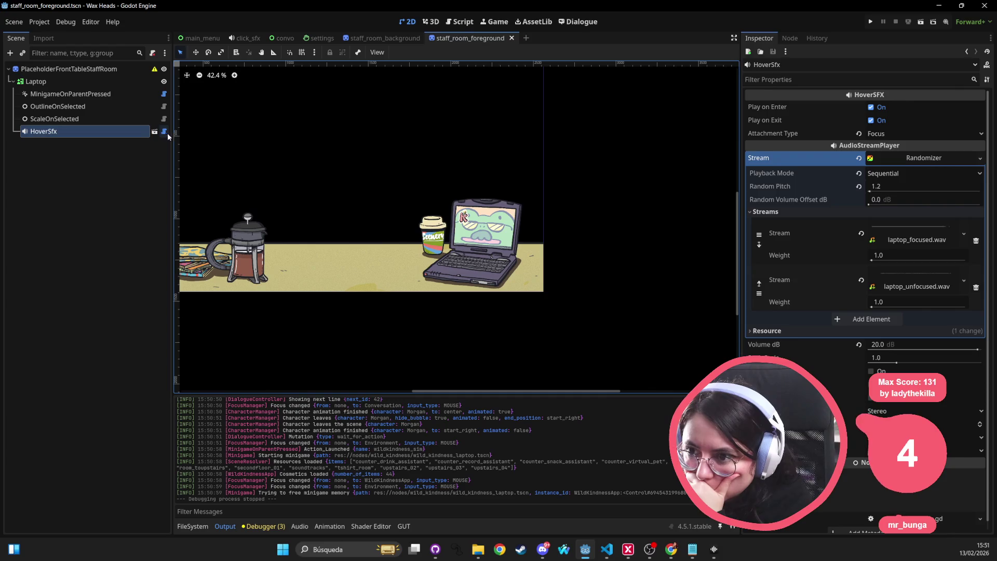
{"action": "left_click", "coordinate": [871, 21]}
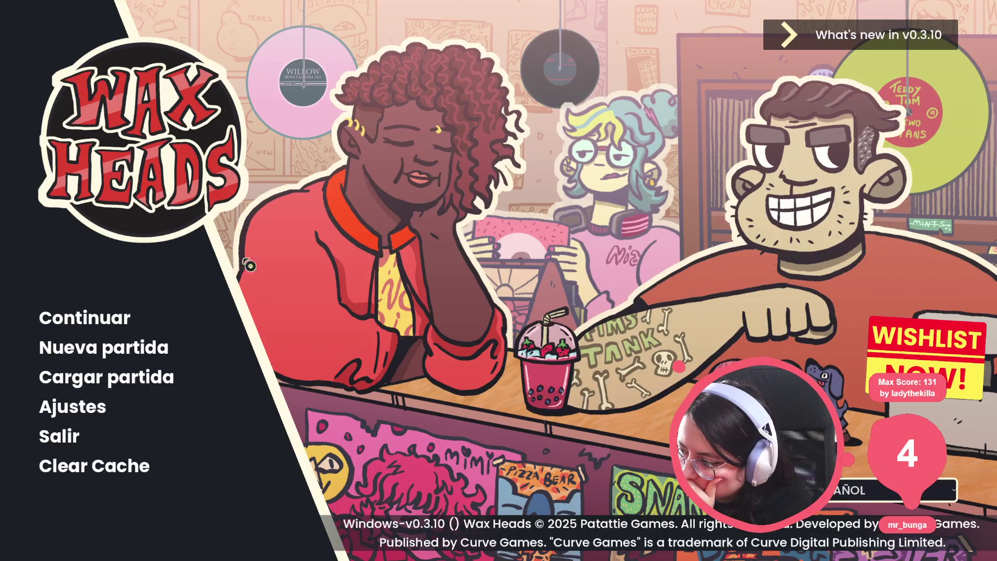
Continue the saved game, advance Morgan's opening dialogue, then switch back to the editor
{"action": "left_click", "coordinate": [107, 318]}
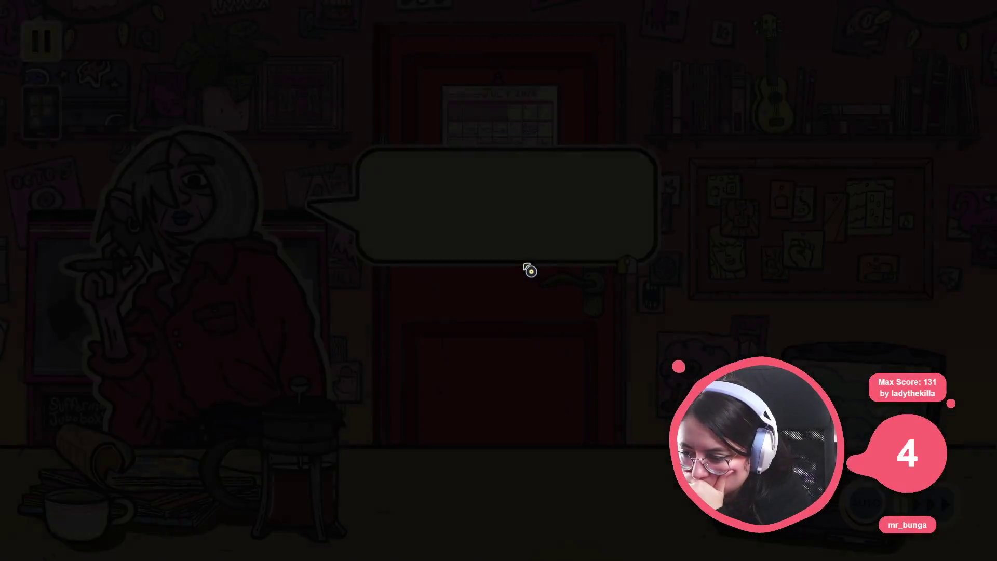
{"action": "left_click", "coordinate": [387, 219]}
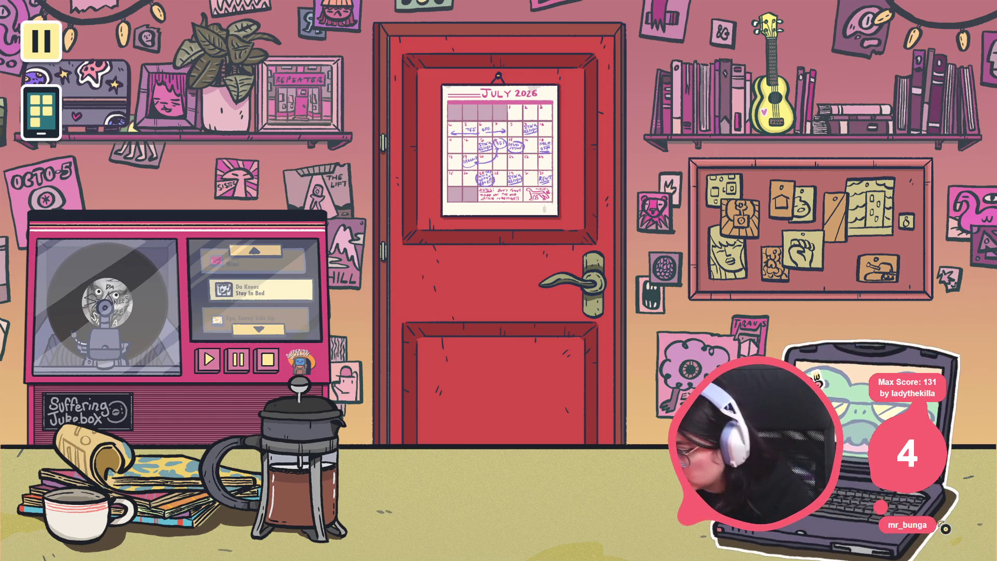
{"action": "key", "text": "alt+Tab"}
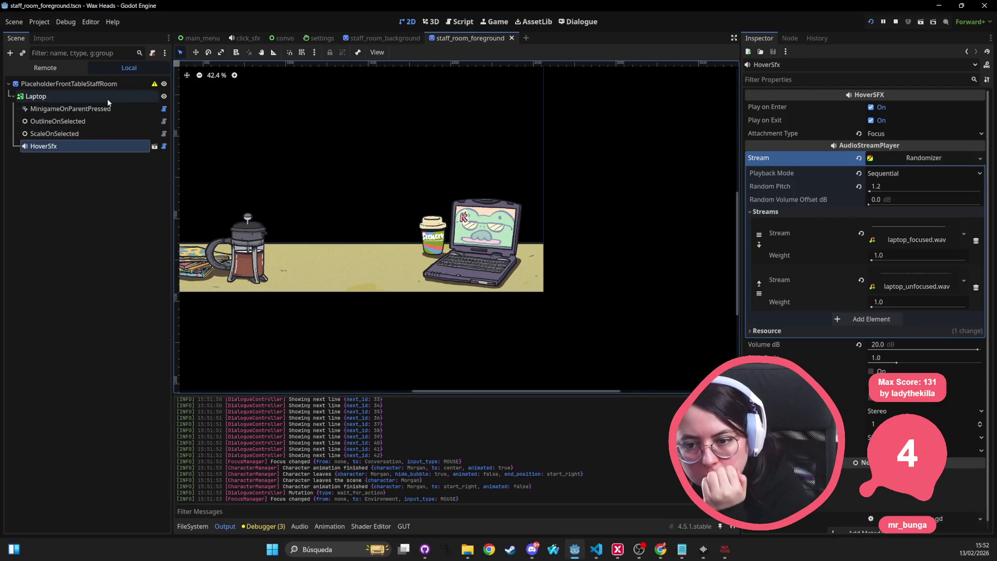
Inspect Laptop and compare it with the staff_room_background scene's setup
{"action": "left_click", "coordinate": [107, 98]}
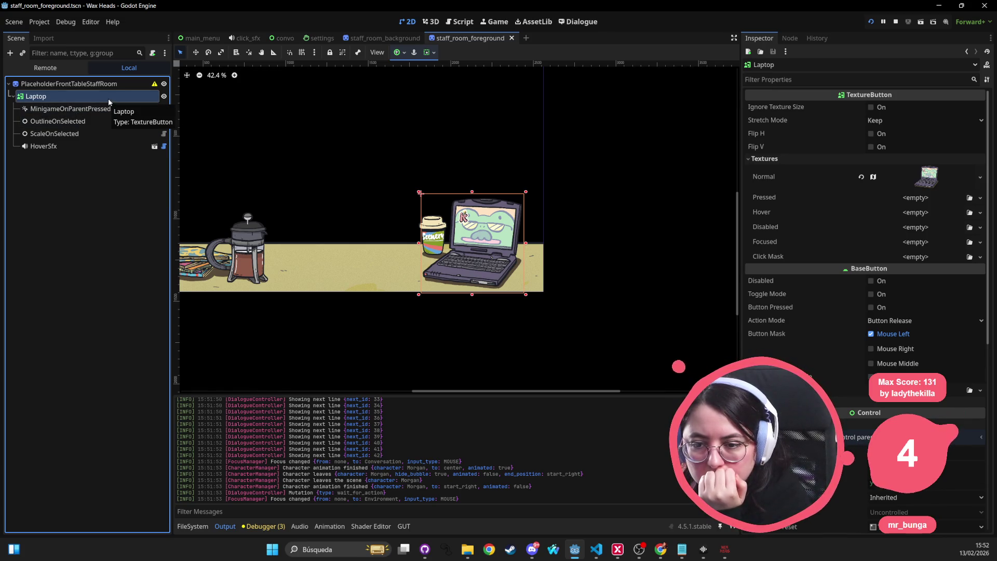
{"action": "left_click", "coordinate": [390, 39]}
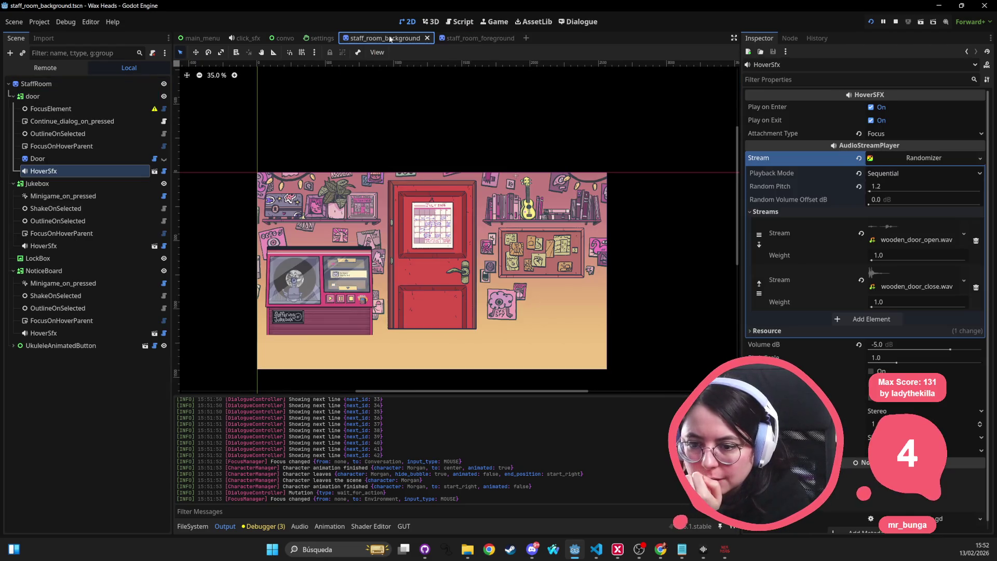
{"action": "left_click", "coordinate": [473, 39]}
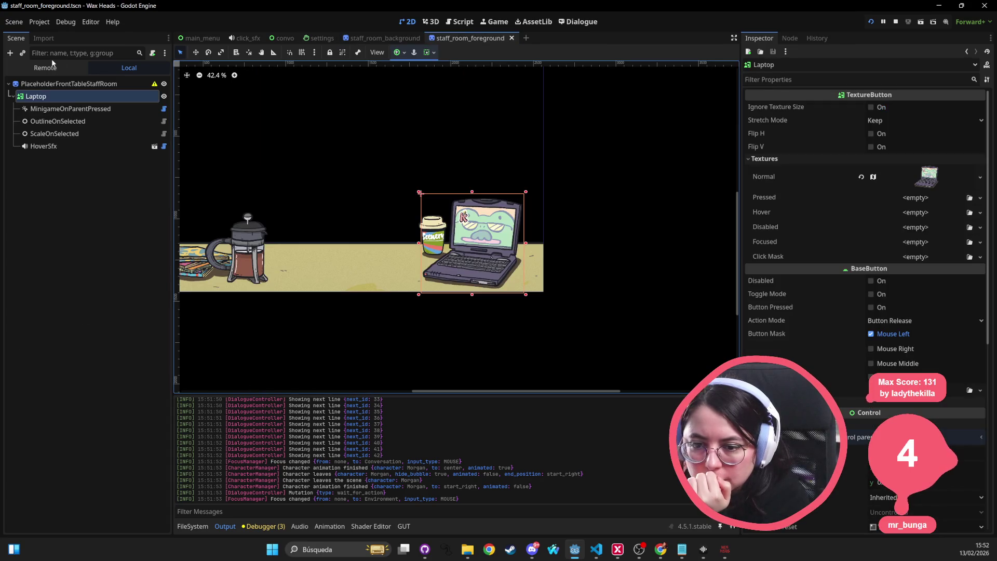
Add a FocusOnHoverParent child under Laptop via a 'focu' search, then run the game
{"action": "right_click", "coordinate": [59, 96]}
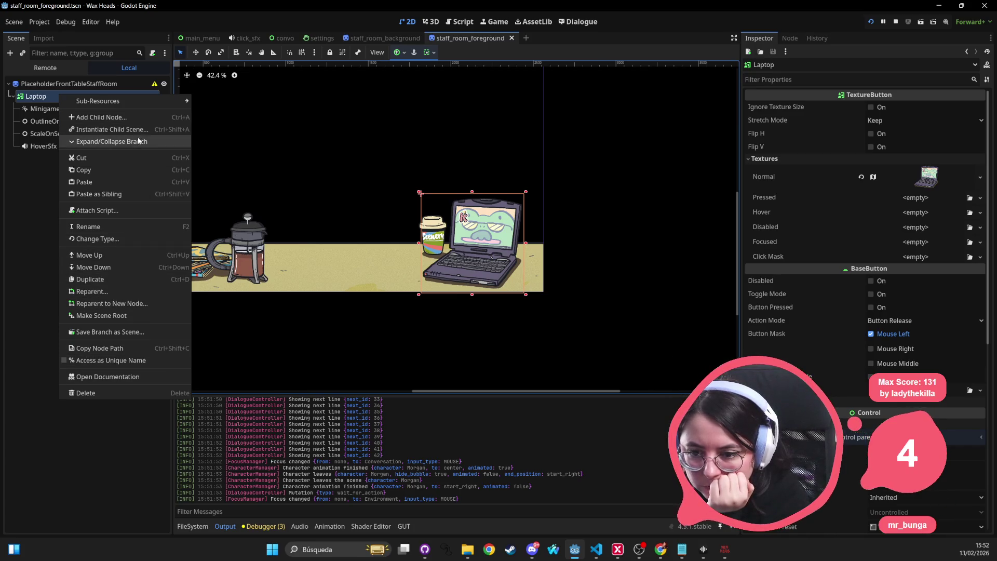
{"action": "left_click", "coordinate": [130, 117]}
{"action": "type", "text": "focu"}
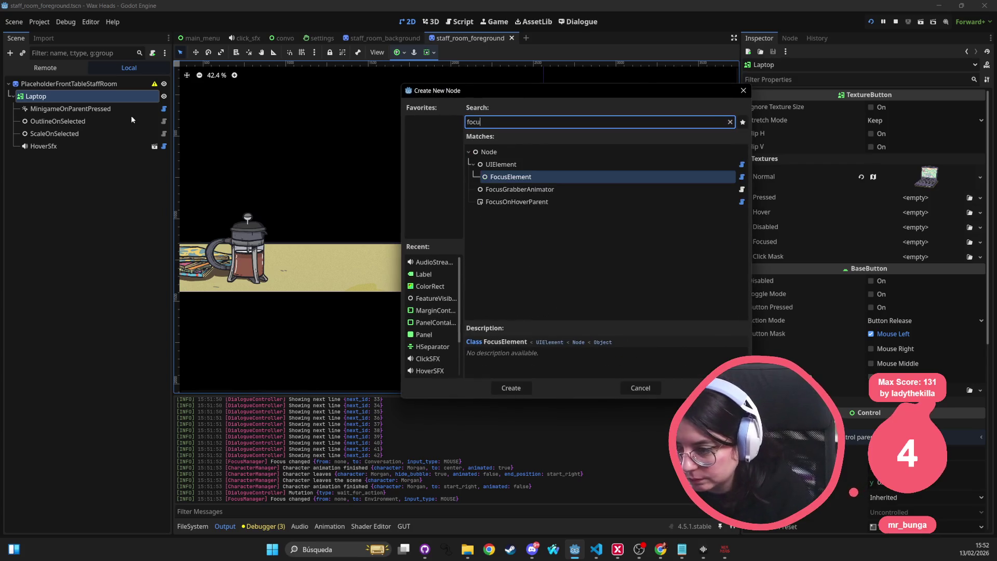
{"action": "key", "text": "Down"}
{"action": "key", "text": "Down"}
{"action": "key", "text": "Return"}
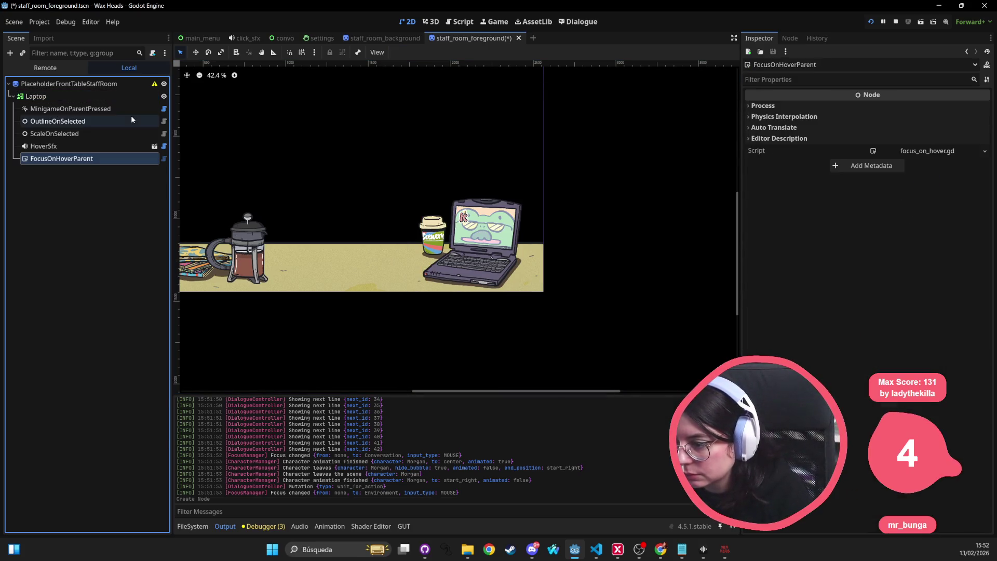
{"action": "left_click", "coordinate": [869, 21]}
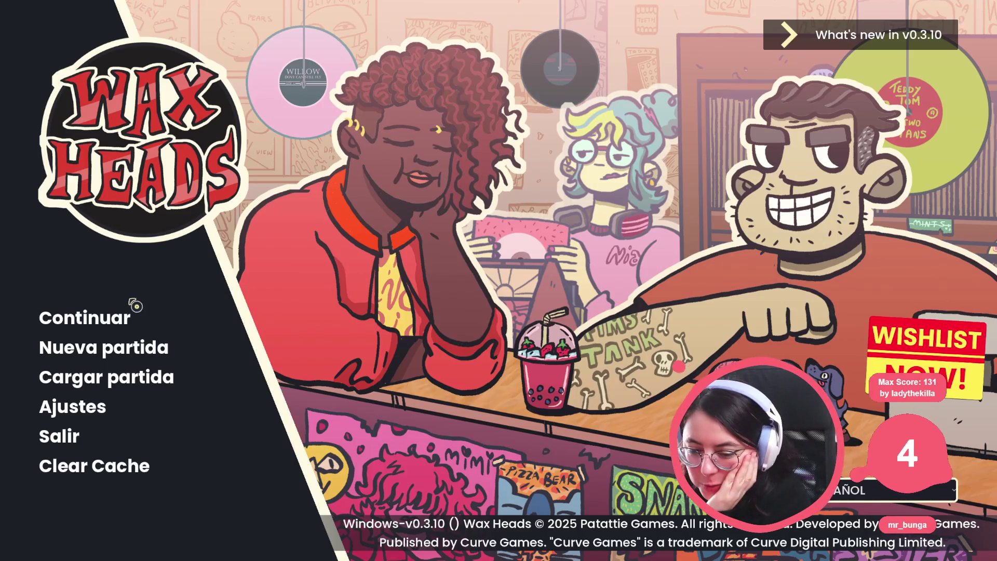
Continue the saved Wax Heads game and advance Morgan's dialogue to choose a reply
{"action": "left_click", "coordinate": [84, 320]}
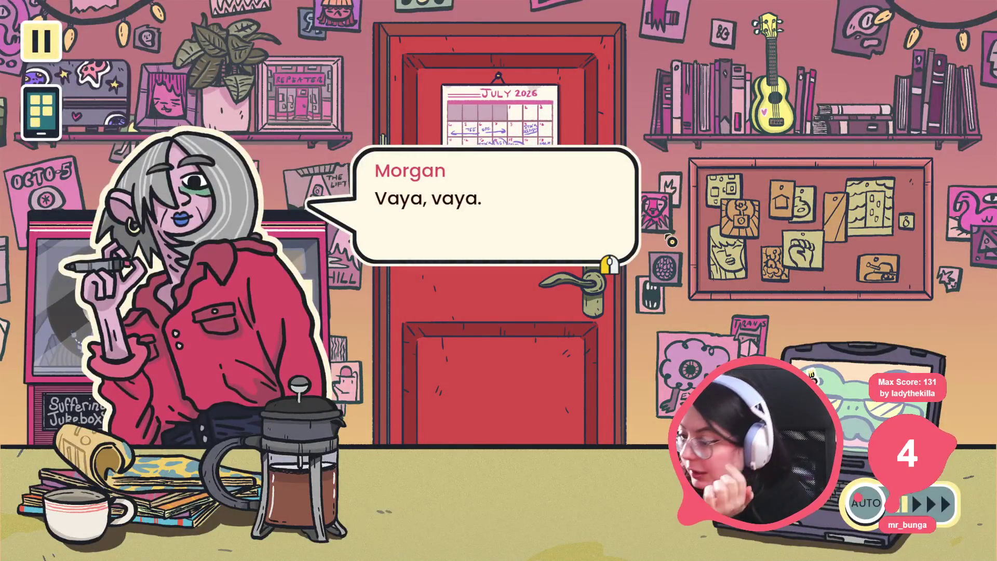
{"action": "left_click", "coordinate": [676, 258]}
{"action": "left_click", "coordinate": [676, 258]}
{"action": "left_click", "coordinate": [645, 199]}
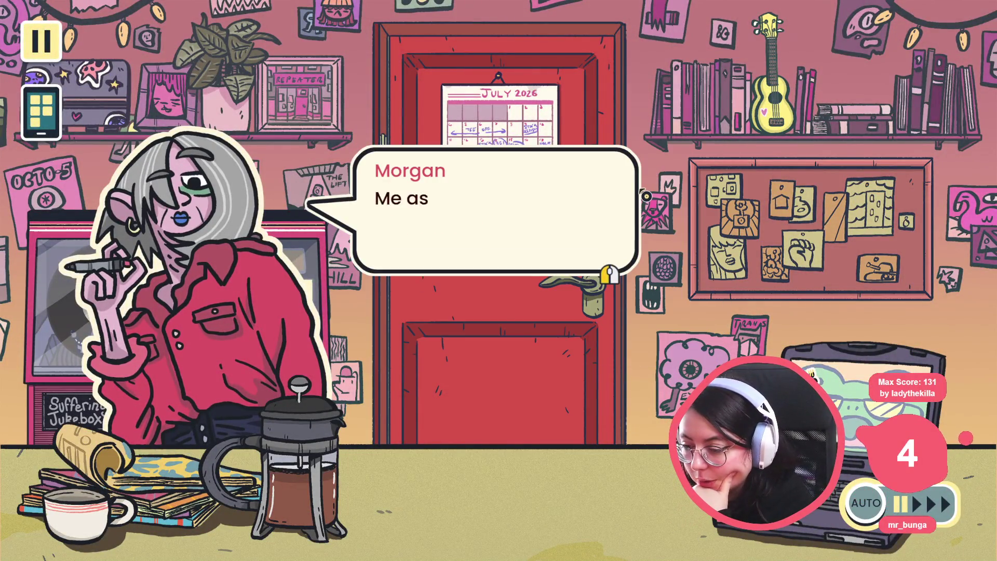
Click through Morgan's remaining lines until she leaves, then stop the game with F8
{"action": "left_click", "coordinate": [639, 241]}
{"action": "left_click", "coordinate": [639, 241]}
{"action": "left_click", "coordinate": [639, 241]}
{"action": "left_click", "coordinate": [639, 241]}
{"action": "left_click", "coordinate": [457, 244]}
{"action": "left_click", "coordinate": [458, 244]}
{"action": "left_click", "coordinate": [459, 247]}
{"action": "left_click", "coordinate": [459, 247]}
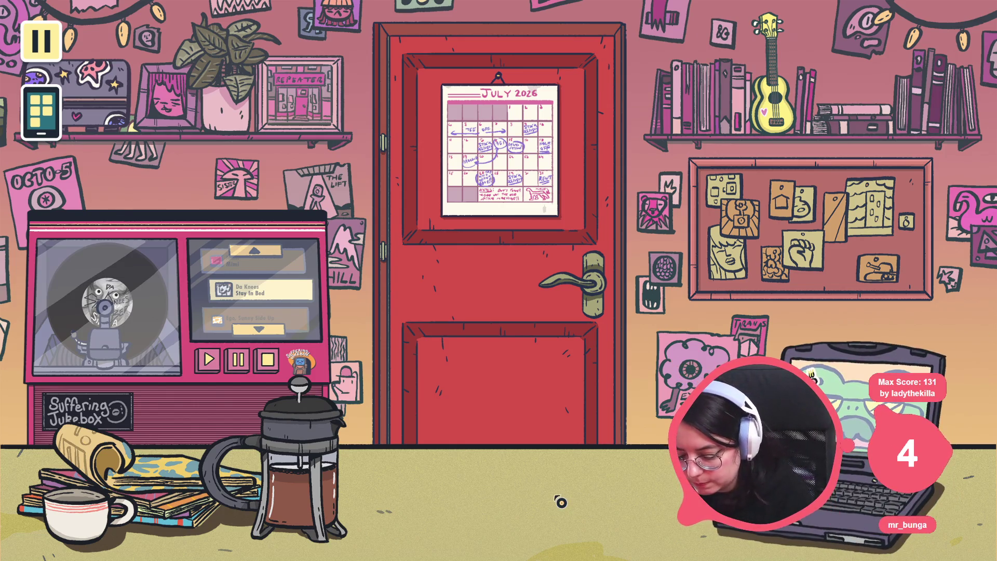
{"action": "key", "text": "F8"}
Select the HoverSfx node, keep its attachment type as Focus, and review the randomizer stream
{"action": "left_click", "coordinate": [43, 131]}
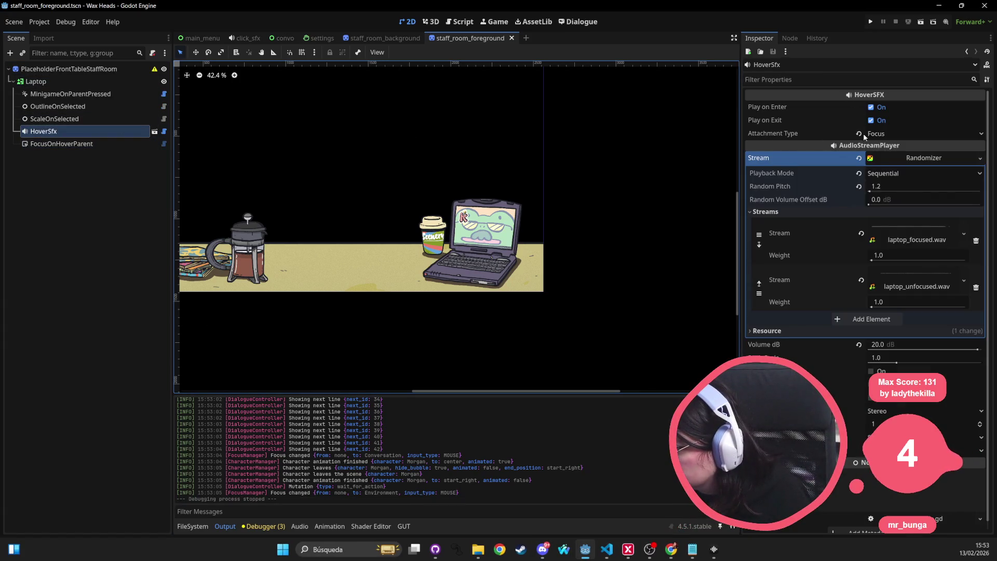
{"action": "left_click", "coordinate": [945, 134]}
{"action": "left_click", "coordinate": [946, 136]}
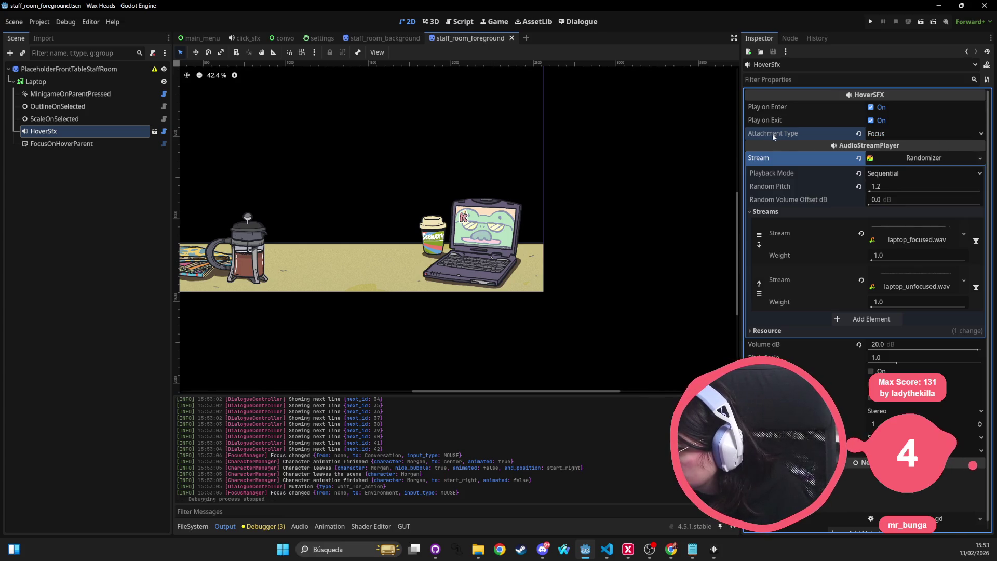
{"action": "left_click", "coordinate": [918, 163]}
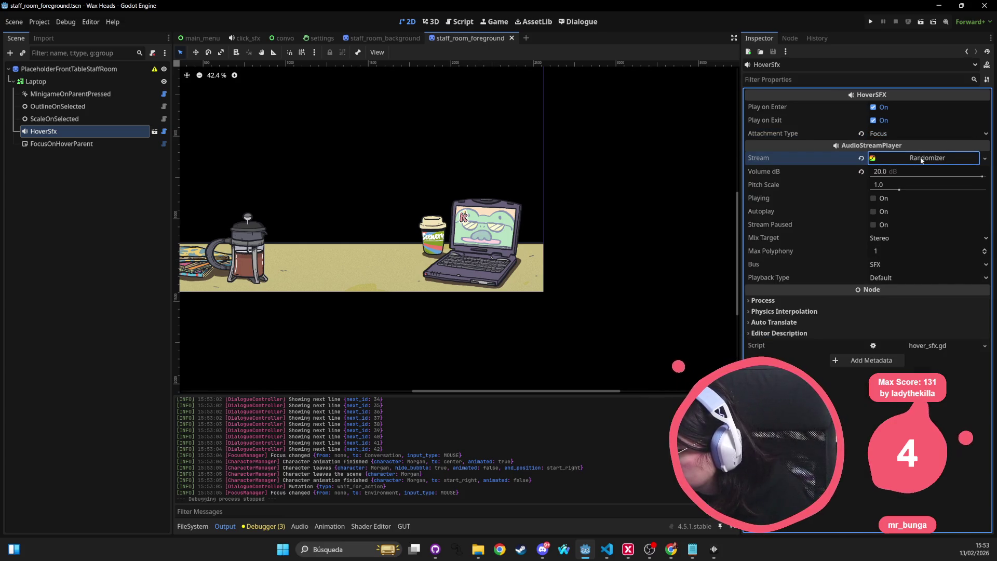
{"action": "left_click", "coordinate": [921, 159]}
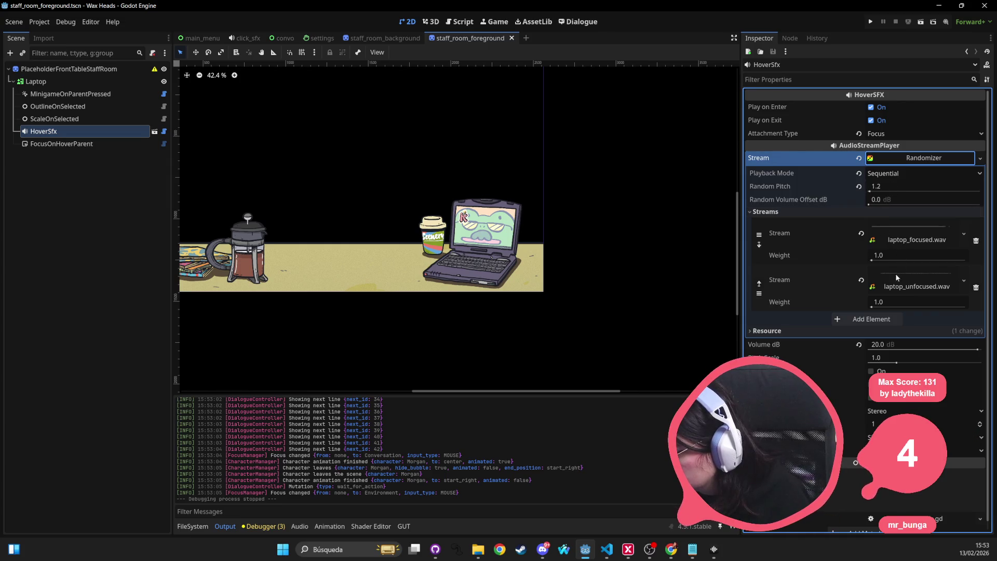
Inspect the laptop_focused.wav and laptop_unfocused.wav streams, then collapse the Streams list
{"action": "left_click", "coordinate": [916, 241]}
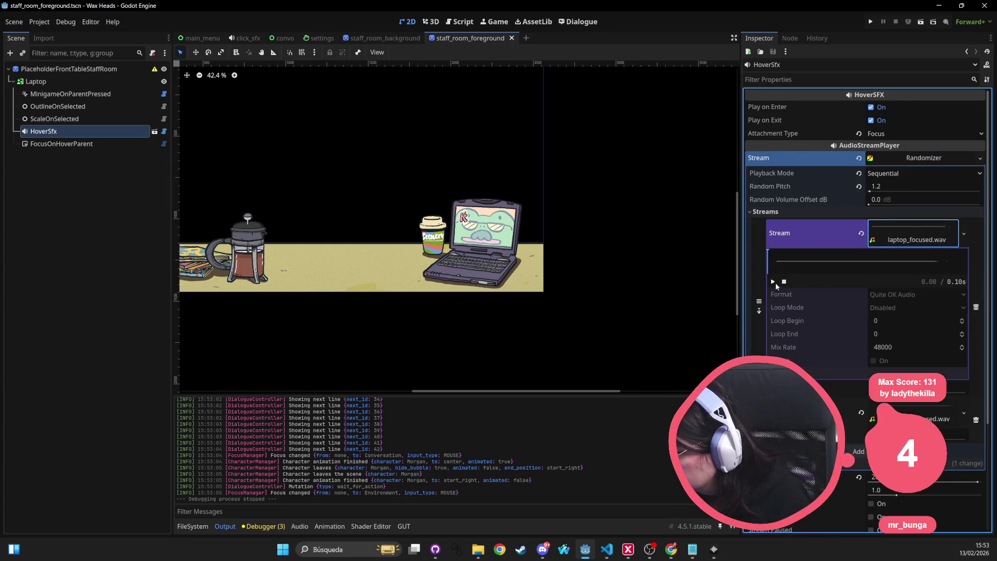
{"action": "left_click", "coordinate": [915, 418]}
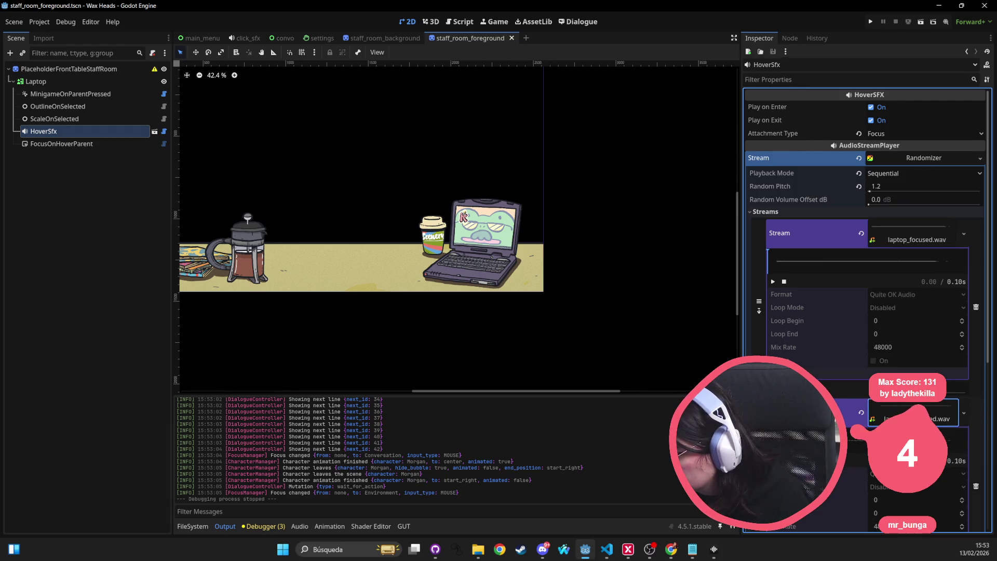
{"action": "left_click", "coordinate": [907, 239]}
{"action": "left_click", "coordinate": [896, 268]}
{"action": "left_click", "coordinate": [799, 212]}
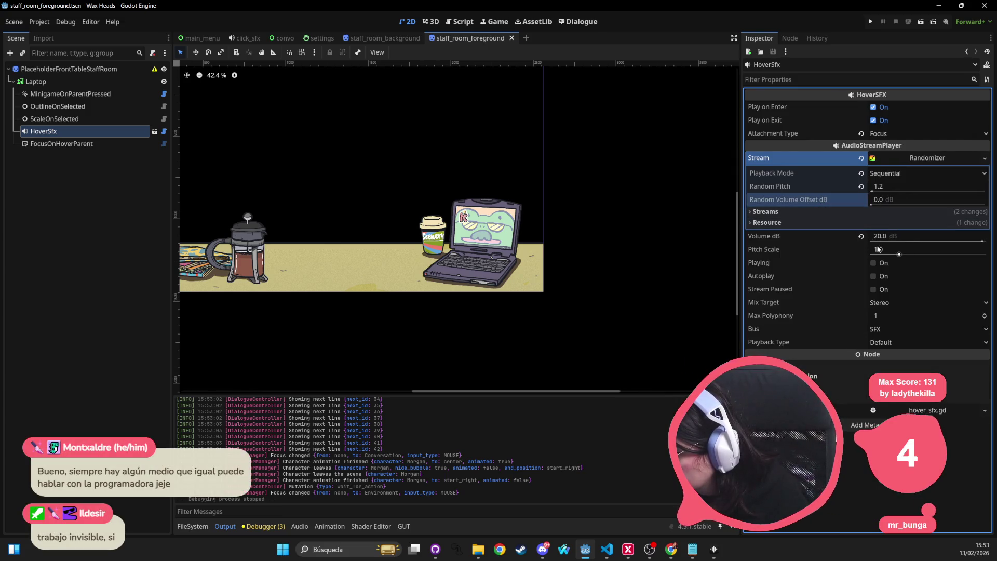
Preview the hover sound twice via Playing and save the staff_room_foreground scene
{"action": "left_click", "coordinate": [873, 263]}
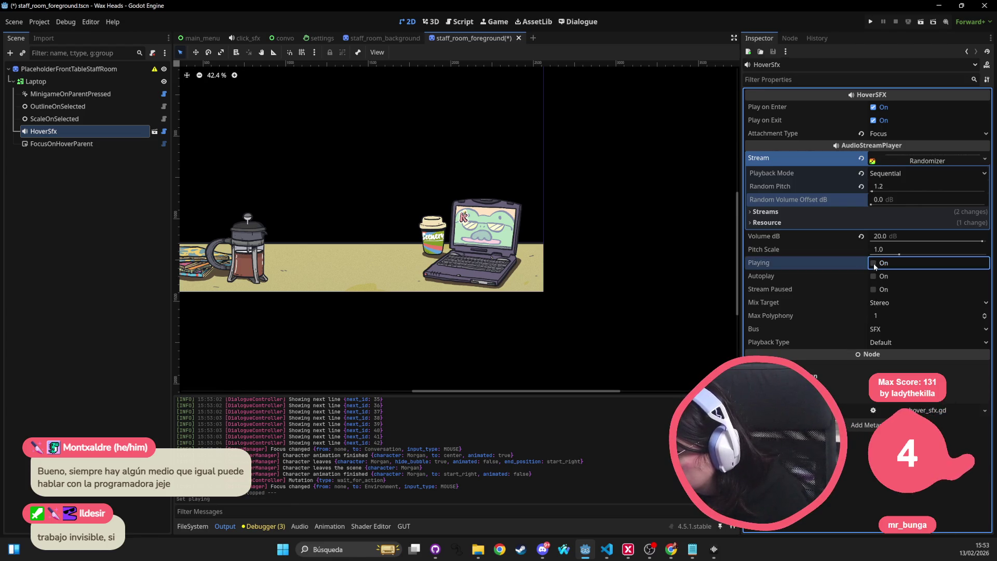
{"action": "left_click", "coordinate": [872, 262]}
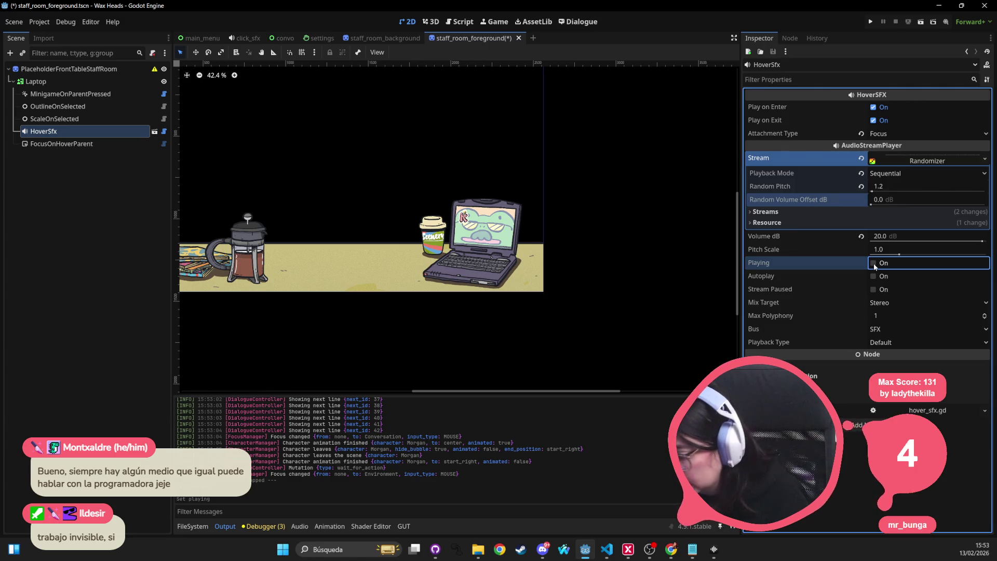
{"action": "scroll", "coordinate": [400, 180], "scroll_direction": "down", "scroll_amount": 2}
{"action": "key", "text": "ctrl+s"}
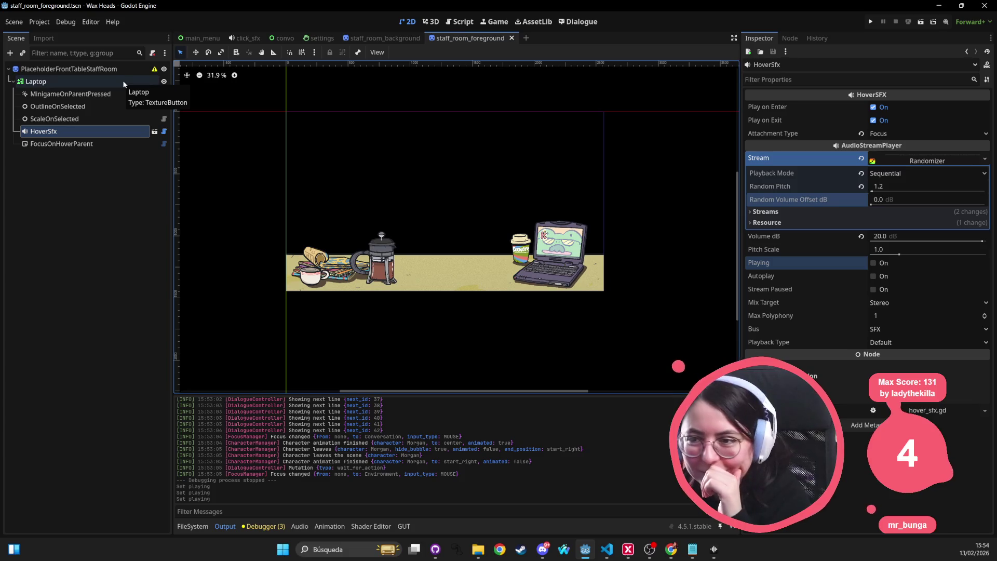
{"action": "left_click", "coordinate": [123, 81]}
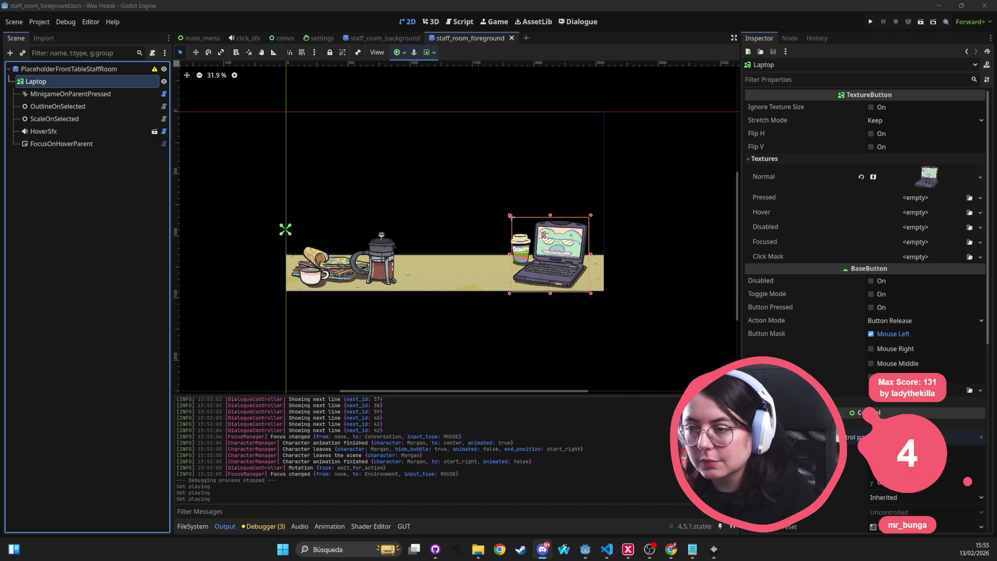
Select HoverSfx, check the FocusOnHoverParent node's settings, and return to HoverSfx
{"action": "scroll", "coordinate": [533, 291], "scroll_direction": "down", "scroll_amount": 1}
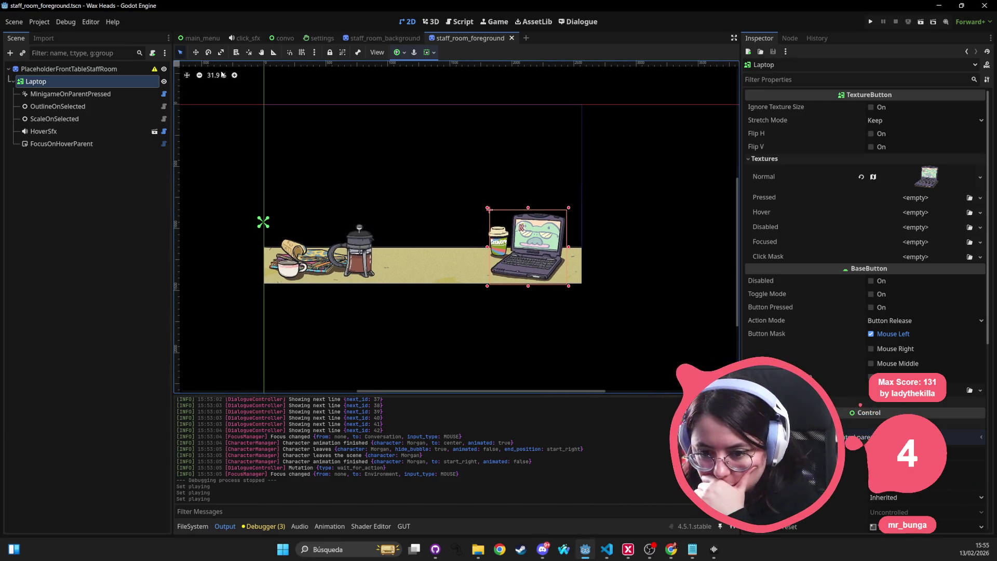
{"action": "left_click", "coordinate": [58, 132]}
{"action": "left_click", "coordinate": [153, 146]}
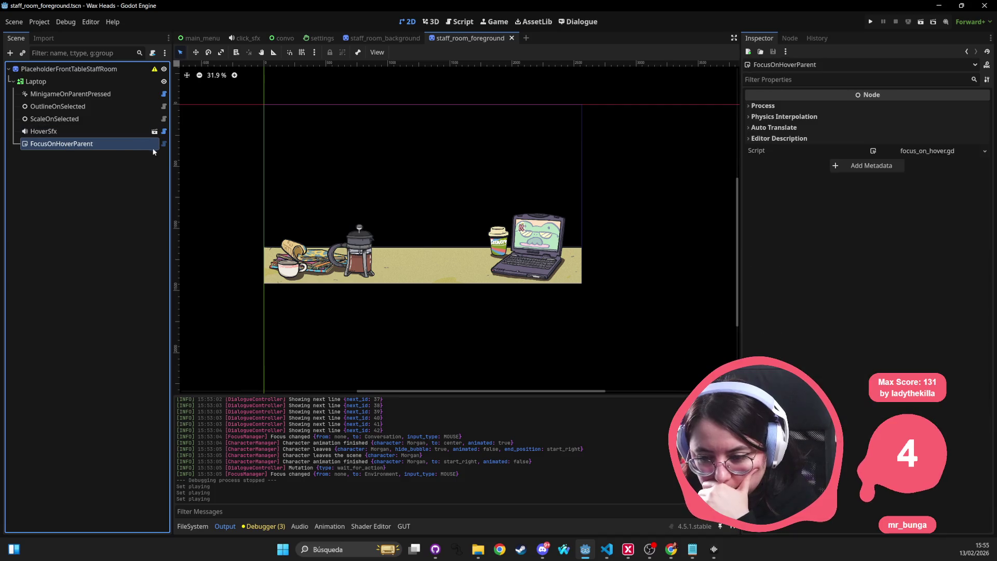
{"action": "left_click", "coordinate": [110, 134]}
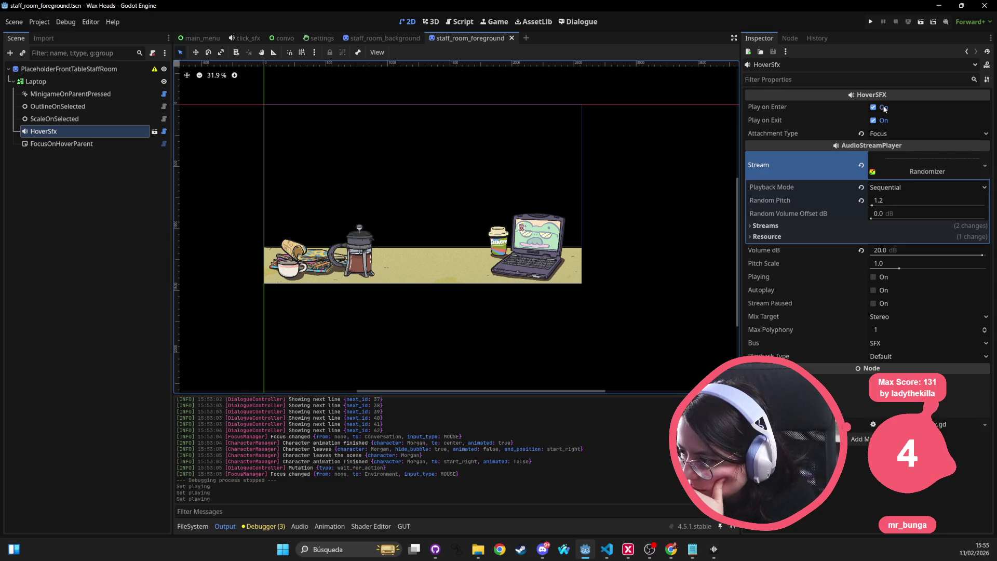
Switch HoverSfx's attachment type to Hover, then set it back to Focus
{"action": "left_click", "coordinate": [891, 133]}
{"action": "left_click", "coordinate": [885, 147]}
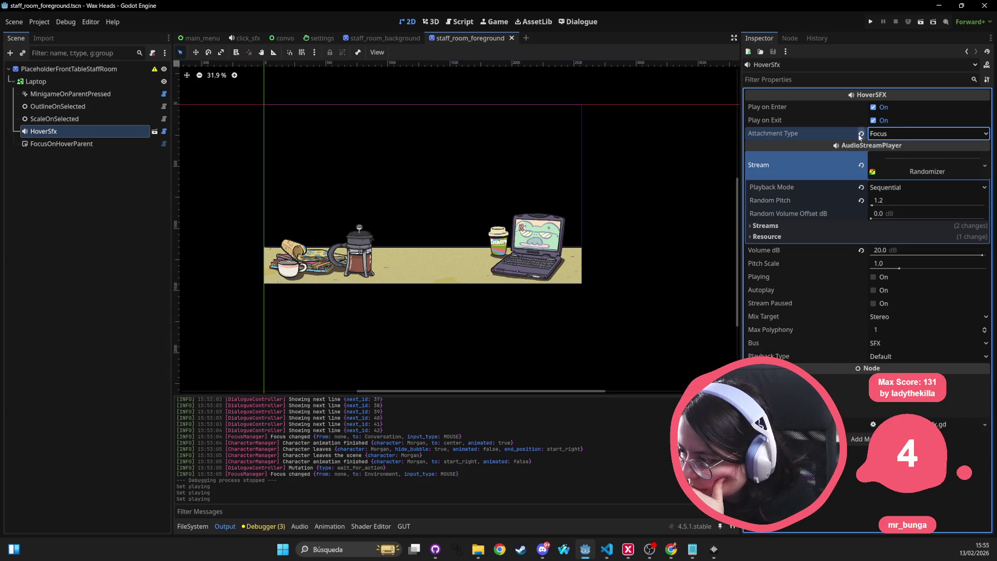
{"action": "left_click", "coordinate": [882, 133]}
{"action": "left_click", "coordinate": [894, 158]}
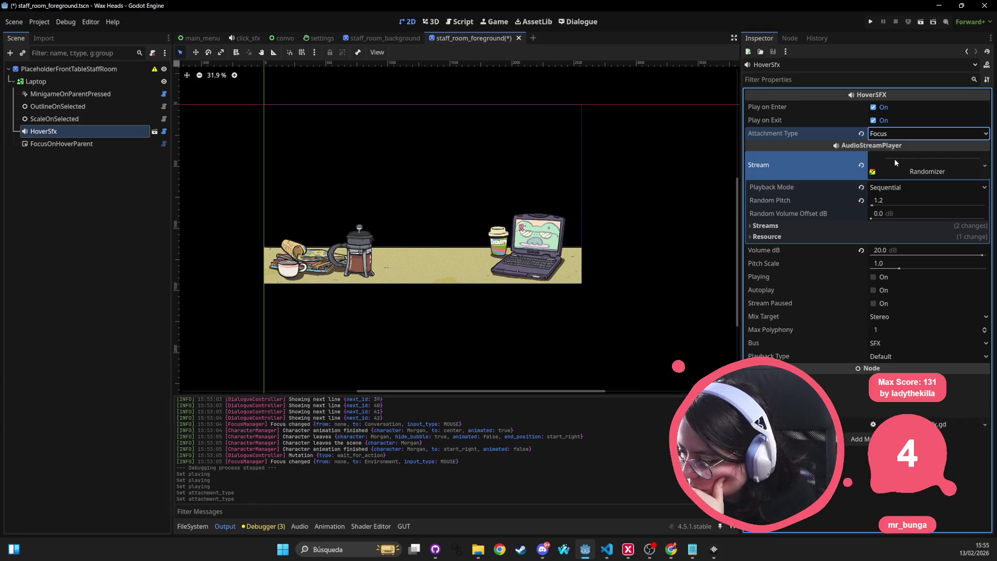